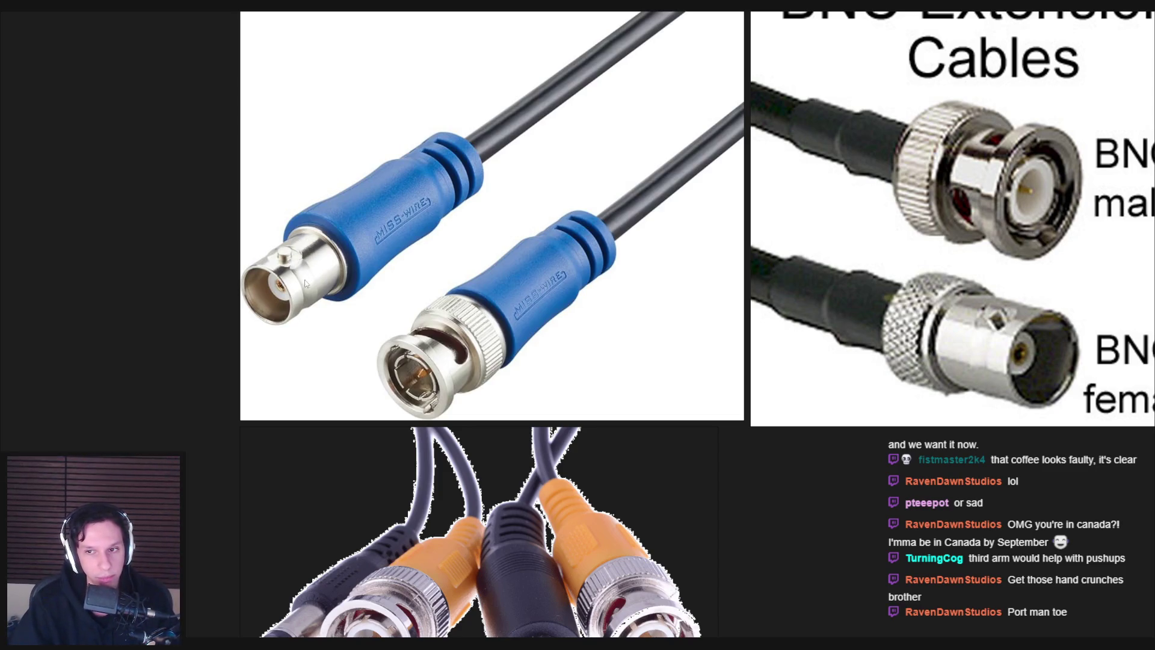
# Add a new cylinder mesh with 16 vertices to the scene
pyautogui.scroll(-3, 398, 307)
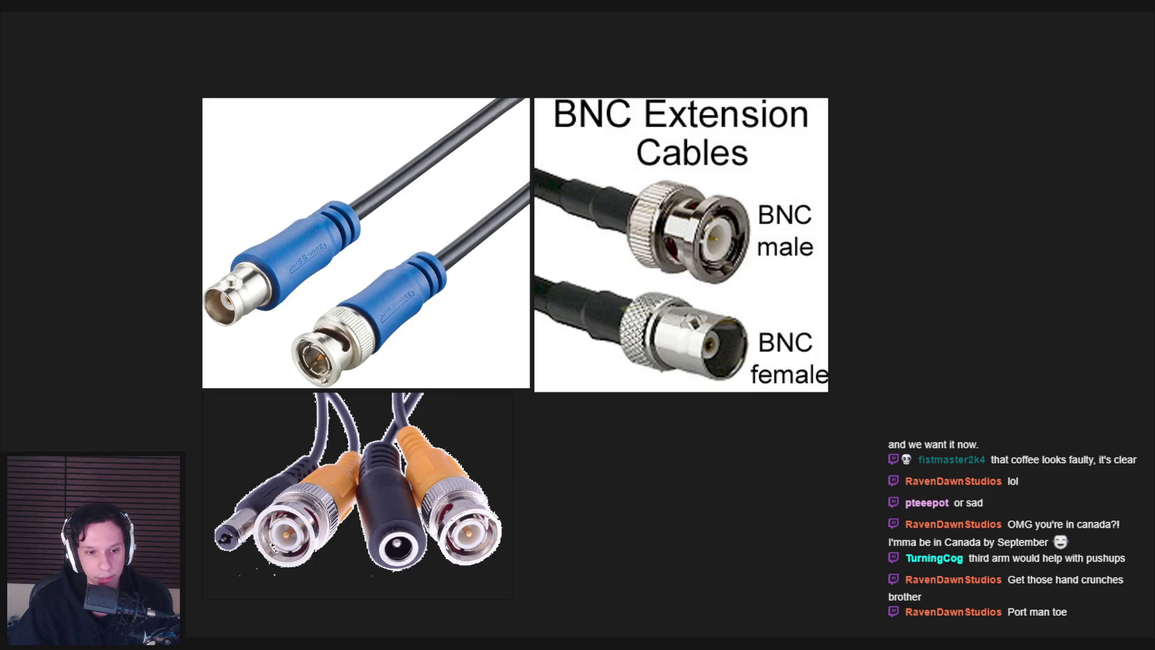
pyautogui.scroll(2, 359, 550)
pyautogui.scroll(-2, 355, 549)
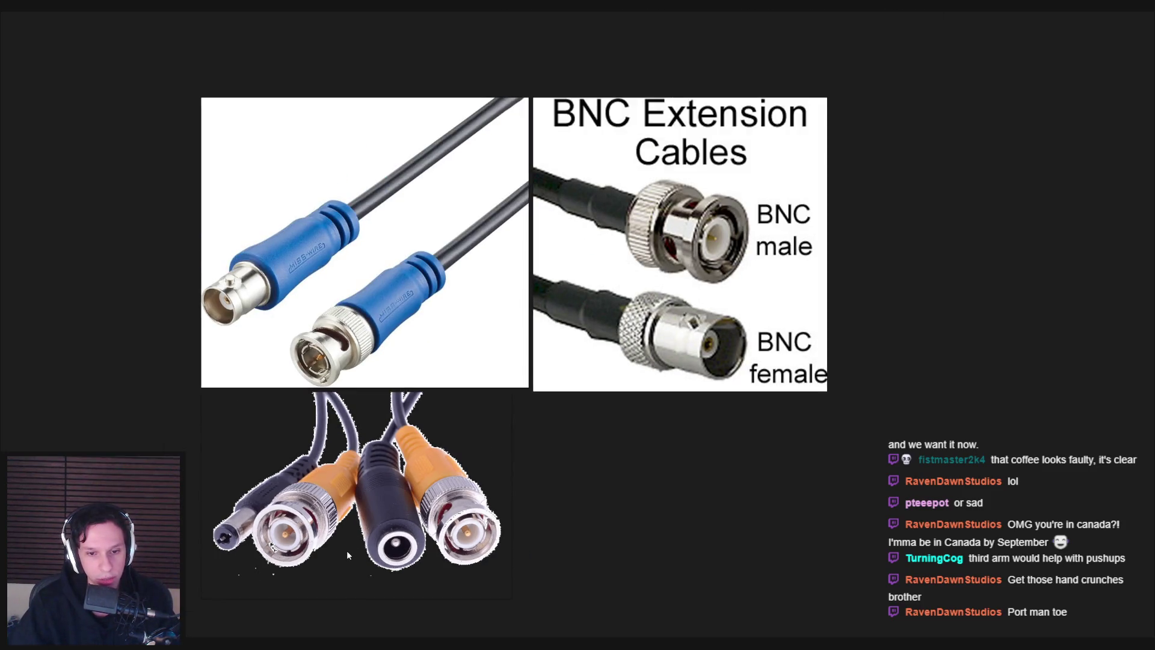
pyautogui.scroll(2, 347, 550)
pyautogui.scroll(-2, 401, 508)
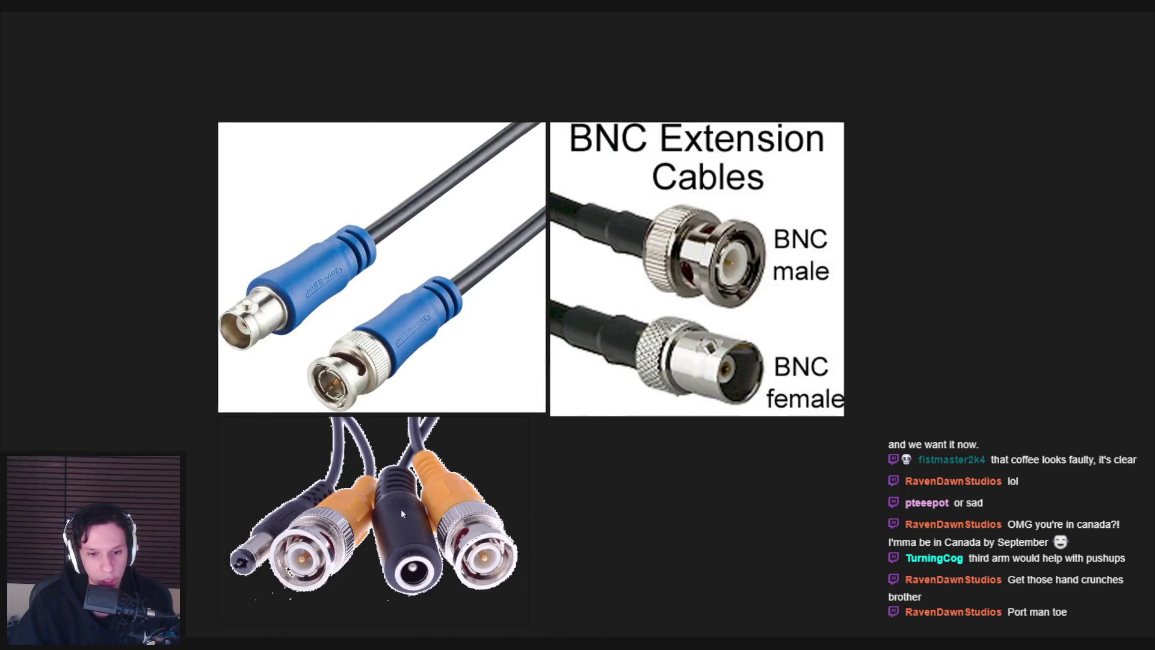
pyautogui.scroll(2, 361, 499)
pyautogui.scroll(-2, 330, 486)
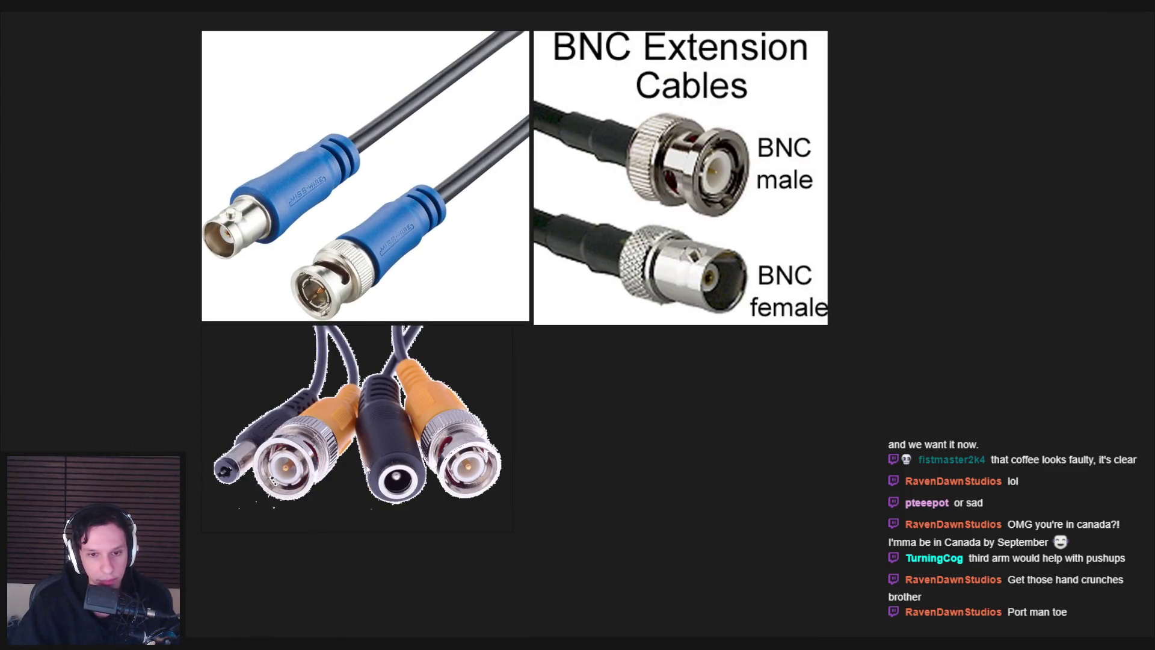
pyautogui.scroll(2, 739, 218)
pyautogui.scroll(-2, 629, 355)
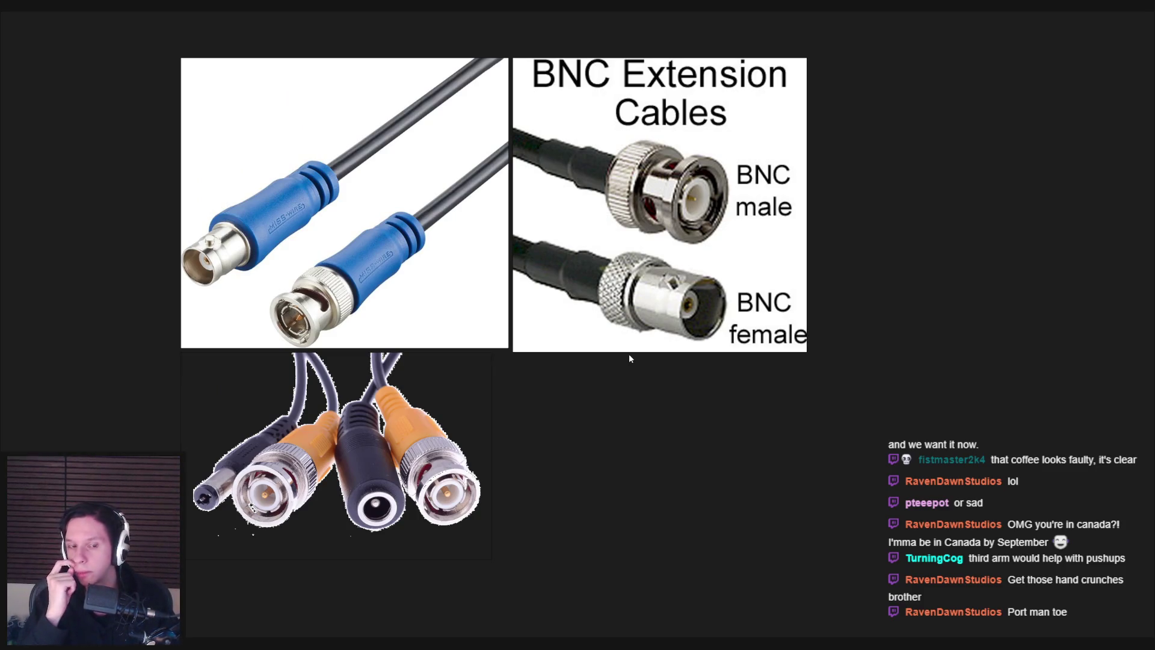
pyautogui.hotkey('alt', 'Tab')
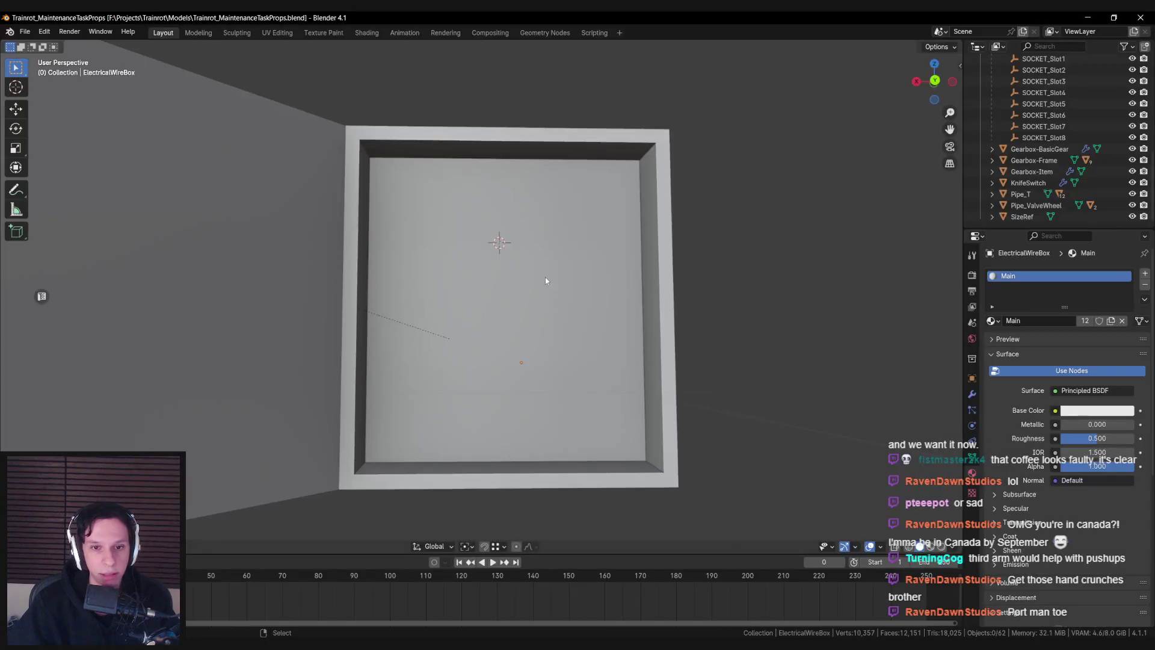
pyautogui.hotkey('shift', 'a')
pyautogui.press('Return')
pyautogui.click(145, 395)
pyautogui.write('16')
pyautogui.press('Return')
# Rotate the cylinder 90° on X so its cap faces out, shrink it, then view the Chrome reference
pyautogui.write('rx')
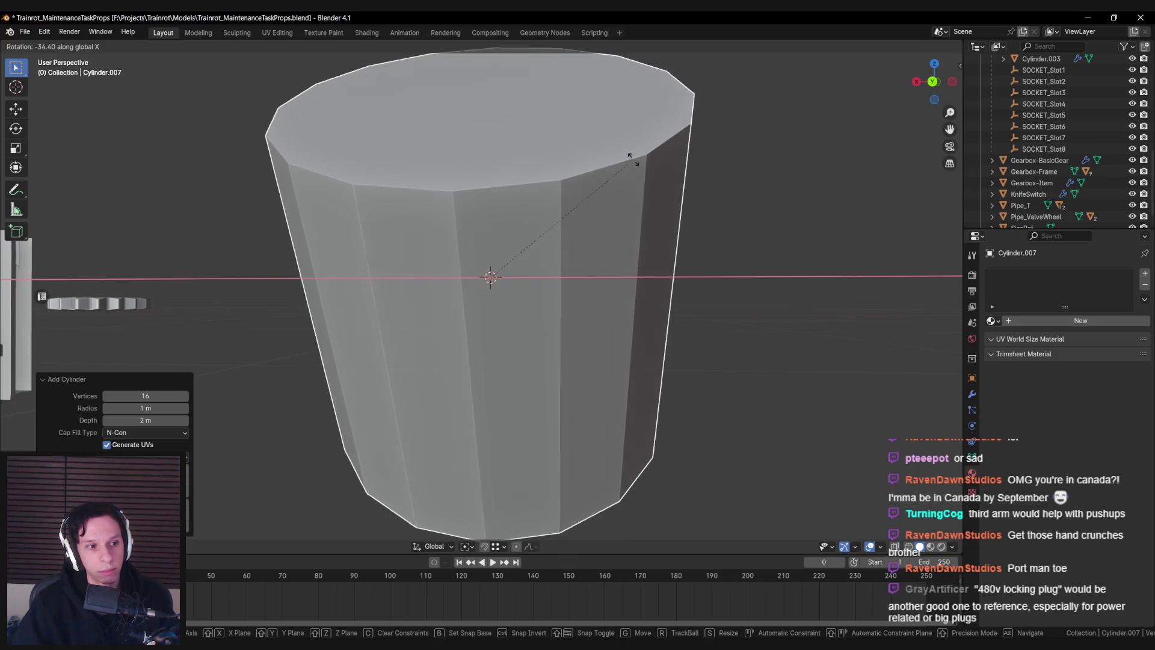
pyautogui.write('90')
pyautogui.press('Return')
pyautogui.scroll(-5, 673, 279)
pyautogui.press('s')
pyautogui.click(596, 310)
pyautogui.scroll(4, 593, 309)
pyautogui.scroll(3, 594, 309)
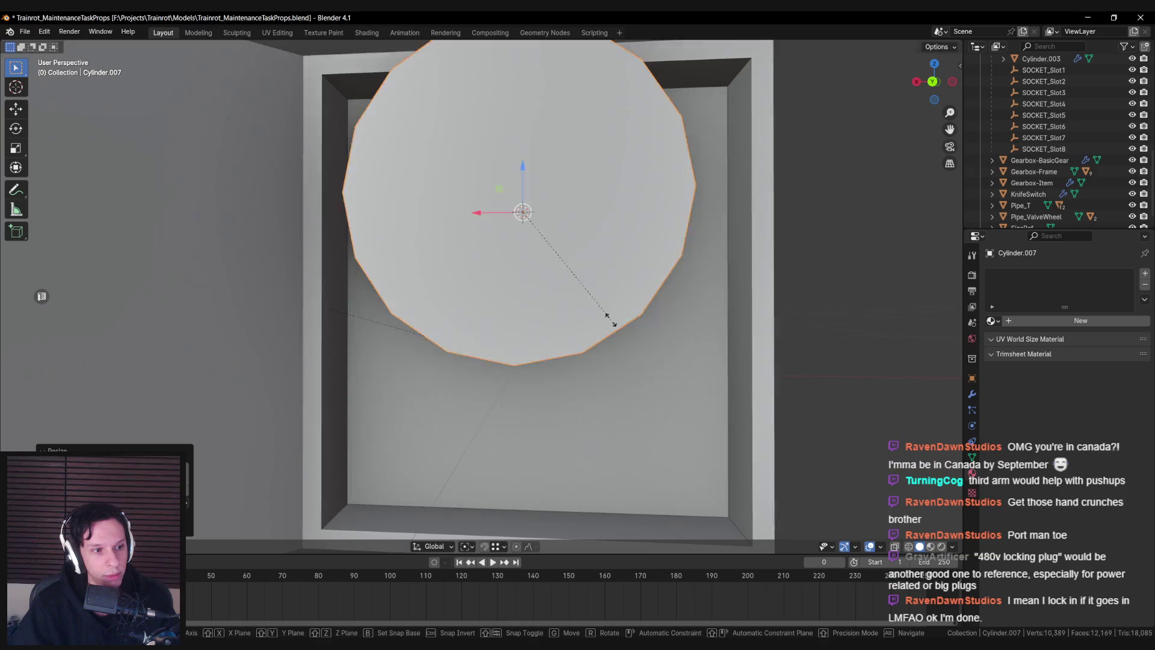
pyautogui.scroll(-1, 605, 316)
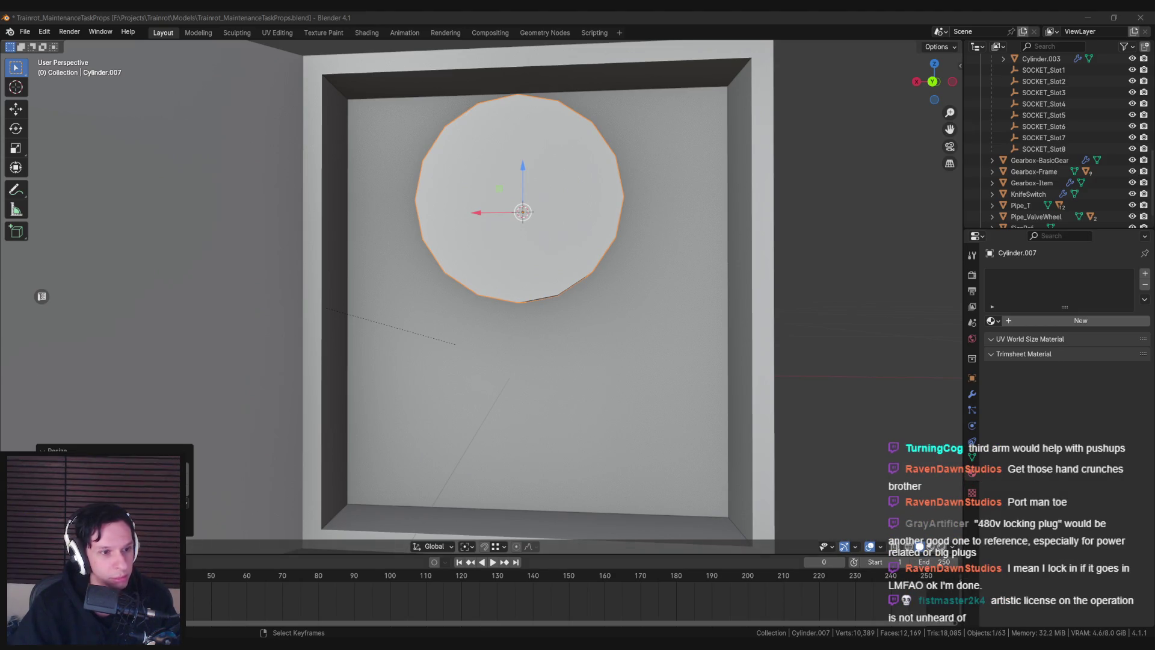
pyautogui.moveTo(212, 644)
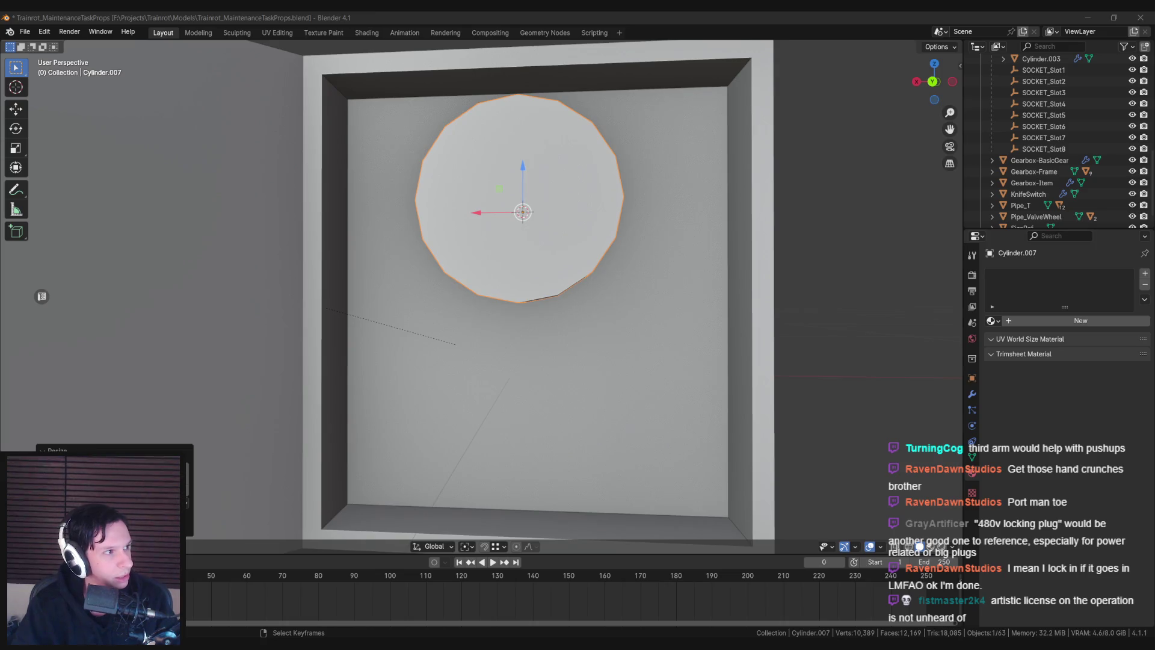
pyautogui.hotkey('alt', 'Tab')
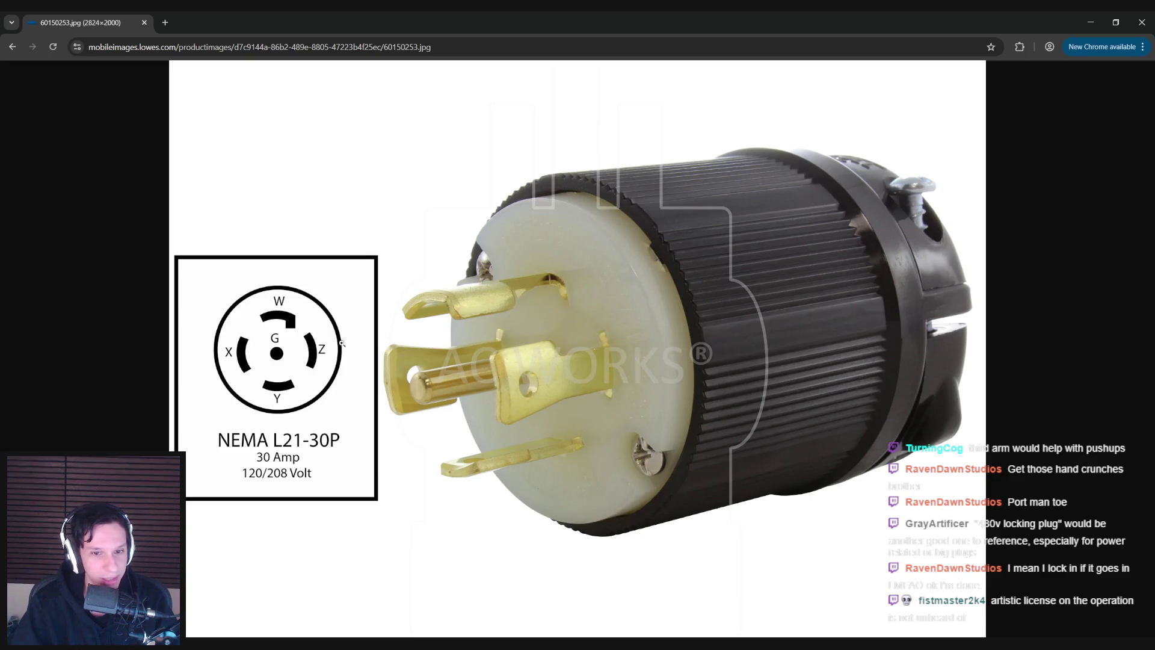
# Study the NEMA L21-30P plug reference in Chrome, then return to Blender
pyautogui.hotkey('alt', 'Tab')
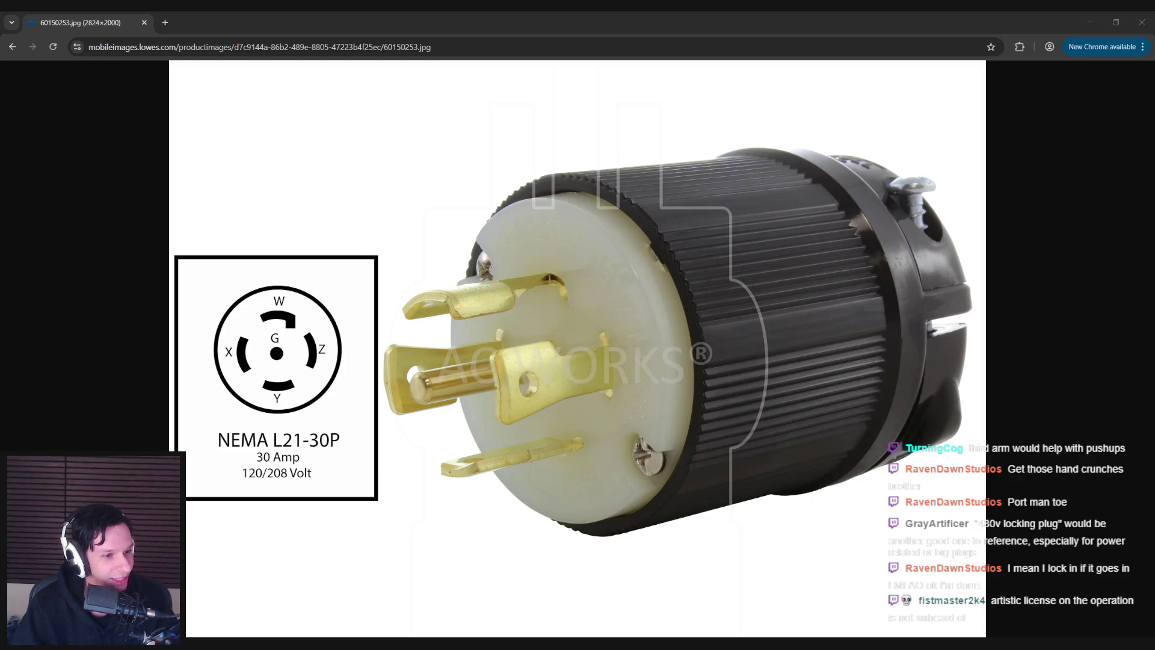
pyautogui.hotkey('alt', 'Tab')
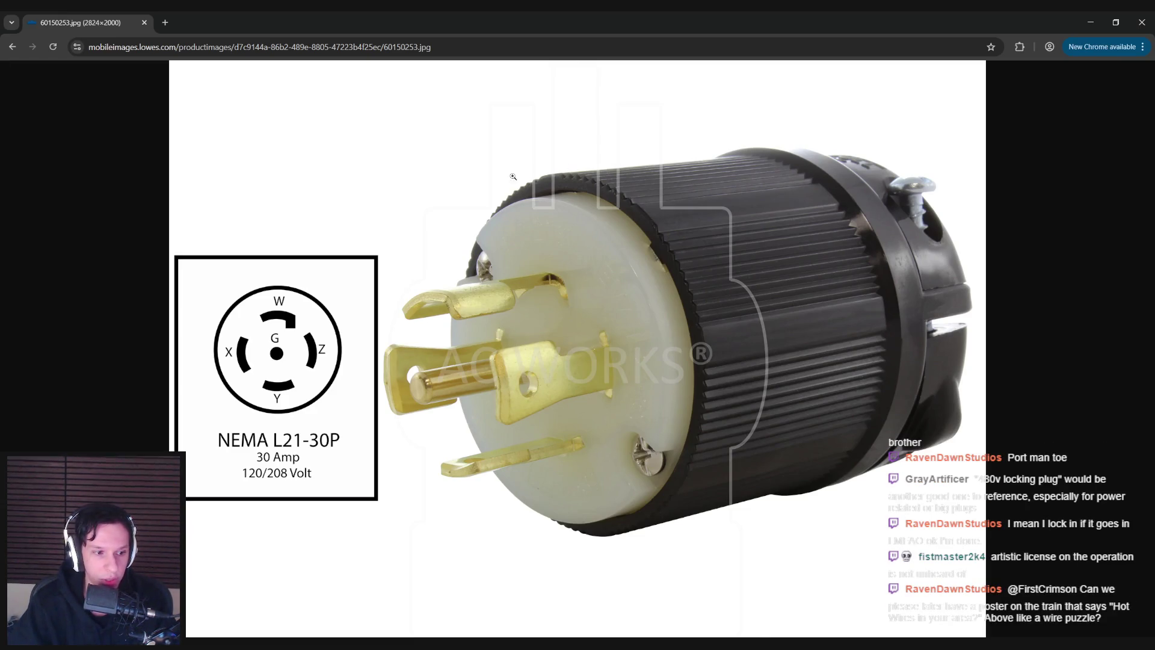
pyautogui.hotkey('alt', 'Tab')
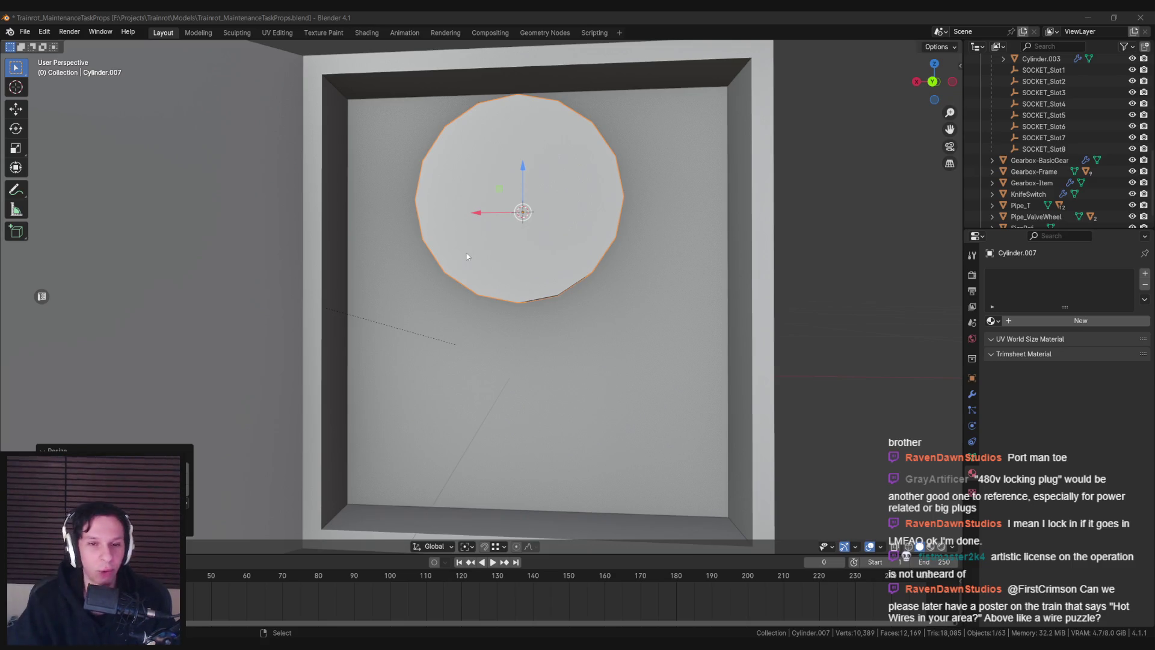
# Cancel the stray rotation and scale the cylinder down smaller
pyautogui.press('r')
pyautogui.press('Escape')
pyautogui.press('s')
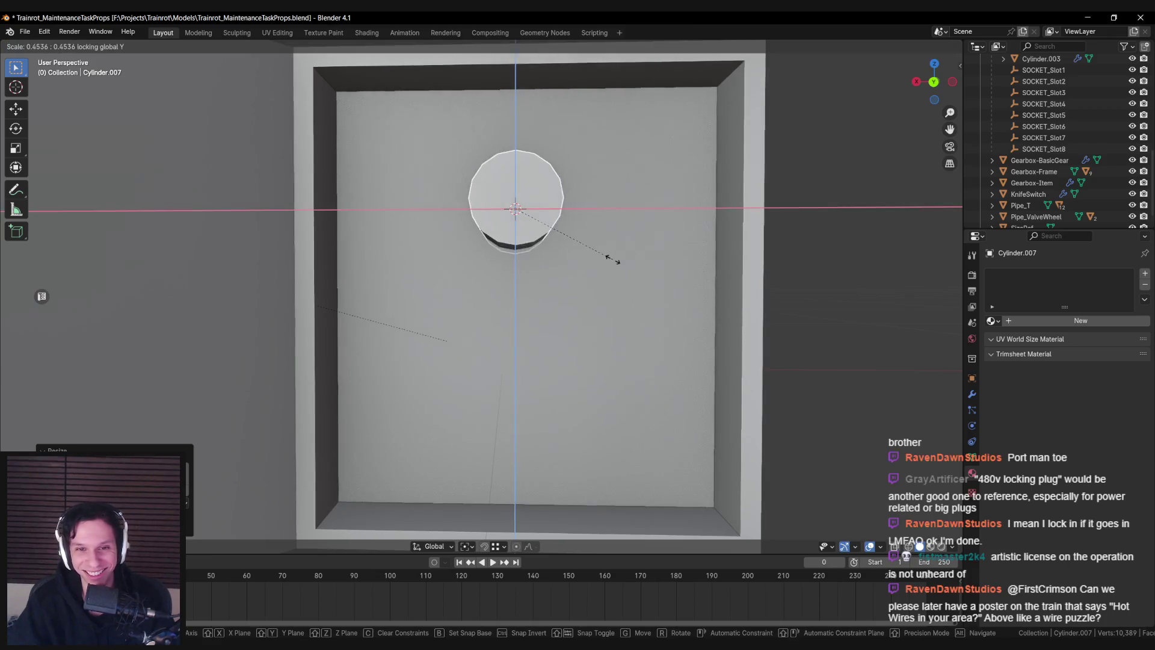
pyautogui.click(574, 247)
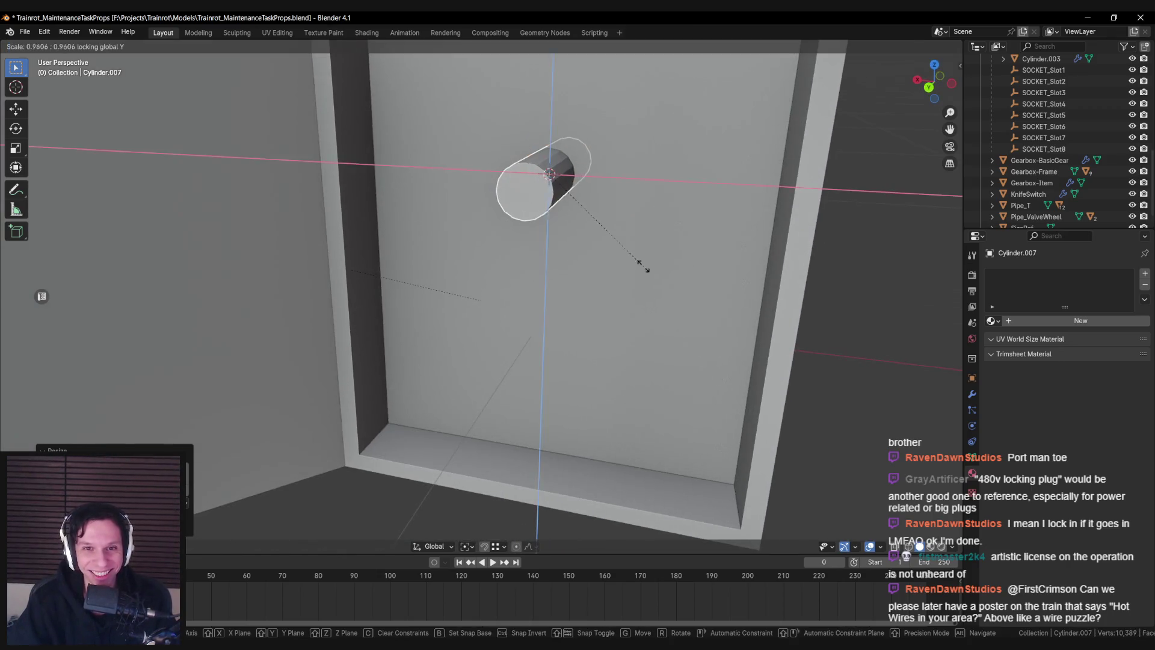
# Edit the cylinder mesh in wireframe and delete its back ring of vertices
pyautogui.scroll(-3, 605, 294)
pyautogui.click(514, 291)
pyautogui.press('Tab')
pyautogui.press('Tab')
pyautogui.click(498, 294)
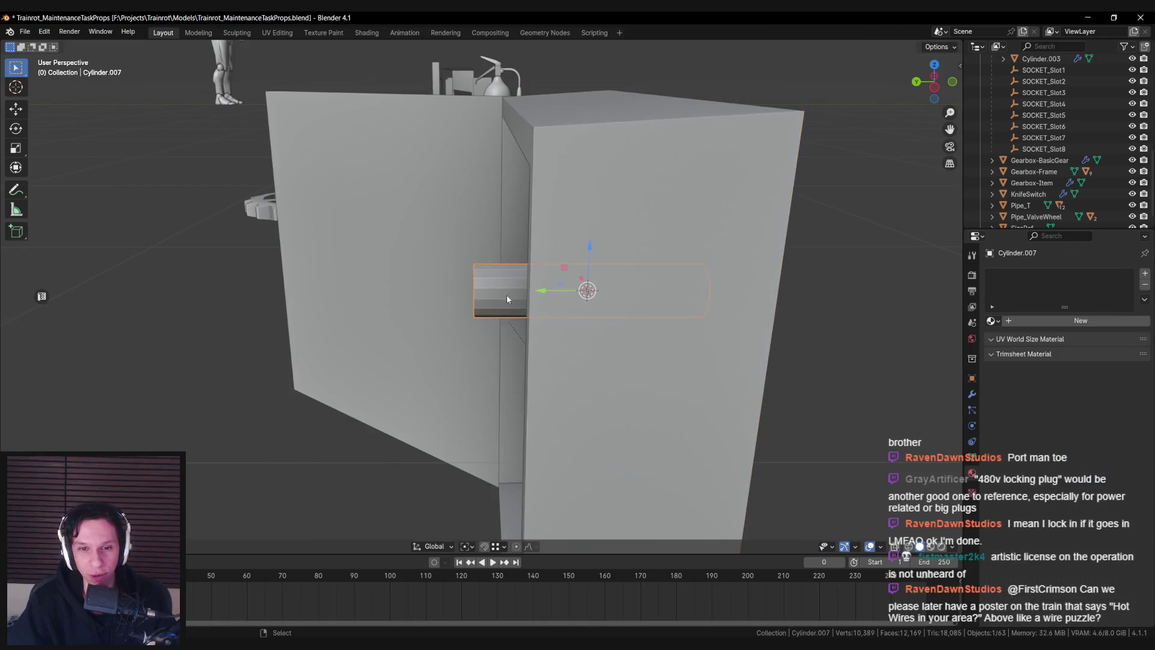
pyautogui.hotkey('shift', 'z')
pyautogui.press('Tab')
pyautogui.keyDown('alt'); pyautogui.click(704, 307); pyautogui.keyUp('alt')
pyautogui.press('x')
pyautogui.click(716, 189)
# Move the cylinder's front cap along Y and resize it from a straight-on view
pyautogui.hotkey('shift', 'z')
pyautogui.click(492, 301)
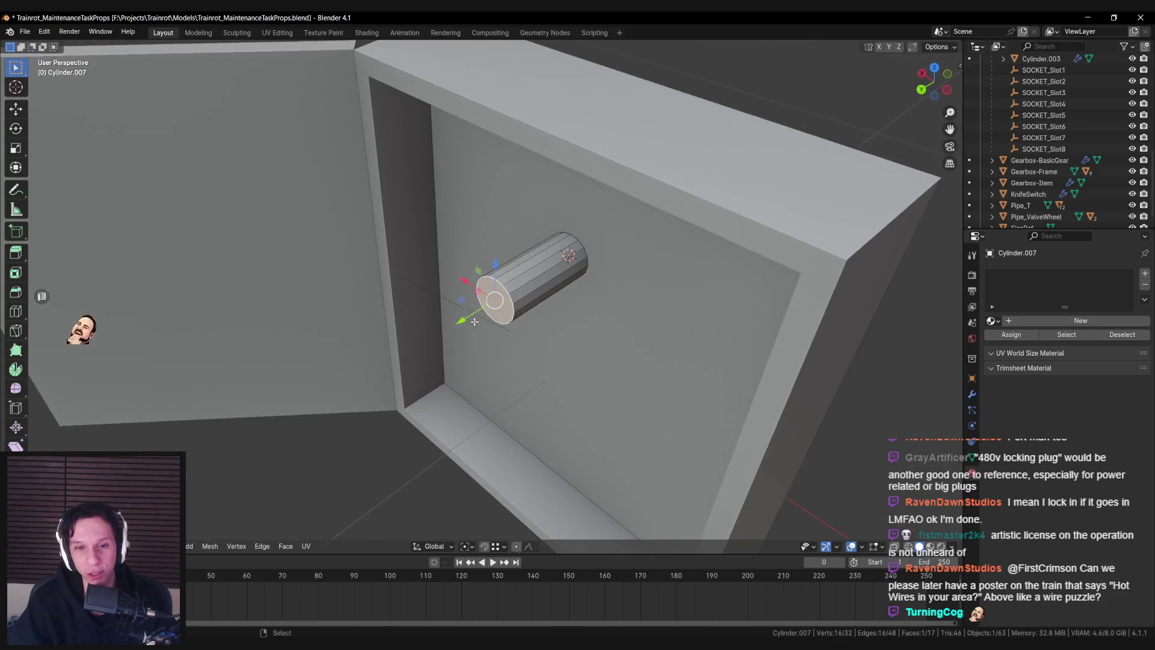
pyautogui.press('g')
pyautogui.press('y')
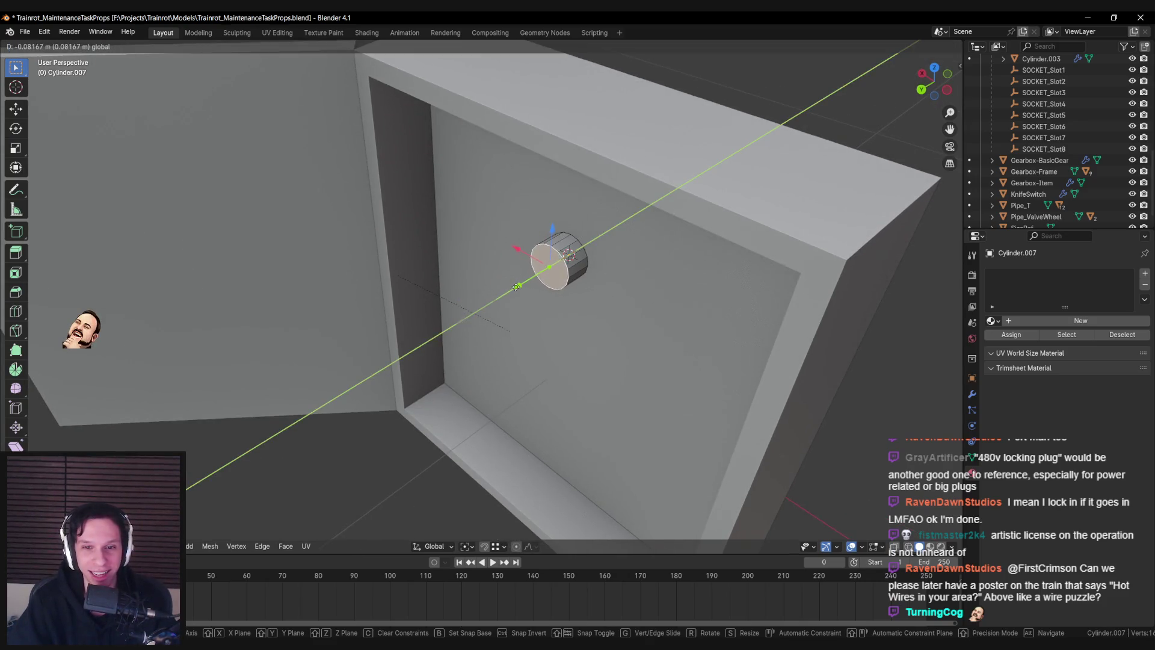
pyautogui.click(511, 293)
pyautogui.hotkey('shift', 'z')
pyautogui.hotkey('shift', 'z')
pyautogui.press('shift+KP_7')
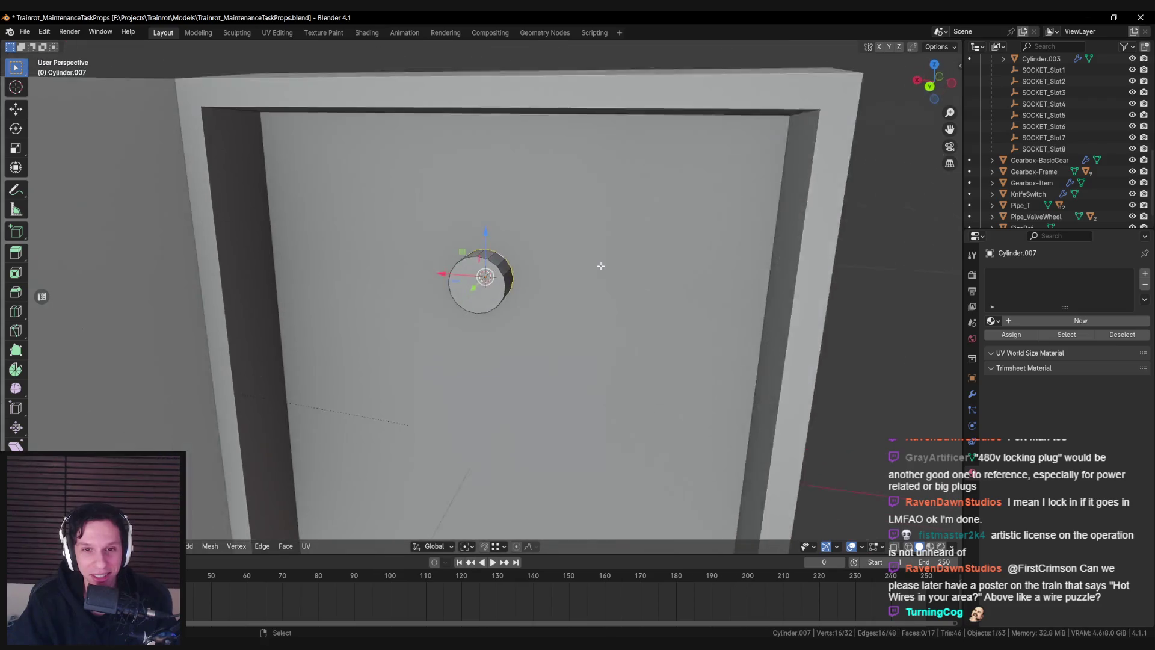
pyautogui.press('s')
pyautogui.click(616, 270)
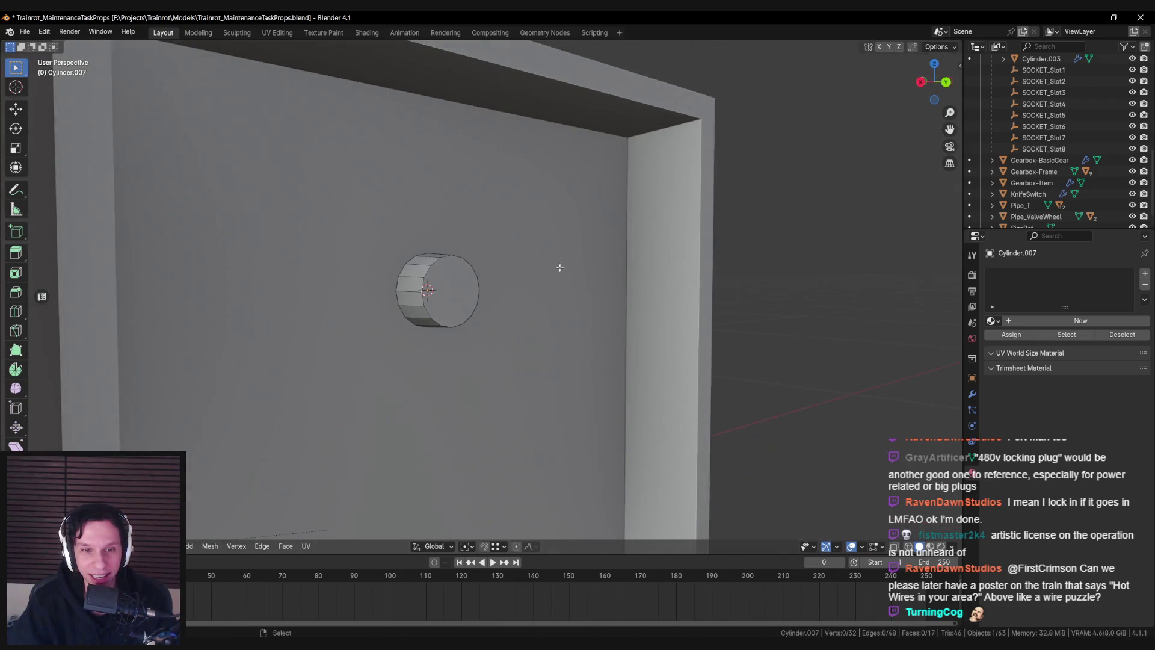
# Save the blend file and select the whole cylinder mesh, framed in view
pyautogui.press('shift+KP_7')
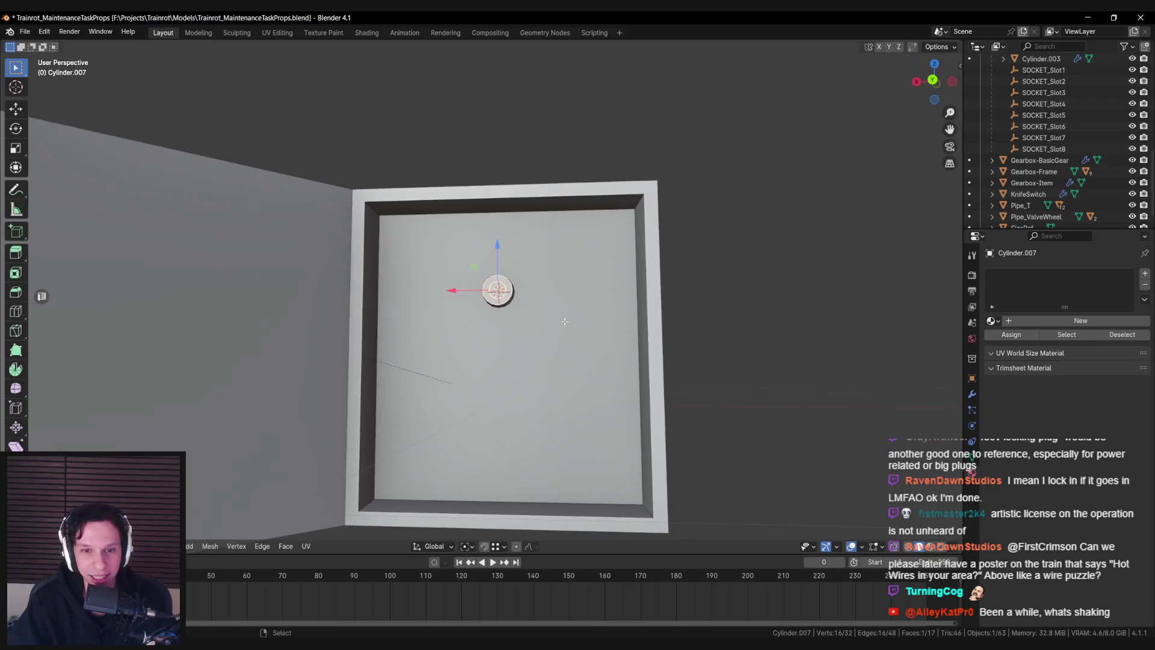
pyautogui.press('ctrl+KP_1')
pyautogui.press('KP_5')
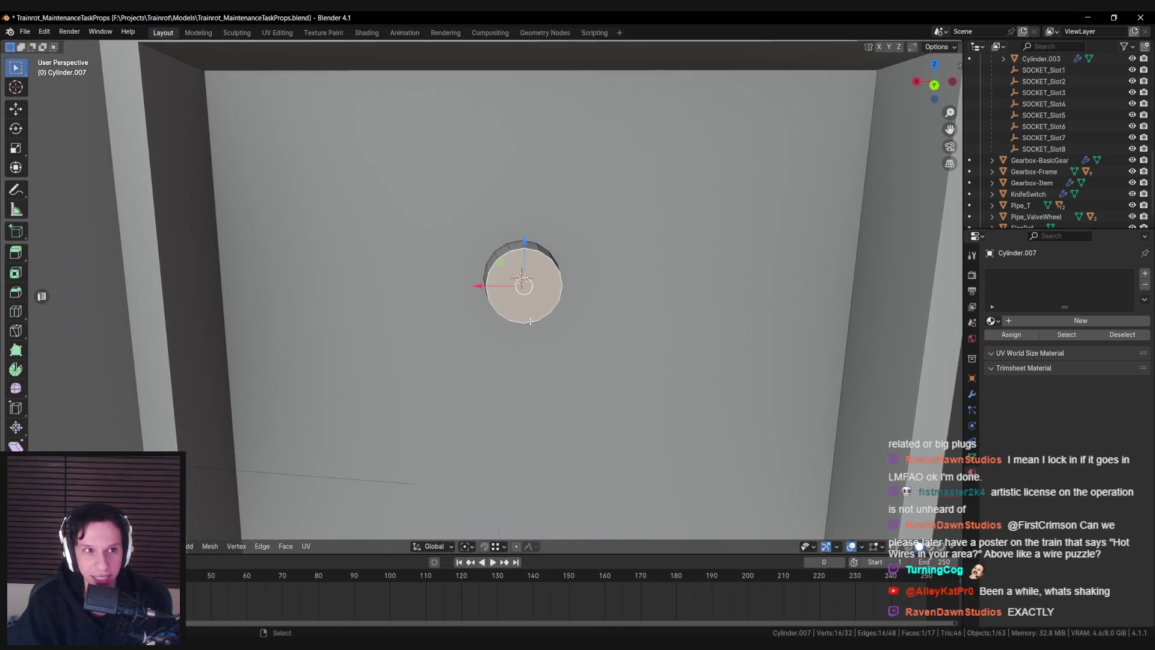
pyautogui.press('KP_8')
pyautogui.press('KP_4')
pyautogui.hotkey('ctrl', 's')
pyautogui.press('KP_8')
pyautogui.press('KP_8')
pyautogui.press('KP_4')
pyautogui.press('KP_4')
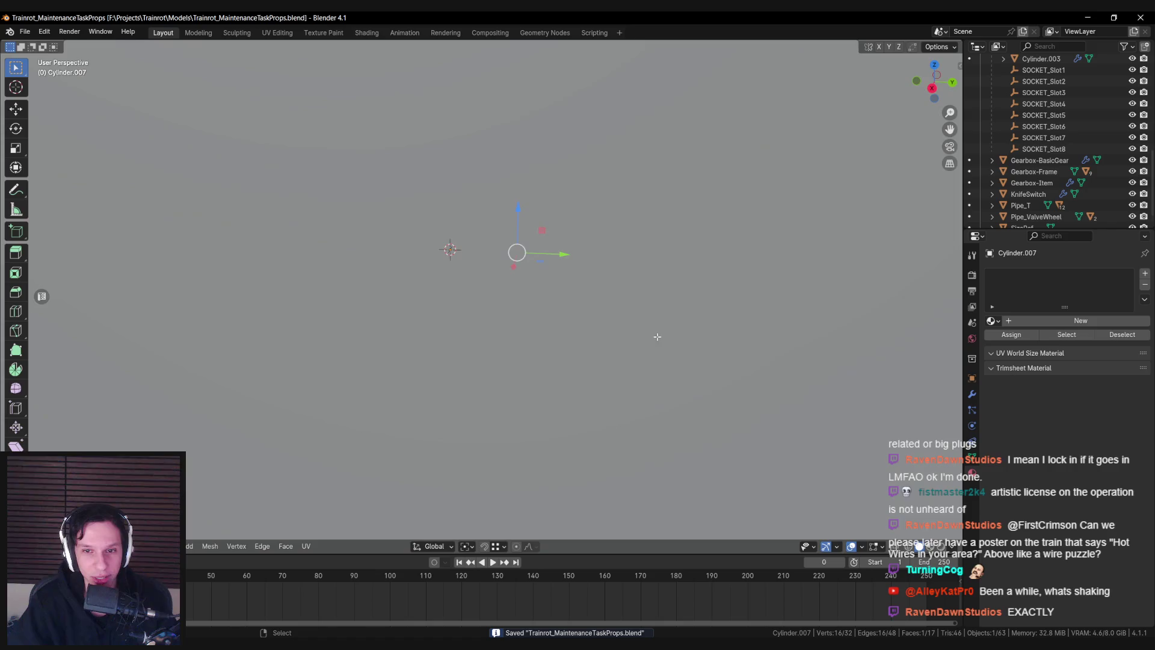
pyautogui.press('KP_6')
pyautogui.press('KP_6')
pyautogui.press('KP_Decimal')
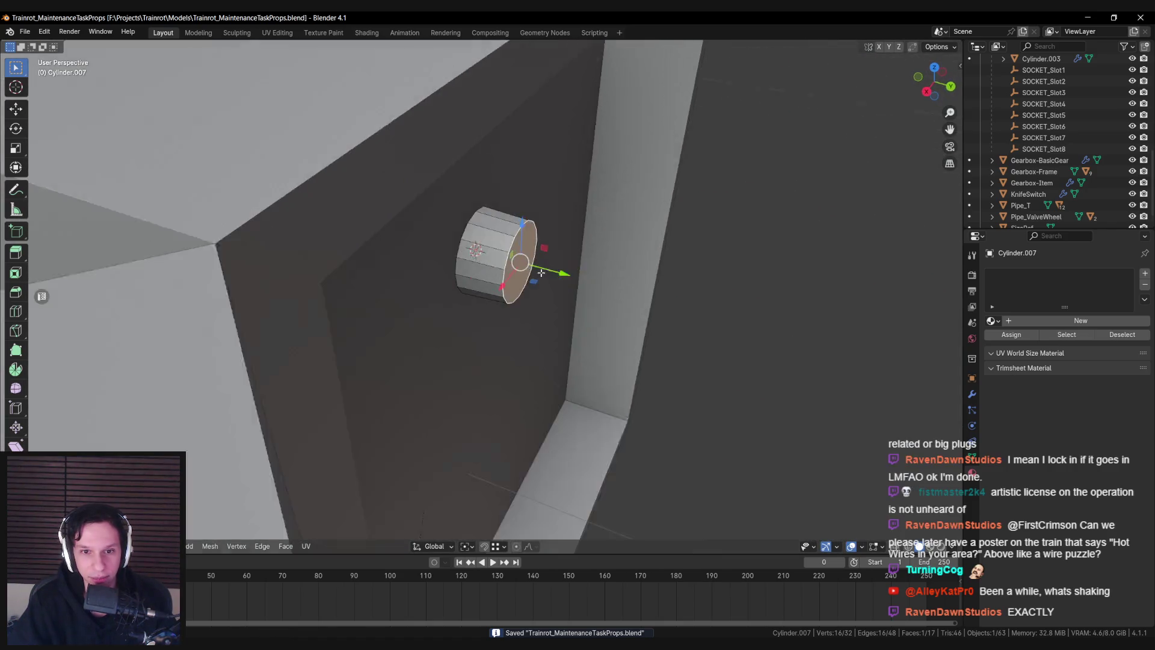
pyautogui.press('a')
pyautogui.press('KP_4')
pyautogui.press('KP_4')
pyautogui.press('KP_6')
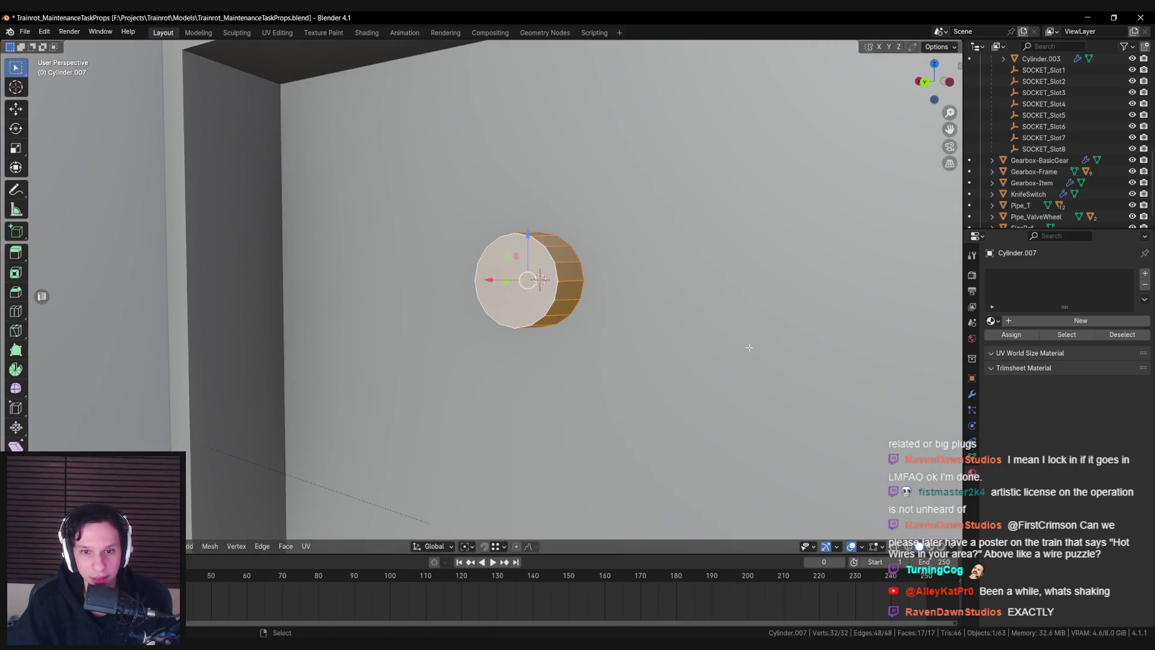
# Set the pivot point to the 3D cursor and shrink the cylinder to about 0.72
pyautogui.click(467, 547)
pyautogui.click(488, 509)
pyautogui.click(467, 546)
pyautogui.click(491, 497)
pyautogui.press('s')
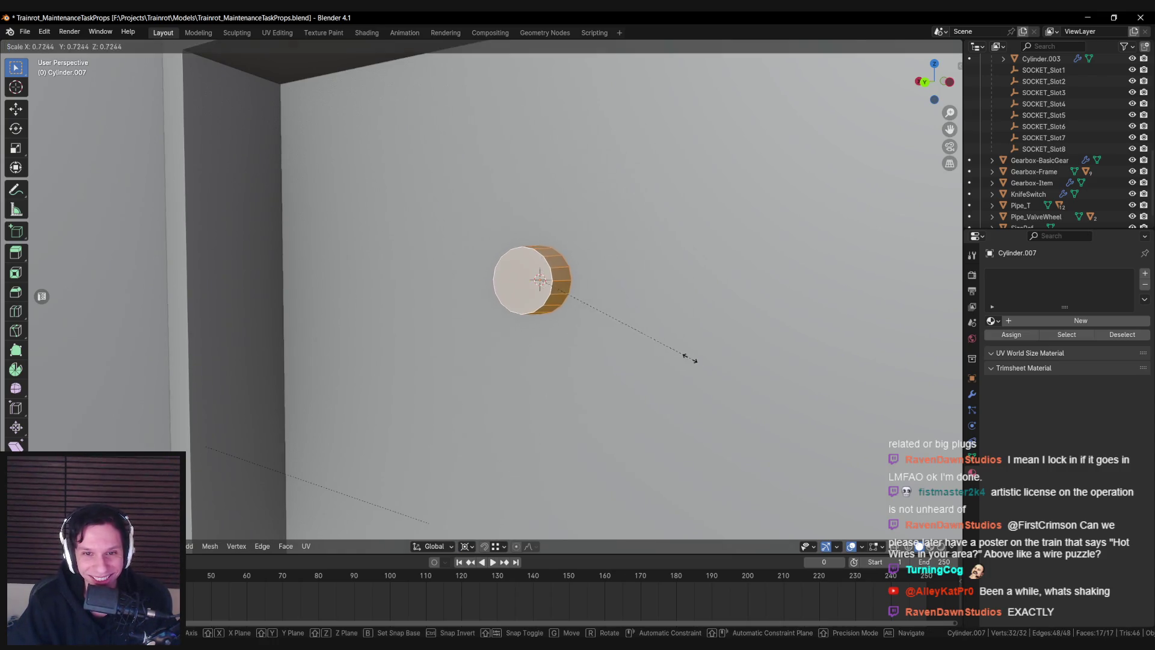
pyautogui.click(692, 359)
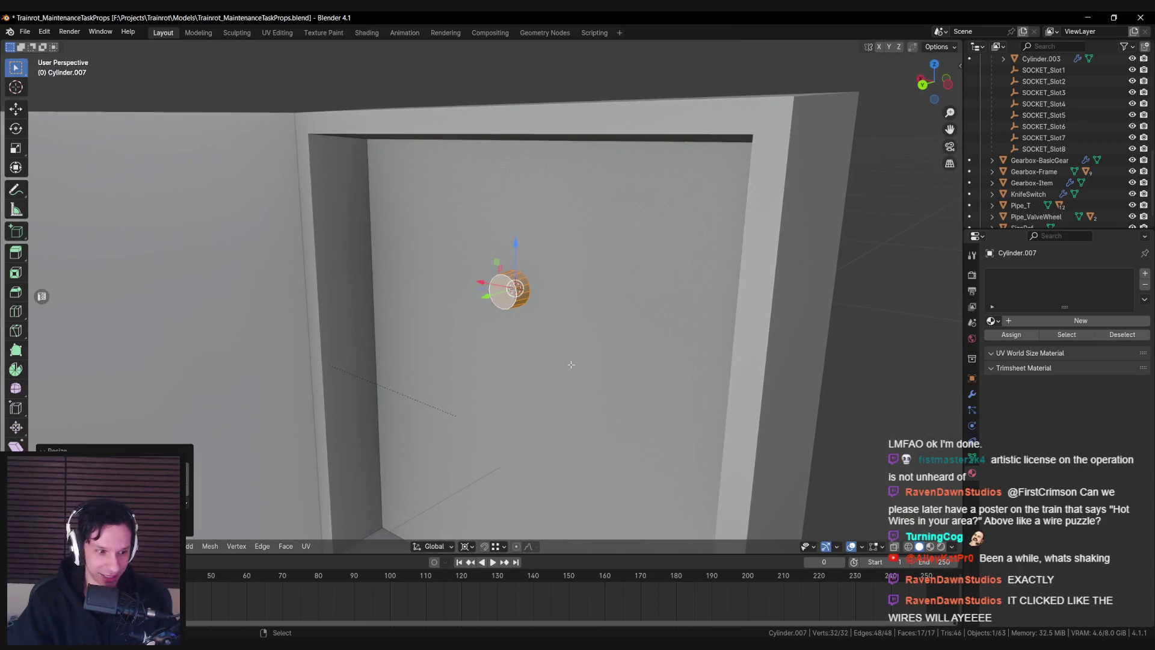
pyautogui.scroll(5, 549, 363)
pyautogui.scroll(-5, 518, 363)
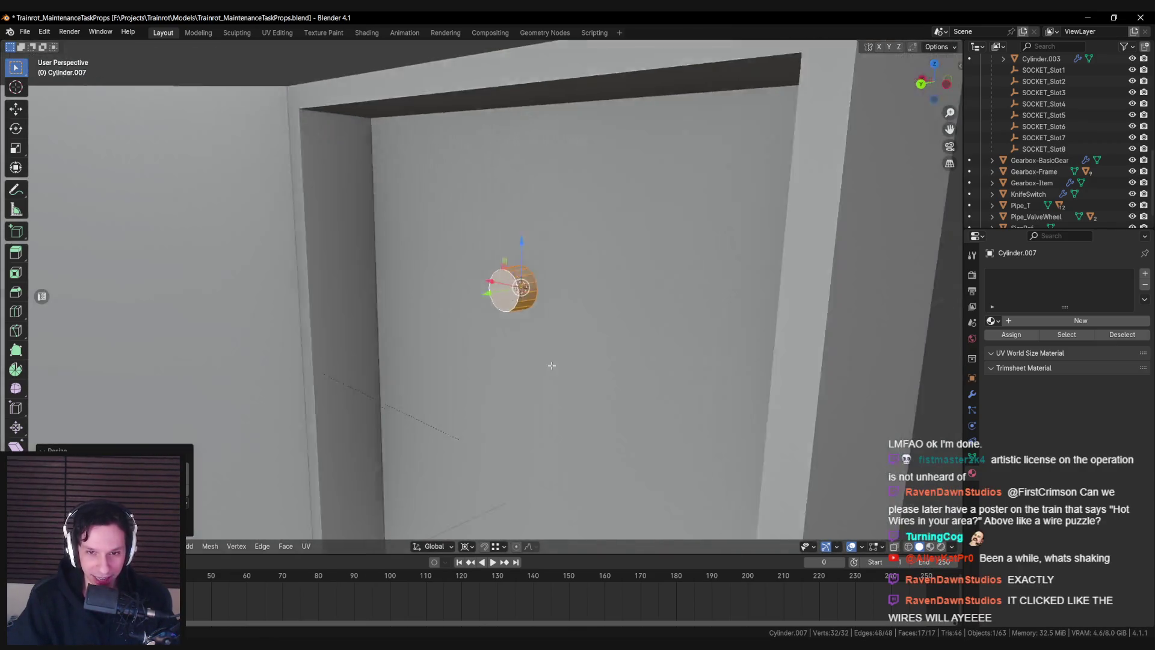
pyautogui.scroll(5, 558, 363)
pyautogui.scroll(-5, 581, 346)
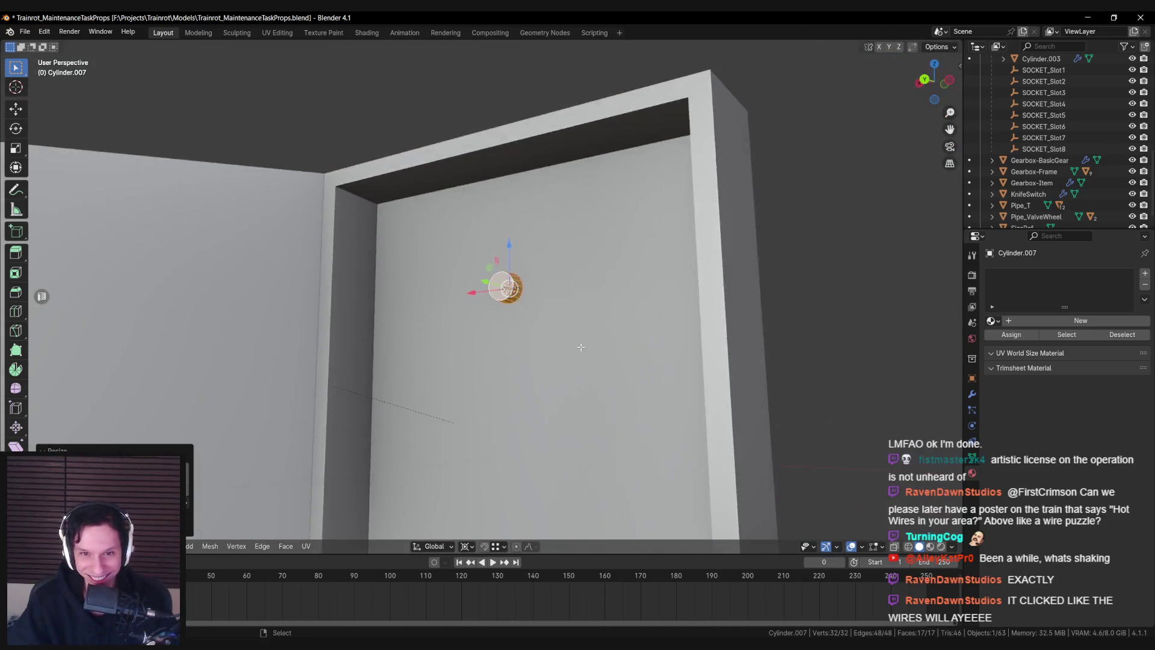
pyautogui.scroll(-5, 581, 346)
pyautogui.scroll(5, 560, 346)
pyautogui.scroll(-2, 551, 344)
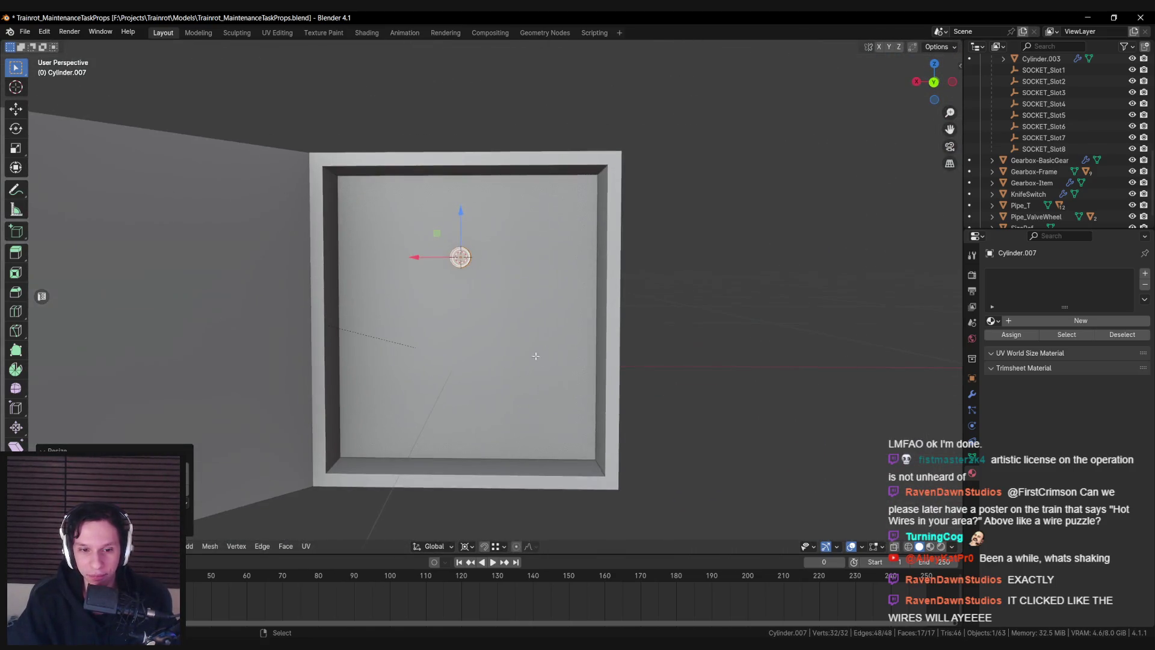
pyautogui.click(472, 542)
# Select the cylinder's front end ring, move it along Y and enlarge it
pyautogui.scroll(4, 530, 367)
pyautogui.hotkey('alt', 'a')
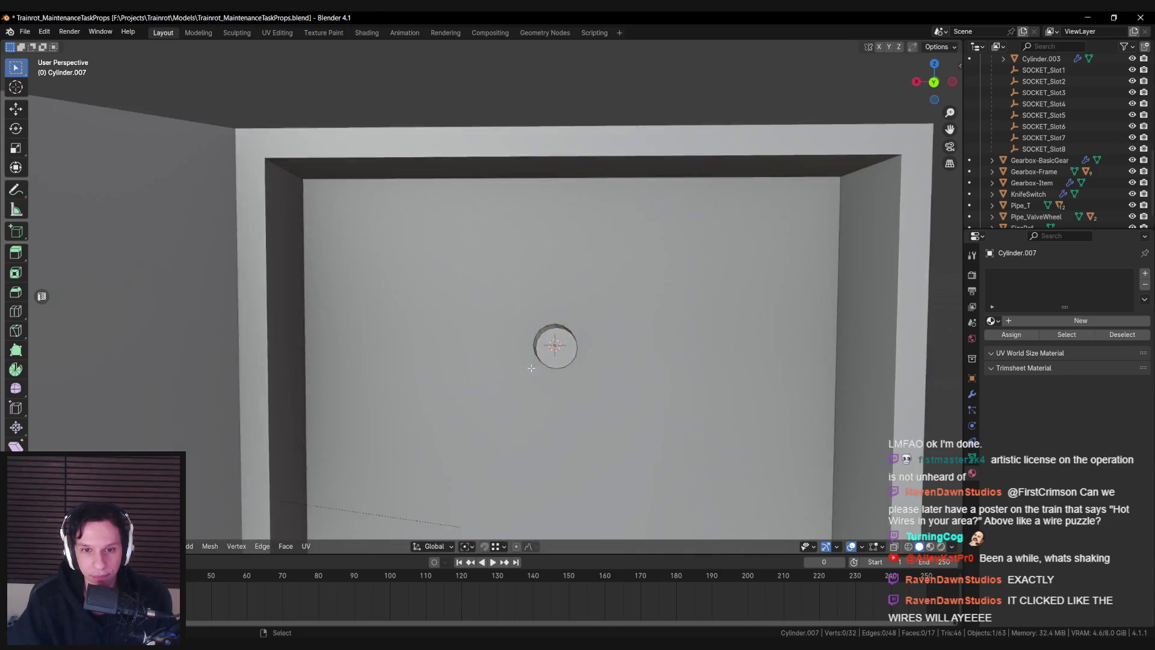
pyautogui.keyDown('alt'); pyautogui.click(520, 381); pyautogui.keyUp('alt')
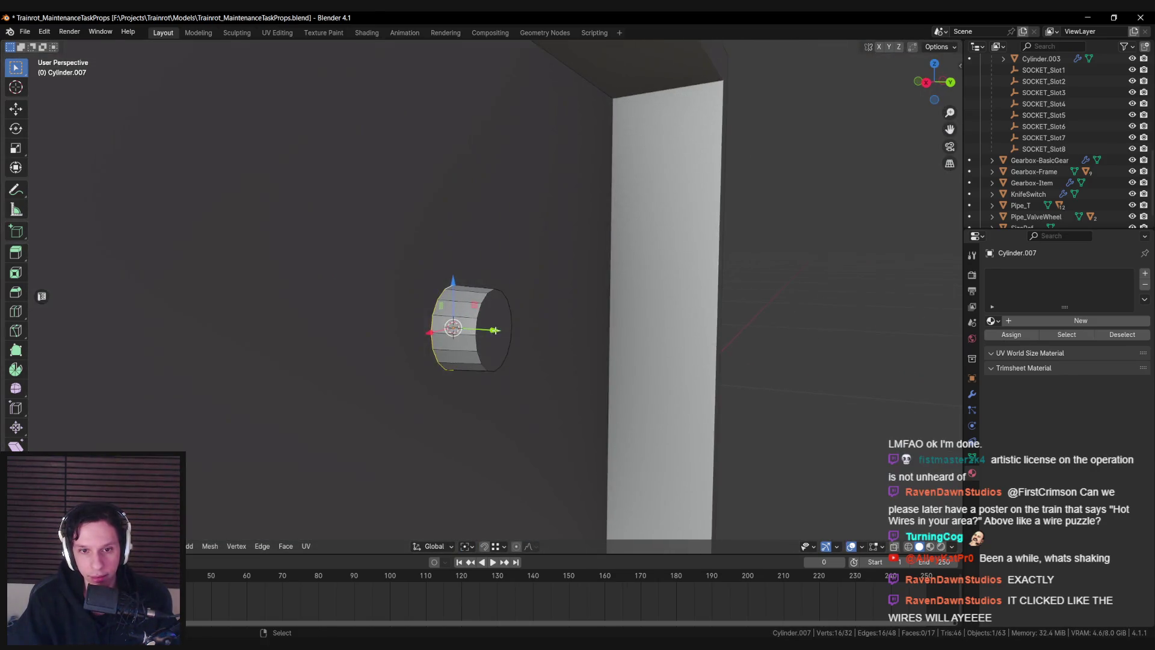
pyautogui.press('g')
pyautogui.press('y')
pyautogui.click(524, 333)
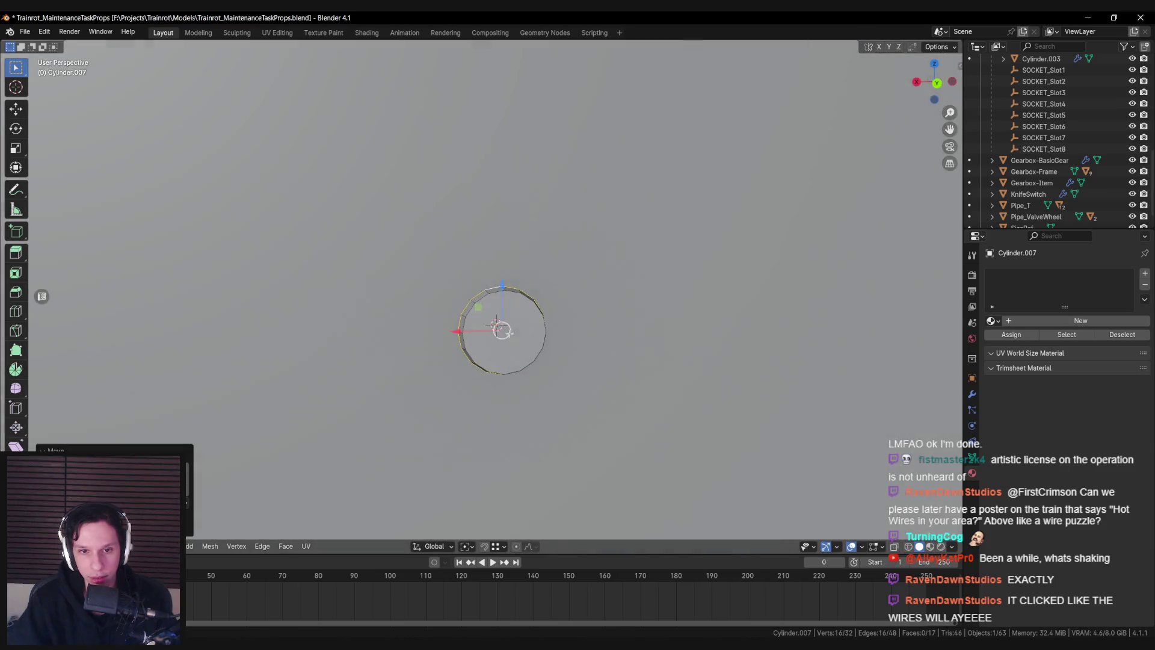
pyautogui.press('s')
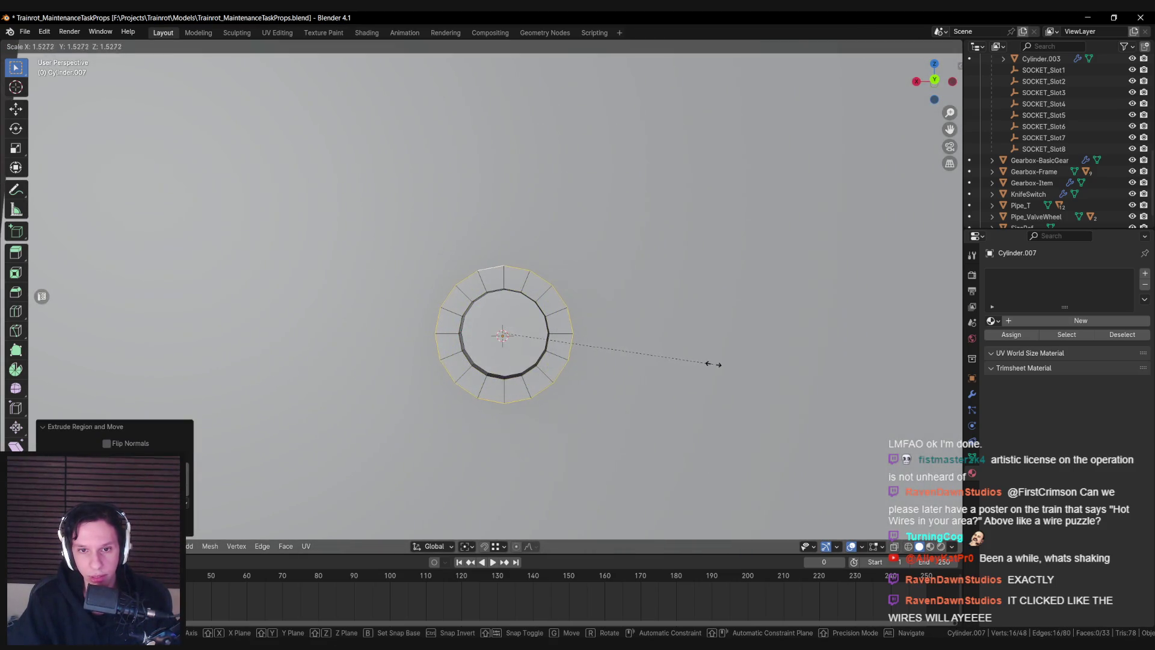
pyautogui.click(707, 362)
# Extrude the ring twice along Y into a short tube and scale it outward as a flange
pyautogui.press('e')
pyautogui.press('y')
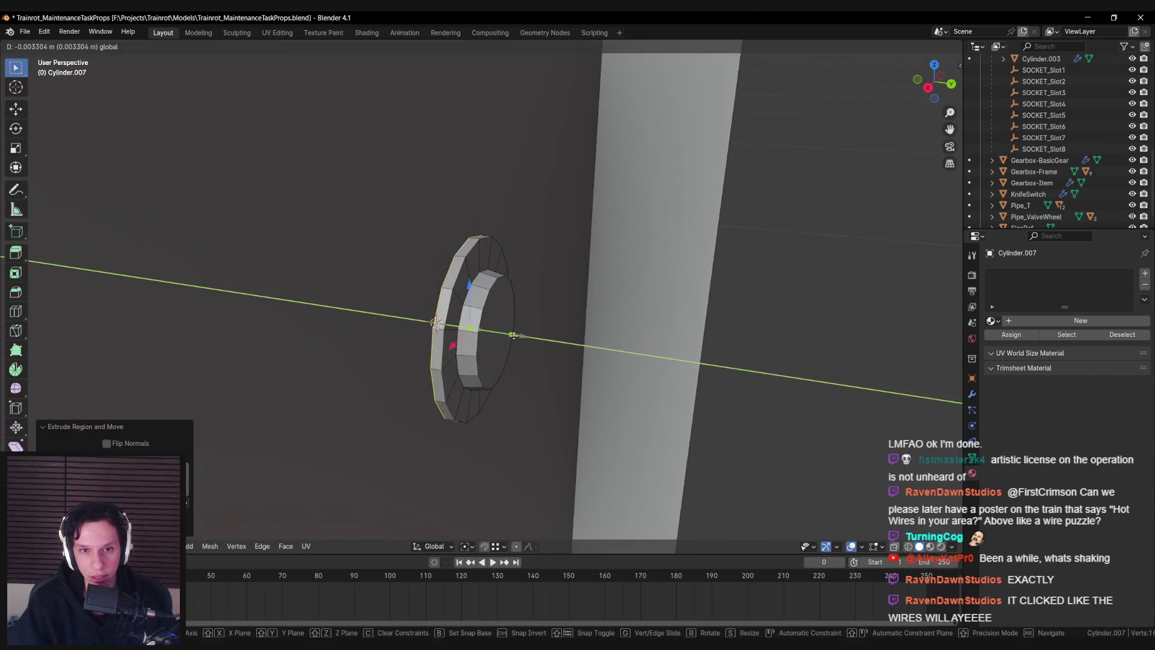
pyautogui.click(482, 336)
pyautogui.press('e')
pyautogui.press('y')
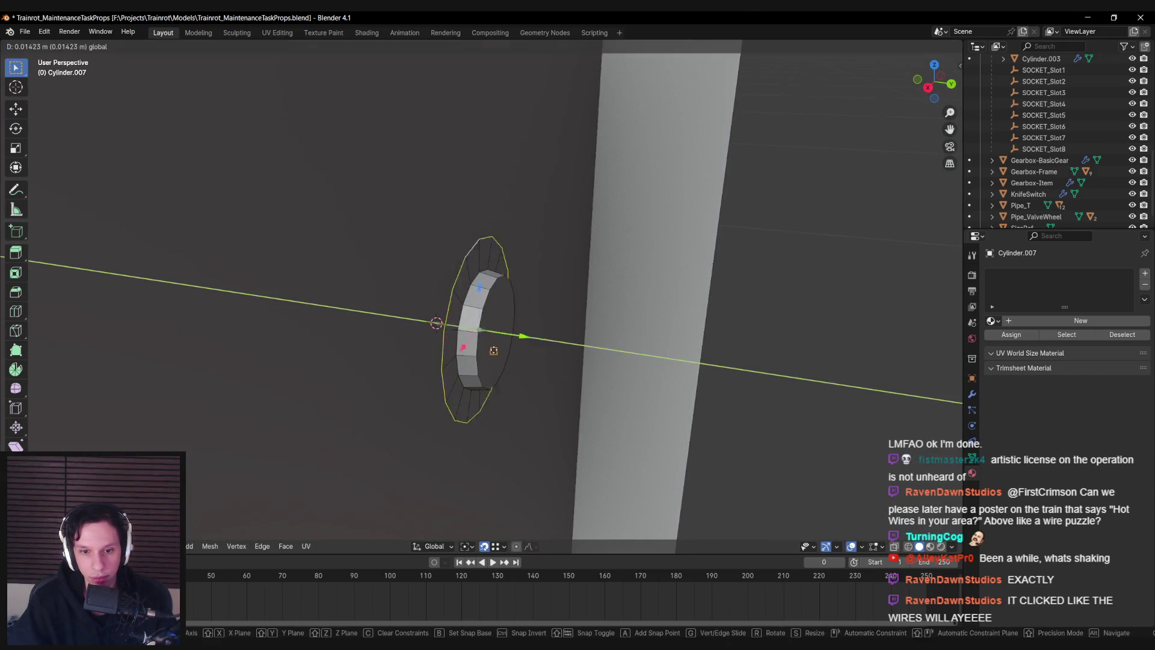
pyautogui.click(554, 265)
pyautogui.press('e')
pyautogui.press('y')
pyautogui.press('Escape')
pyautogui.hotkey('ctrl', 'z')
pyautogui.scroll(4, 434, 322)
pyautogui.press('ctrl+KP_1')
pyautogui.press('s')
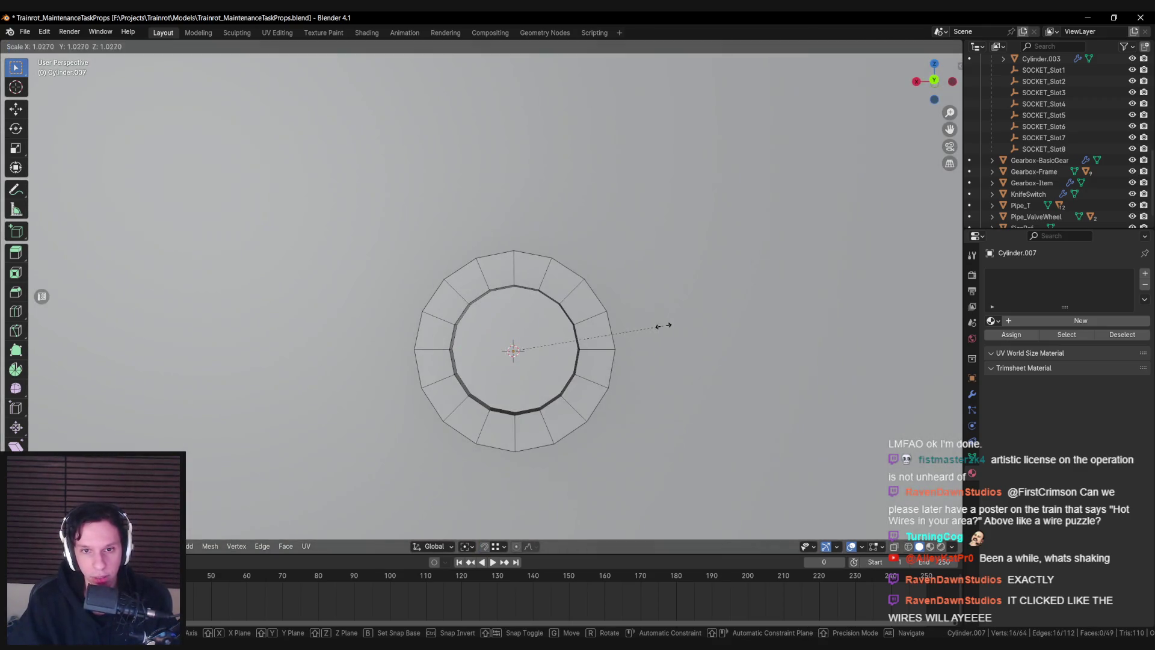
pyautogui.click(678, 324)
pyautogui.press('KP_6')
pyautogui.press('KP_8')
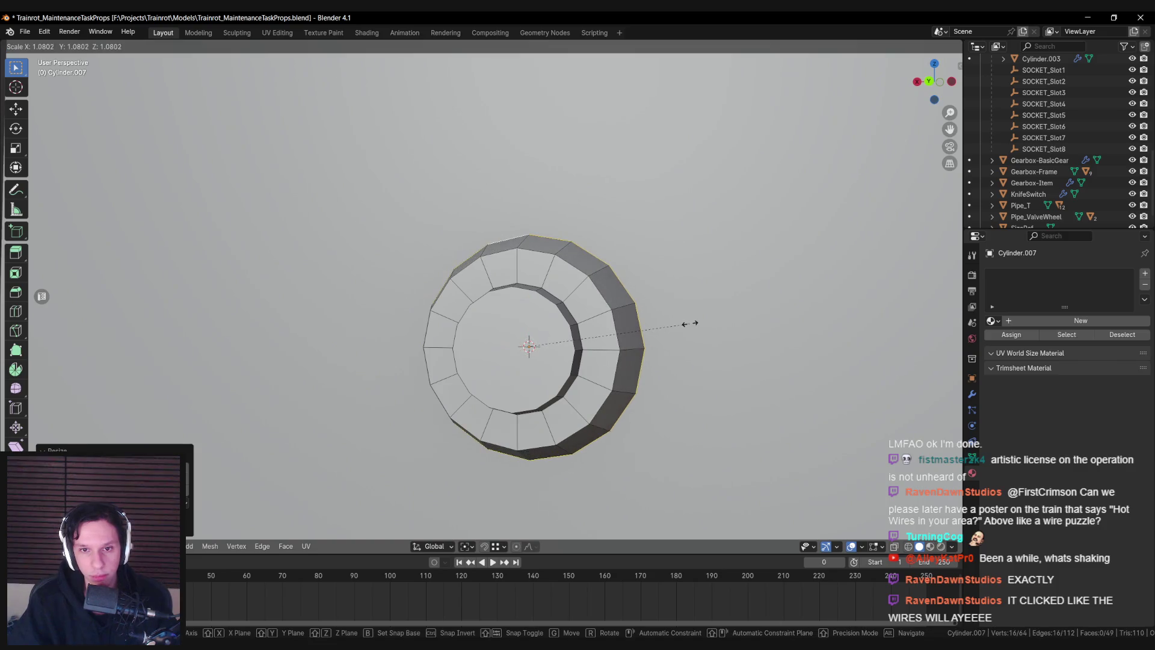
# Select the ring's inner edge loop and fill it with a face
pyautogui.hotkey('ctrl', 'b')
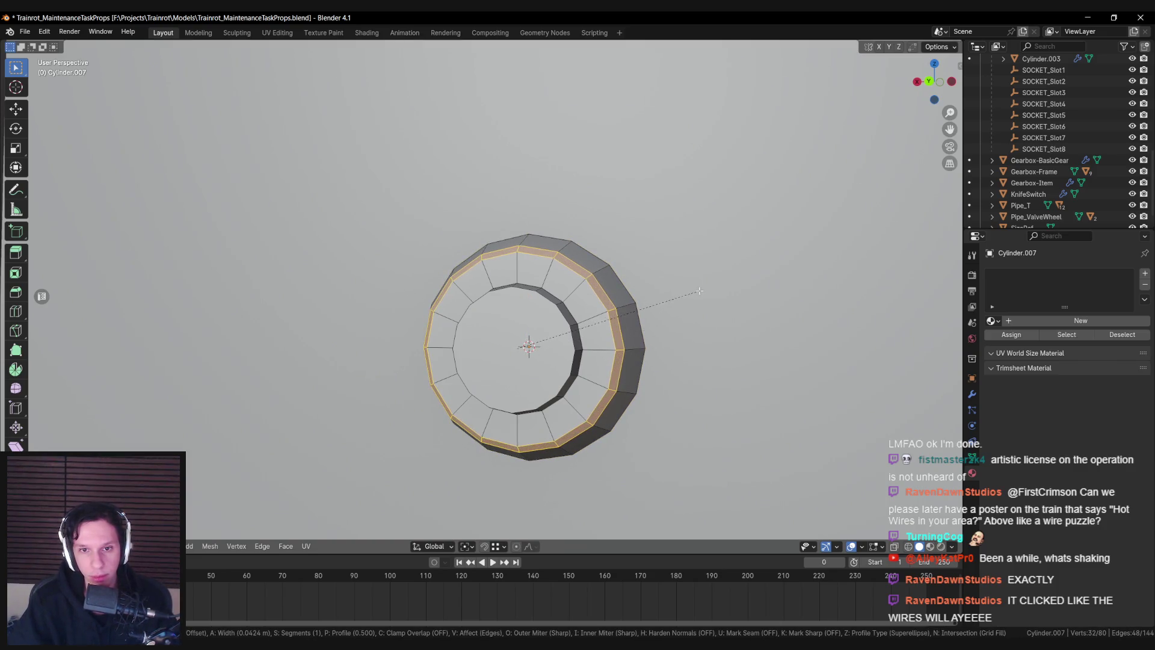
pyautogui.press('Escape')
pyautogui.keyDown('alt'); pyautogui.click(544, 306); pyautogui.keyUp('alt')
pyautogui.hotkey('ctrl', 'e')
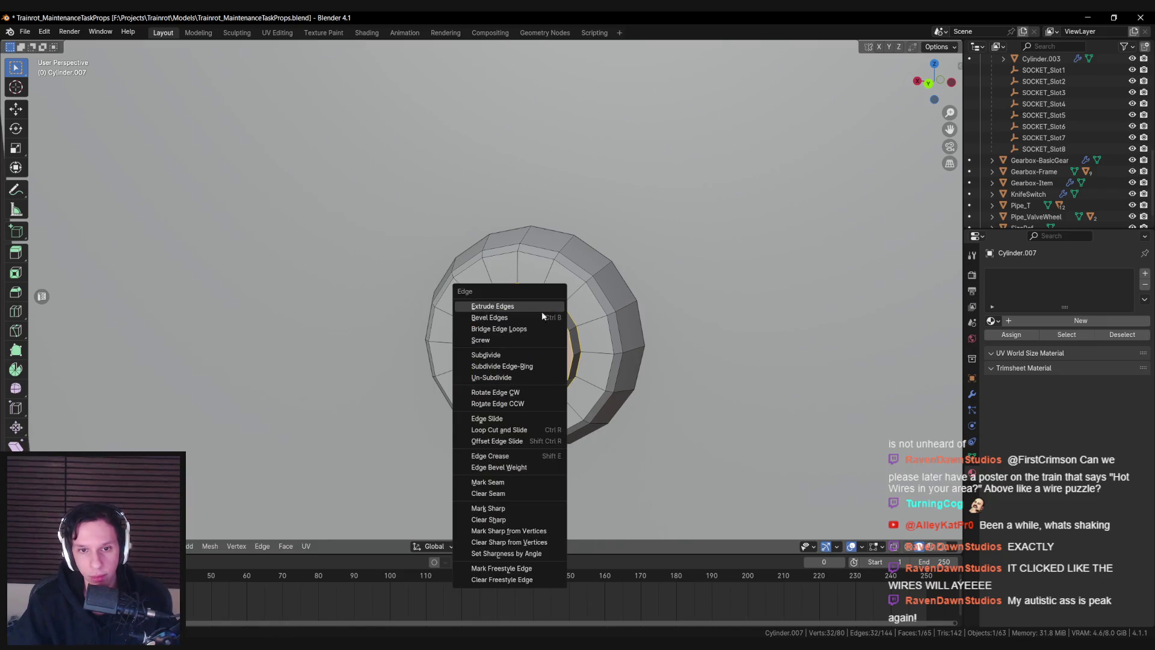
pyautogui.press('Escape')
pyautogui.press('f')
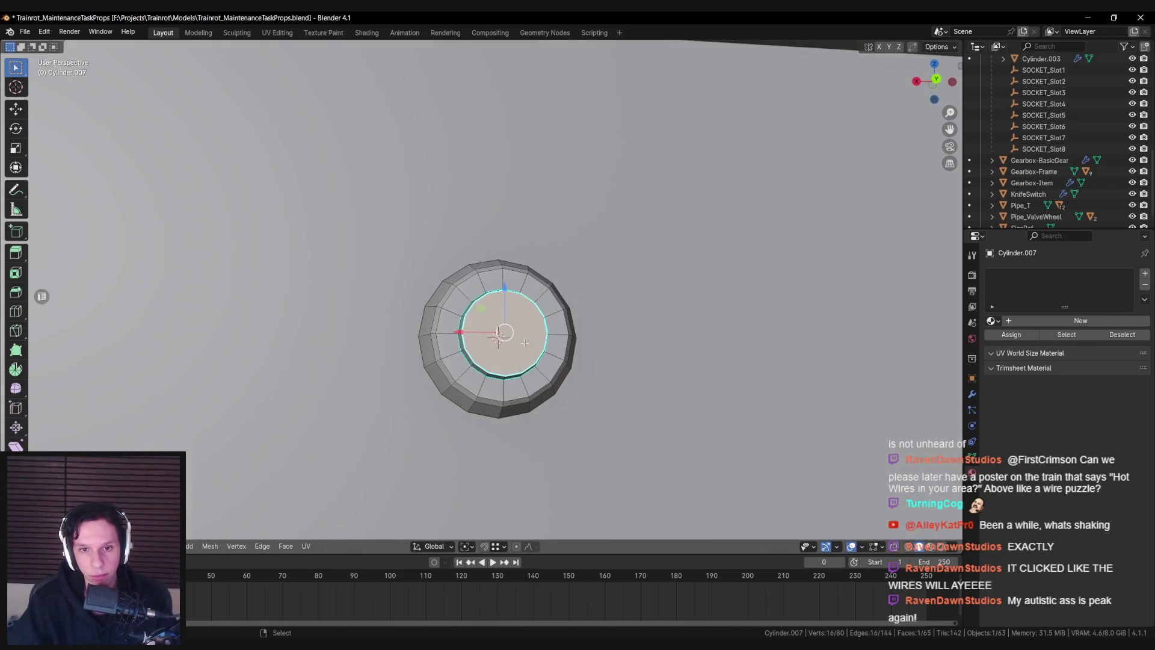
pyautogui.press('ctrl+KP_1')
pyautogui.press('KP_Decimal')
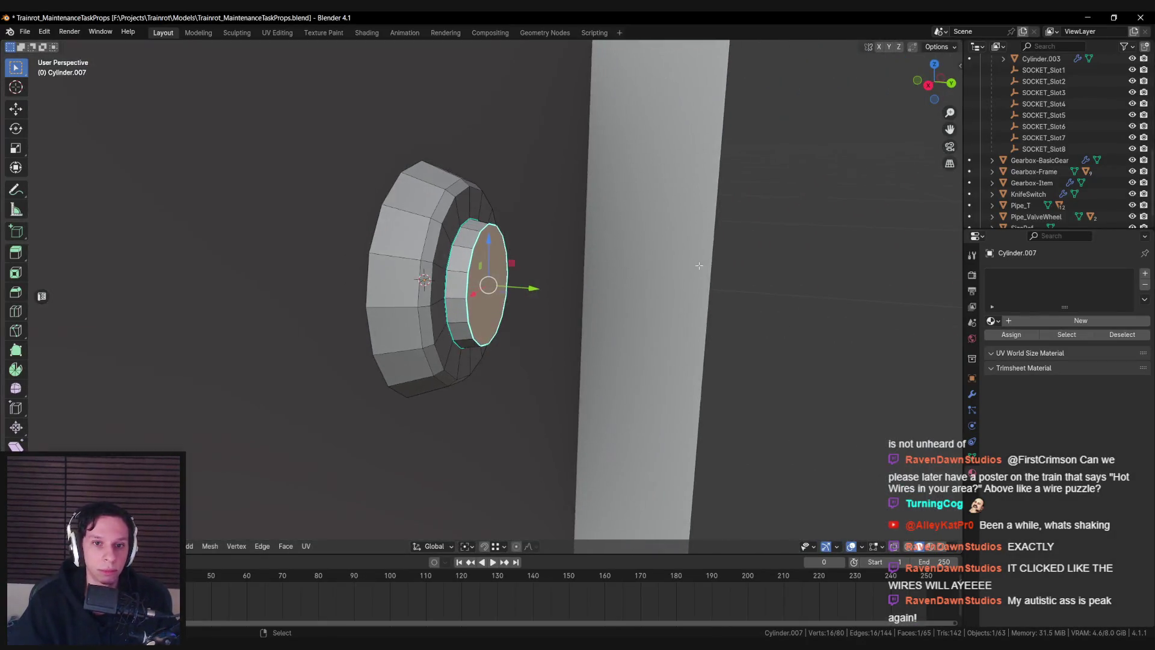
# Extrude the inner face outward, enlarge and shift it along Y, then inset a smaller face
pyautogui.moveTo(535, 285); pyautogui.dragTo(552, 282)
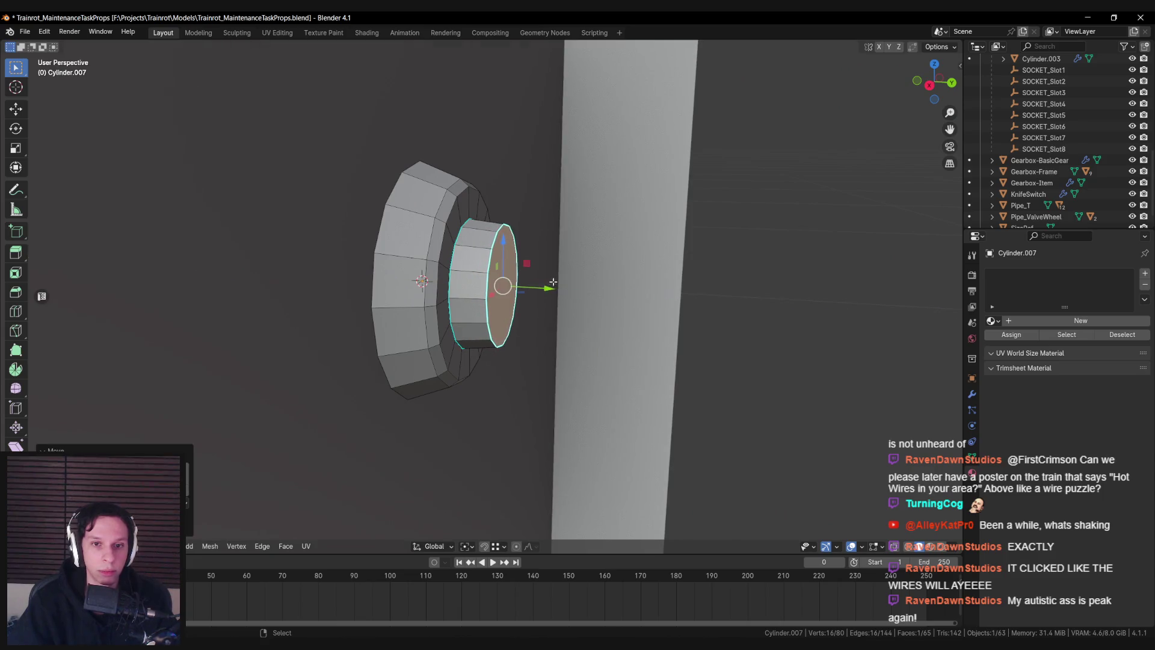
pyautogui.press('e')
pyautogui.press('Escape')
pyautogui.press('s')
pyautogui.click(588, 268)
pyautogui.moveTo(555, 290); pyautogui.dragTo(571, 296)
pyautogui.press('ctrl+KP_1')
pyautogui.press('e')
pyautogui.press('s')
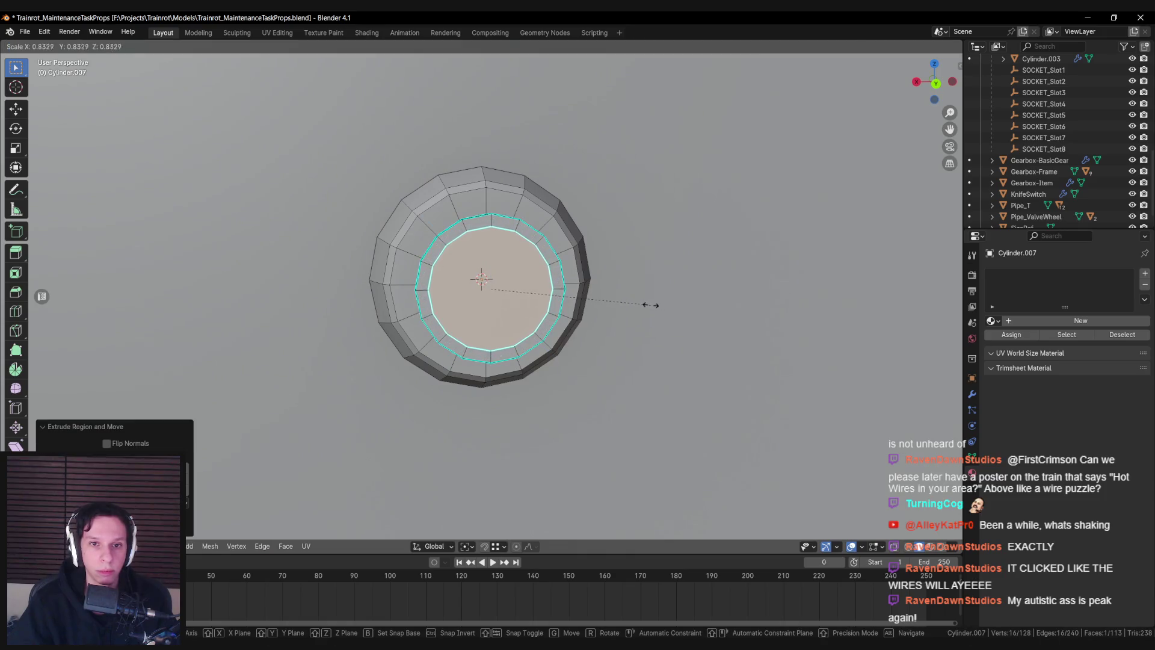
pyautogui.click(646, 306)
# Extrude the inner ring along Y, sink it back into the socket and leave Edit Mode
pyautogui.hotkey('alt', 'z')
pyautogui.press('KP_4')
pyautogui.press('KP_4')
pyautogui.press('KP_4')
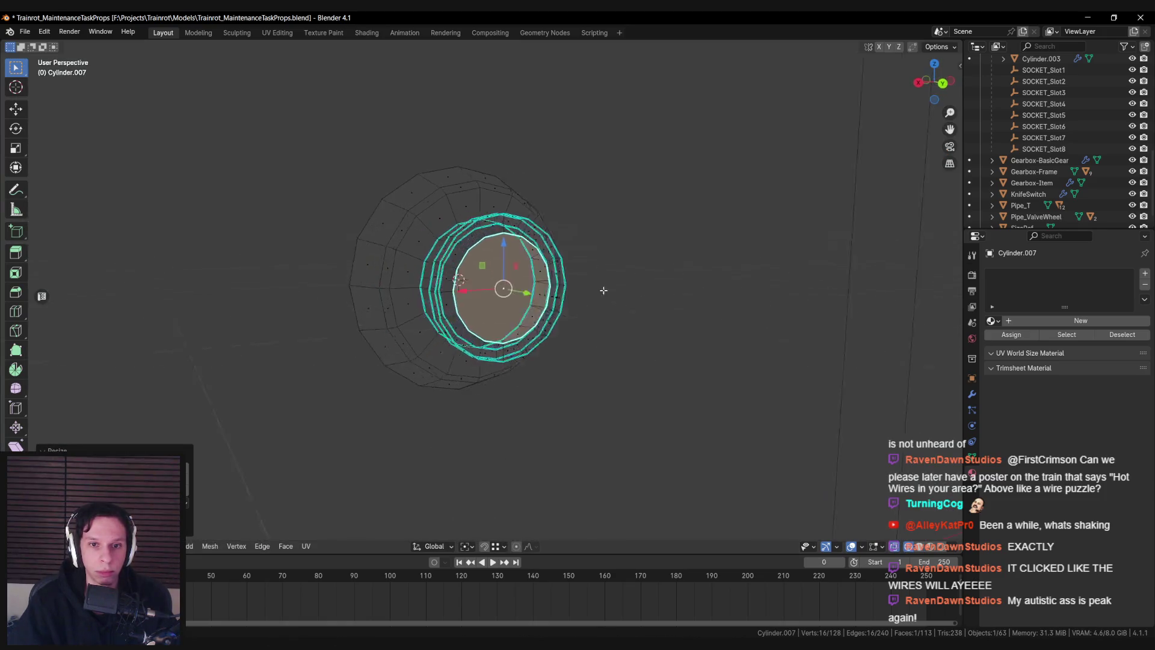
pyautogui.hotkey('alt', 'z')
pyautogui.press('e')
pyautogui.press('y')
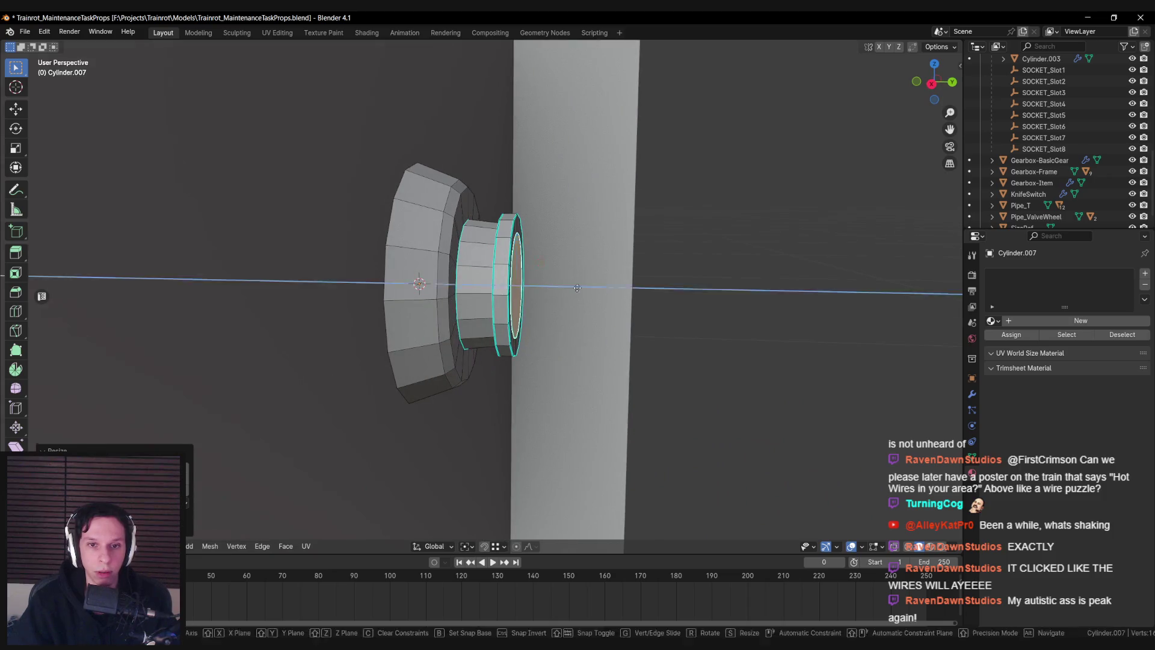
pyautogui.click(528, 287)
pyautogui.hotkey('alt', 'z')
pyautogui.click(484, 284)
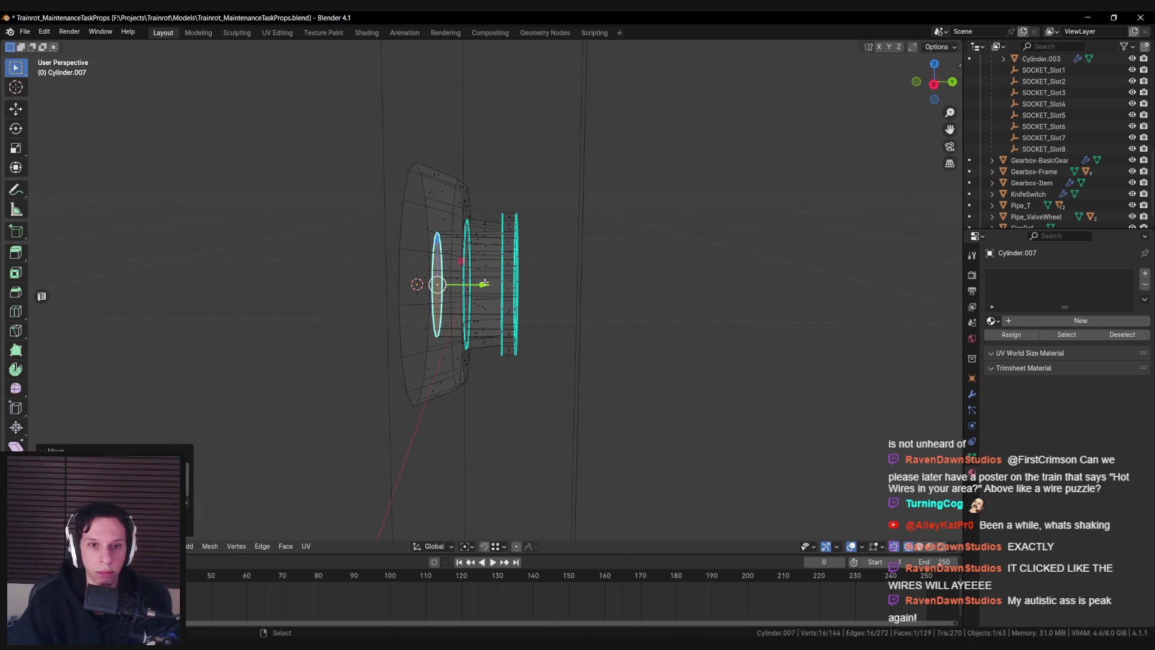
pyautogui.hotkey('shift', 'z')
pyautogui.press('Tab')
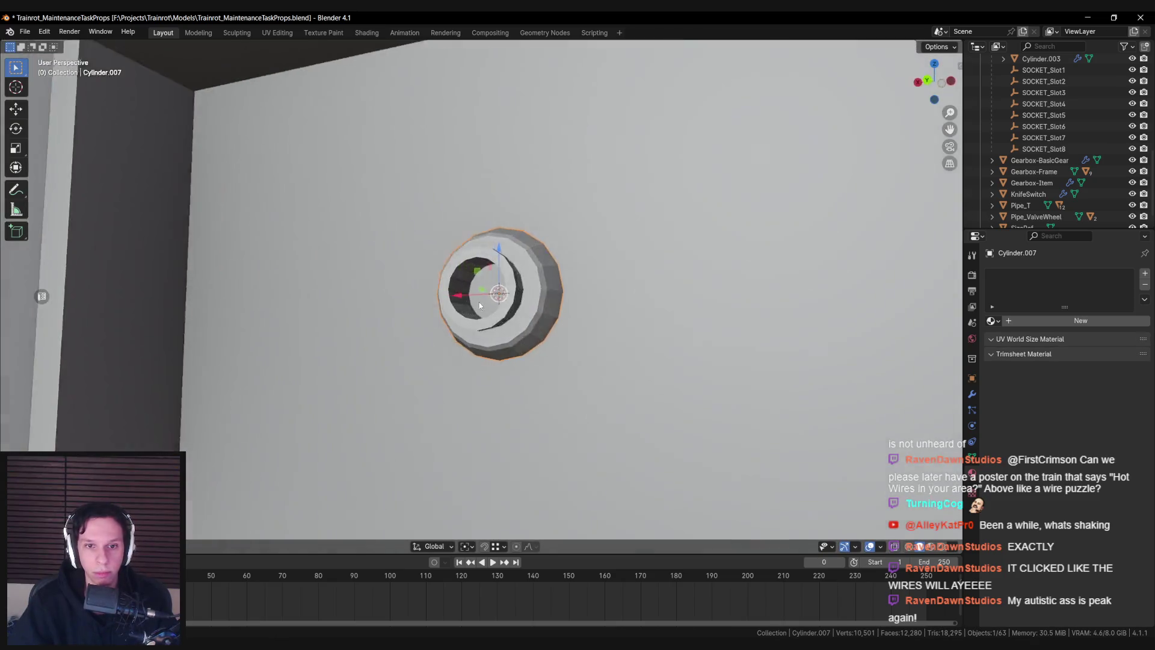
# Orbit out to view the whole frame and select the ElectricalWireBox
pyautogui.moveTo(485, 287)
pyautogui.mouseDown()
pyautogui.moveTo(446, 382)
pyautogui.moveTo(541, 355)
pyautogui.moveTo(529, 287)
pyautogui.moveTo(418, 391)
pyautogui.moveTo(434, 366)
pyautogui.moveTo(398, 366)
pyautogui.moveTo(447, 392)
pyautogui.moveTo(443, 407)
pyautogui.moveTo(598, 378)
pyautogui.moveTo(457, 388)
pyautogui.mouseUp()
pyautogui.scroll(-4, 540, 355)
pyautogui.click(529, 286)
pyautogui.scroll(5, 436, 364)
pyautogui.scroll(-4, 596, 379)
# Glance at the BNC references in PureRef, then view the socket ring head-on from the back
pyautogui.hotkey('alt', 'Tab')
pyautogui.hotkey('alt', 'Tab')
pyautogui.hotkey('alt', 'Tab')
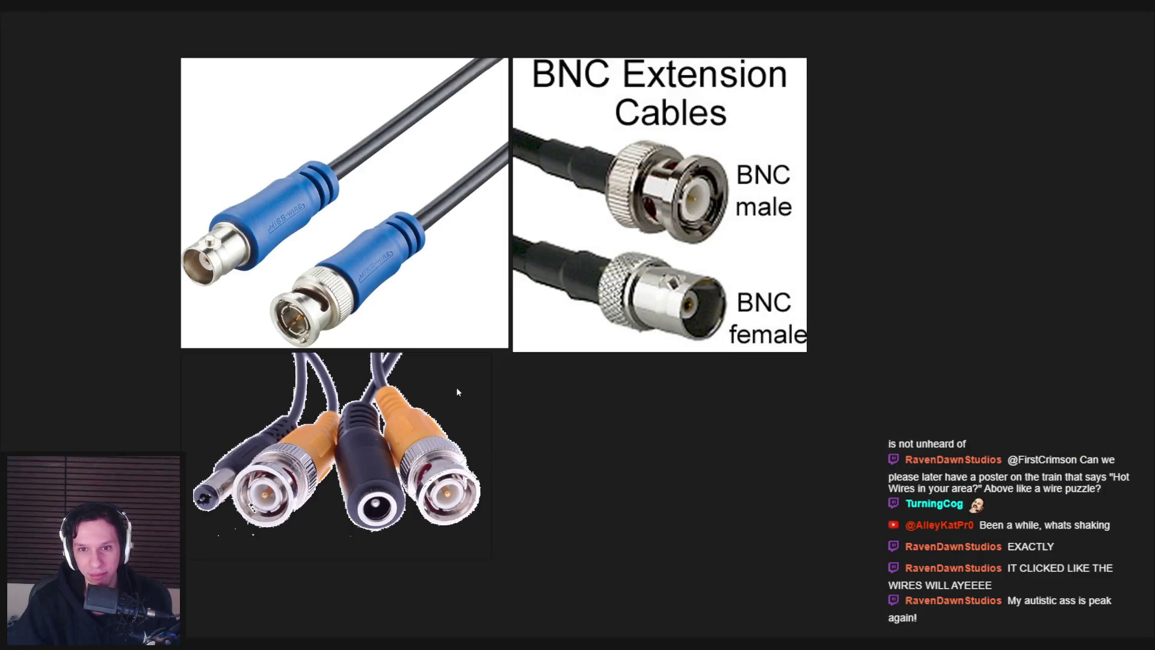
pyautogui.hotkey('alt', 'Tab')
pyautogui.press('KP_Decimal')
pyautogui.press('ctrl+KP_1')
# Resize the selected socket loop, then orbit to face the socket ring
pyautogui.press('s')
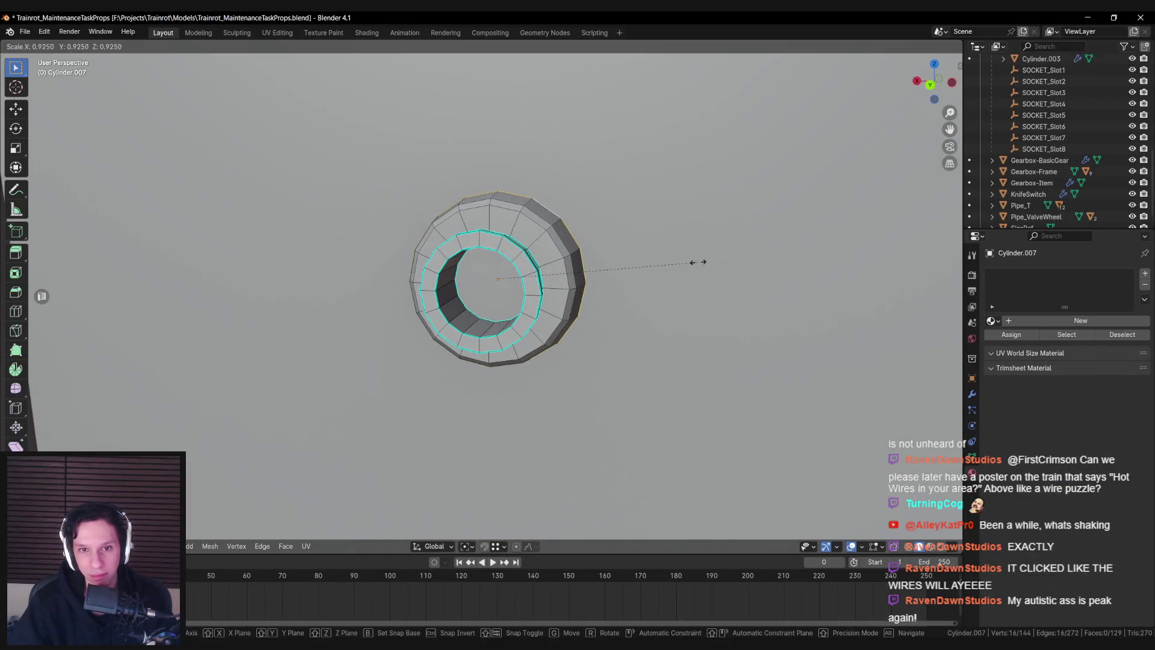
pyautogui.click(685, 275)
pyautogui.press('Tab')
pyautogui.scroll(-5, 568, 302)
pyautogui.press('Tab')
pyautogui.press('Tab')
pyautogui.moveTo(552, 308)
pyautogui.mouseDown()
pyautogui.moveTo(535, 314)
pyautogui.moveTo(607, 323)
pyautogui.moveTo(605, 340)
pyautogui.moveTo(600, 322)
pyautogui.moveTo(521, 301)
pyautogui.moveTo(453, 259)
pyautogui.moveTo(524, 253)
pyautogui.moveTo(511, 242)
pyautogui.moveTo(704, 265)
pyautogui.moveTo(644, 243)
pyautogui.mouseUp()
pyautogui.scroll(4, 521, 301)
pyautogui.press('Tab')
# Add the inner wall loop and scale both loops evenly, excluding the Y axis
pyautogui.keyDown('alt'); pyautogui.keyDown('shift'); pyautogui.click(453, 245); pyautogui.keyUp('shift'); pyautogui.keyUp('alt')
pyautogui.press('s')
pyautogui.press('y')
pyautogui.hotkey('shift', 'y')
pyautogui.click(689, 263)
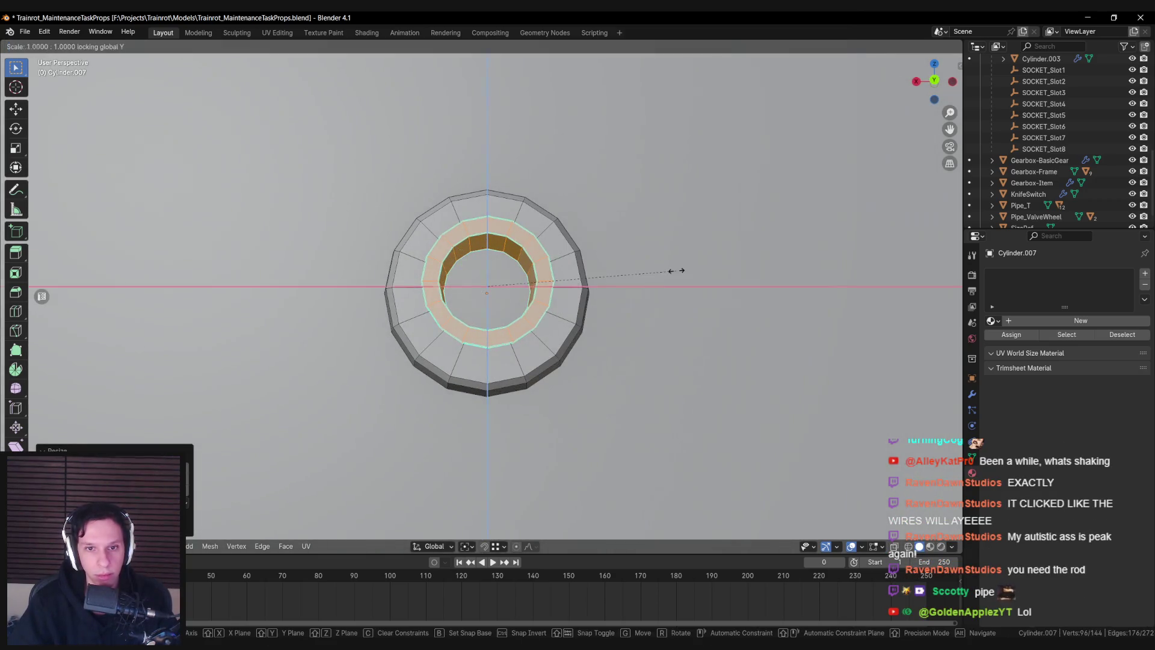
# Exit edit mode and compare the socket against the BNC reference photos
pyautogui.press('Tab')
pyautogui.scroll(-10, 583, 308)
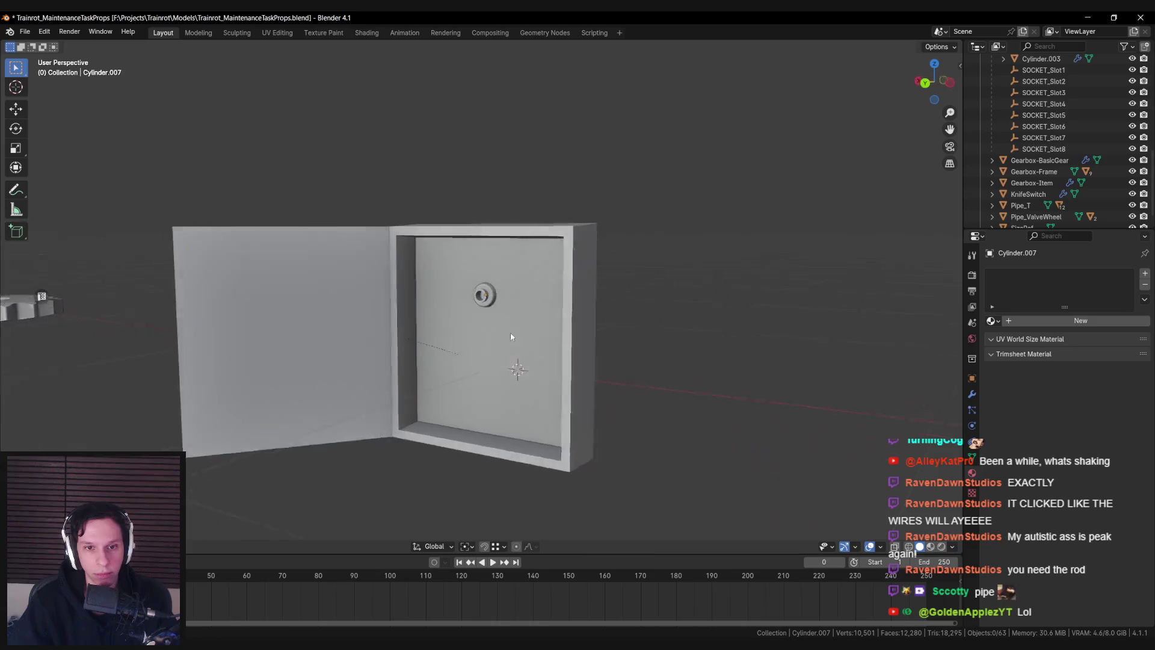
pyautogui.hotkey('alt', 'Tab')
pyautogui.scroll(3, 555, 326)
pyautogui.scroll(-1, 555, 326)
pyautogui.hotkey('alt', 'Tab')
pyautogui.scroll(5, 537, 308)
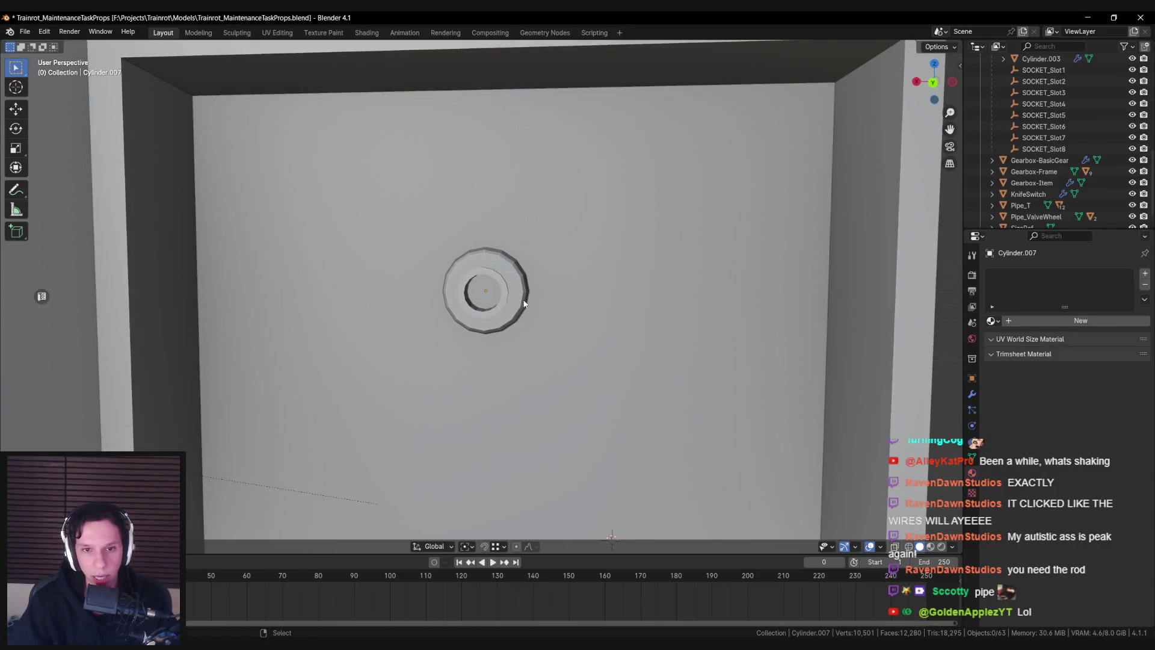
pyautogui.hotkey('alt', 'Tab')
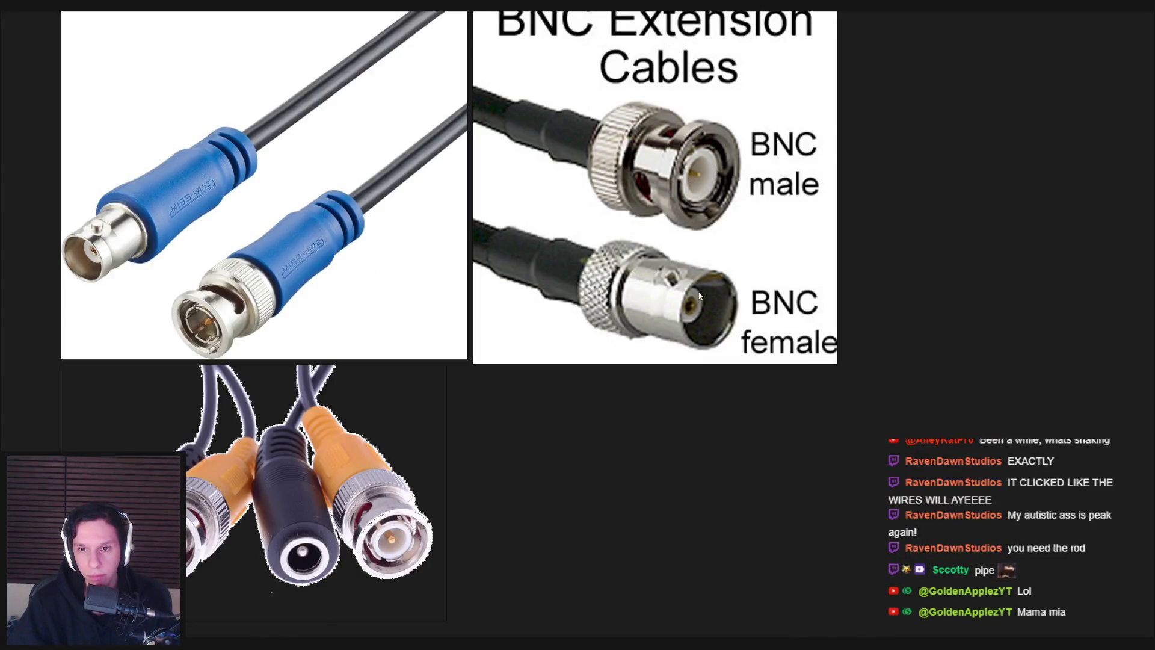
# Select the socket's inner circular face and compare it with the BNC references
pyautogui.hotkey('alt', 'Tab')
pyautogui.scroll(4, 487, 298)
pyautogui.press('Tab')
pyautogui.click(488, 298)
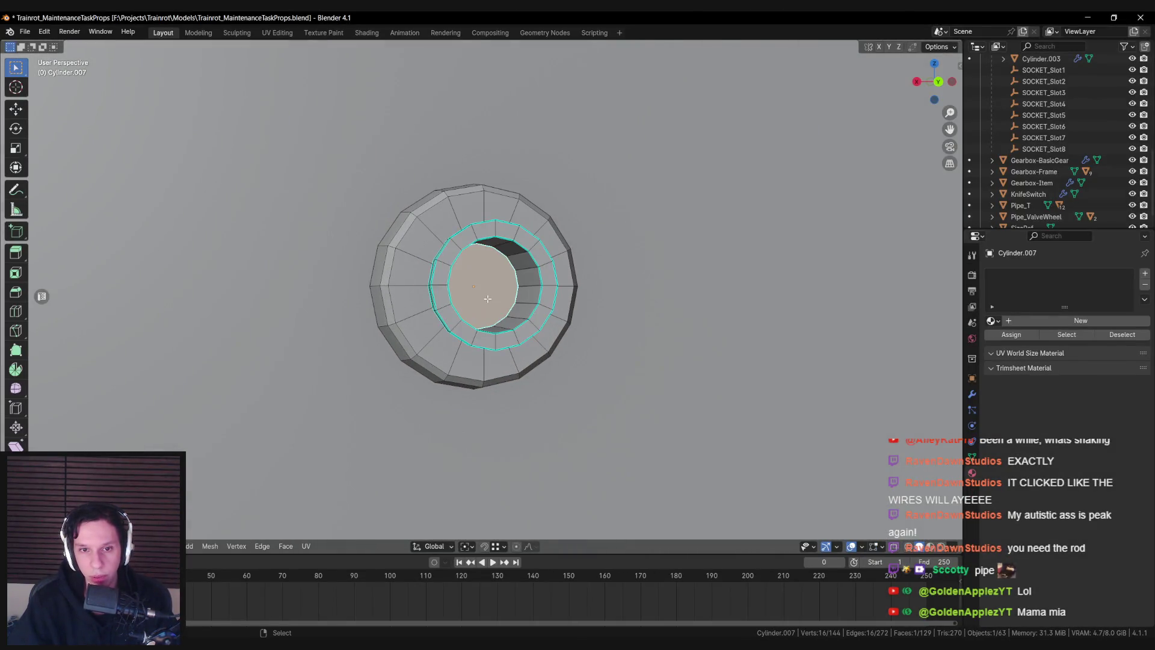
pyautogui.hotkey('alt', 'Tab')
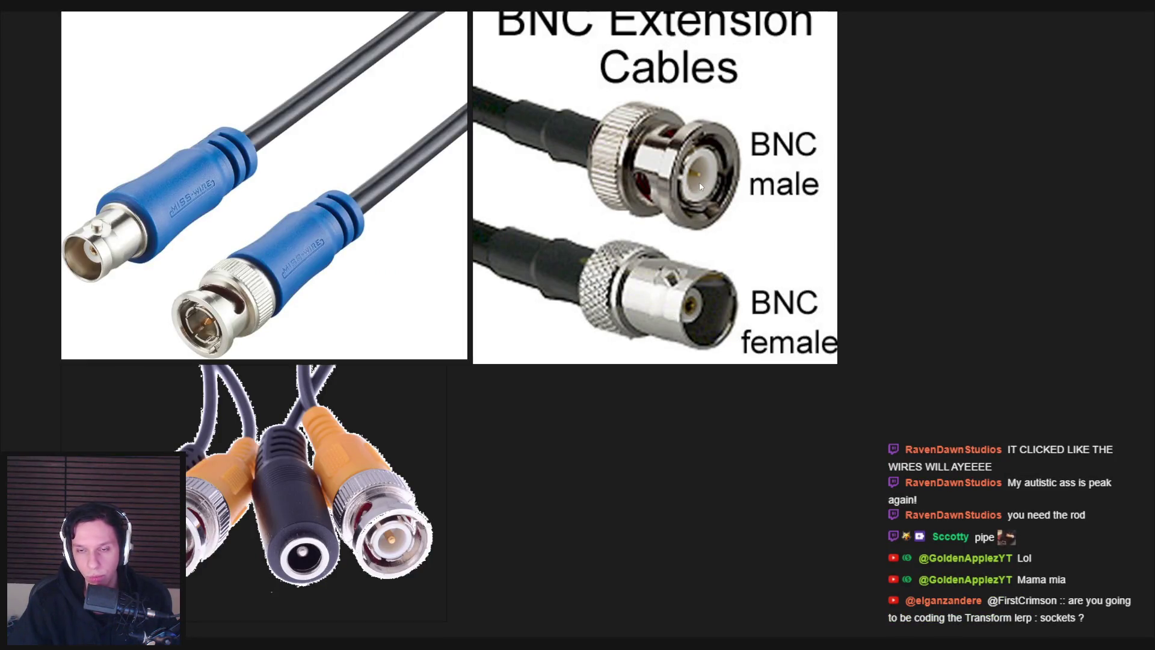
pyautogui.hotkey('alt', 'Tab')
pyautogui.hotkey('alt', 'Tab')
pyautogui.hotkey('alt', 'Tab')
pyautogui.moveTo(653, 343); pyautogui.dragTo(619, 301)
pyautogui.hotkey('alt', 'Tab')
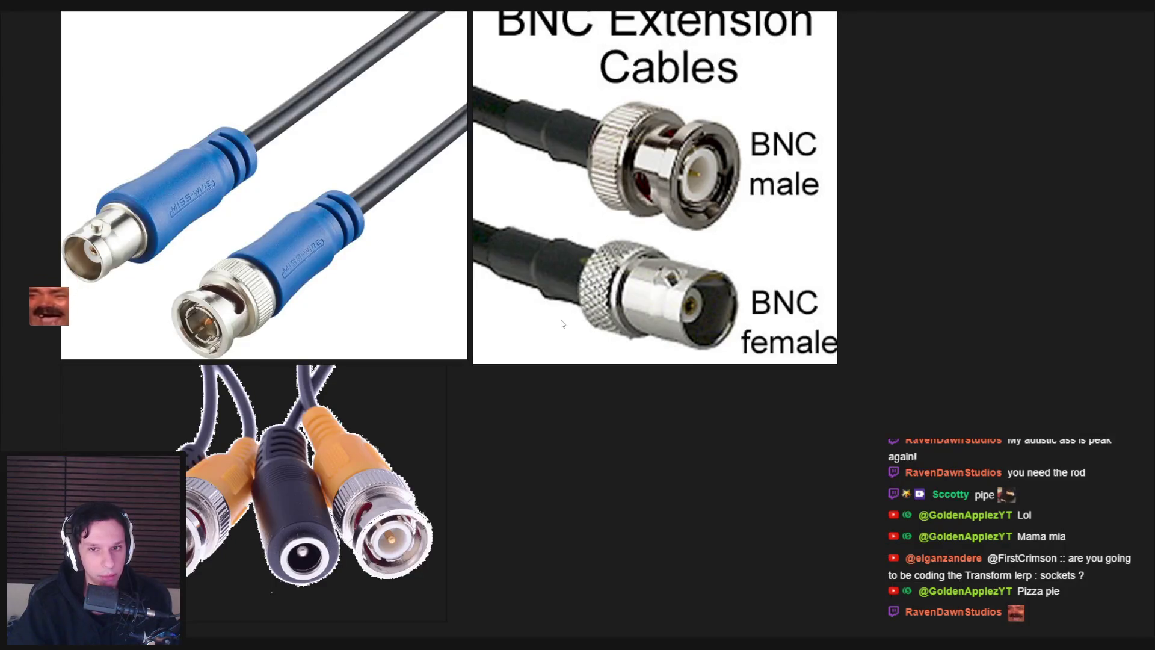
pyautogui.hotkey('alt', 'Tab')
# Inset the inner circular face and scale the inset ring
pyautogui.press('i')
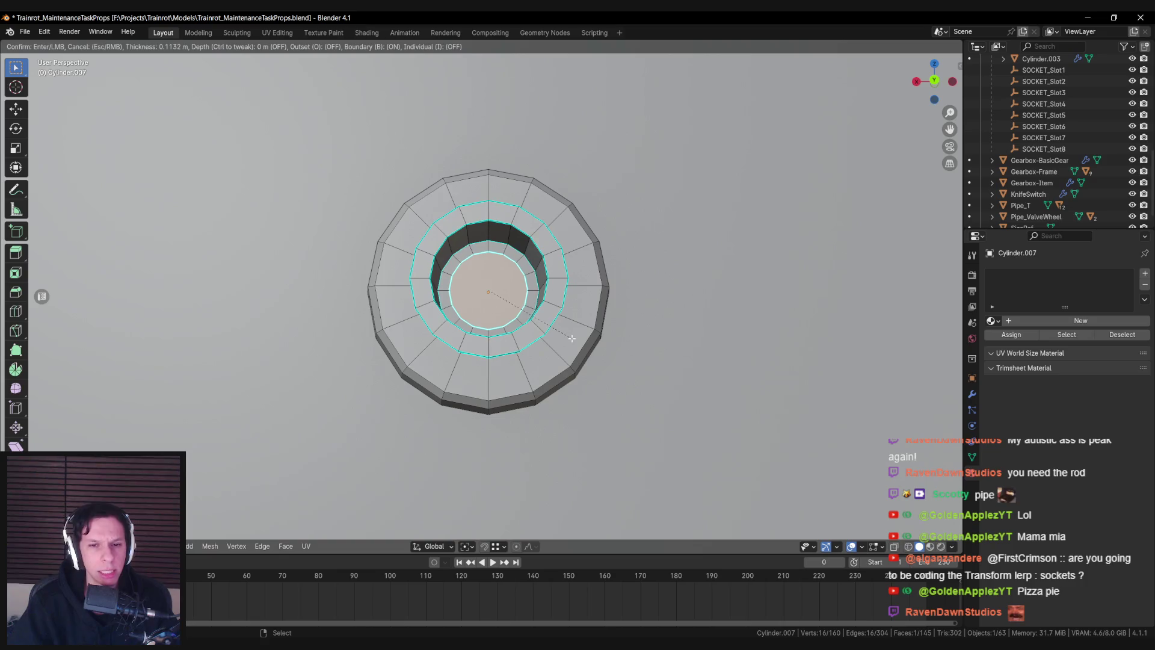
pyautogui.hotkey('alt', 'Tab')
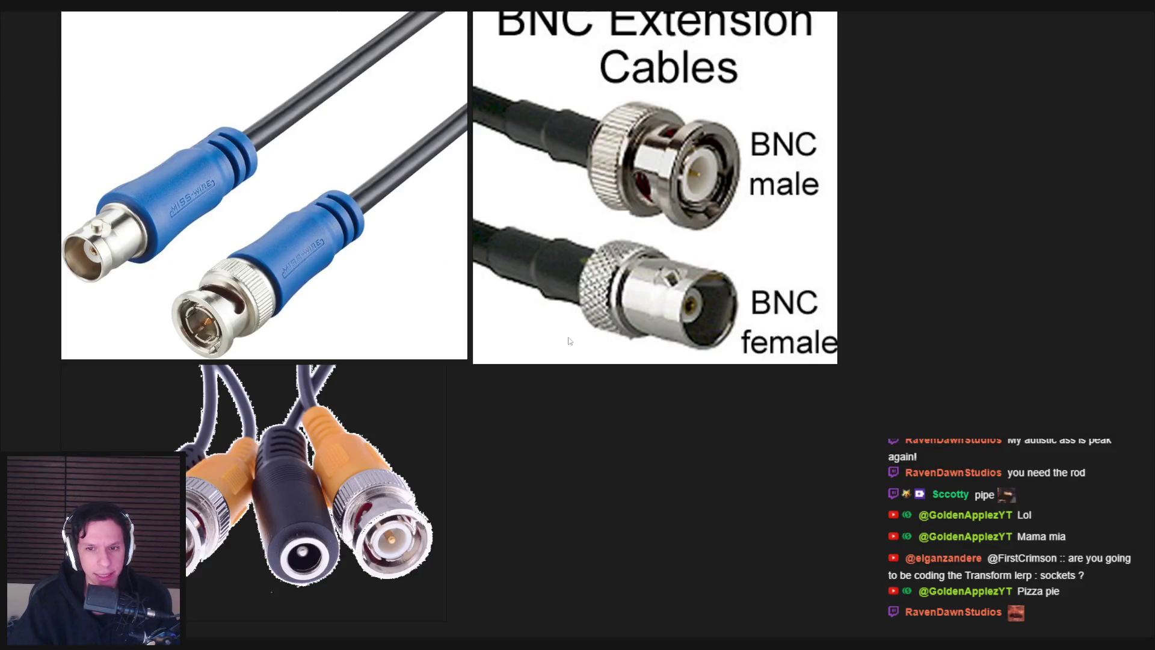
pyautogui.hotkey('alt', 'Tab')
pyautogui.click(565, 344)
pyautogui.hotkey('alt', 'Tab')
pyautogui.hotkey('alt', 'Tab')
pyautogui.press('s')
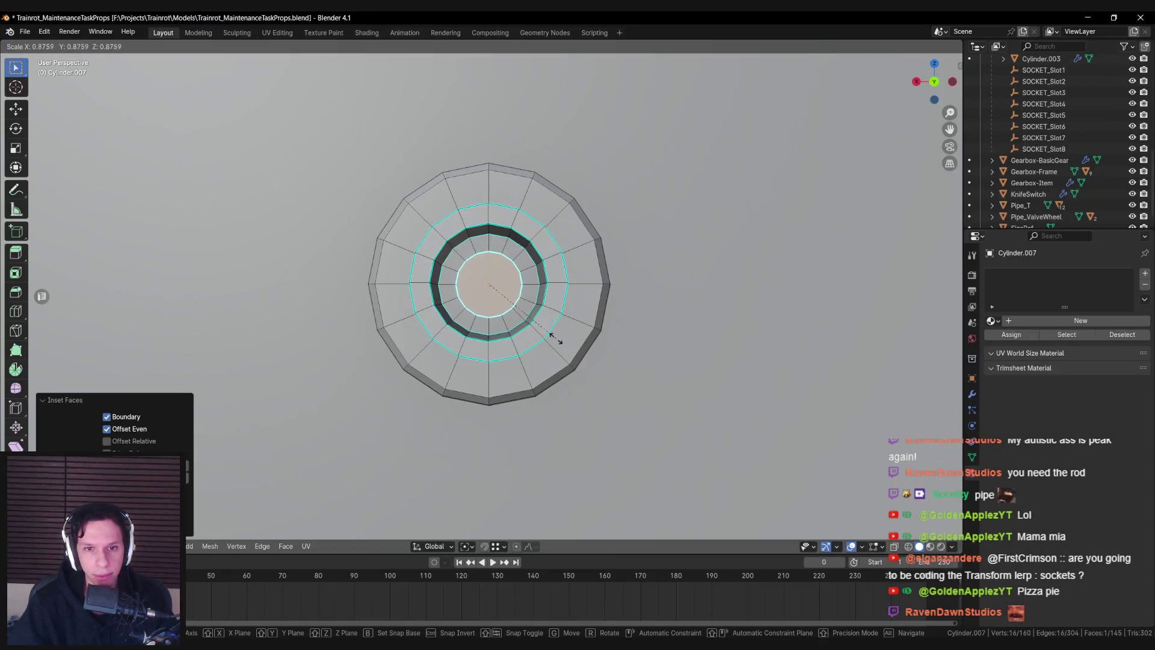
pyautogui.click(559, 342)
pyautogui.hotkey('alt', 'Tab')
pyautogui.hotkey('alt', 'Tab')
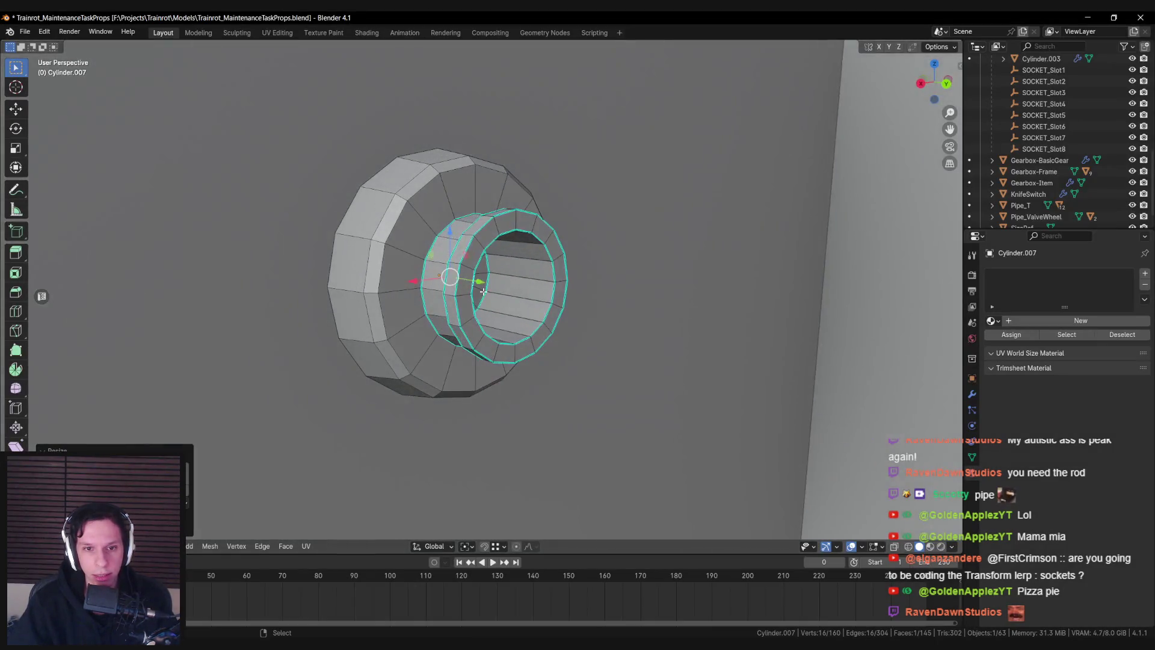
# Extrude the ring face outward along Y into a collar and view it front-on
pyautogui.press('e')
pyautogui.press('y')
pyautogui.click(547, 287)
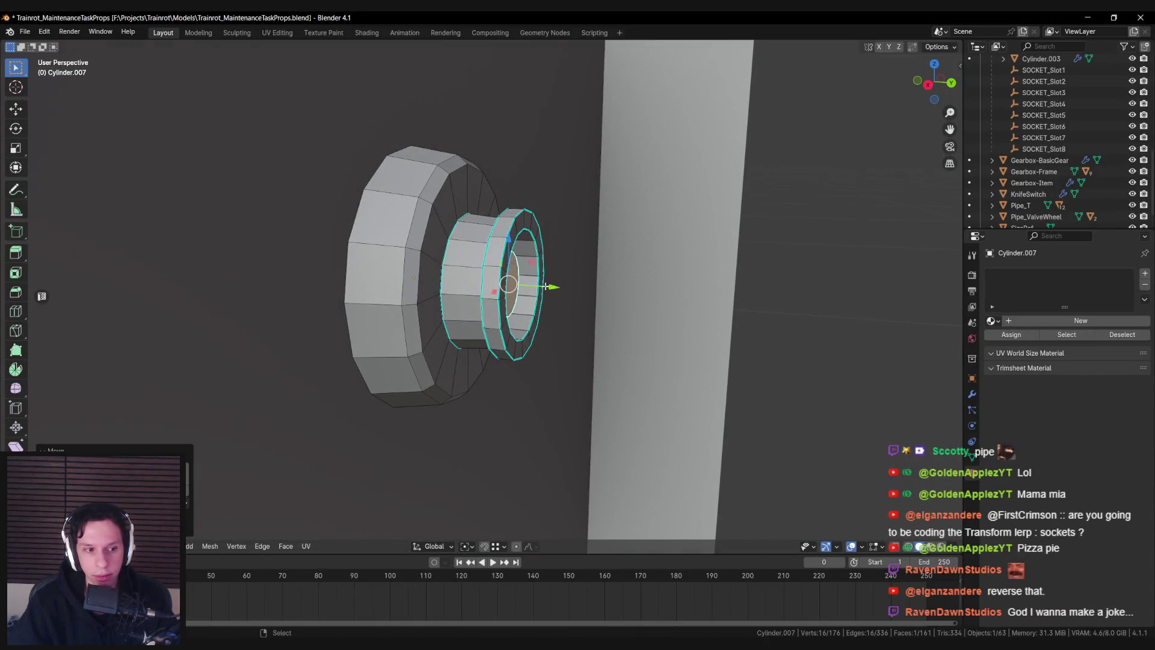
pyautogui.press('KP_1')
pyautogui.hotkey('alt', 'Tab')
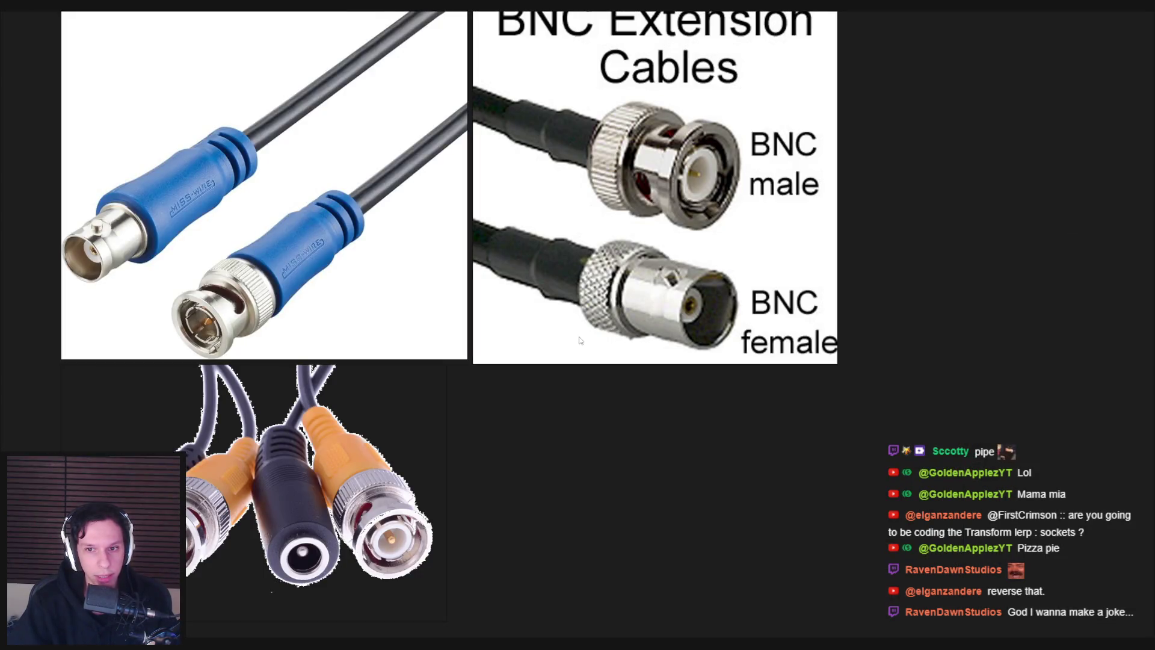
pyautogui.hotkey('alt', 'Tab')
# Inset the end face and extrude it along Y into a stepped ring
pyautogui.press('i')
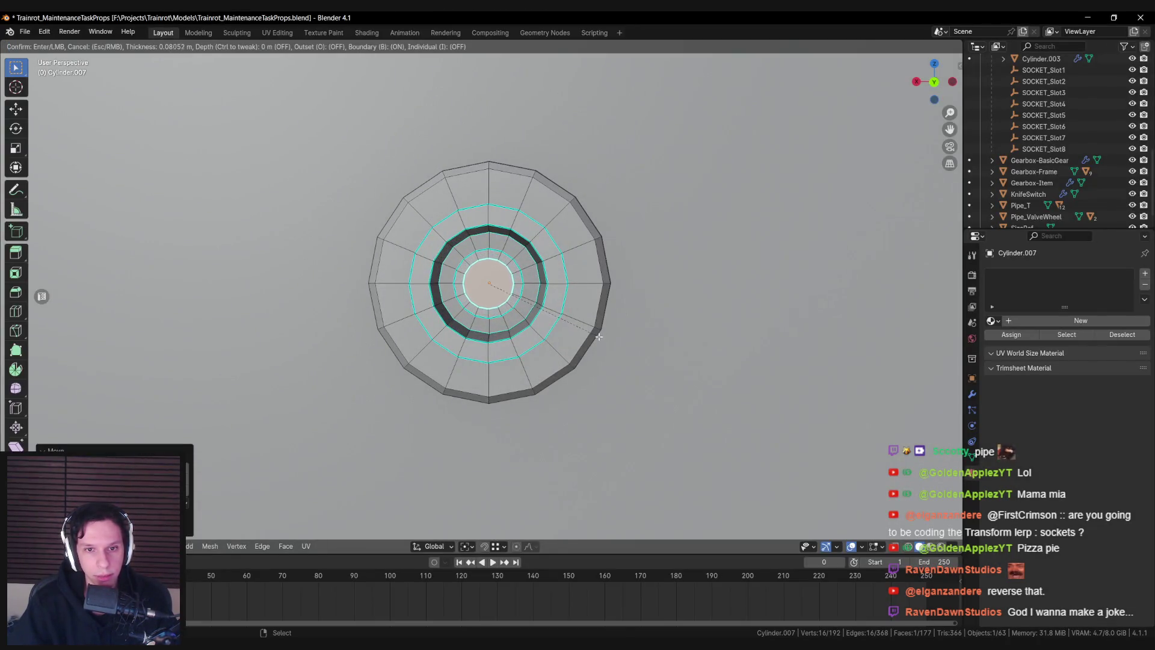
pyautogui.click(596, 334)
pyautogui.press('e')
pyautogui.press('y')
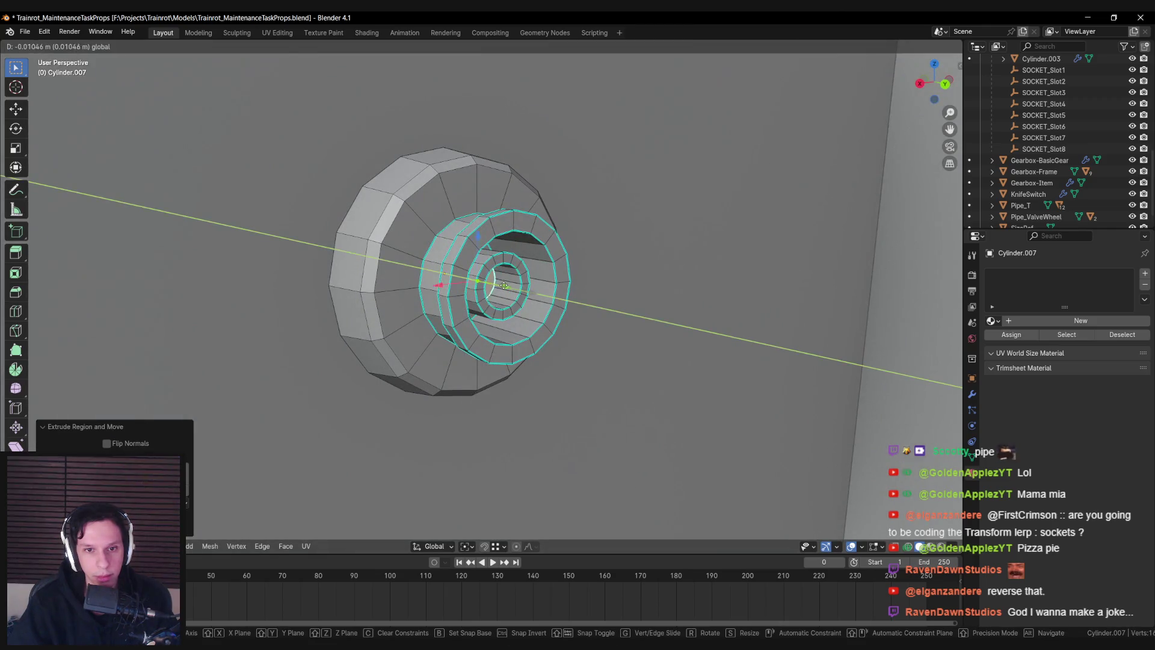
pyautogui.click(497, 284)
pyautogui.press('ctrl+KP_1')
# Inset the new end face and extrude it along Y again, using X-ray
pyautogui.press('i')
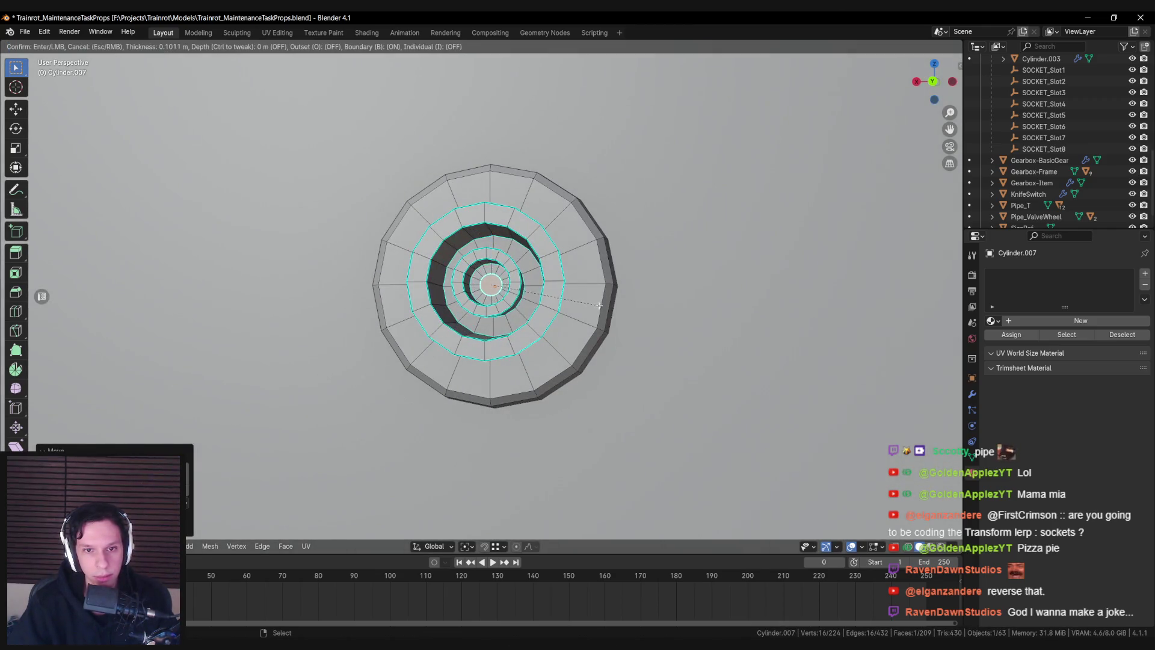
pyautogui.click(590, 306)
pyautogui.hotkey('alt', 'z')
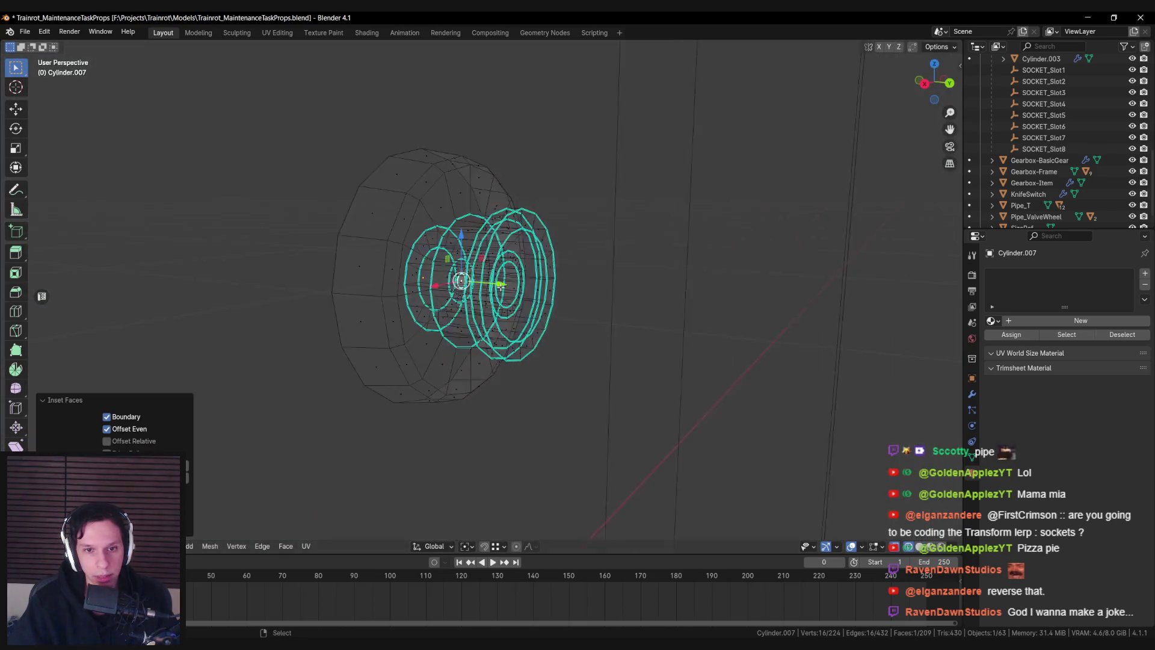
pyautogui.press('e')
pyautogui.press('y')
pyautogui.click(545, 288)
pyautogui.hotkey('alt', 'z')
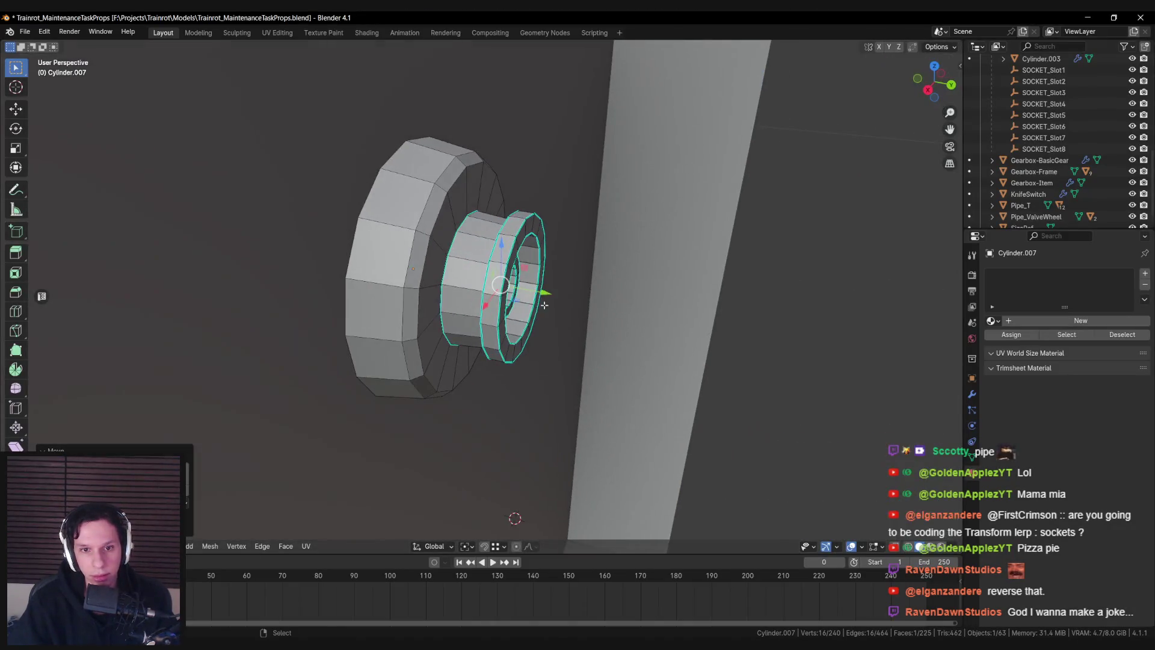
# Move the selected rings along Y and shrink them to 0.6747
pyautogui.press('g')
pyautogui.press('y')
pyautogui.click(547, 294)
pyautogui.press('s')
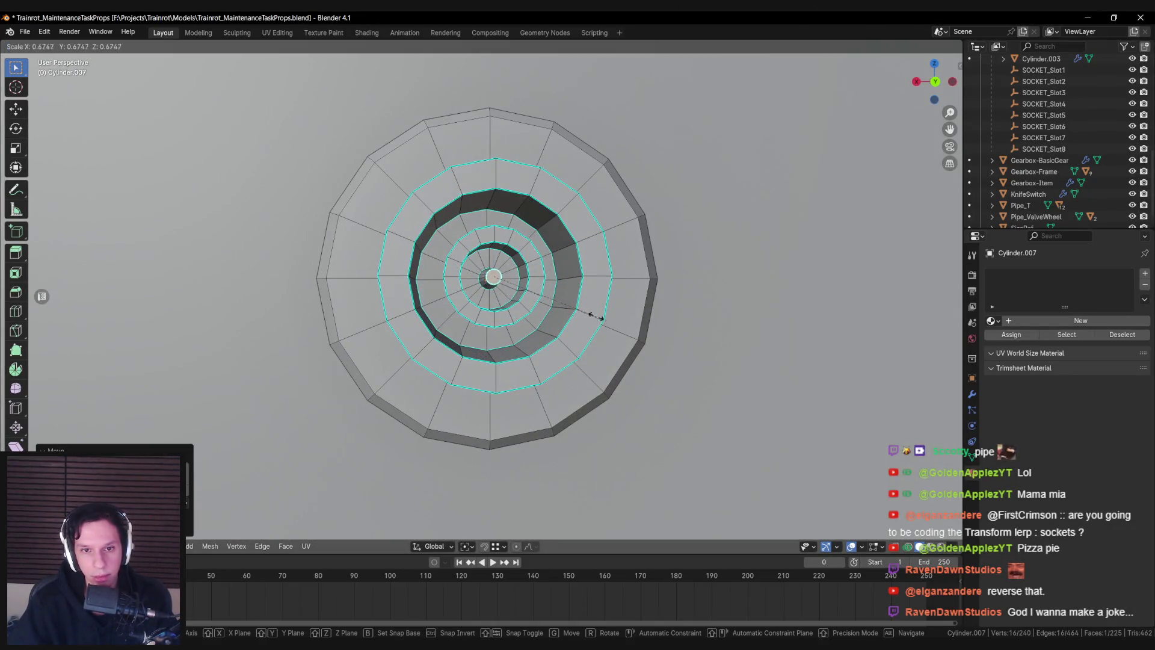
pyautogui.click(570, 303)
# Collapse the inner tube's end to a single point
pyautogui.scroll(2, 565, 308)
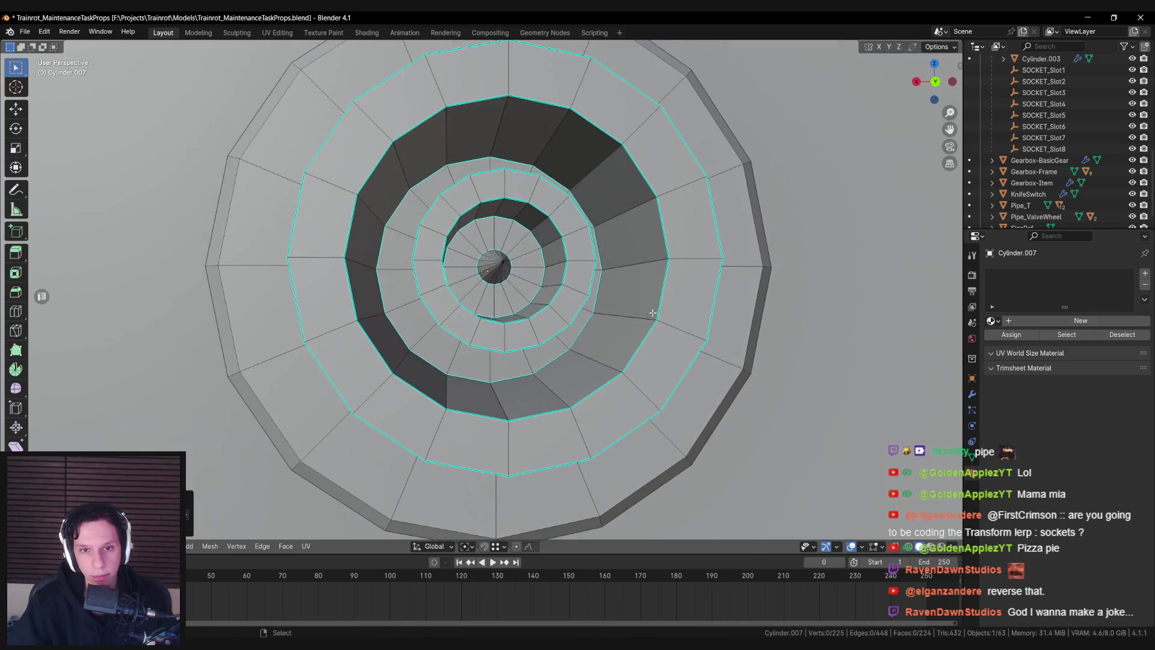
pyautogui.press('Tab')
pyautogui.scroll(-3, 563, 311)
pyautogui.press('Tab')
pyautogui.scroll(5, 564, 313)
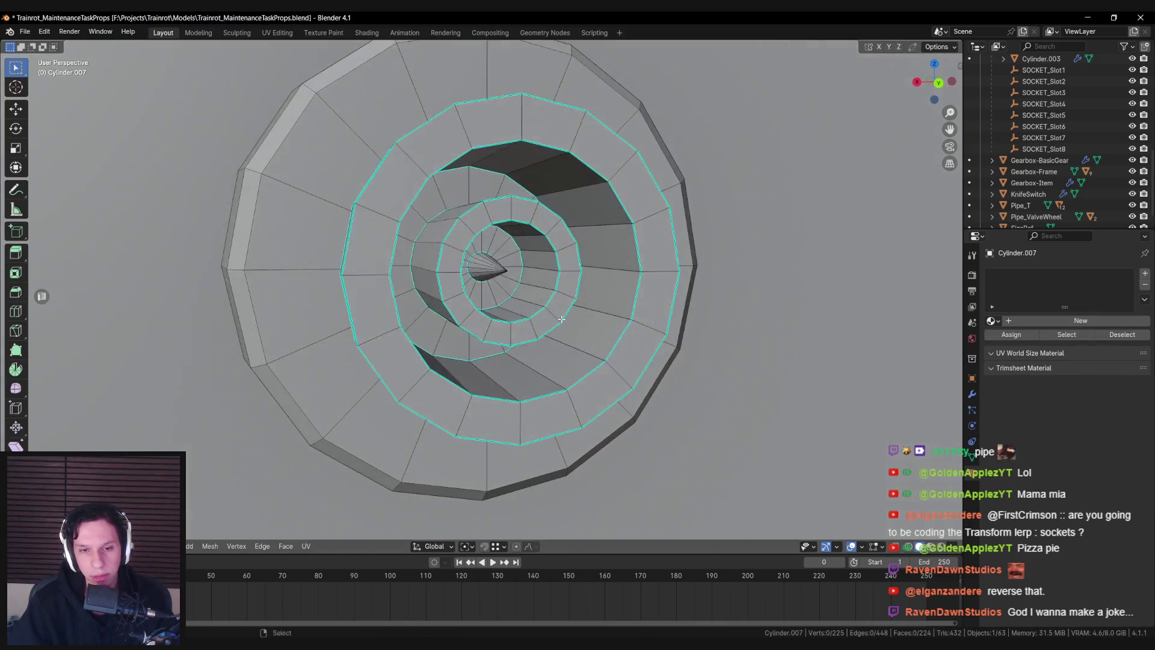
pyautogui.scroll(3, 629, 315)
pyautogui.press('s')
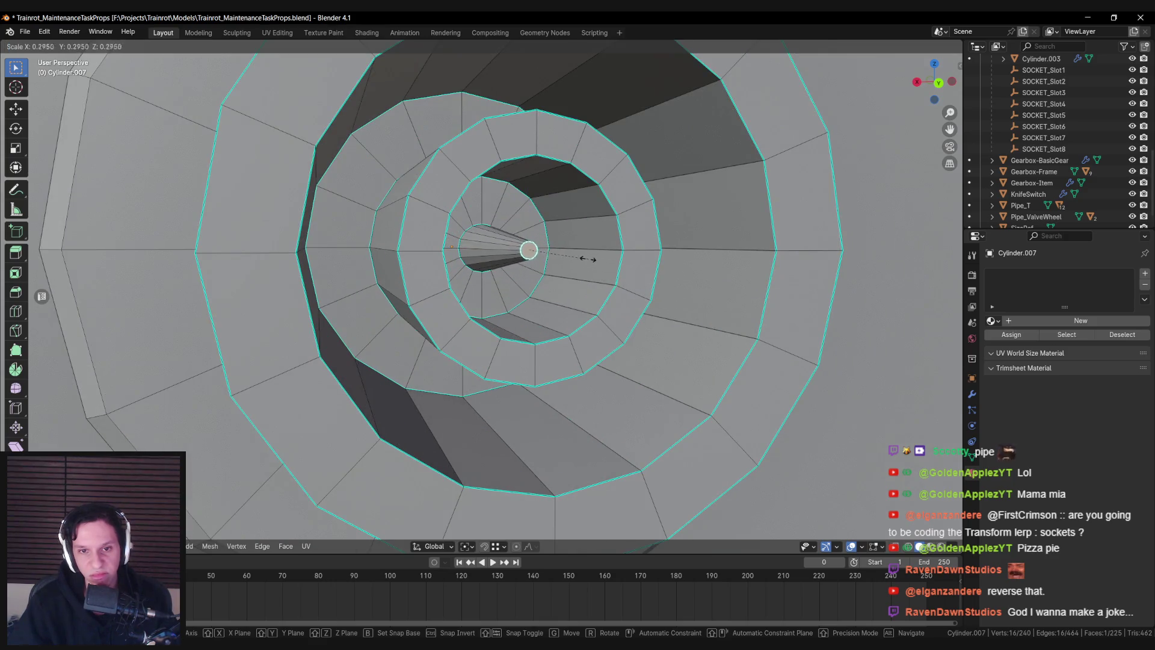
pyautogui.click(574, 257)
# Shift the tube end along Y to form the tapered centre pin and apply an edge operation
pyautogui.scroll(3, 580, 259)
pyautogui.click(597, 196)
pyautogui.hotkey('alt', 'a')
pyautogui.moveTo(598, 196)
pyautogui.mouseDown()
pyautogui.moveTo(638, 258)
pyautogui.moveTo(643, 251)
pyautogui.mouseUp()
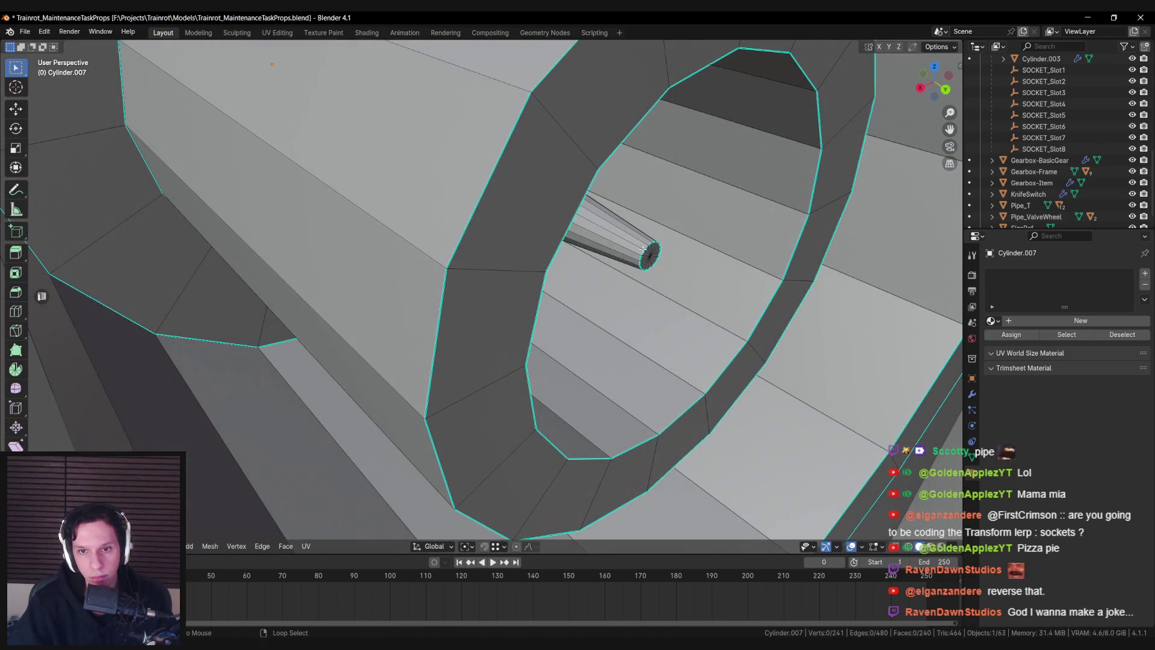
pyautogui.press('g')
pyautogui.press('y')
pyautogui.click(653, 252)
pyautogui.hotkey('ctrl', 'e')
pyautogui.click(681, 281)
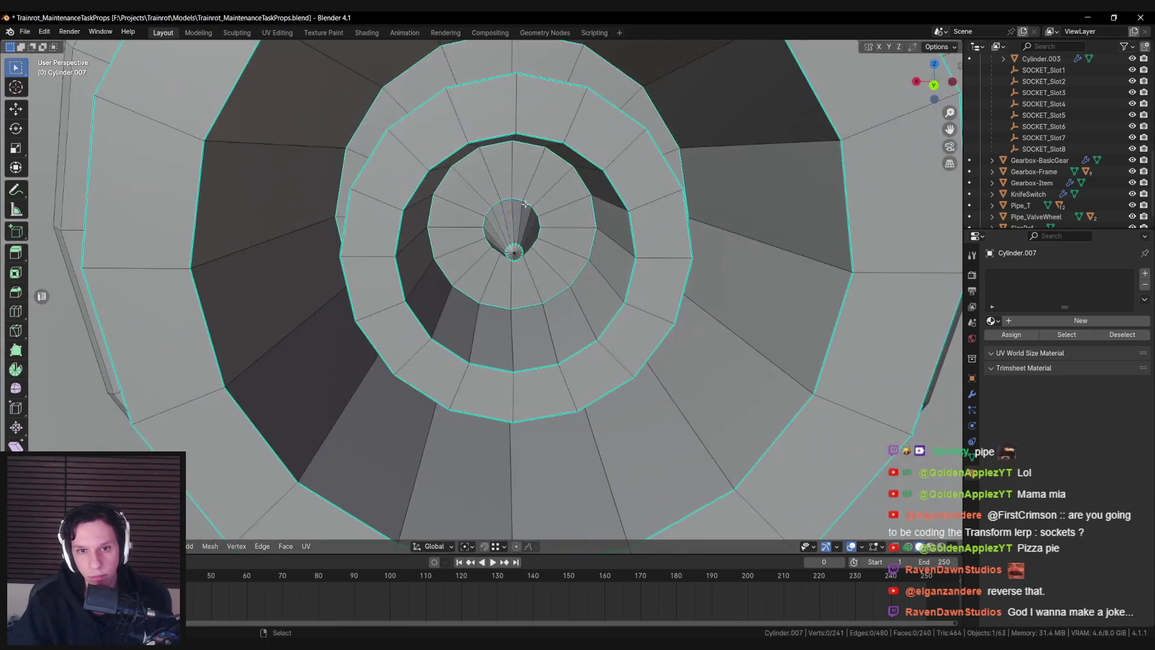
# Apply Shade Smooth to the socket in object mode
pyautogui.press('Tab')
pyautogui.rightClick(559, 249)
pyautogui.click(494, 202)
pyautogui.scroll(-5, 554, 287)
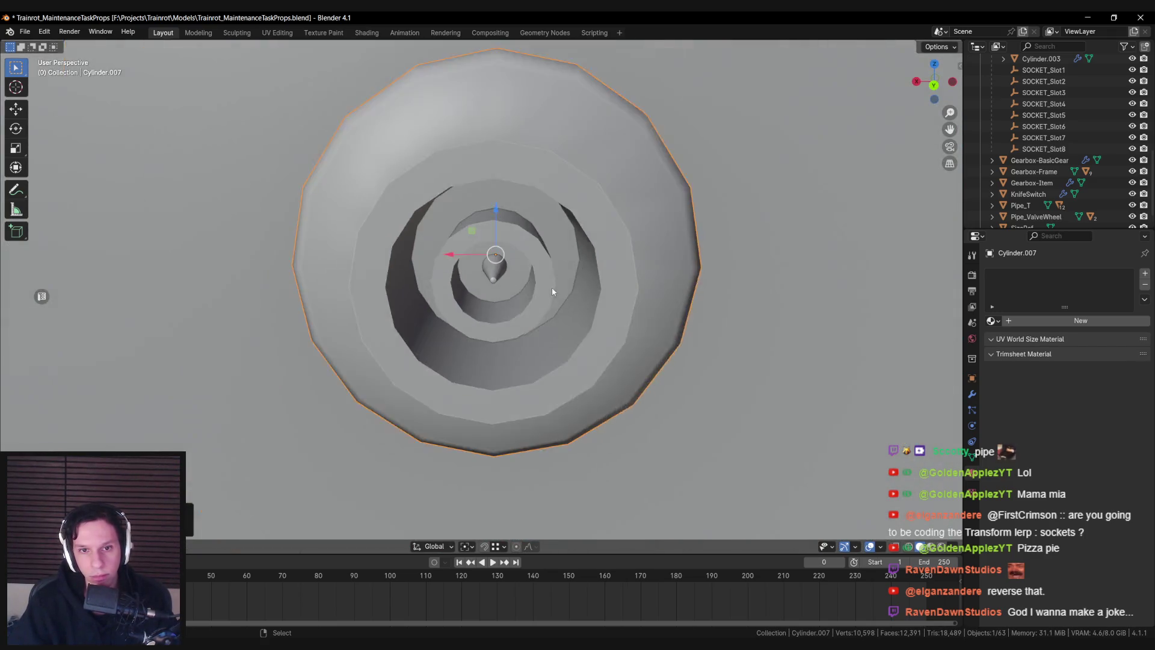
# Add a Weighted Normal modifier to the socket and raise its Weight to 100
pyautogui.moveTo(554, 287); pyautogui.dragTo(442, 297)
pyautogui.press('Tab')
pyautogui.press('Tab')
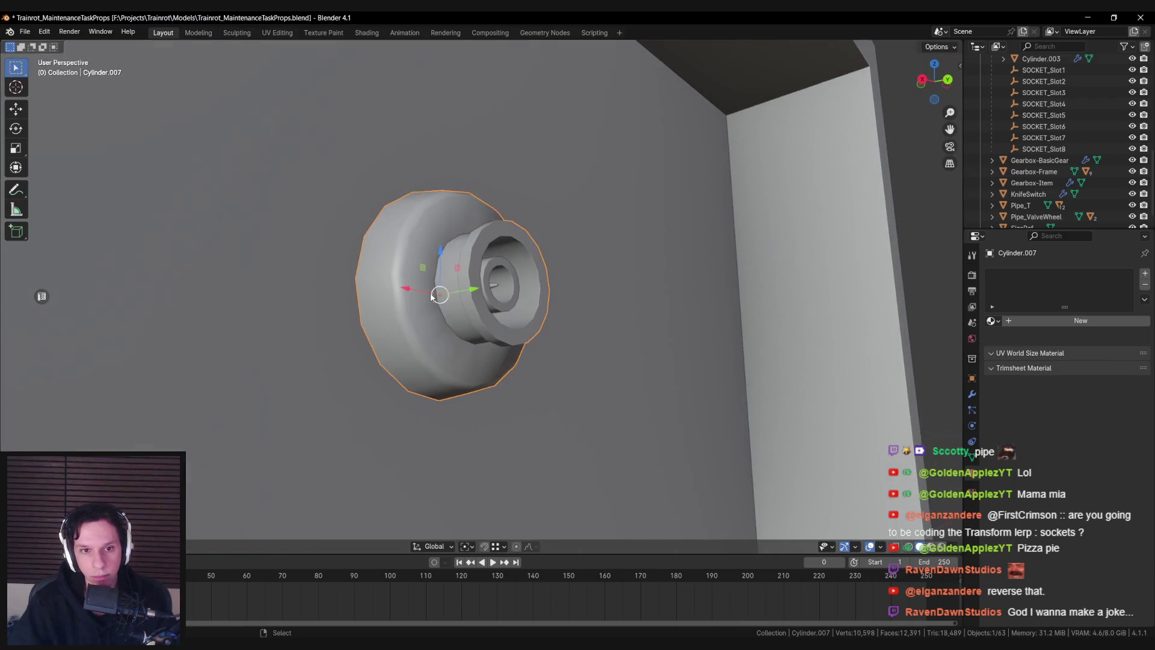
pyautogui.click(972, 395)
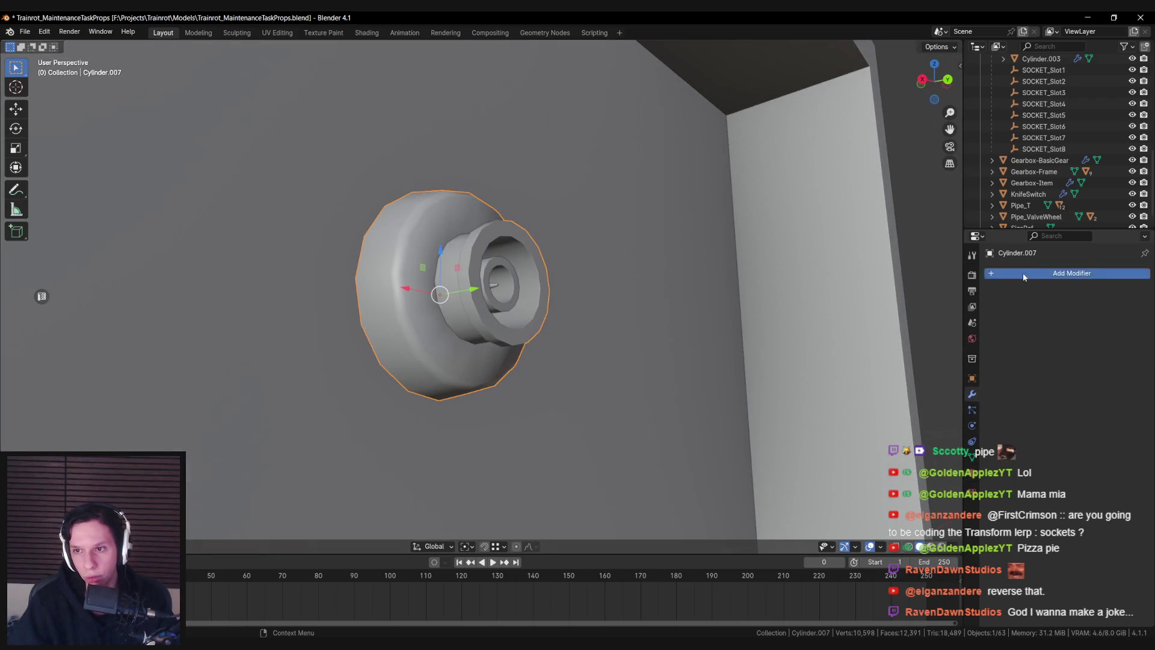
pyautogui.click(1023, 273)
pyautogui.click(939, 351)
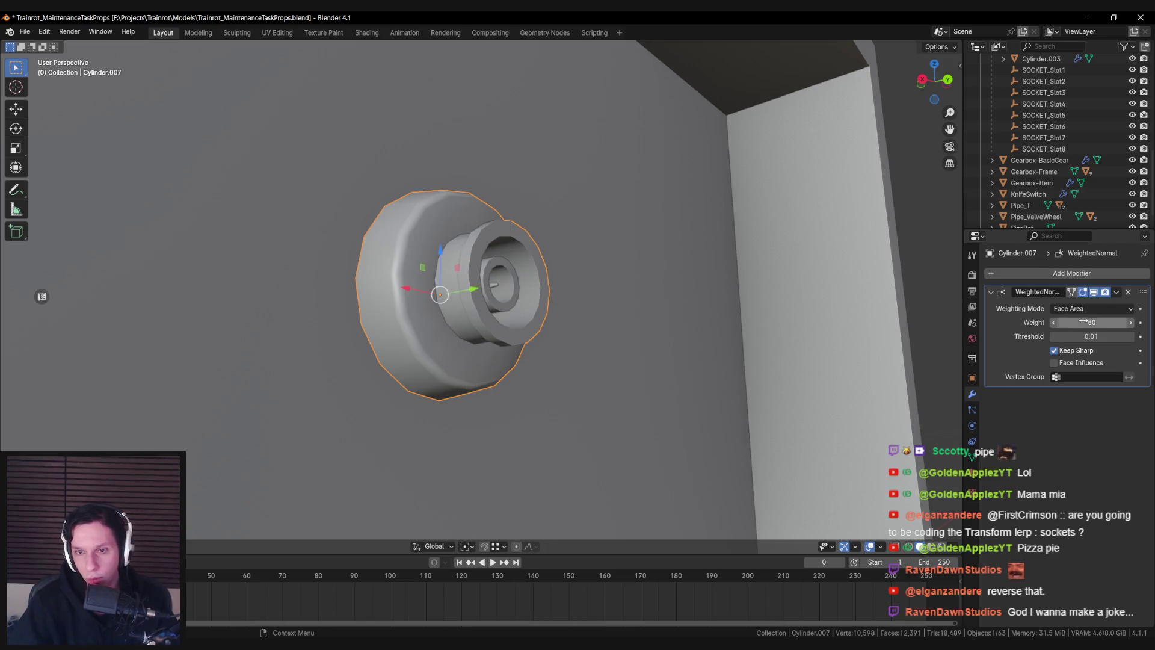
pyautogui.moveTo(1083, 320); pyautogui.dragTo(1125, 321)
# Compare the shading with the modifier and Keep Sharp toggled, leaving both on, then deselect
pyautogui.click(1094, 293)
pyautogui.click(1094, 293)
pyautogui.click(1054, 351)
pyautogui.click(1054, 351)
pyautogui.click(1054, 351)
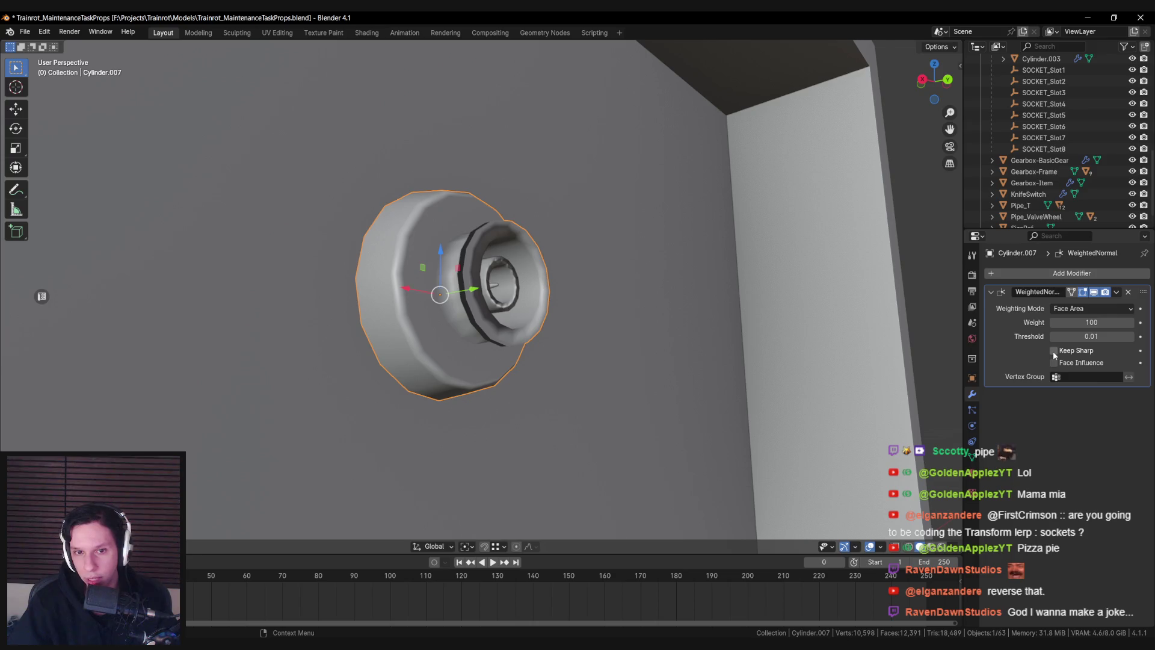
pyautogui.click(1054, 350)
pyautogui.click(1054, 351)
pyautogui.click(1054, 351)
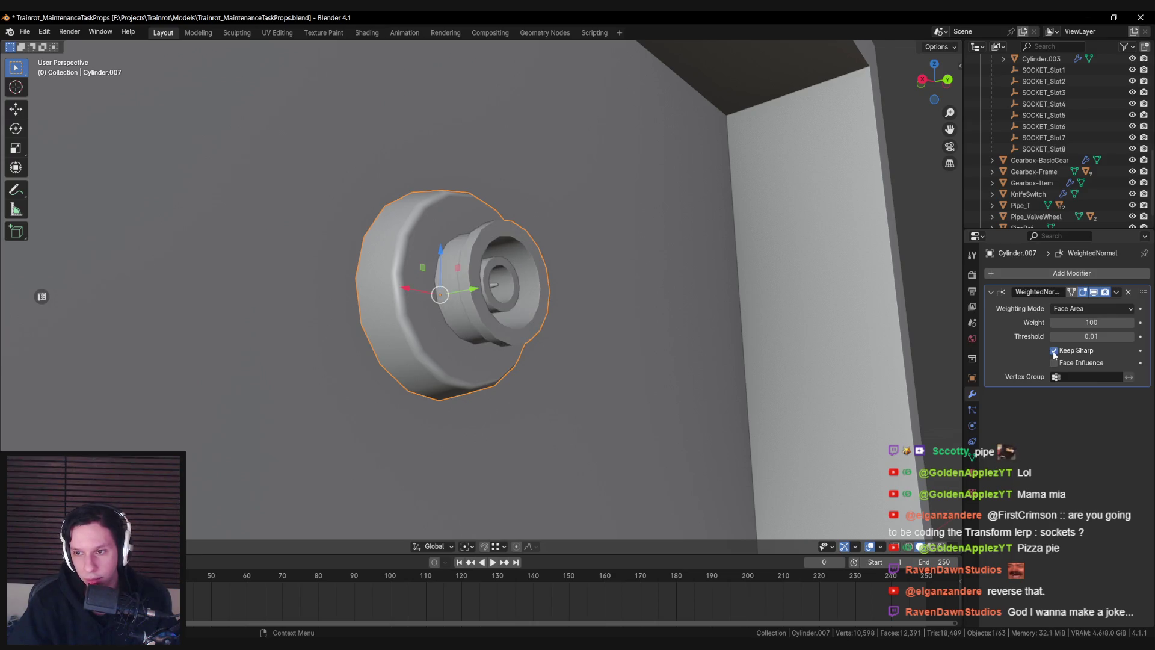
pyautogui.click(643, 371)
pyautogui.scroll(-5, 525, 393)
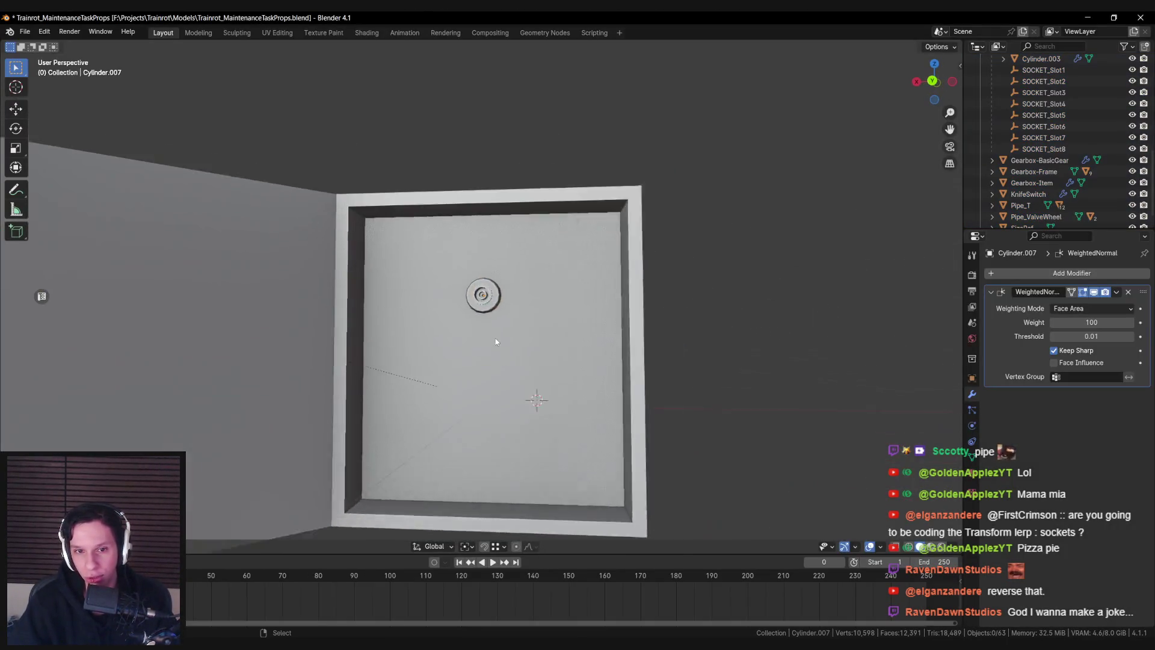
# Reposition the socket on the box's inner wall
pyautogui.click(485, 295)
pyautogui.scroll(-5, 512, 318)
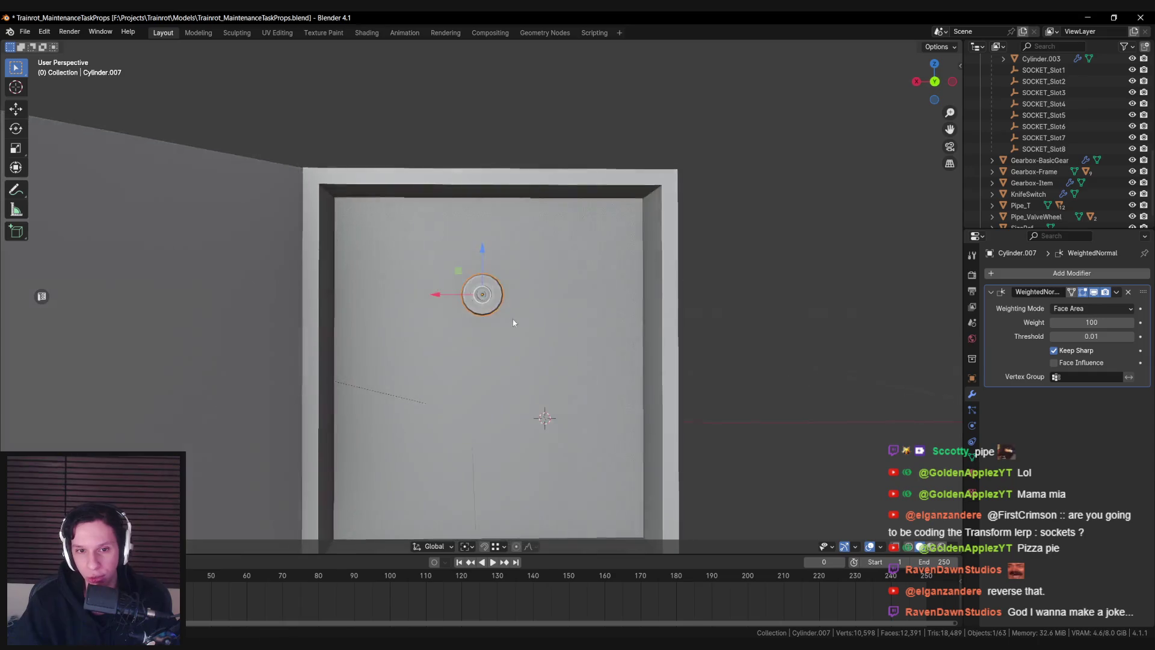
pyautogui.press('g')
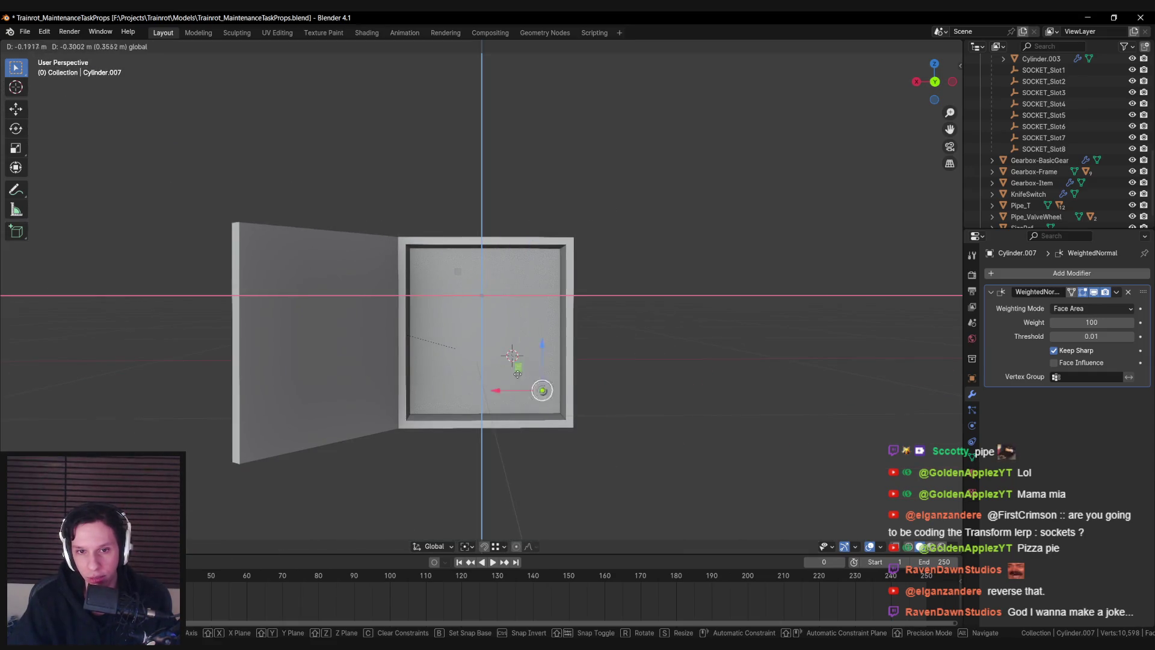
pyautogui.click(510, 312)
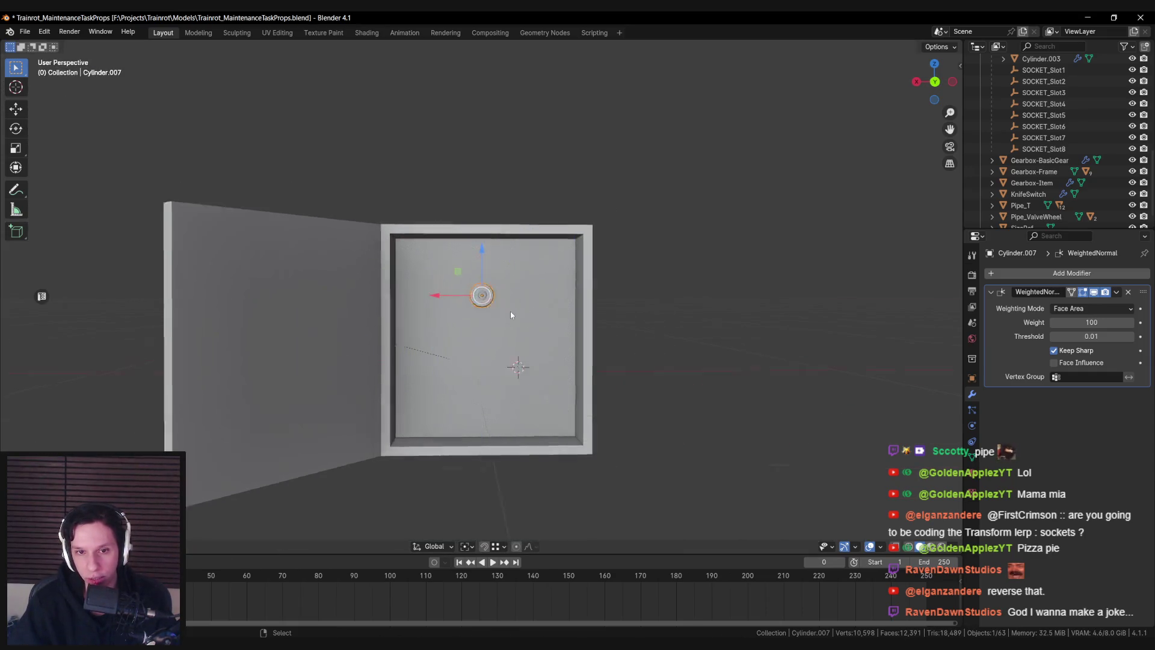
pyautogui.scroll(3, 501, 322)
pyautogui.scroll(3, 519, 332)
pyautogui.scroll(2, 562, 305)
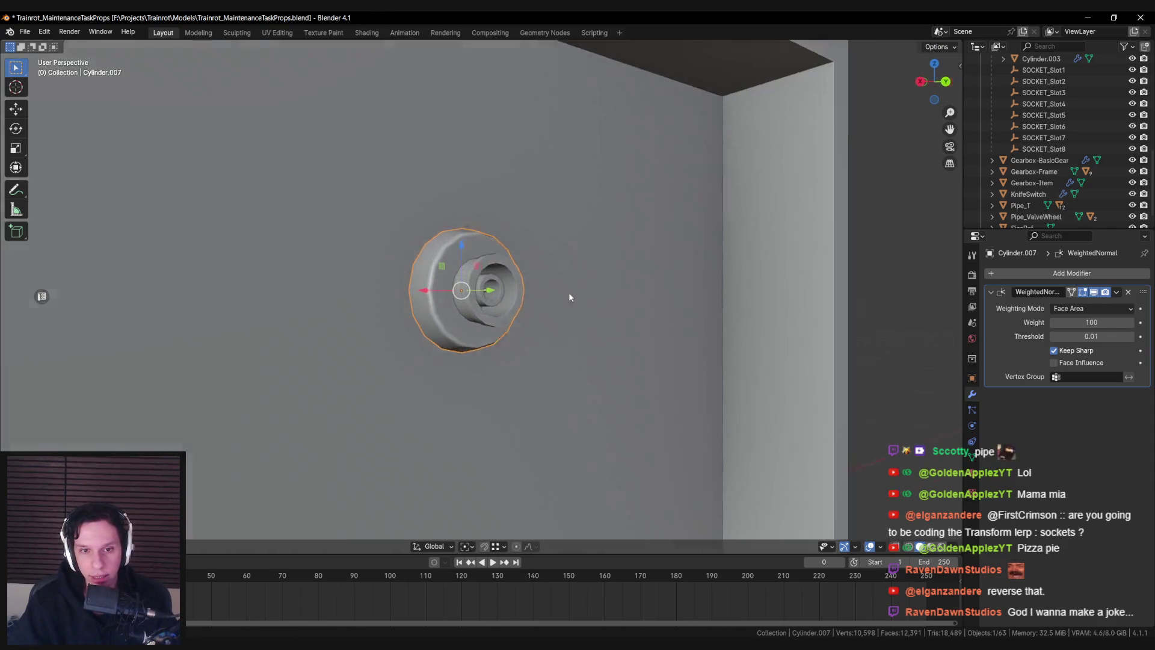
pyautogui.scroll(-6, 566, 291)
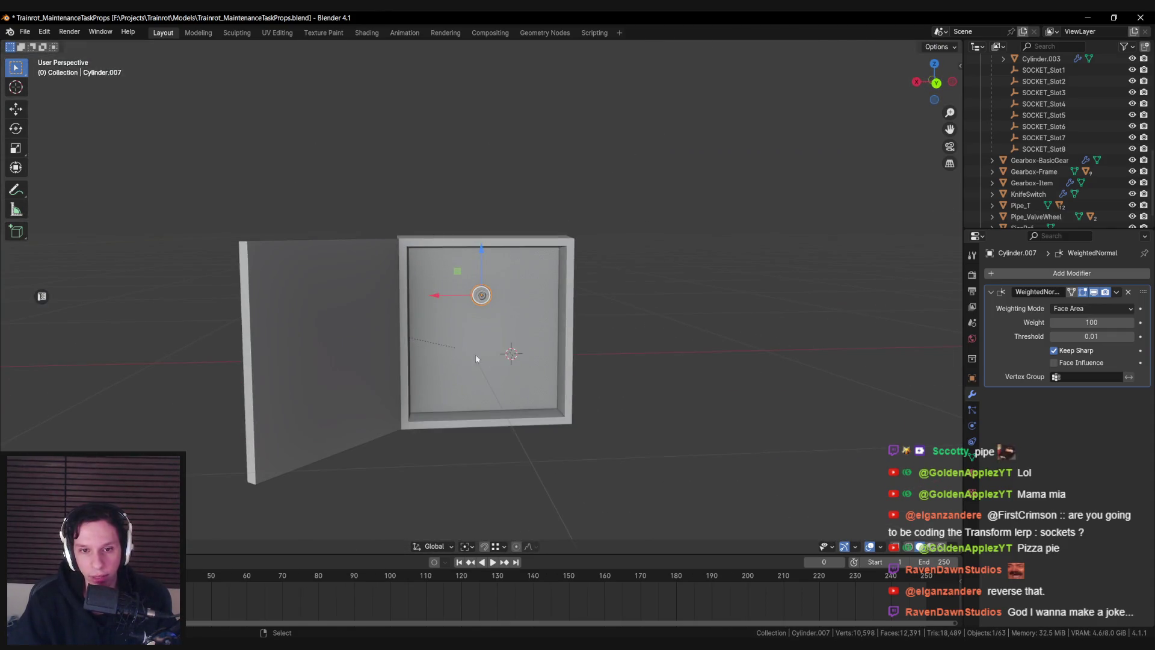
pyautogui.scroll(4, 497, 351)
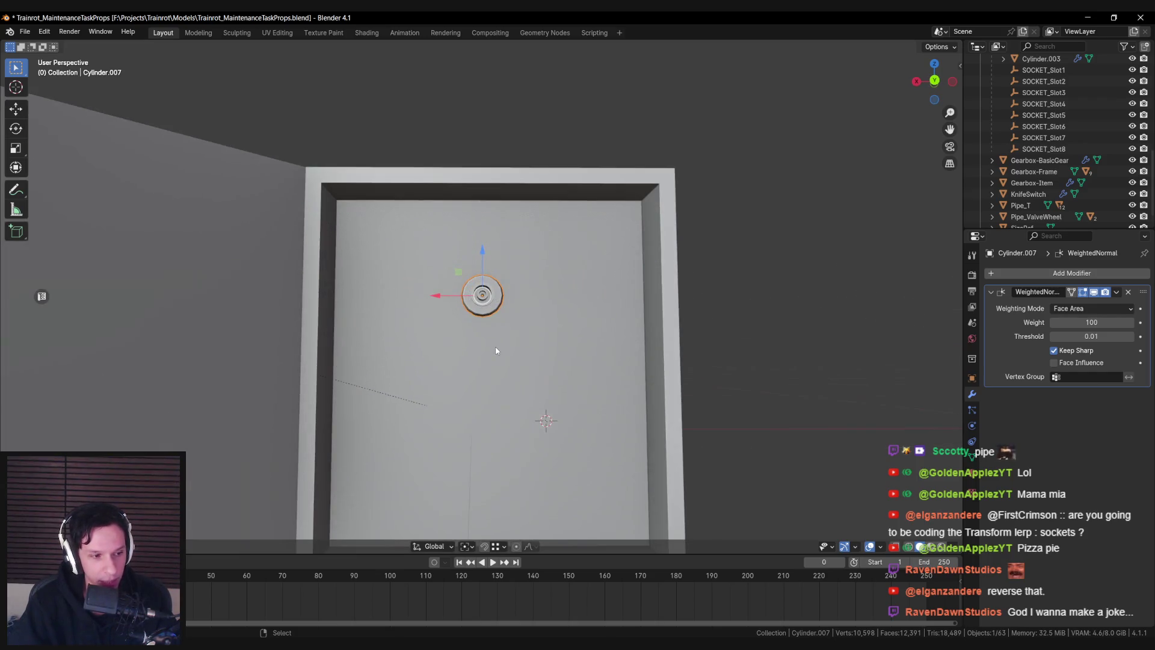
pyautogui.scroll(-3, 496, 351)
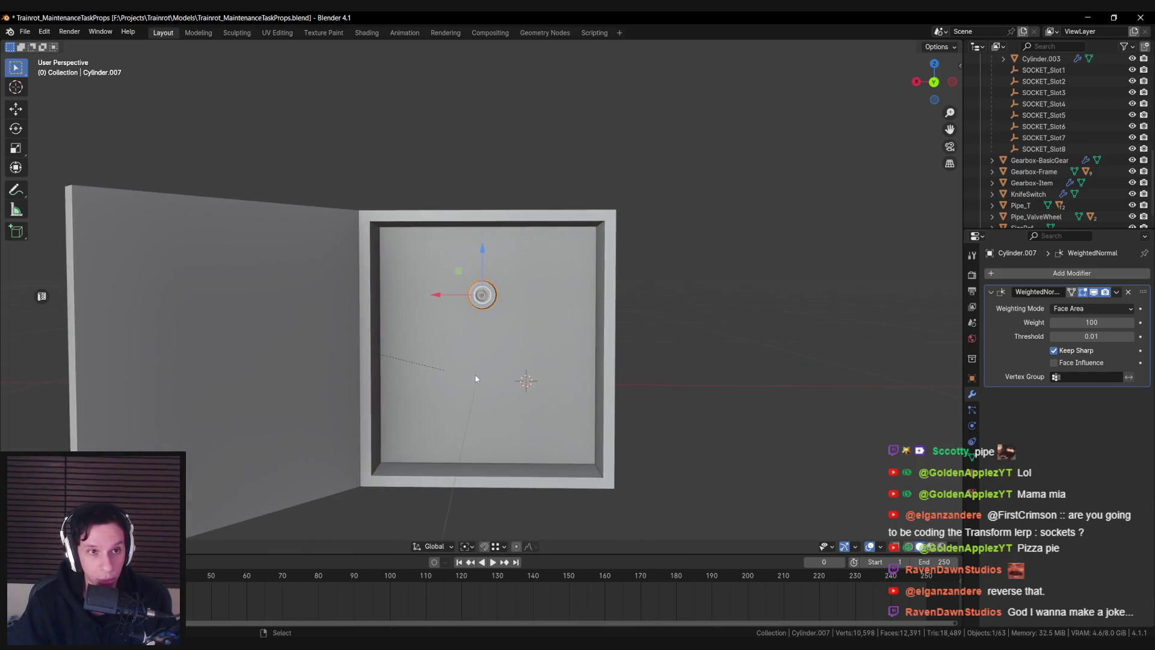
pyautogui.scroll(-5, 421, 355)
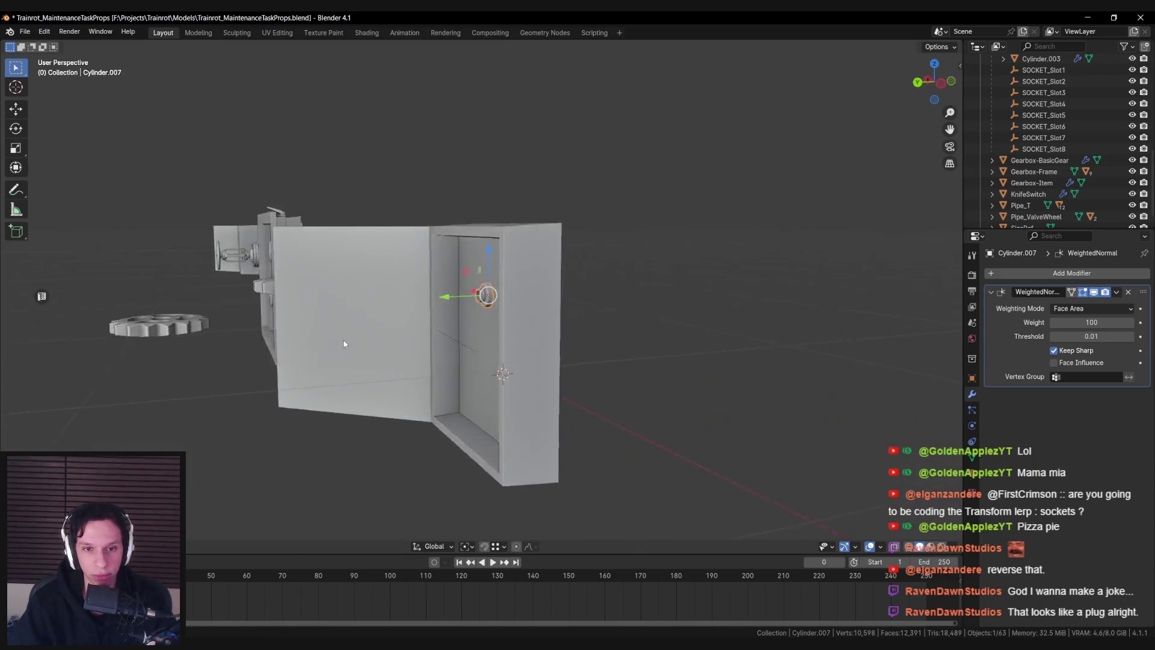
pyautogui.scroll(4, 344, 340)
# Inspect the box from the side and save Trainrot_MaintenanceTaskProps.blend
pyautogui.hotkey('alt', 'a')
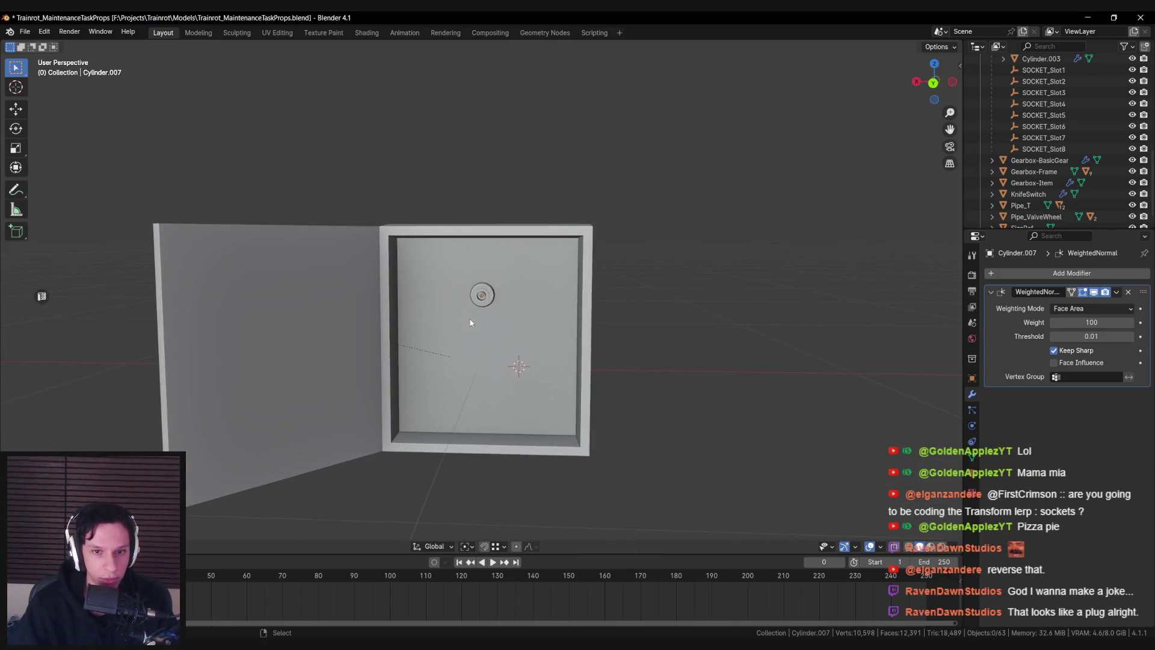
pyautogui.scroll(5, 475, 304)
pyautogui.scroll(-2, 476, 299)
pyautogui.moveTo(476, 299)
pyautogui.mouseDown()
pyautogui.moveTo(353, 291)
pyautogui.moveTo(388, 321)
pyautogui.moveTo(555, 341)
pyautogui.mouseUp()
pyautogui.scroll(-3, 555, 342)
pyautogui.scroll(2, 516, 337)
pyautogui.scroll(-3, 515, 334)
pyautogui.scroll(4, 513, 335)
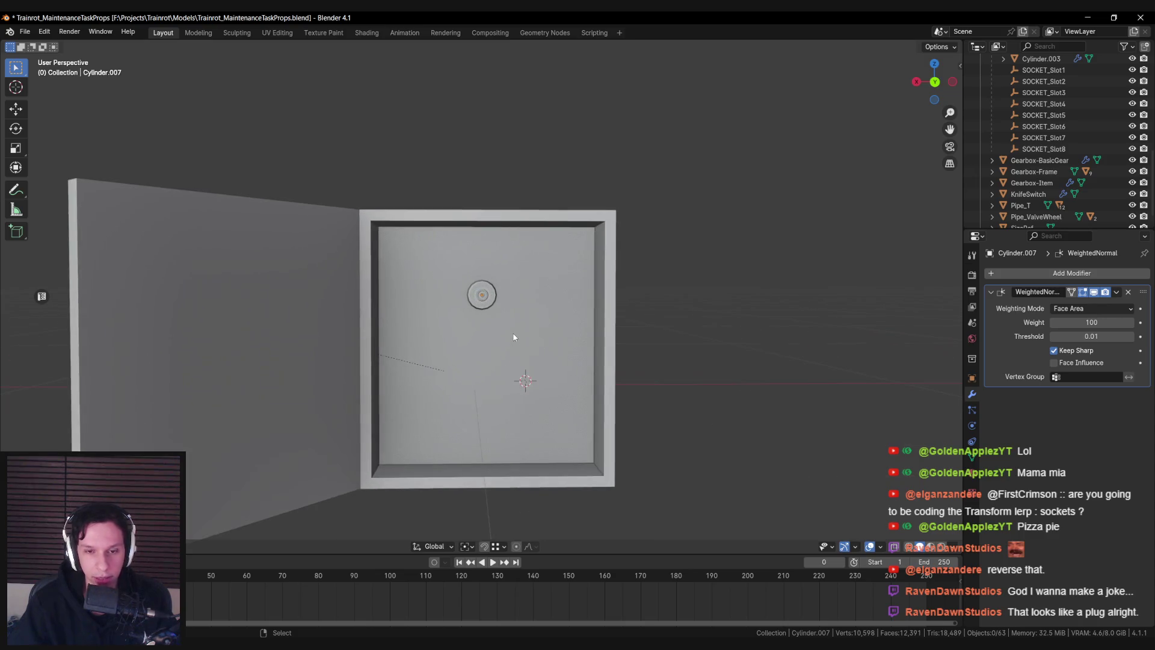
pyautogui.hotkey('ctrl', 's')
pyautogui.moveTo(461, 271)
pyautogui.mouseDown()
pyautogui.moveTo(540, 229)
pyautogui.moveTo(531, 360)
pyautogui.mouseUp()
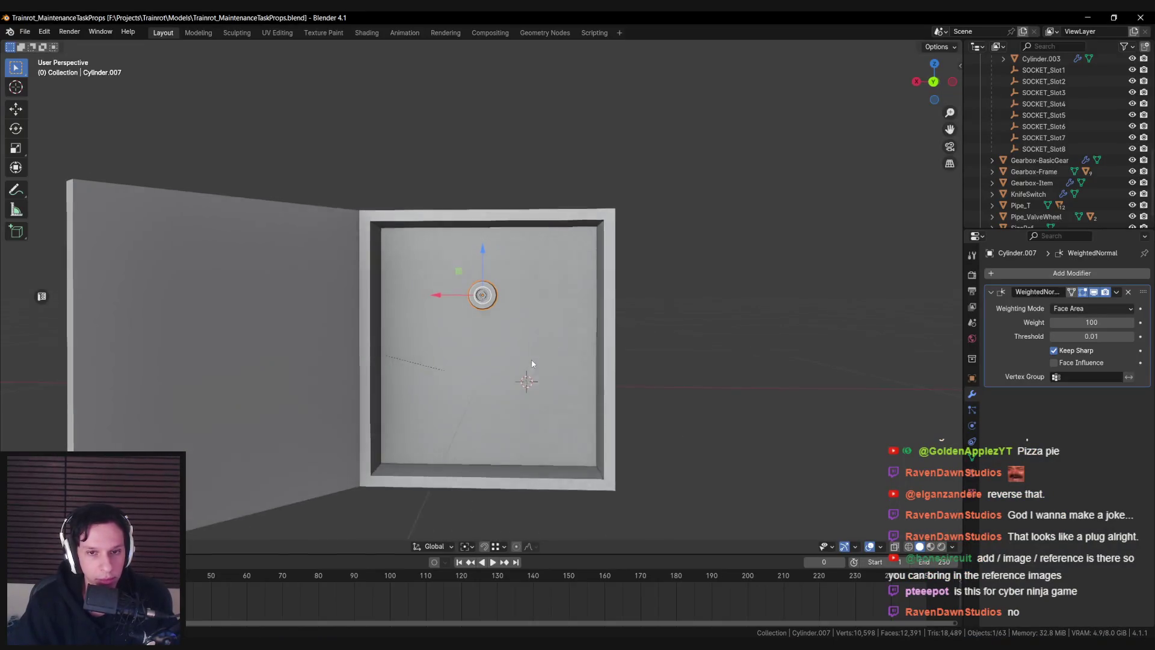
pyautogui.scroll(8, 482, 321)
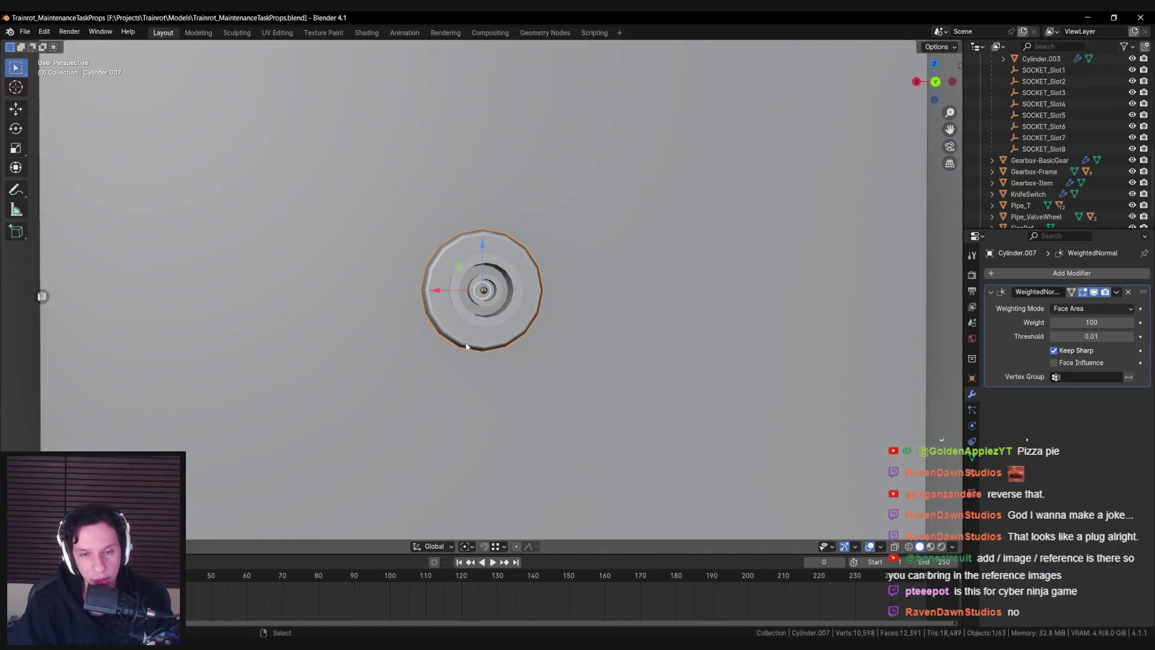
pyautogui.moveTo(452, 339)
pyautogui.mouseDown()
pyautogui.moveTo(456, 320)
pyautogui.moveTo(459, 330)
pyautogui.mouseUp()
pyautogui.scroll(-6, 474, 336)
pyautogui.scroll(3, 488, 346)
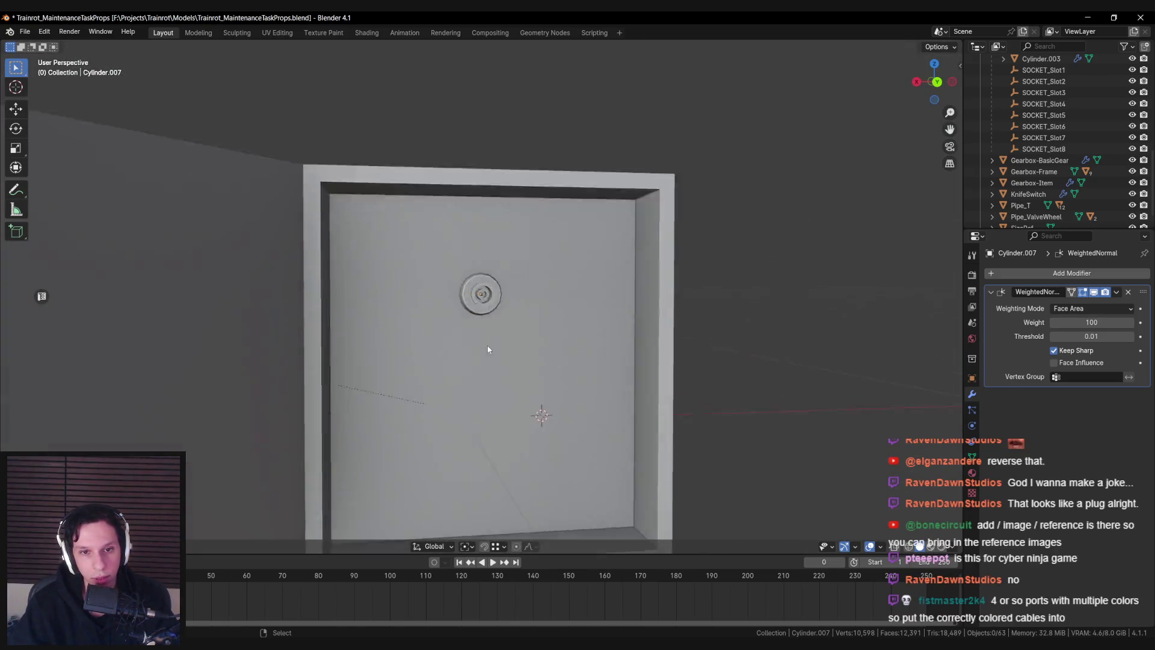
pyautogui.scroll(-4, 511, 328)
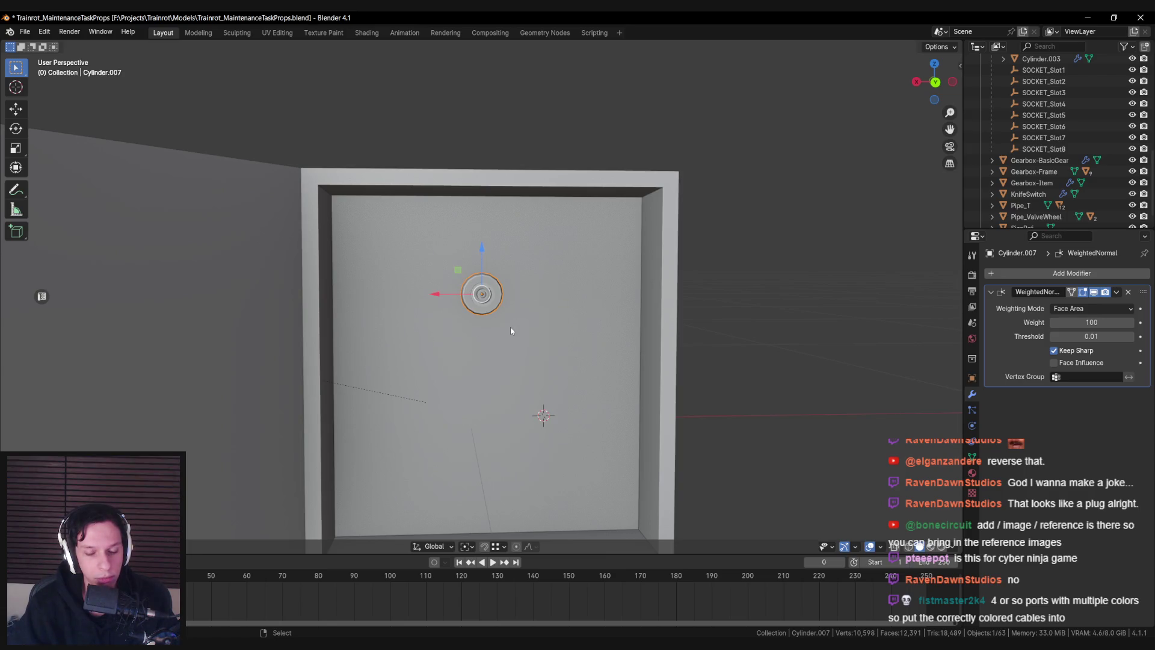
pyautogui.scroll(4, 510, 327)
pyautogui.moveTo(510, 325)
pyautogui.mouseDown()
pyautogui.moveTo(462, 331)
pyautogui.moveTo(543, 324)
pyautogui.mouseUp()
pyautogui.scroll(3, 508, 287)
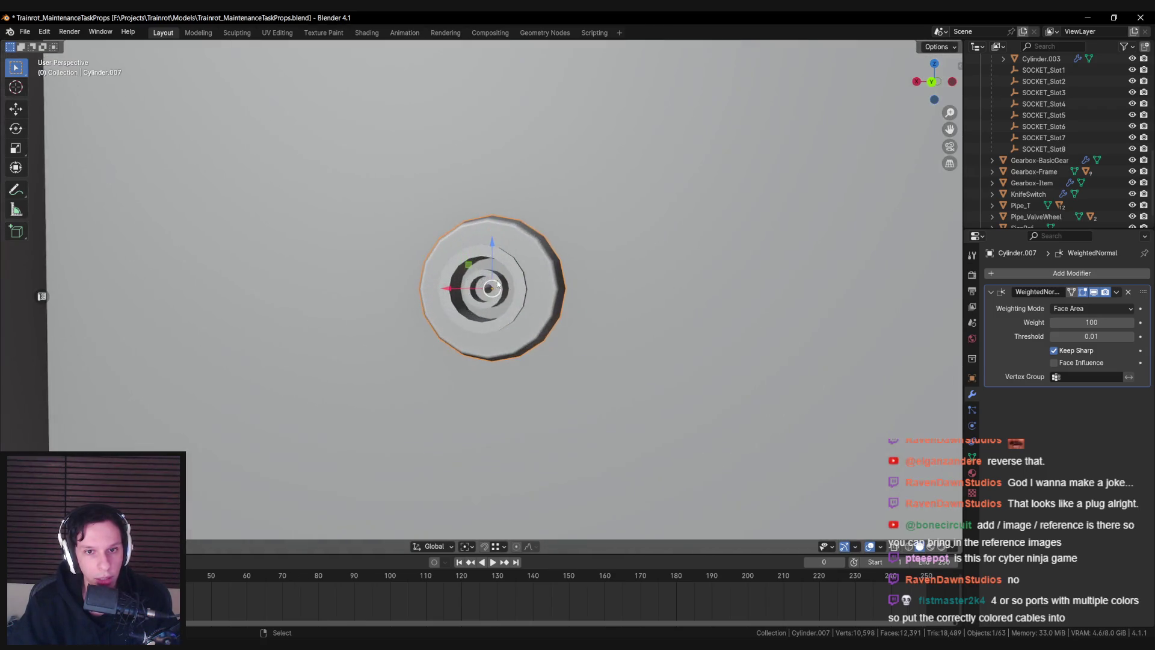
pyautogui.scroll(-6, 509, 287)
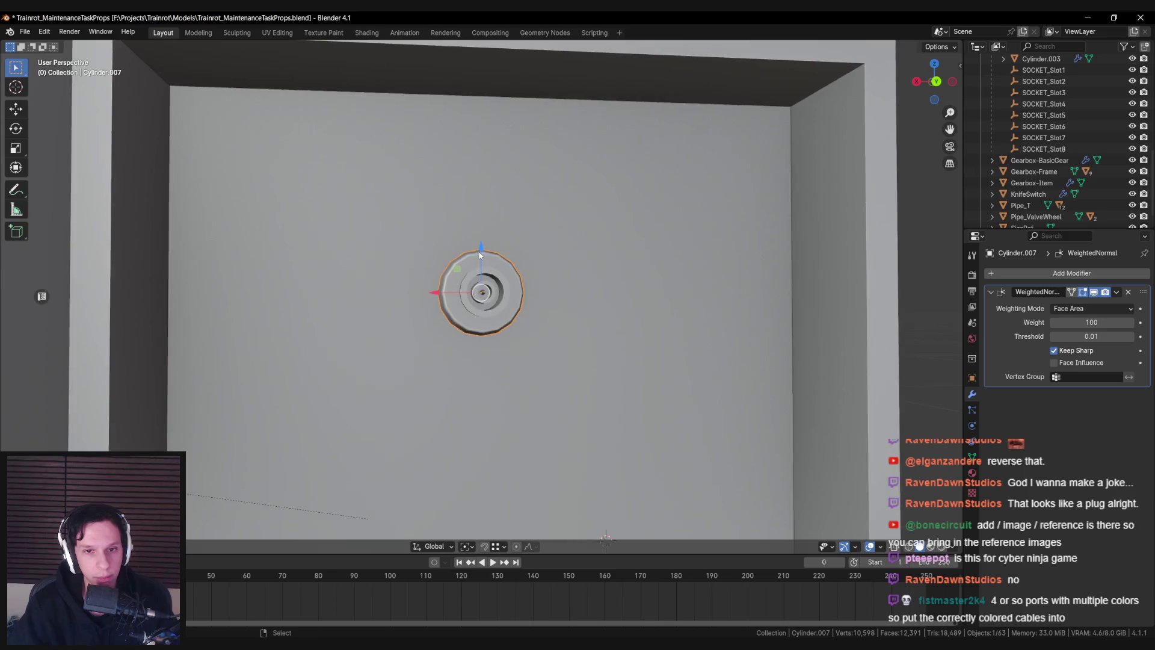
pyautogui.scroll(2, 488, 278)
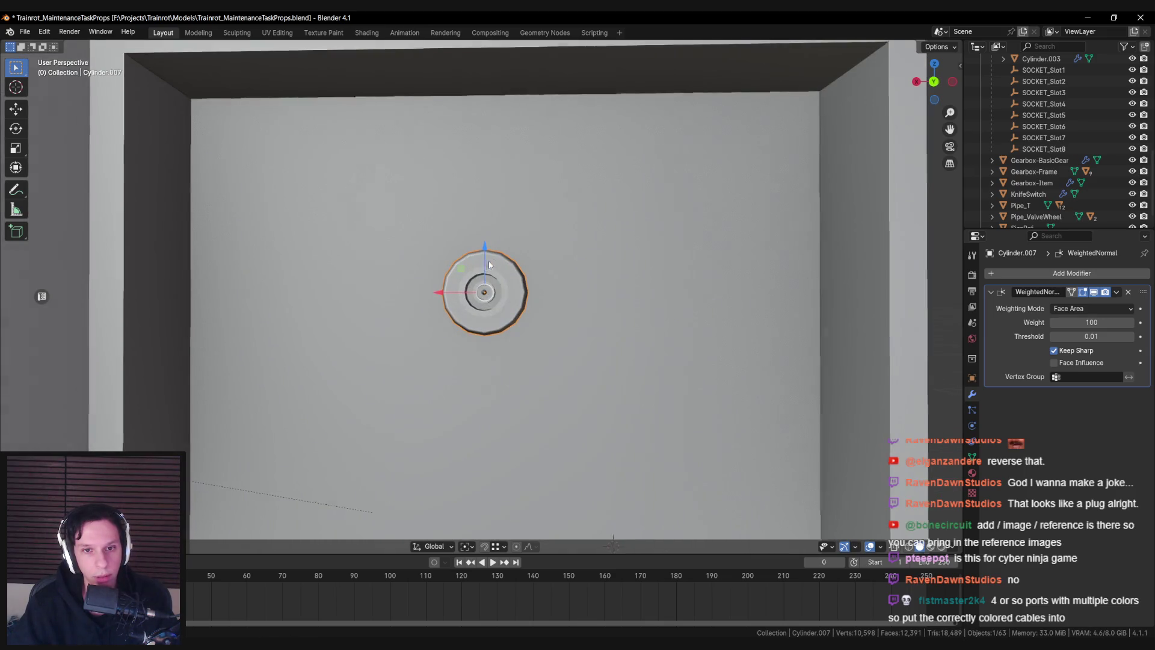
pyautogui.scroll(1, 488, 264)
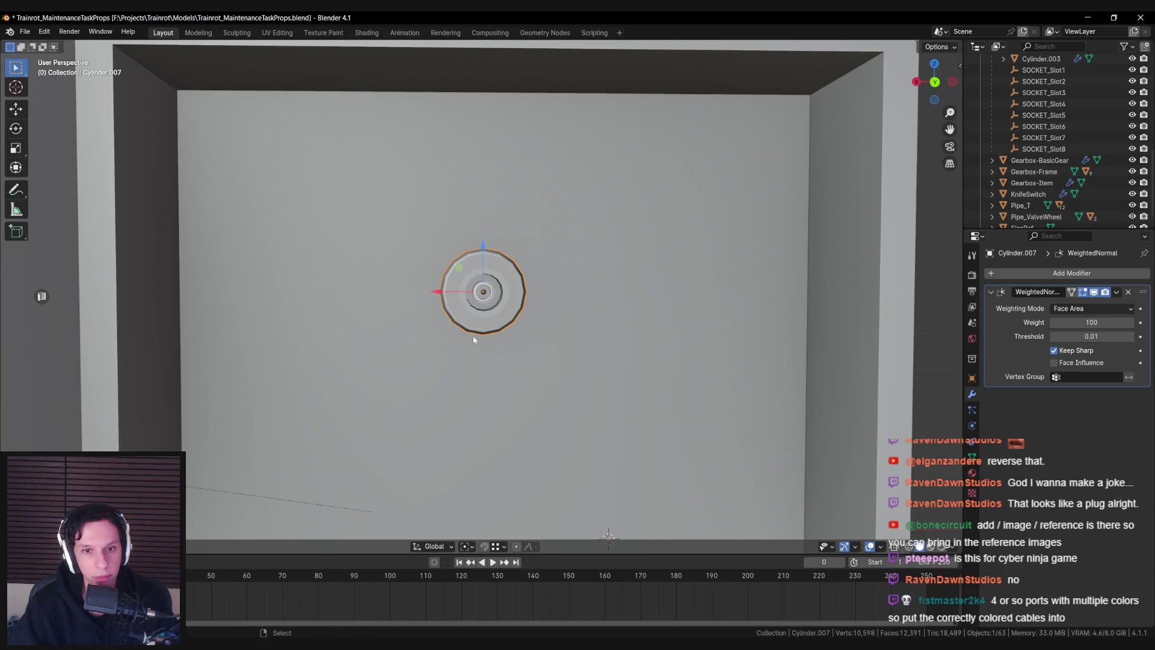
pyautogui.moveTo(495, 329); pyautogui.dragTo(463, 282)
pyautogui.hotkey('shift', 'd')
pyautogui.click(642, 267)
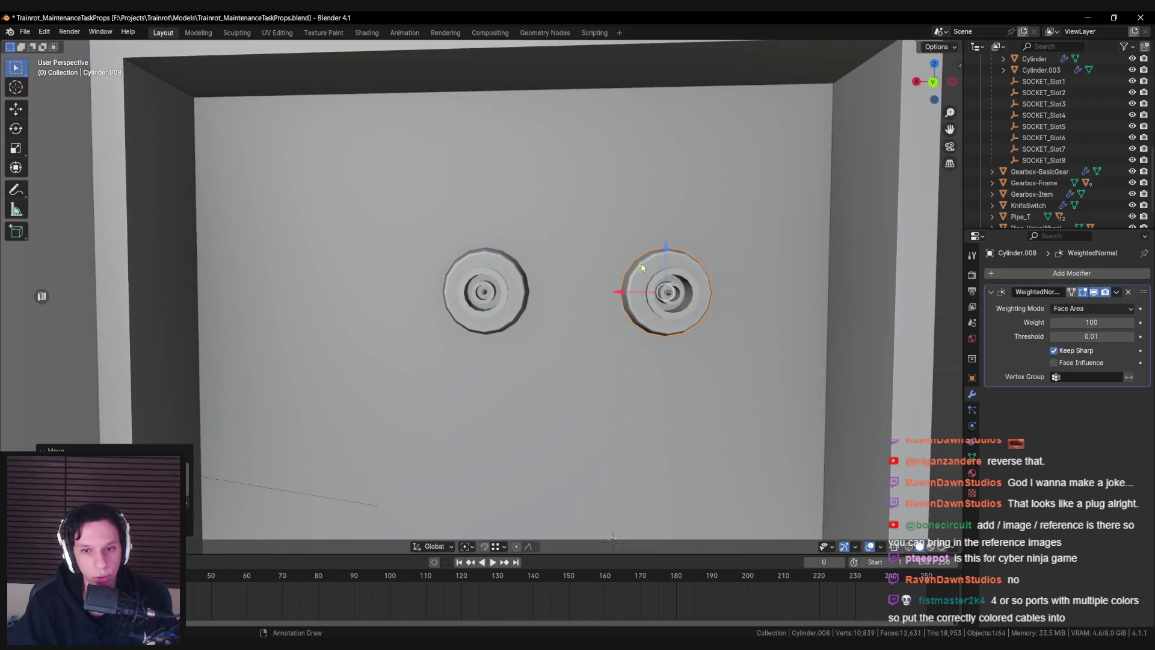
pyautogui.press('Delete')
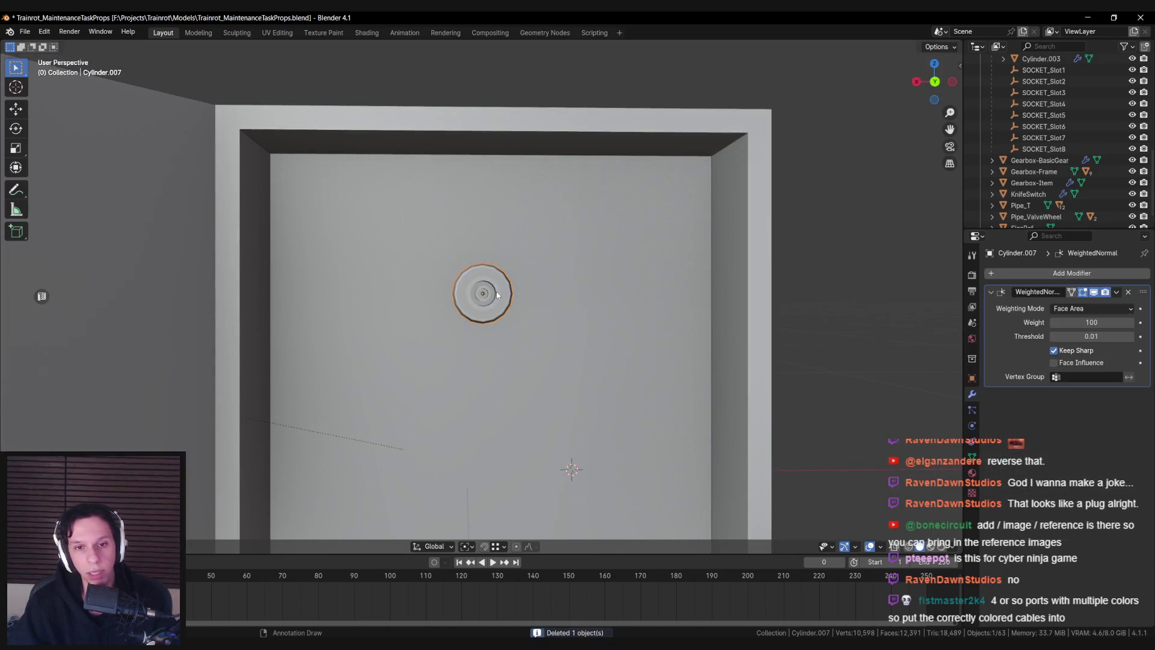
pyautogui.click(482, 266)
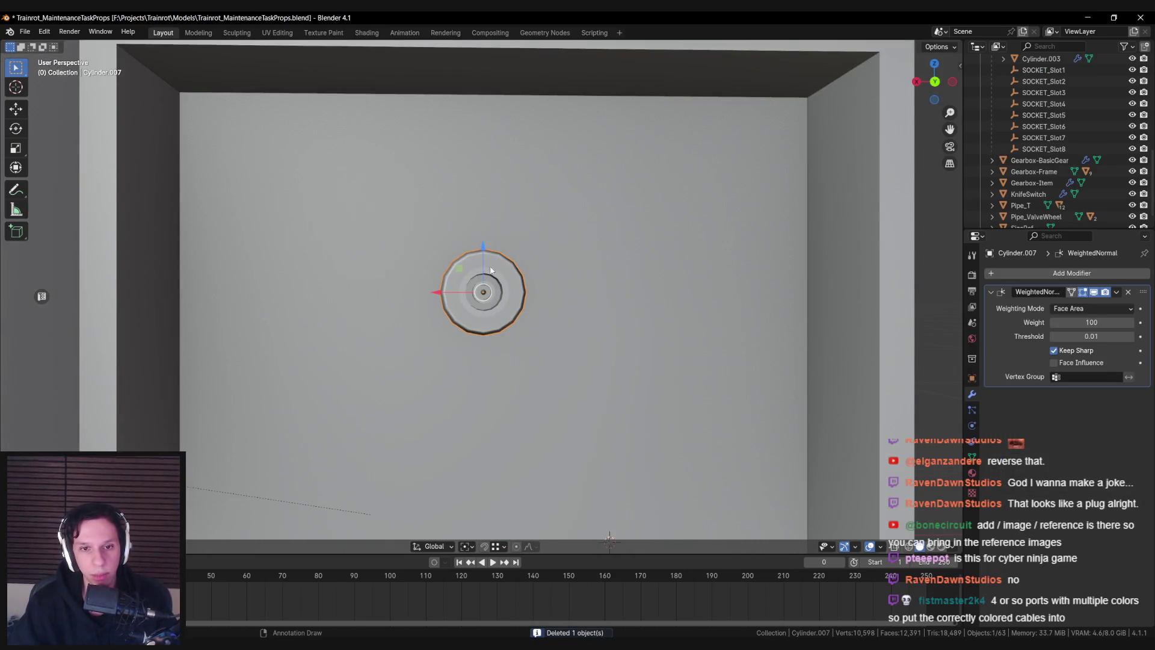
pyautogui.scroll(-4, 491, 314)
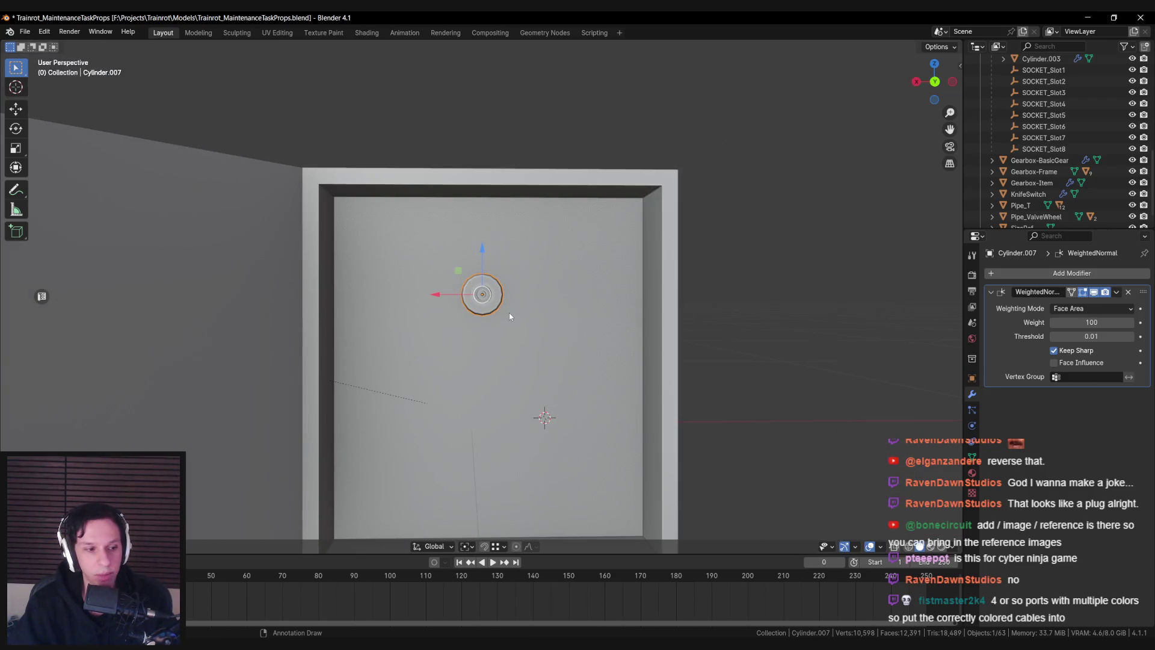
pyautogui.scroll(-2, 485, 314)
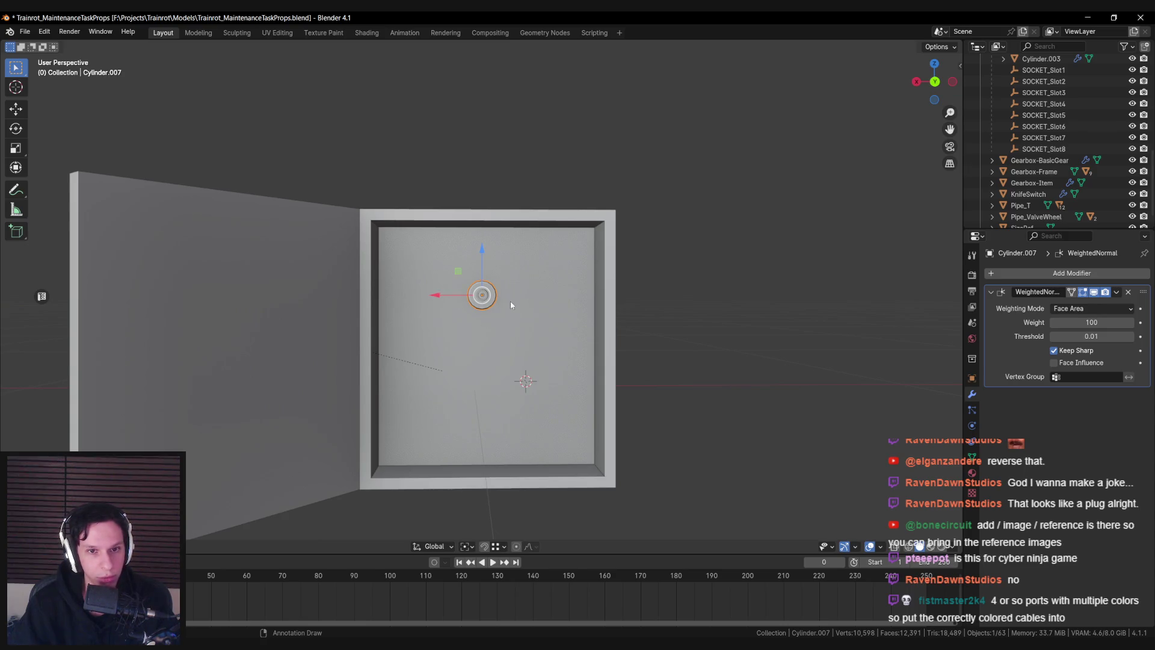
pyautogui.scroll(3, 493, 298)
pyautogui.scroll(-2, 481, 295)
pyautogui.scroll(2, 475, 290)
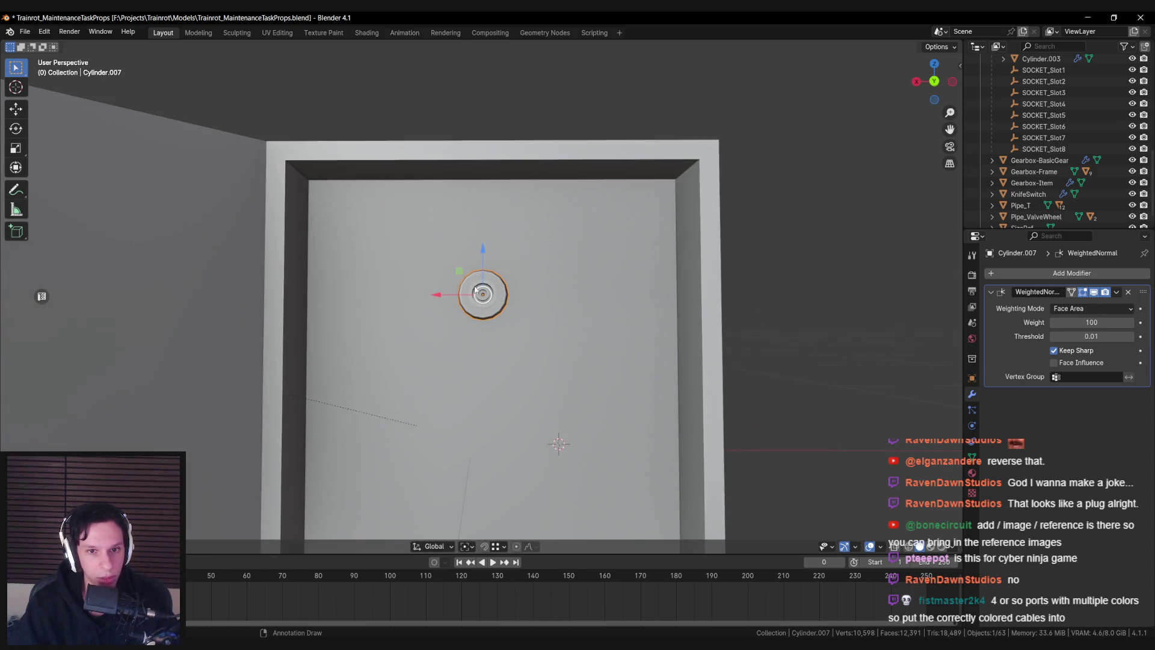
pyautogui.scroll(-1, 462, 310)
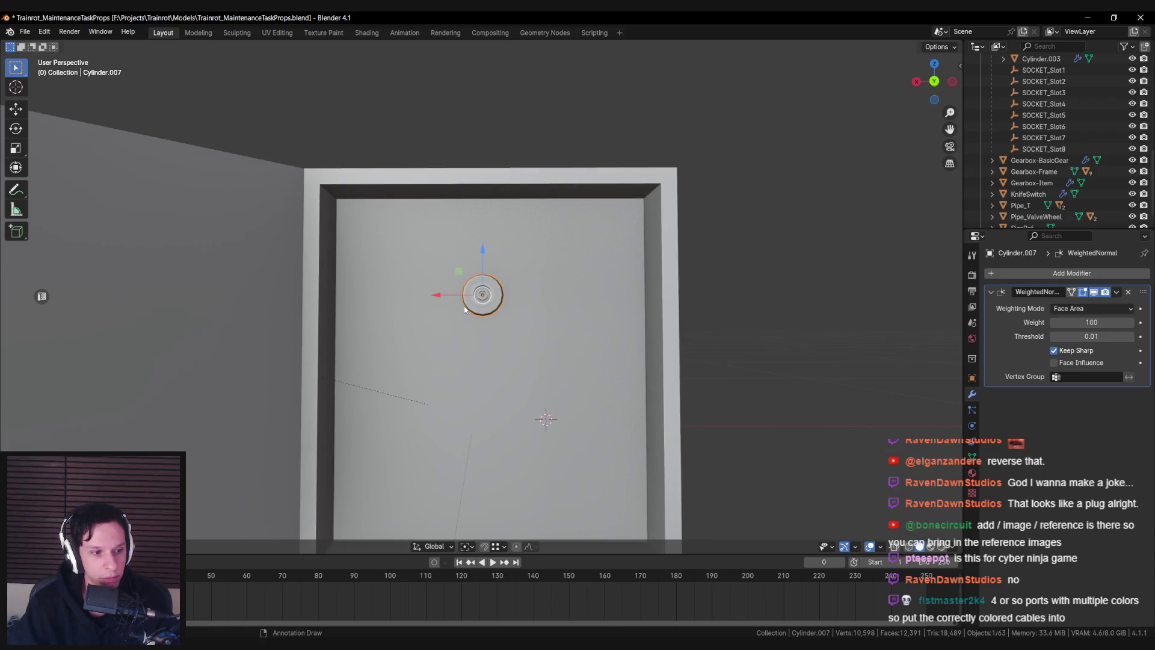
pyautogui.moveTo(461, 310)
pyautogui.mouseDown()
pyautogui.moveTo(446, 300)
pyautogui.moveTo(482, 331)
pyautogui.moveTo(424, 313)
pyautogui.moveTo(429, 295)
pyautogui.moveTo(433, 322)
pyautogui.moveTo(442, 295)
pyautogui.moveTo(389, 291)
pyautogui.moveTo(610, 301)
pyautogui.mouseUp()
pyautogui.hotkey('ctrl', 's')
# Reposition the round socket inside the box near the top
pyautogui.press('g')
pyautogui.click(454, 316)
pyautogui.scroll(3, 454, 316)
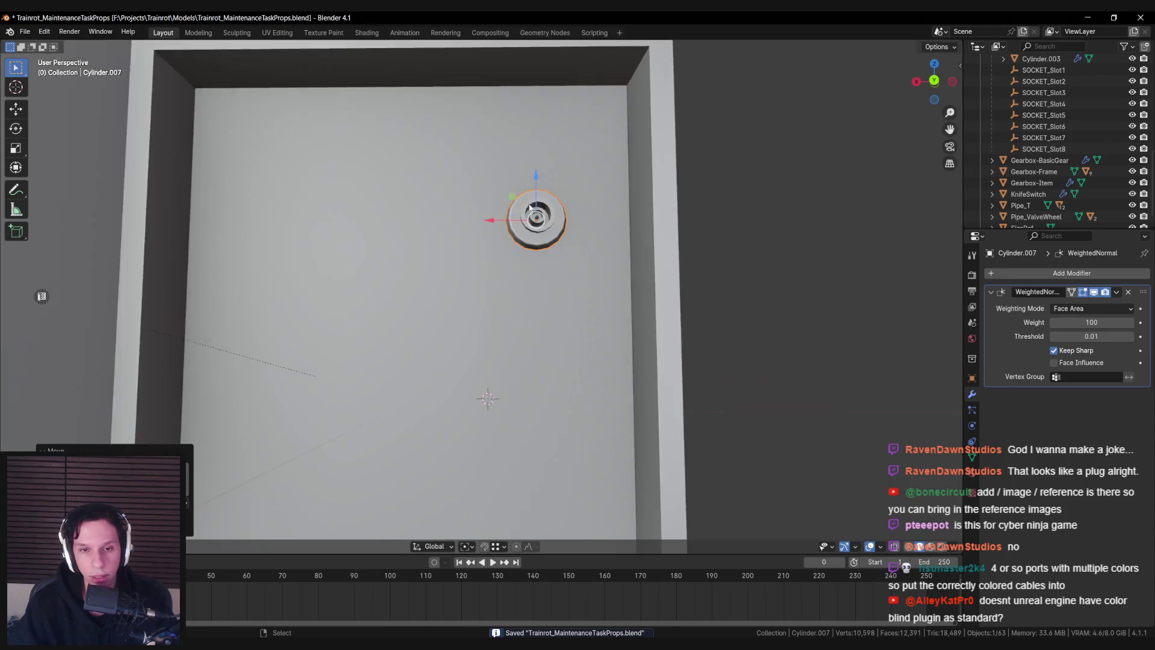
# Duplicate the socket and place the copy directly below it along Z
pyautogui.hotkey('shift', 'd')
pyautogui.press('z')
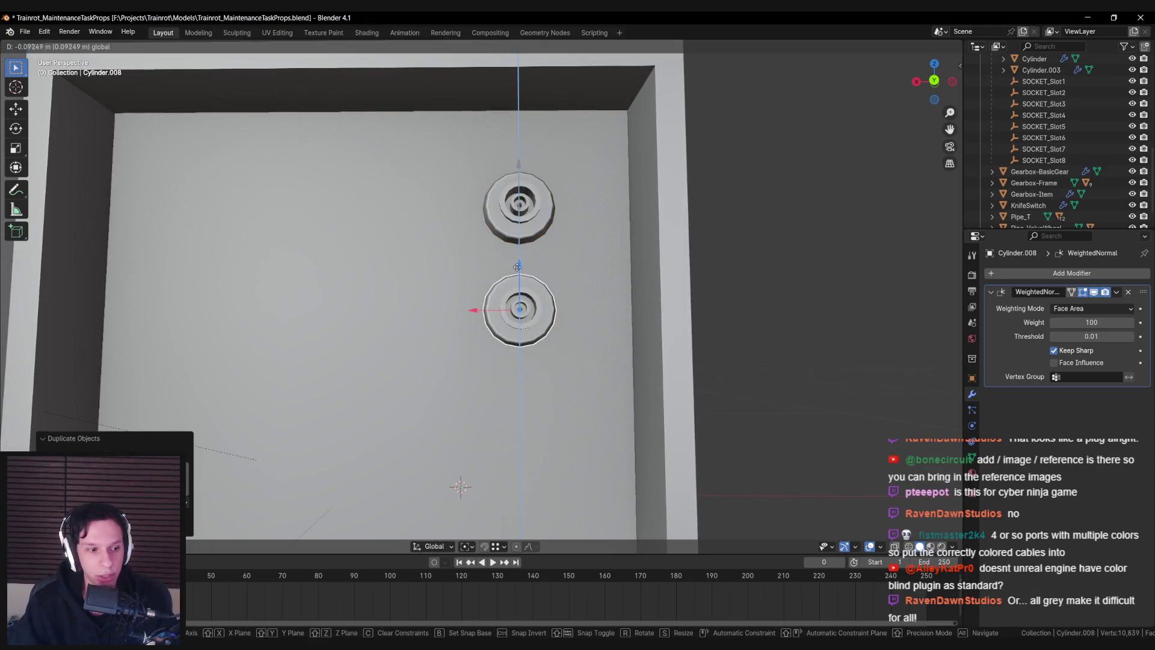
pyautogui.click(517, 269)
pyautogui.scroll(3, 511, 232)
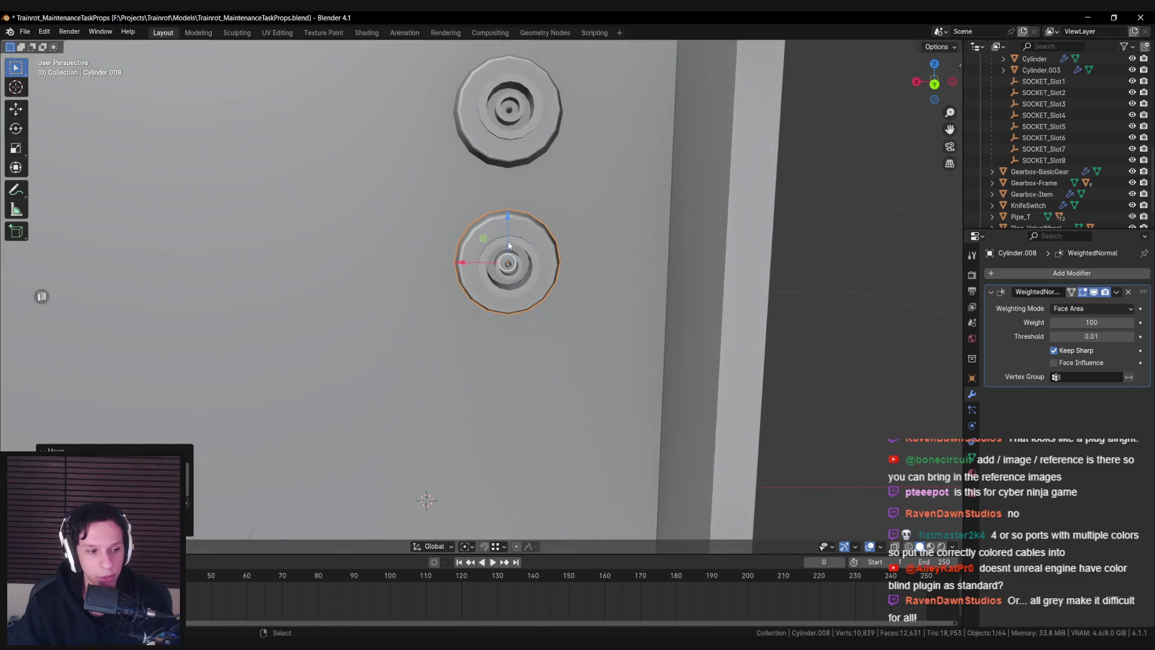
pyautogui.scroll(2, 508, 246)
pyautogui.press('Tab')
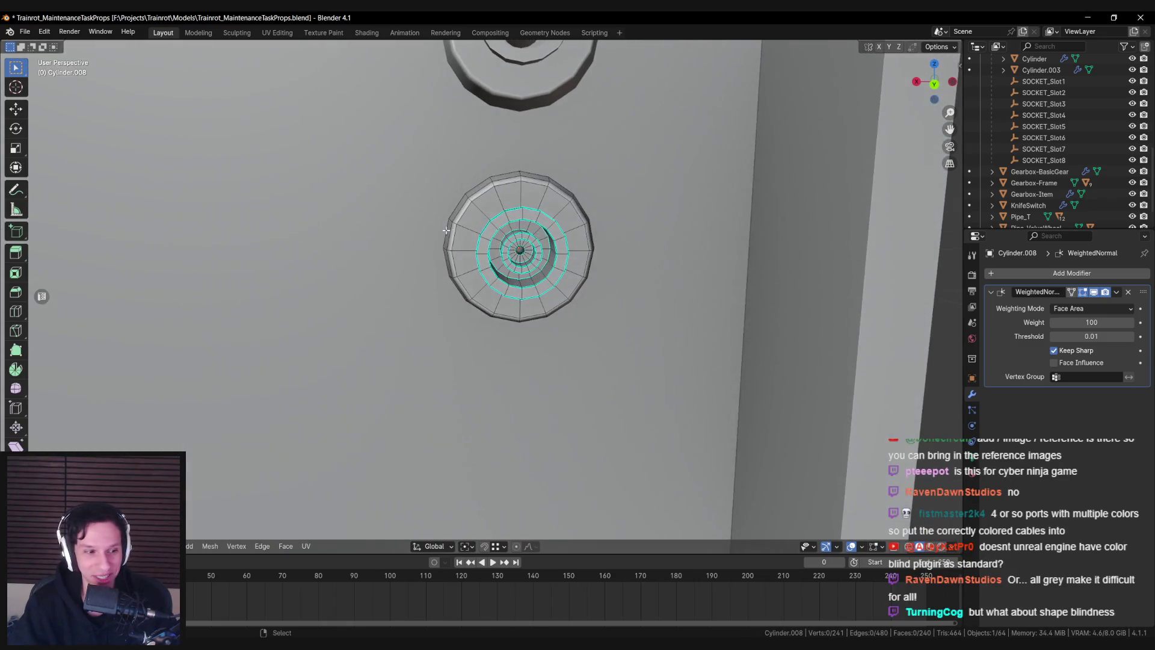
# Add another inner loop and alternating rim vertices of the lower socket copy to the selection
pyautogui.scroll(-3, 450, 229)
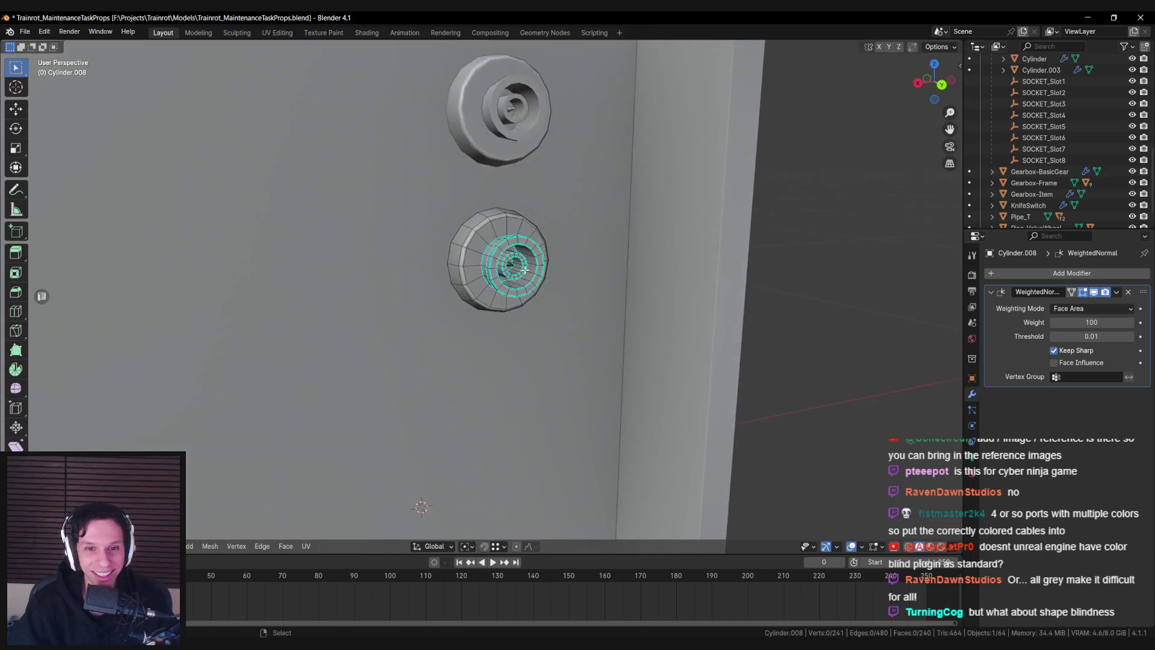
pyautogui.scroll(4, 525, 270)
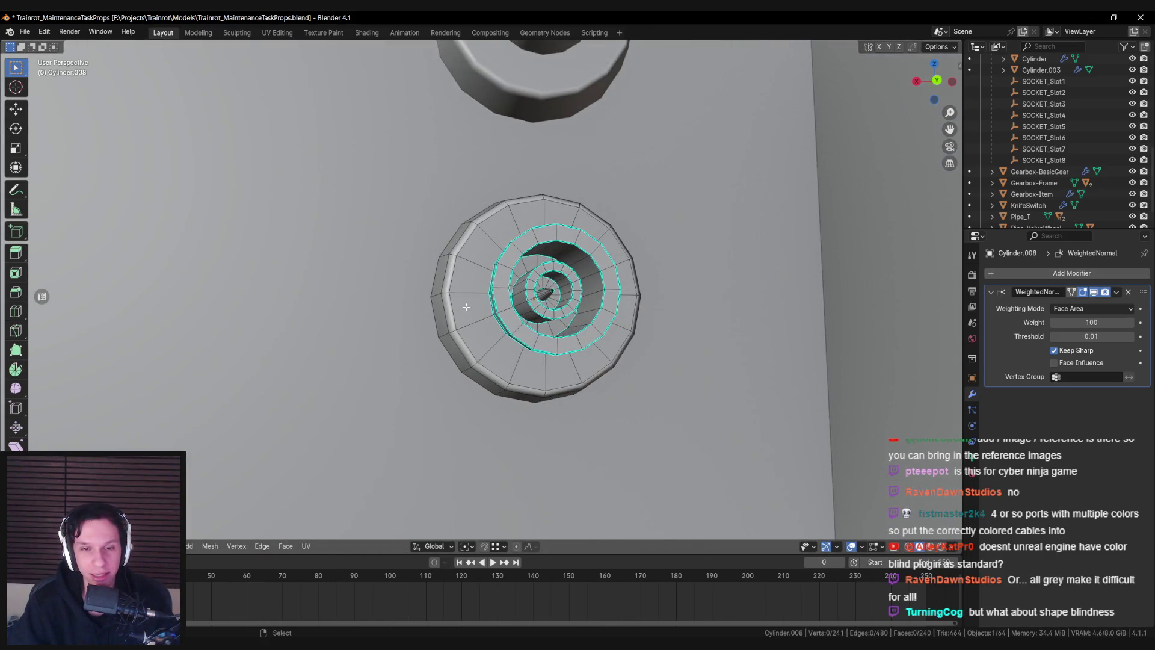
pyautogui.moveTo(466, 293); pyautogui.dragTo(458, 263)
pyautogui.moveTo(529, 277); pyautogui.dragTo(445, 329)
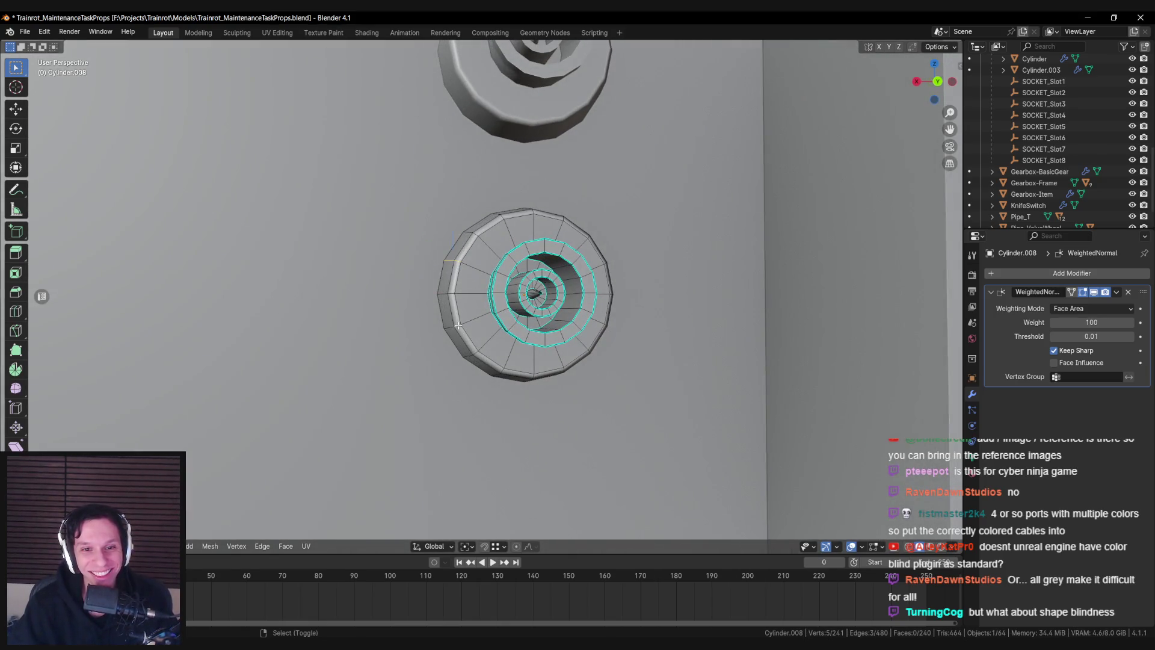
pyautogui.moveTo(494, 360); pyautogui.dragTo(478, 350)
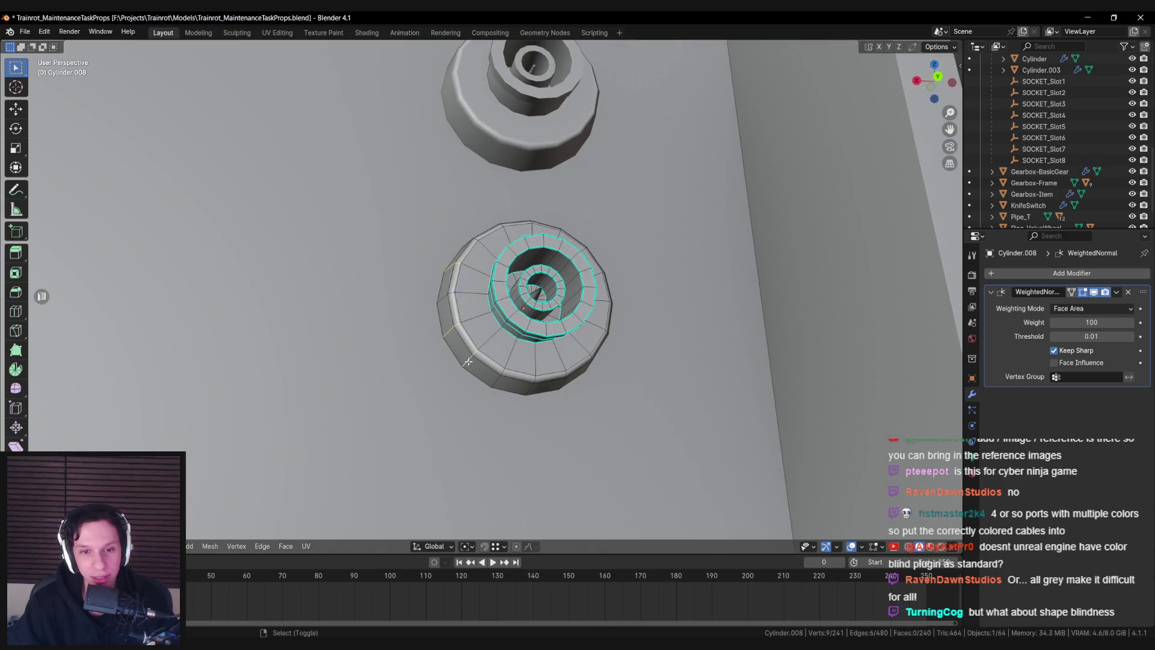
pyautogui.moveTo(589, 392); pyautogui.dragTo(569, 373)
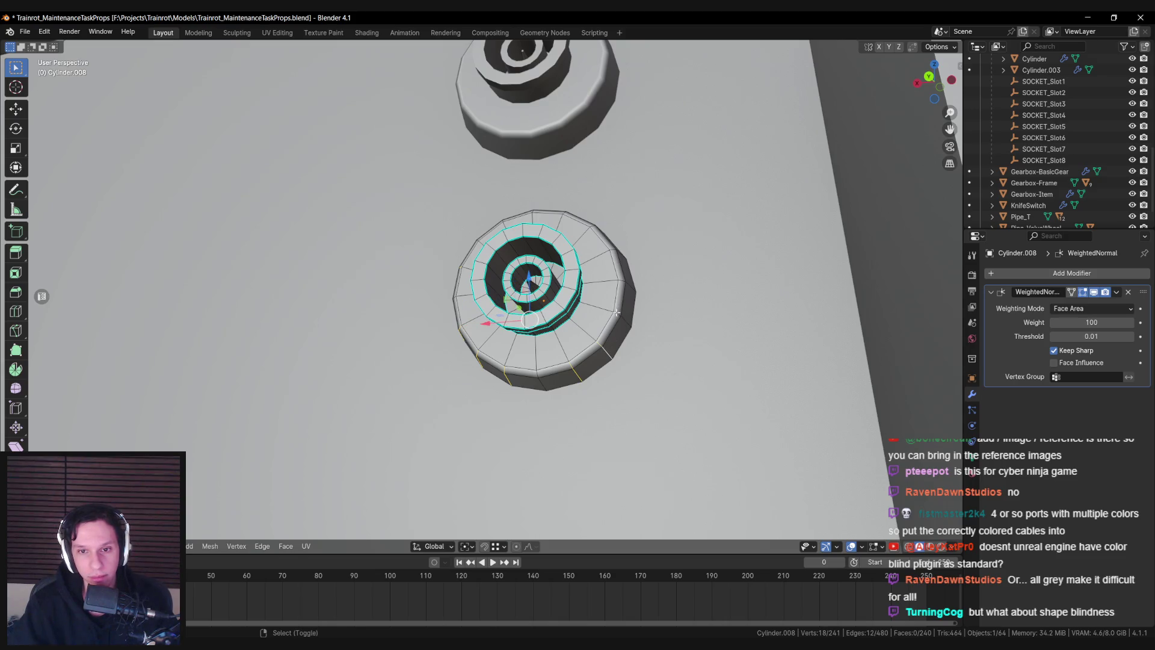
pyautogui.moveTo(629, 314); pyautogui.dragTo(607, 263)
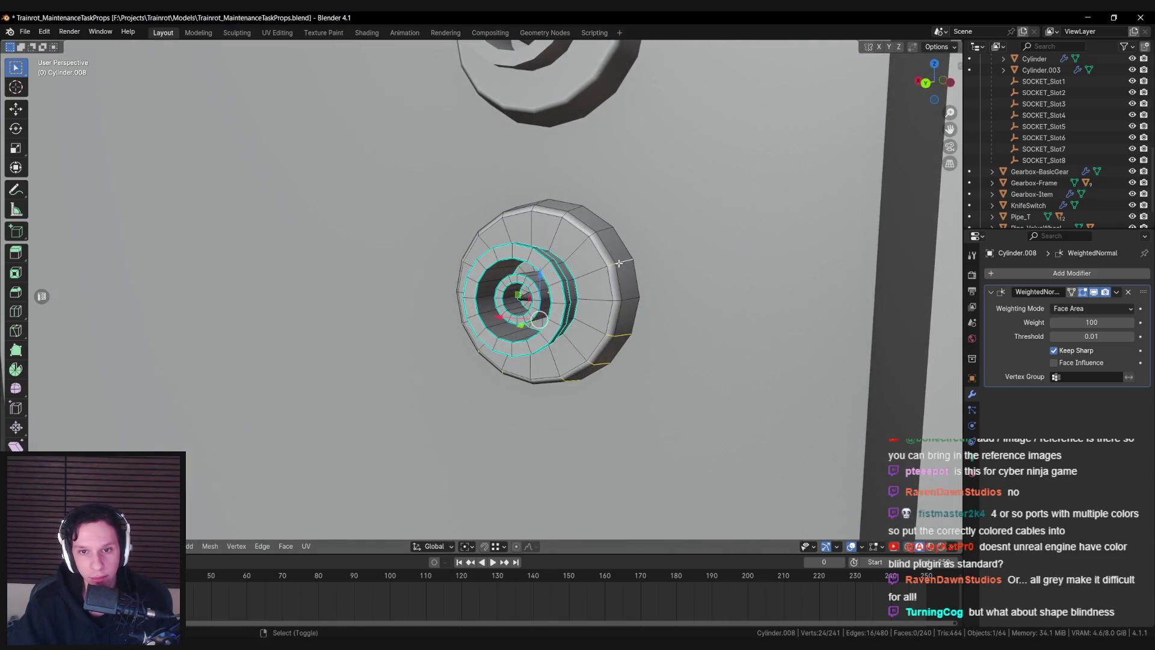
pyautogui.keyDown('alt'); pyautogui.keyDown('shift'); pyautogui.click(529, 301); pyautogui.keyUp('shift'); pyautogui.keyUp('alt')
pyautogui.moveTo(529, 301)
pyautogui.mouseDown()
pyautogui.moveTo(549, 231)
pyautogui.moveTo(554, 244)
pyautogui.mouseUp()
pyautogui.keyDown('shift'); pyautogui.click(497, 209); pyautogui.keyUp('shift')
pyautogui.moveTo(475, 234); pyautogui.dragTo(596, 283)
pyautogui.keyDown('shift'); pyautogui.click(600, 285); pyautogui.keyUp('shift')
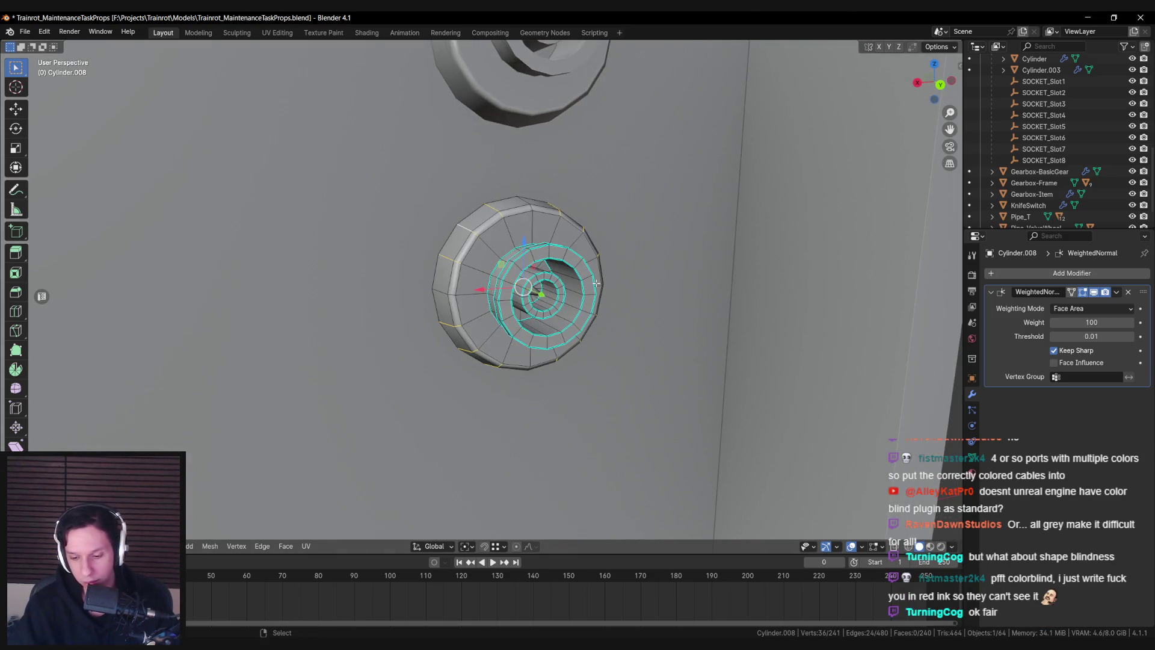
# Add two more rim vertices and dissolve the selected rim vertices to form a diamond outline
pyautogui.press('x')
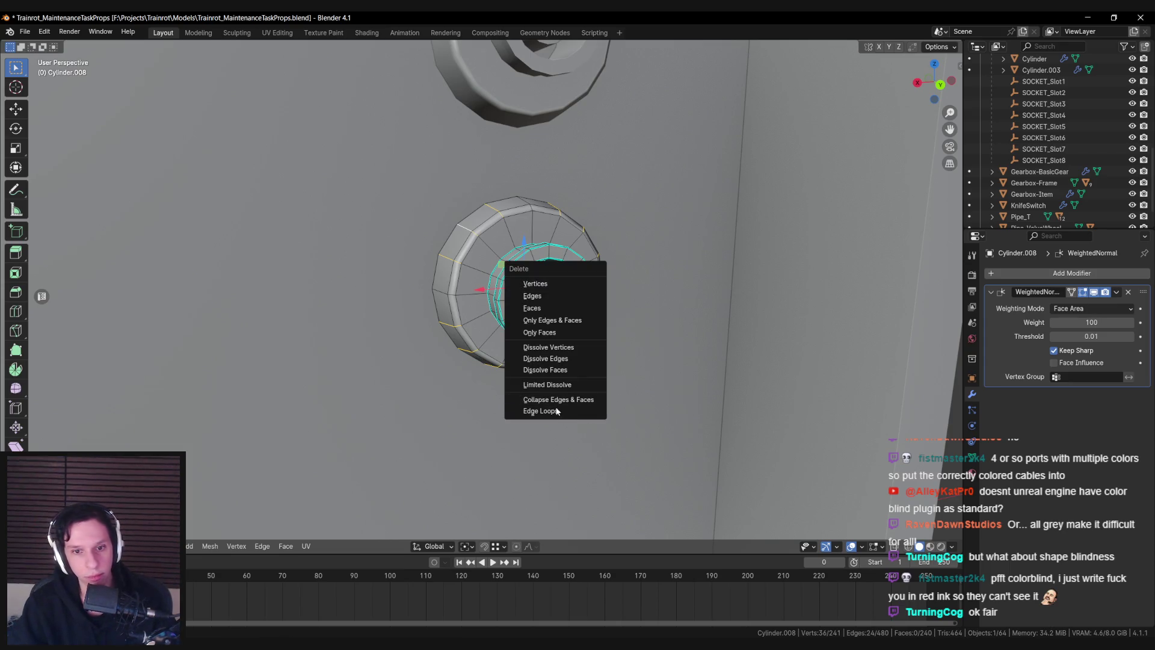
pyautogui.press('Escape')
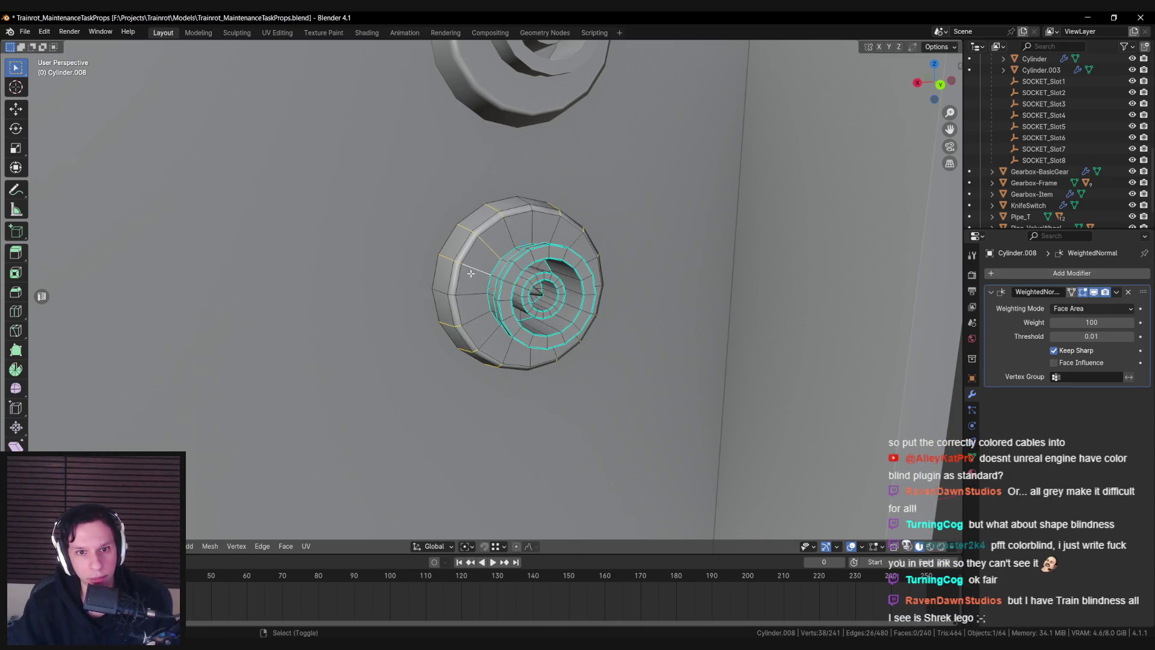
pyautogui.keyDown('shift'); pyautogui.click(494, 345); pyautogui.keyUp('shift')
pyautogui.moveTo(494, 345); pyautogui.dragTo(576, 356)
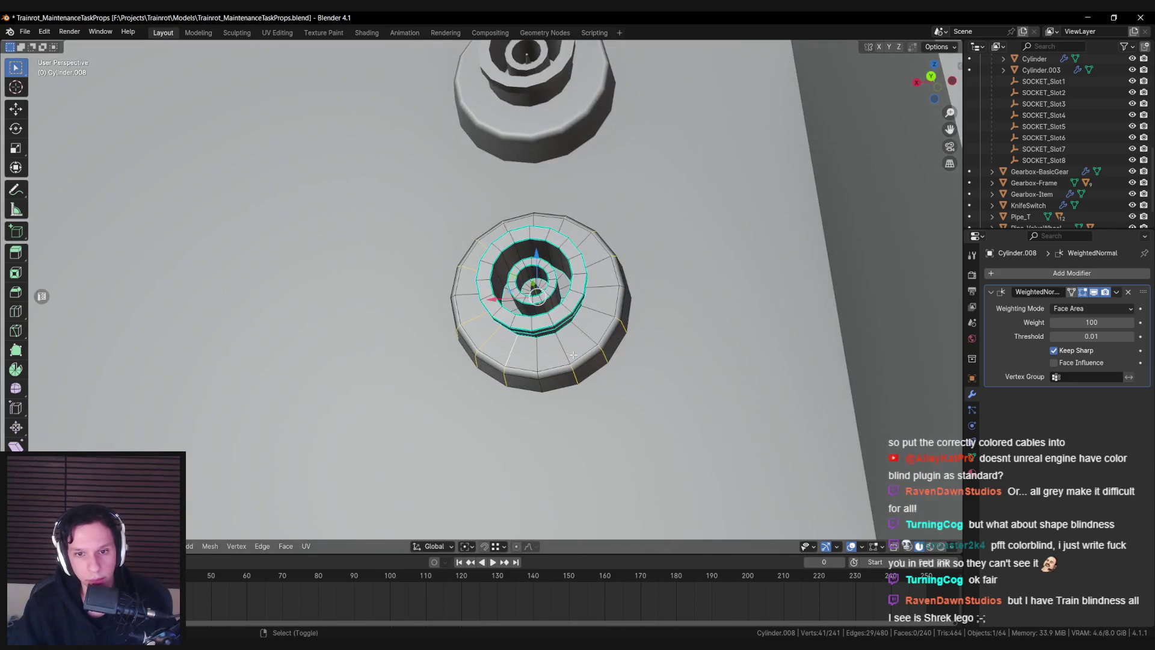
pyautogui.keyDown('shift'); pyautogui.click(595, 247); pyautogui.keyUp('shift')
pyautogui.moveTo(595, 247); pyautogui.dragTo(565, 248)
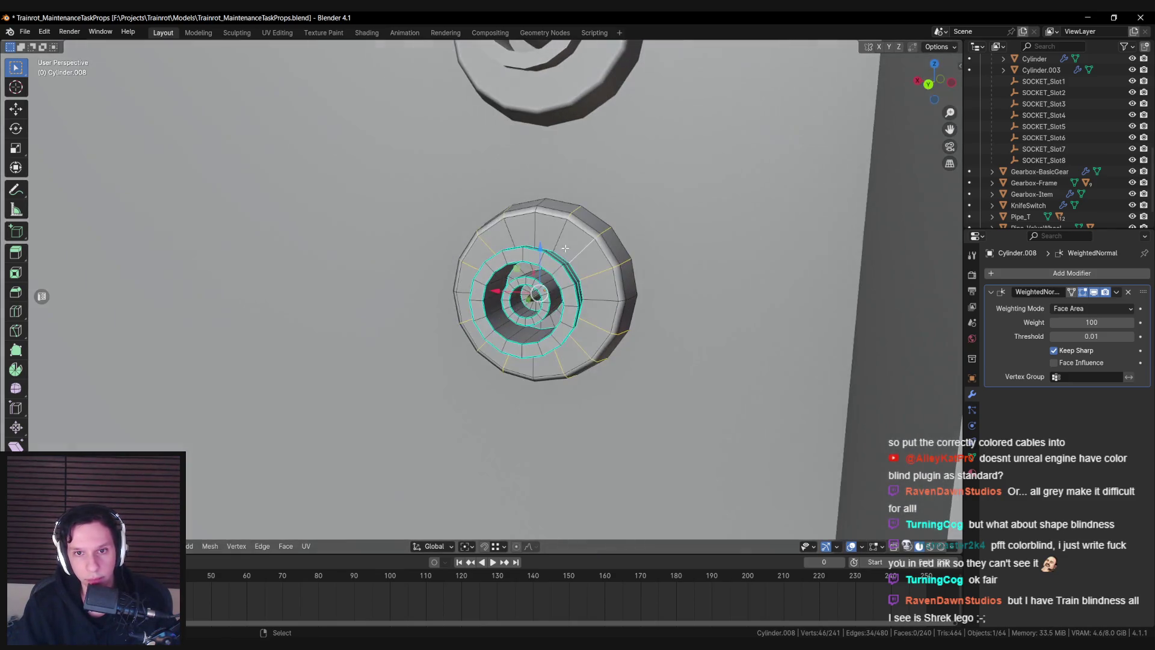
pyautogui.press('x')
pyautogui.click(597, 289)
# Scale the socket's outer frame rim along the X axis
pyautogui.moveTo(597, 289)
pyautogui.mouseDown()
pyautogui.moveTo(548, 281)
pyautogui.moveTo(525, 319)
pyautogui.mouseUp()
pyautogui.press('Tab')
pyautogui.scroll(-5, 526, 324)
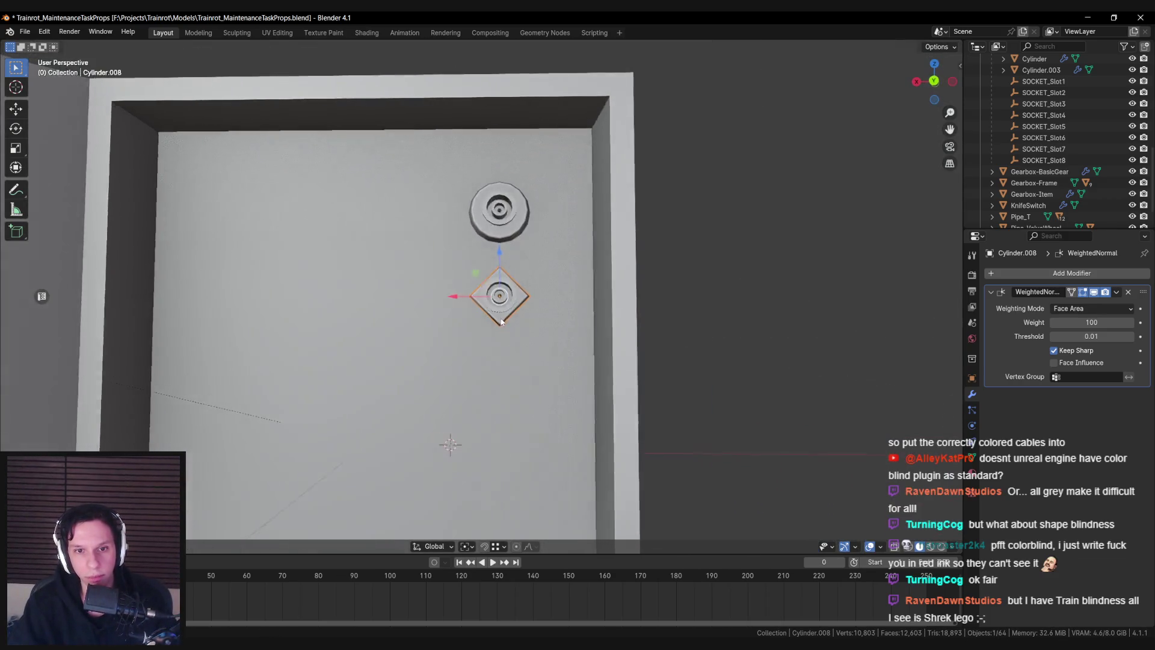
pyautogui.scroll(6, 492, 284)
pyautogui.press('Tab')
pyautogui.moveTo(492, 284)
pyautogui.mouseDown()
pyautogui.moveTo(450, 285)
pyautogui.moveTo(639, 356)
pyautogui.moveTo(650, 349)
pyautogui.mouseUp()
pyautogui.press('l')
pyautogui.press('s')
pyautogui.hotkey('shift', 'x')
pyautogui.click(655, 354)
pyautogui.scroll(-3, 659, 358)
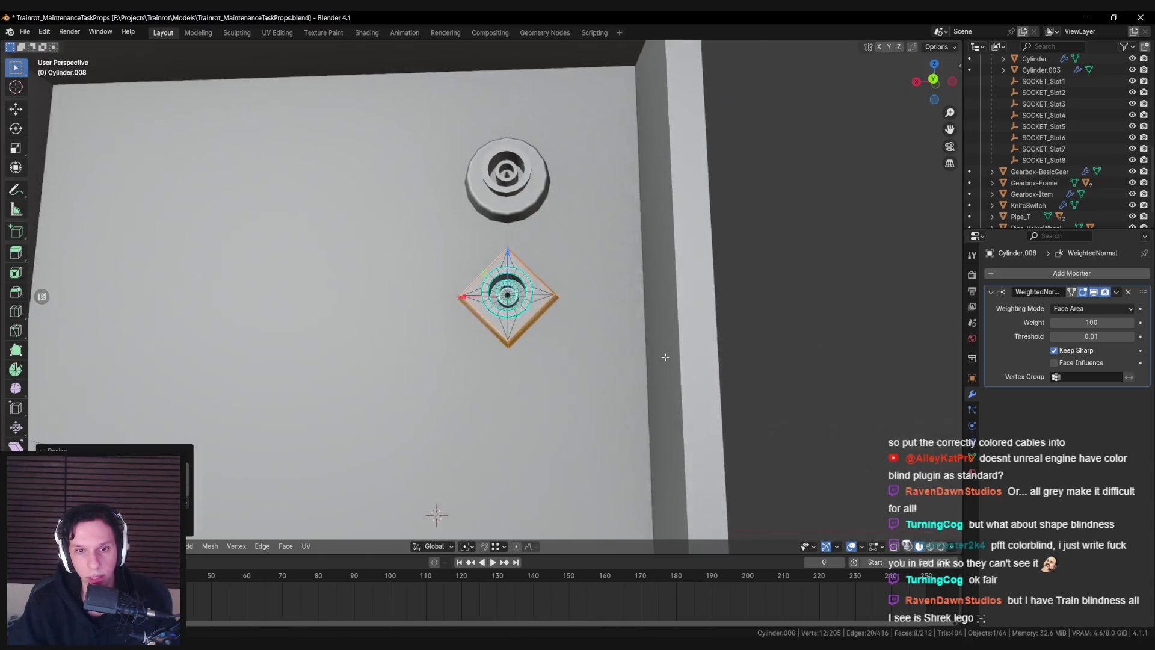
pyautogui.press('s')
pyautogui.rightClick(665, 366)
pyautogui.scroll(-3, 629, 337)
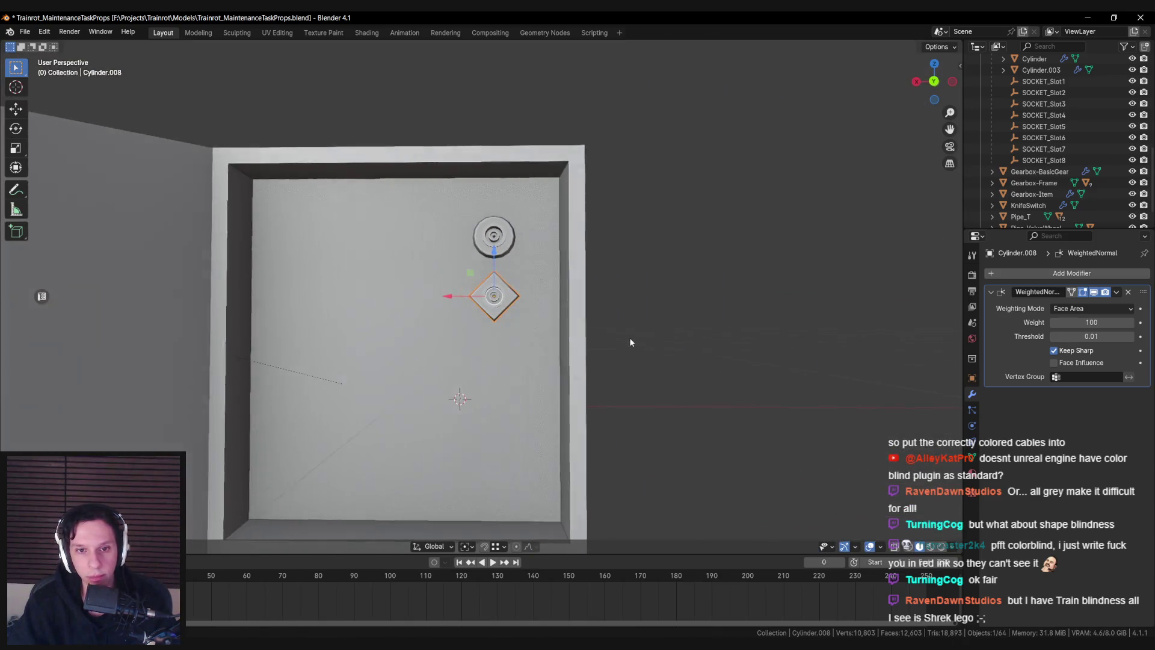
pyautogui.scroll(3, 632, 338)
# Select the diamond base's four vertical corner edges and bevel them by about 0.05 m
pyautogui.press('Tab')
pyautogui.scroll(-5, 645, 343)
pyautogui.moveTo(645, 343)
pyautogui.mouseDown()
pyautogui.moveTo(564, 319)
pyautogui.moveTo(626, 343)
pyautogui.mouseUp()
pyautogui.scroll(5, 626, 342)
pyautogui.press('Tab')
pyautogui.press('l')
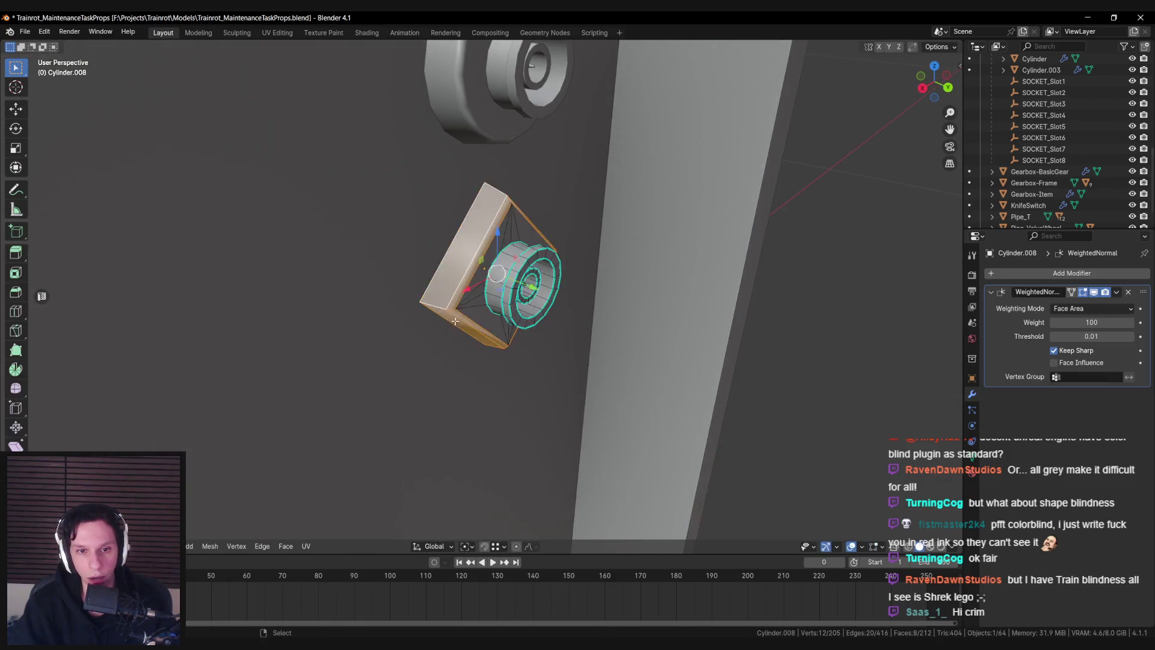
pyautogui.scroll(2, 466, 296)
pyautogui.hotkey('alt', 'a')
pyautogui.scroll(-3, 466, 296)
pyautogui.moveTo(467, 296)
pyautogui.mouseDown()
pyautogui.moveTo(439, 293)
pyautogui.moveTo(493, 295)
pyautogui.mouseUp()
pyautogui.scroll(3, 438, 293)
pyautogui.keyDown('shift'); pyautogui.click(427, 294); pyautogui.keyUp('shift')
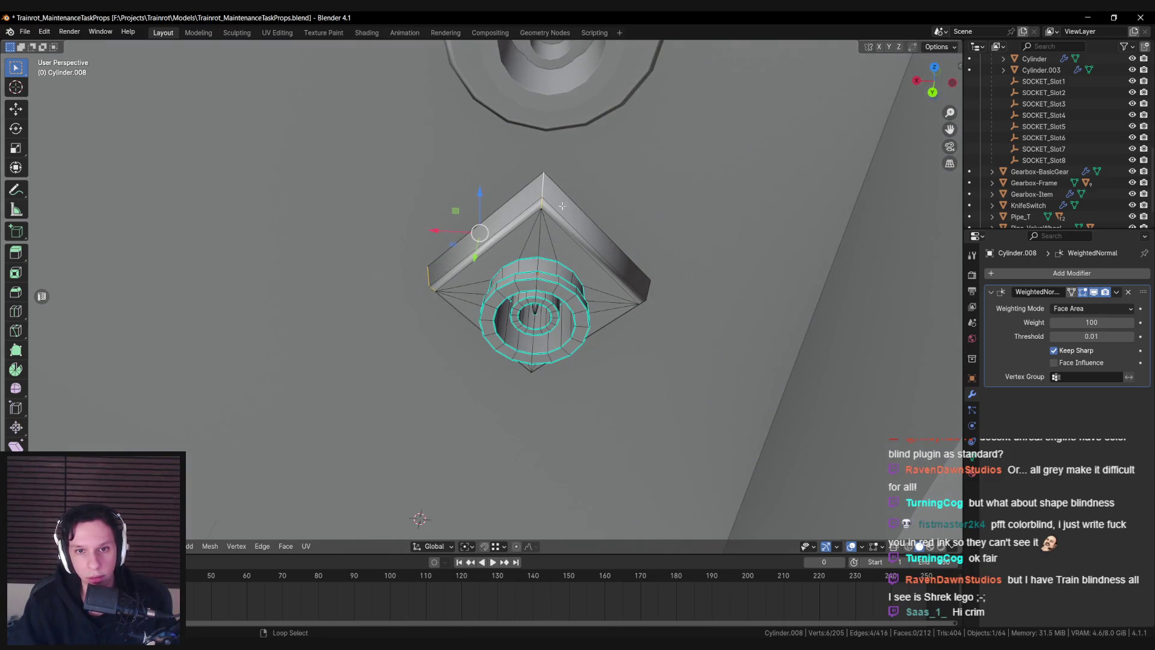
pyautogui.moveTo(561, 405); pyautogui.dragTo(547, 402)
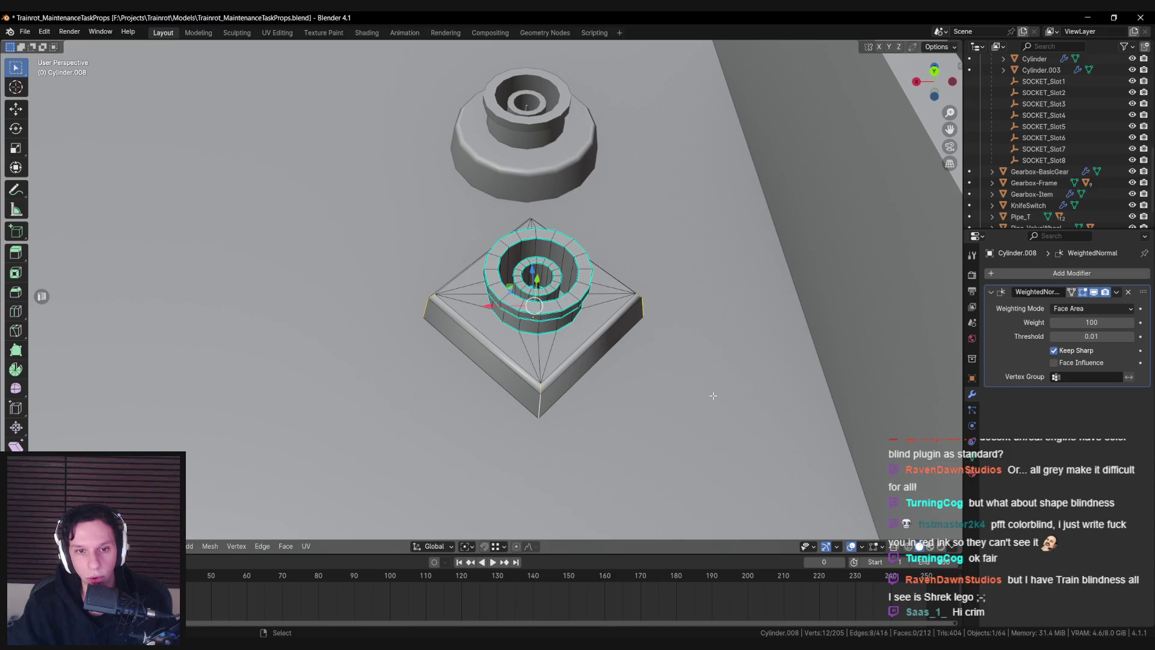
pyautogui.hotkey('ctrl', 'b')
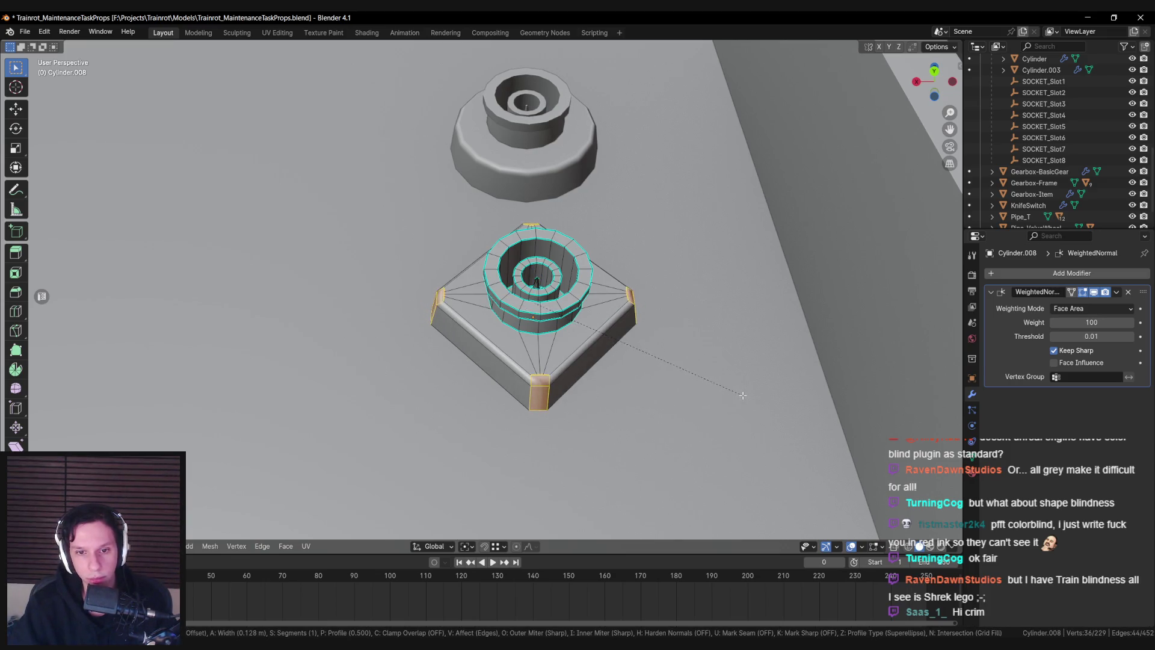
pyautogui.click(729, 391)
# Merge the stray vertices at the first bevelled corner using Merge At Last
pyautogui.click(645, 398)
pyautogui.scroll(6, 541, 375)
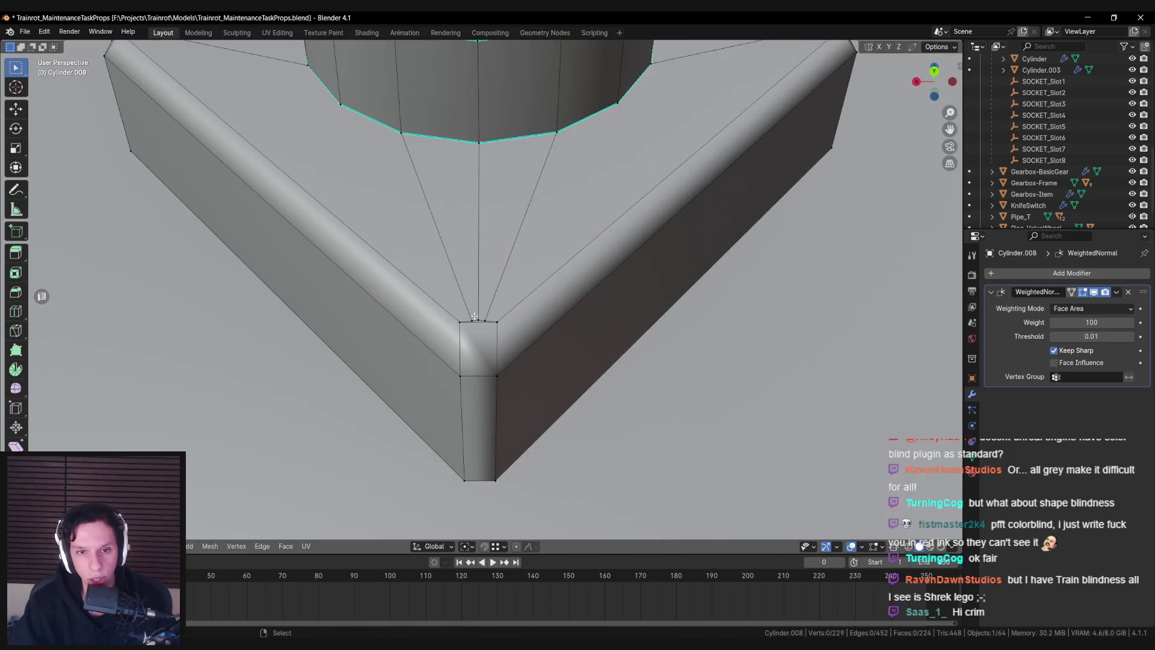
pyautogui.keyDown('shift'); pyautogui.click(461, 321); pyautogui.keyUp('shift')
pyautogui.press('m')
pyautogui.click(435, 372)
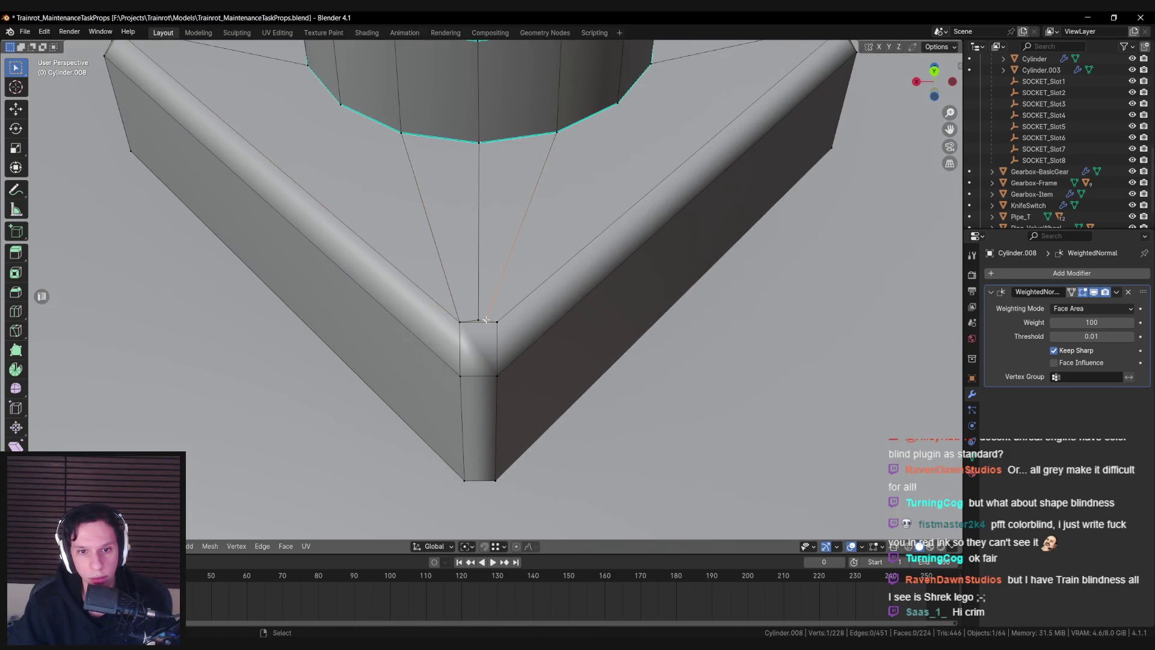
pyautogui.click(481, 319)
pyautogui.keyDown('shift'); pyautogui.click(459, 322); pyautogui.keyUp('shift')
pyautogui.press('m')
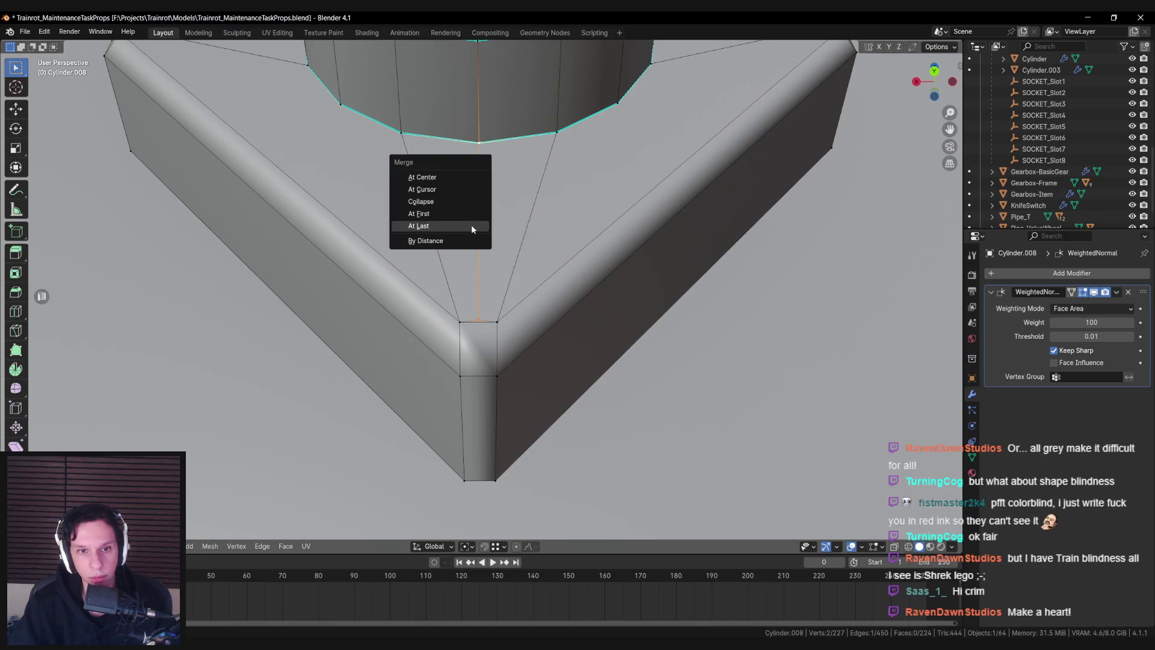
pyautogui.click(471, 225)
pyautogui.scroll(-4, 476, 253)
pyautogui.scroll(4, 416, 259)
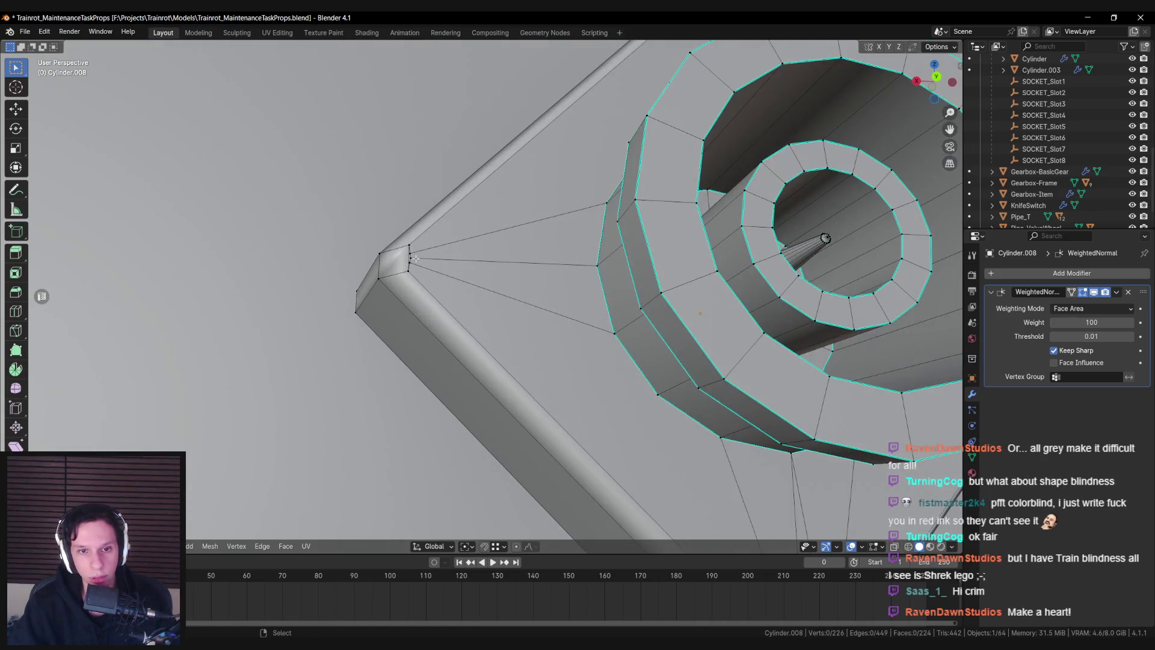
# Merge the stray vertex at the next corner into its neighbouring vertex
pyautogui.press('m')
pyautogui.click(604, 341)
pyautogui.press('m')
pyautogui.click(596, 222)
pyautogui.press('m')
pyautogui.click(598, 272)
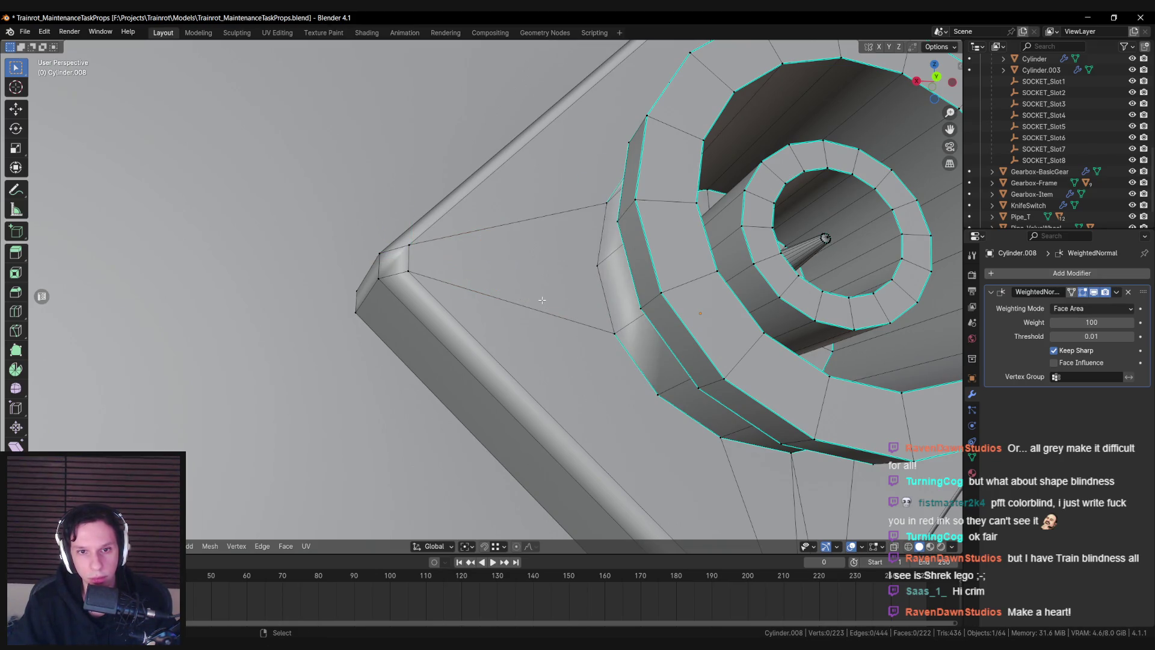
# Select the vertices of another corner and apply options from the vertex context menu
pyautogui.scroll(-3, 439, 264)
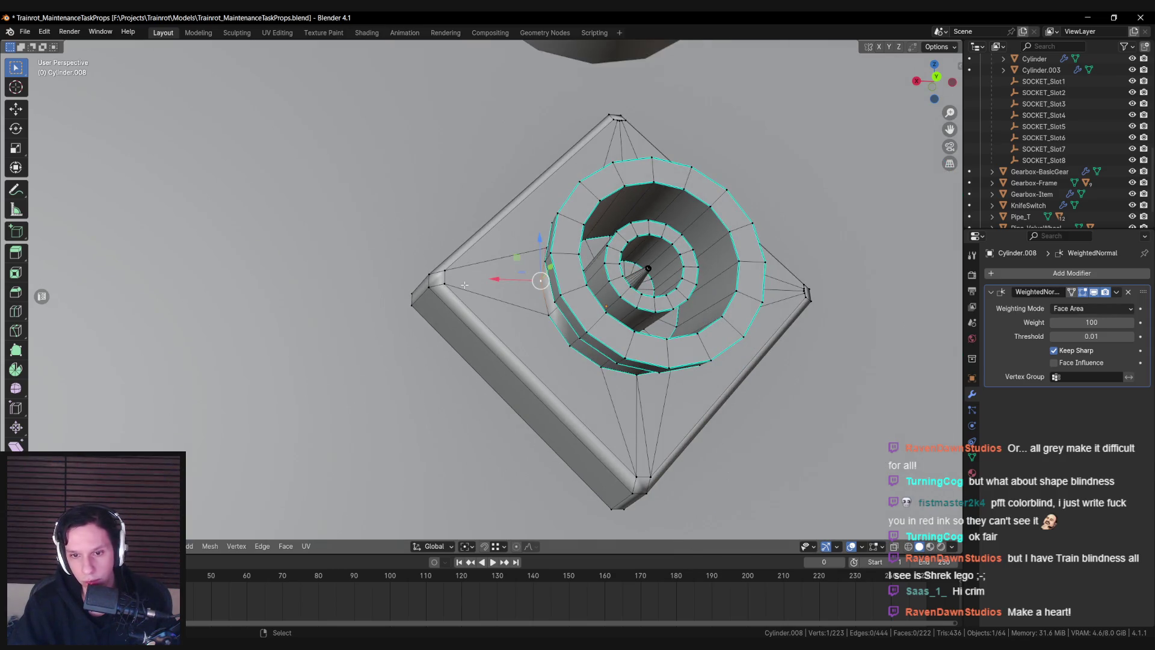
pyautogui.keyDown('ctrl'); pyautogui.click(535, 279); pyautogui.keyUp('ctrl')
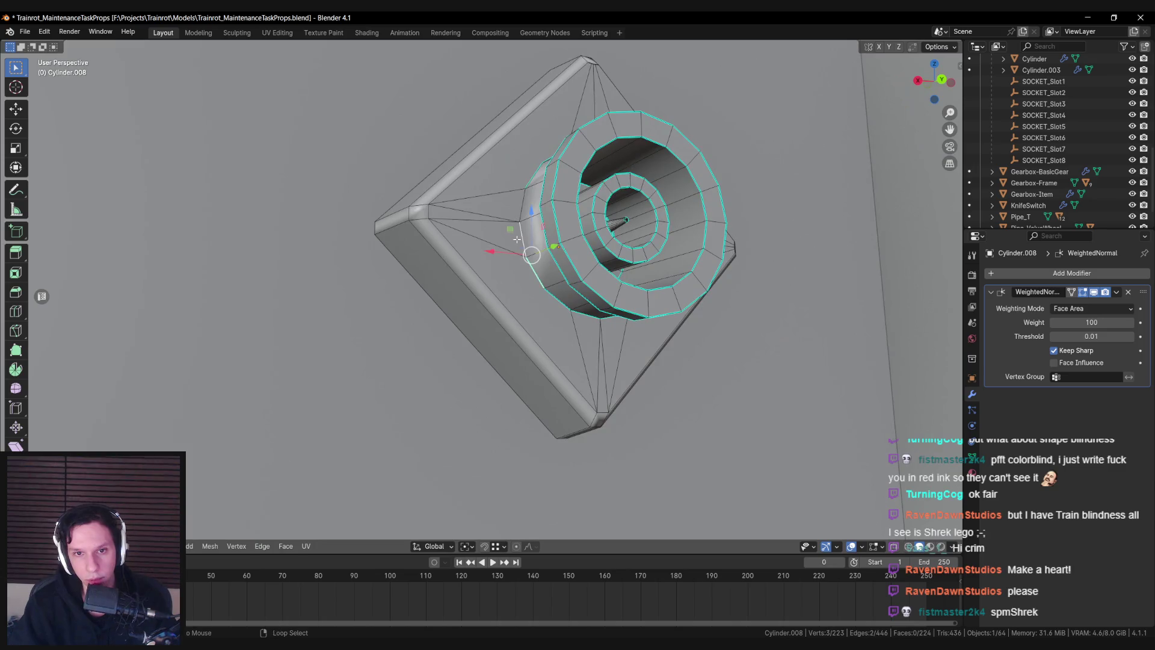
pyautogui.rightClick(516, 240)
pyautogui.click(518, 204)
pyautogui.rightClick(517, 237)
pyautogui.click(499, 241)
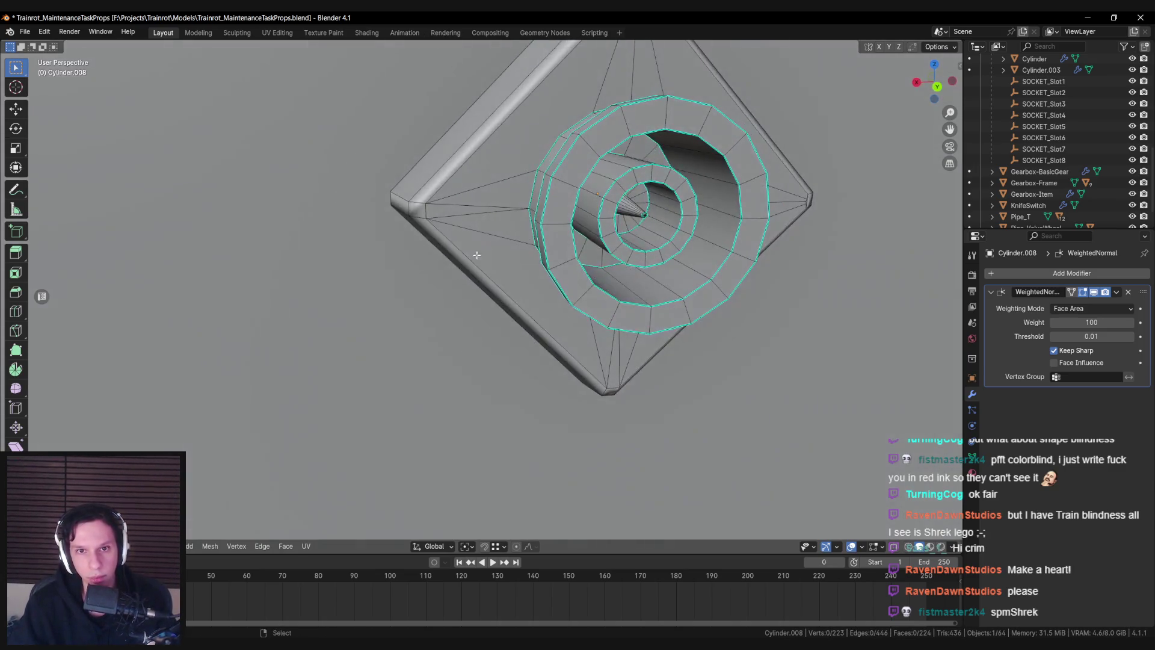
pyautogui.moveTo(516, 279)
pyautogui.mouseDown()
pyautogui.moveTo(570, 235)
pyautogui.moveTo(577, 210)
pyautogui.mouseUp()
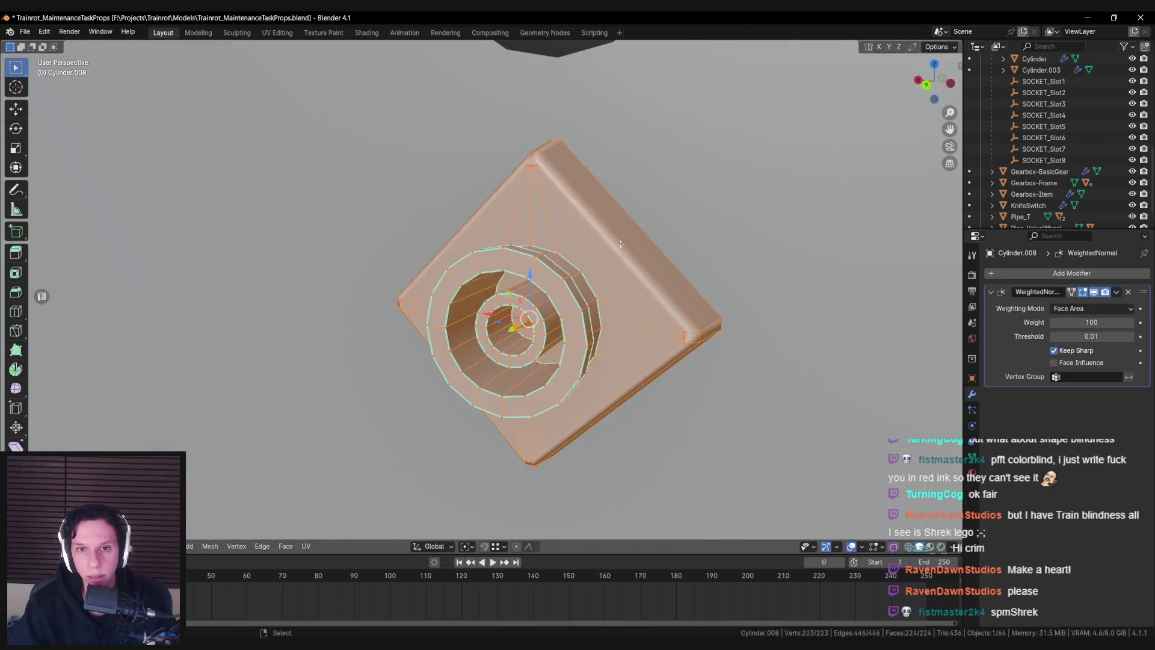
pyautogui.scroll(3, 552, 161)
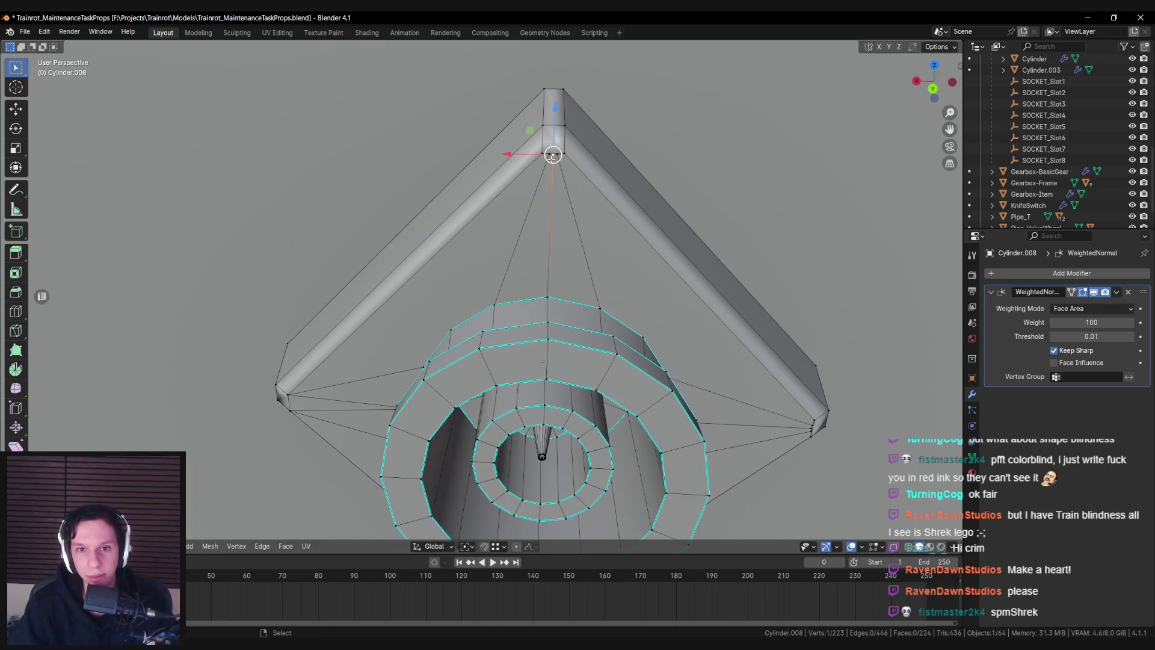
# Merge and dissolve the remaining stray corner vertices, undoing the last change
pyautogui.press('m')
pyautogui.click(542, 153)
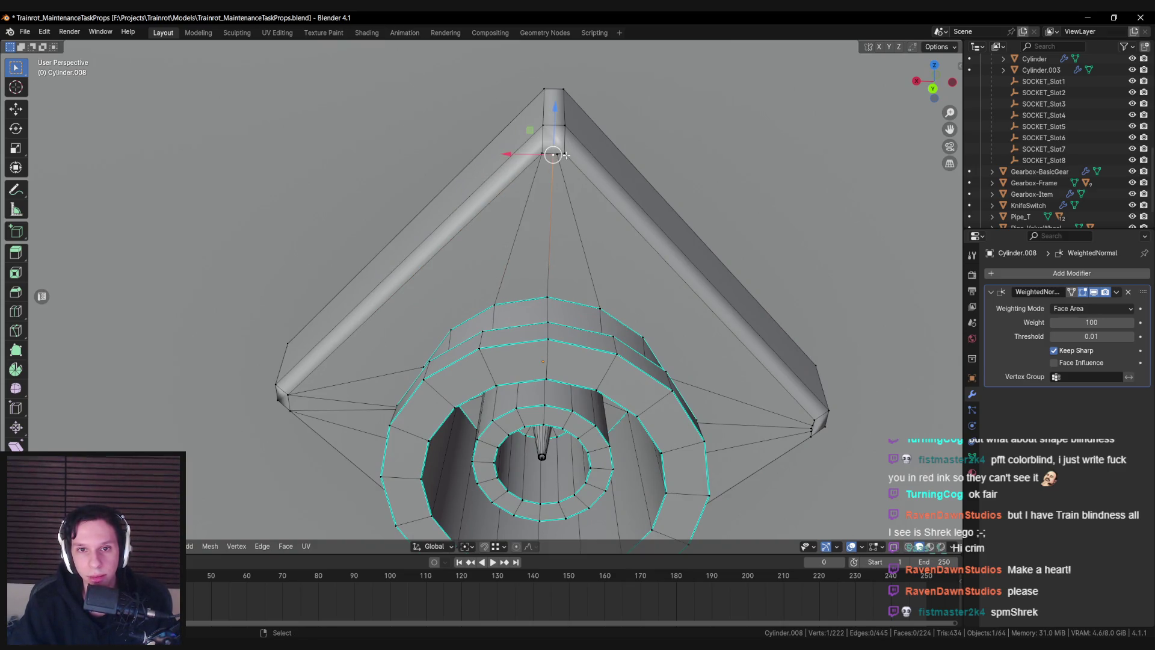
pyautogui.hotkey('ctrl', 'x')
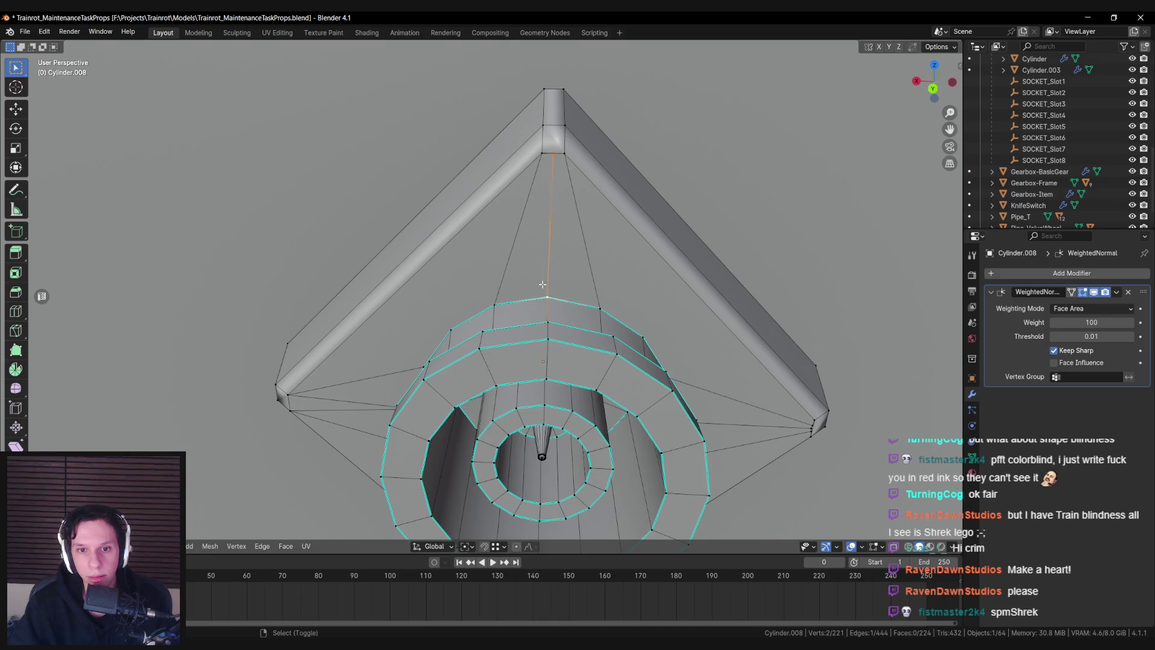
pyautogui.hotkey('ctrl', 'x')
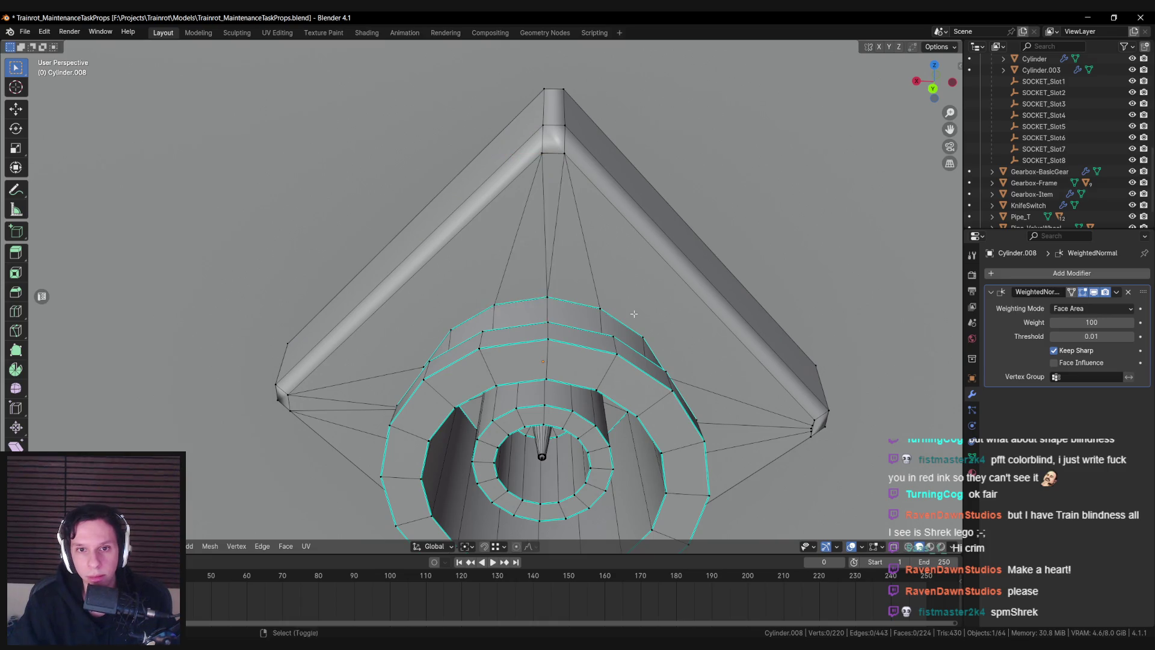
pyautogui.scroll(3, 519, 275)
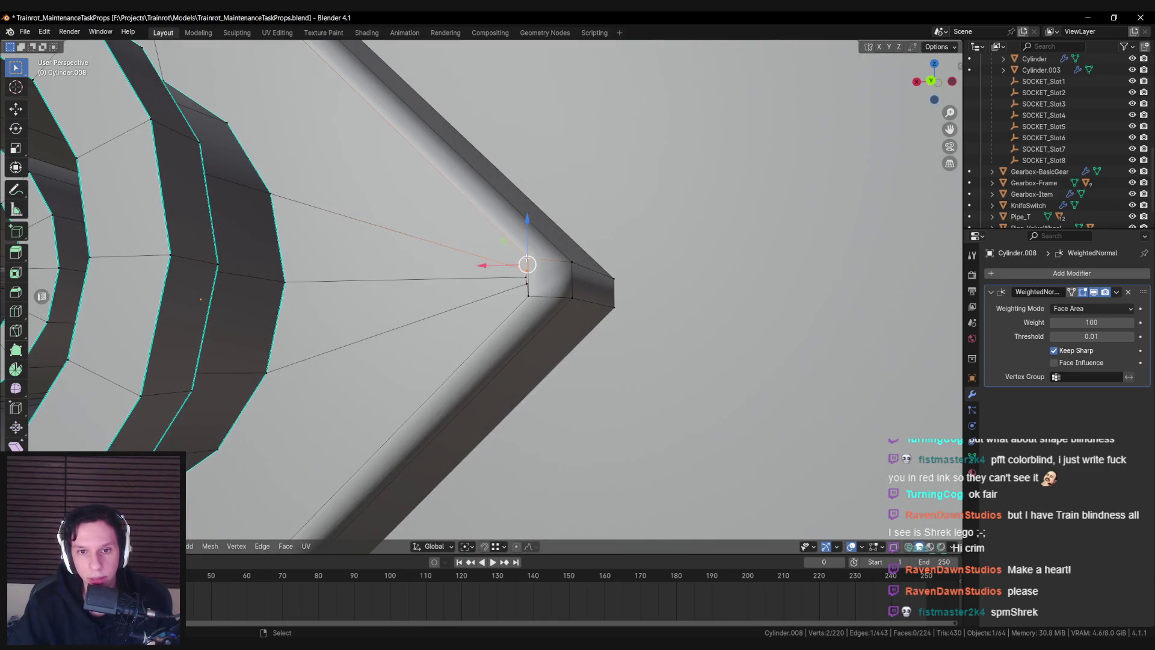
pyautogui.press('m')
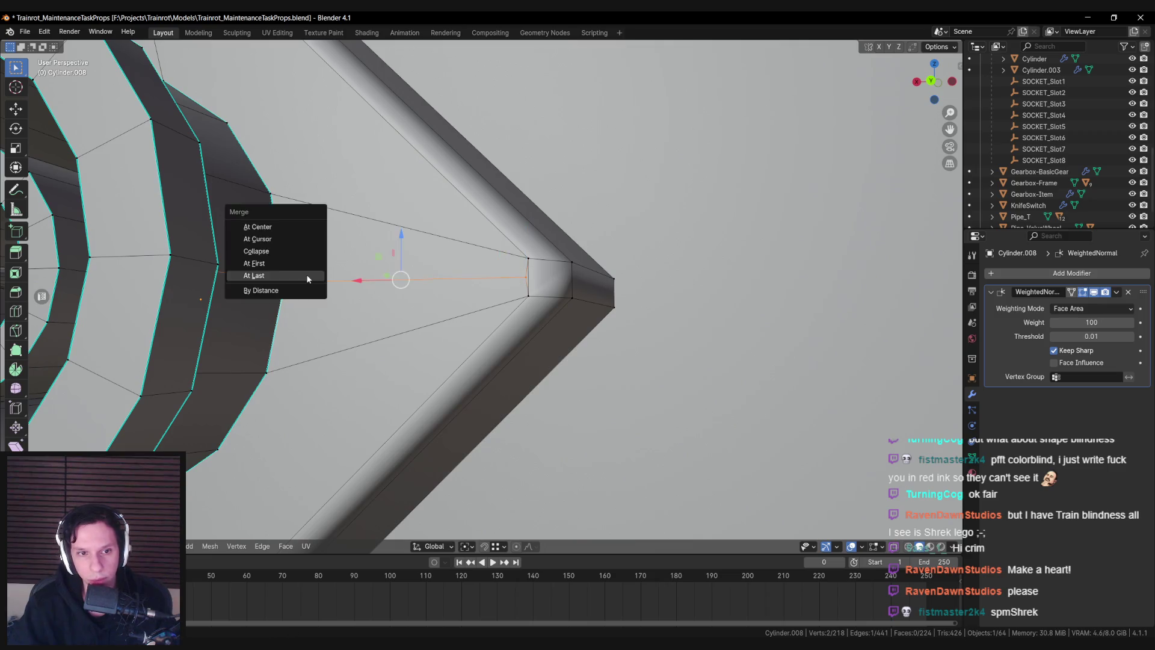
pyautogui.click(306, 276)
pyautogui.scroll(-5, 598, 248)
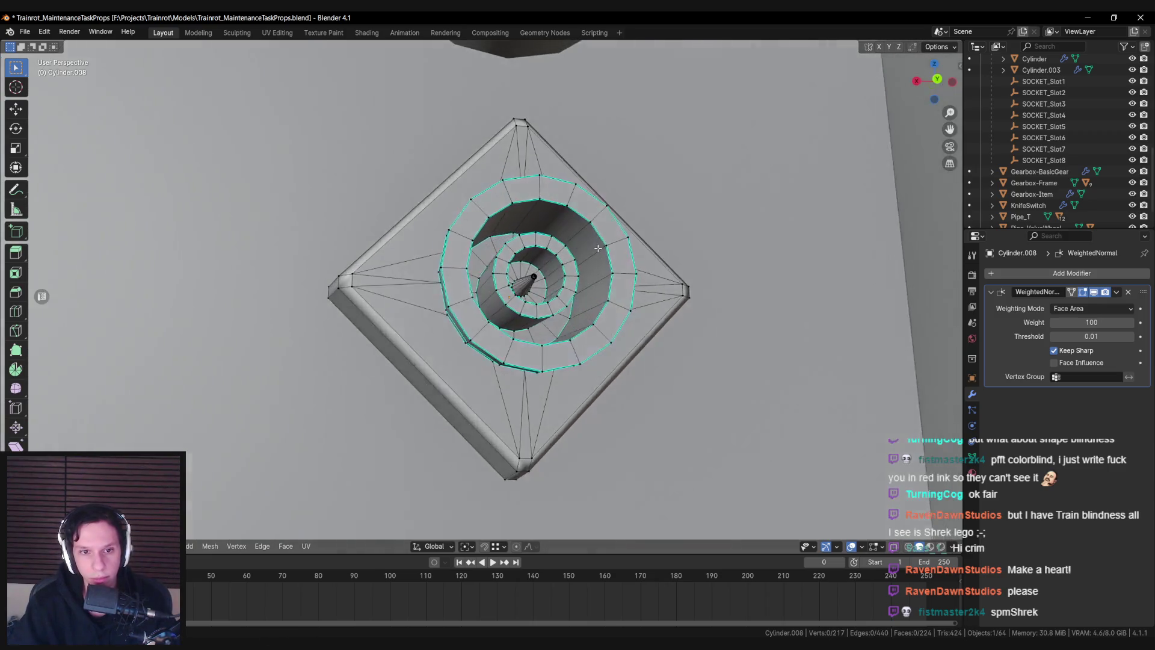
pyautogui.moveTo(598, 248); pyautogui.dragTo(587, 240)
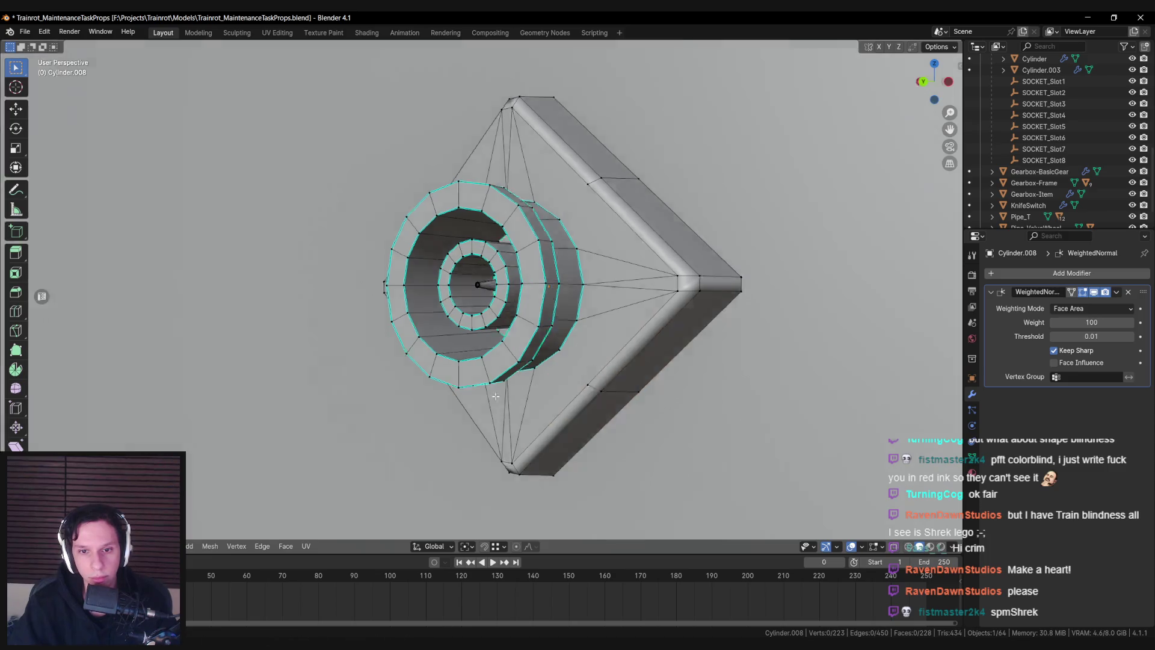
pyautogui.hotkey('ctrl', 'z')
pyautogui.hotkey('ctrl', 'z')
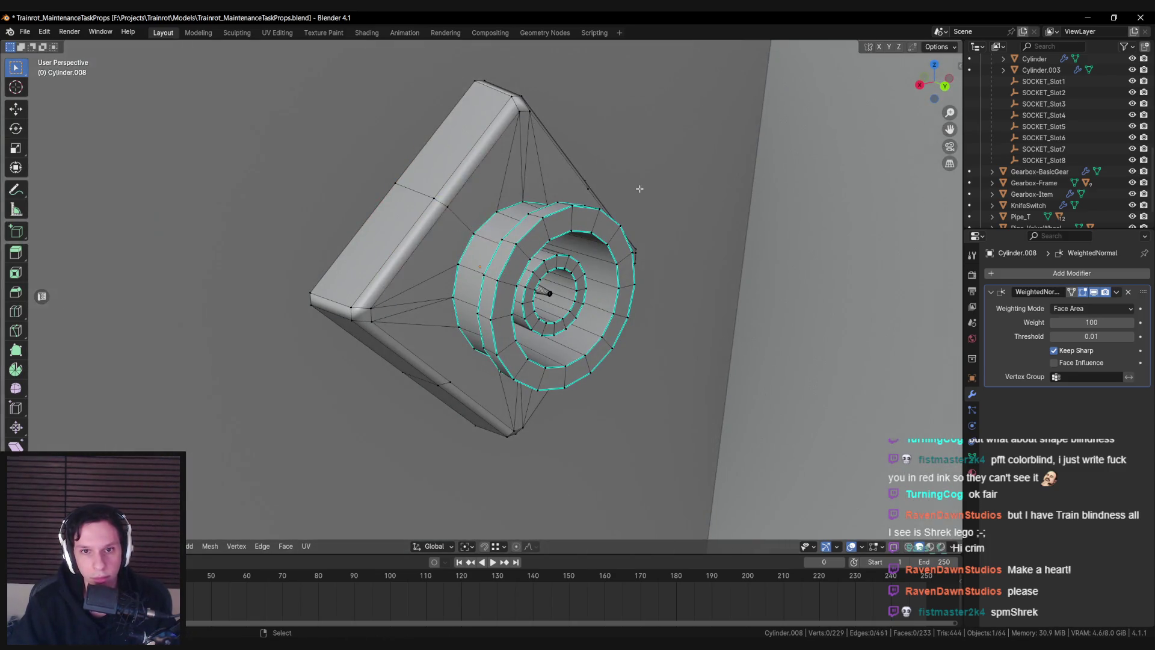
# Inspect the cleaned diamond flange from several angles and return to Object Mode
pyautogui.moveTo(640, 189); pyautogui.dragTo(581, 235)
pyautogui.moveTo(605, 314); pyautogui.dragTo(540, 330)
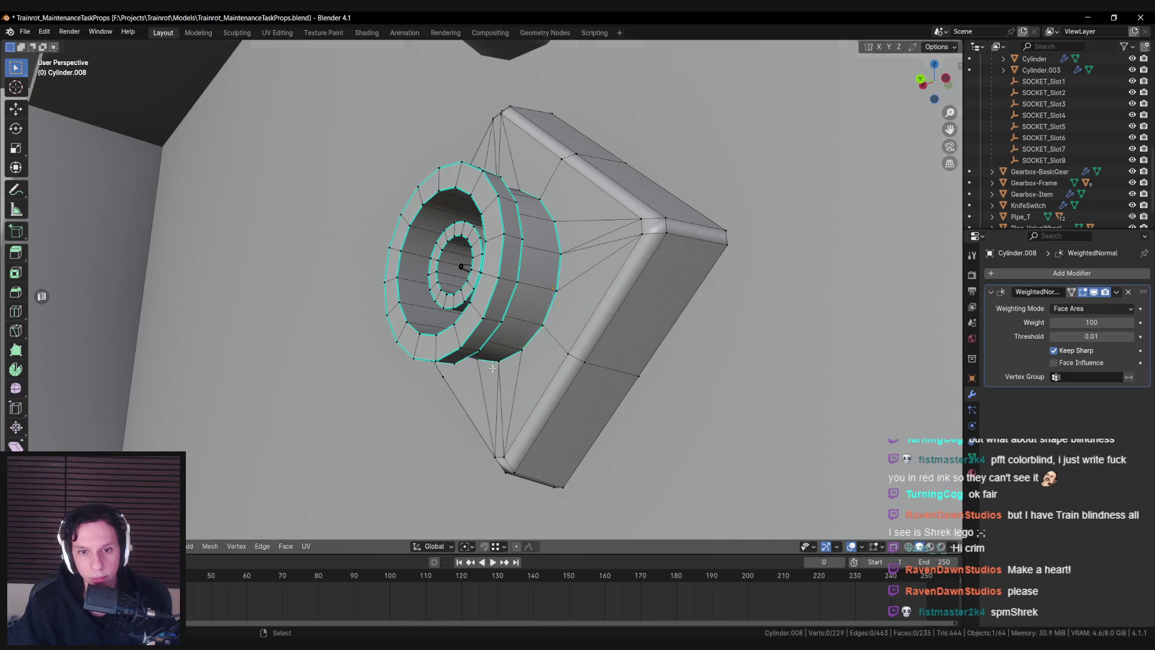
pyautogui.moveTo(486, 367); pyautogui.dragTo(459, 335)
pyautogui.press('Tab')
pyautogui.scroll(-5, 477, 364)
pyautogui.moveTo(540, 334); pyautogui.dragTo(485, 388)
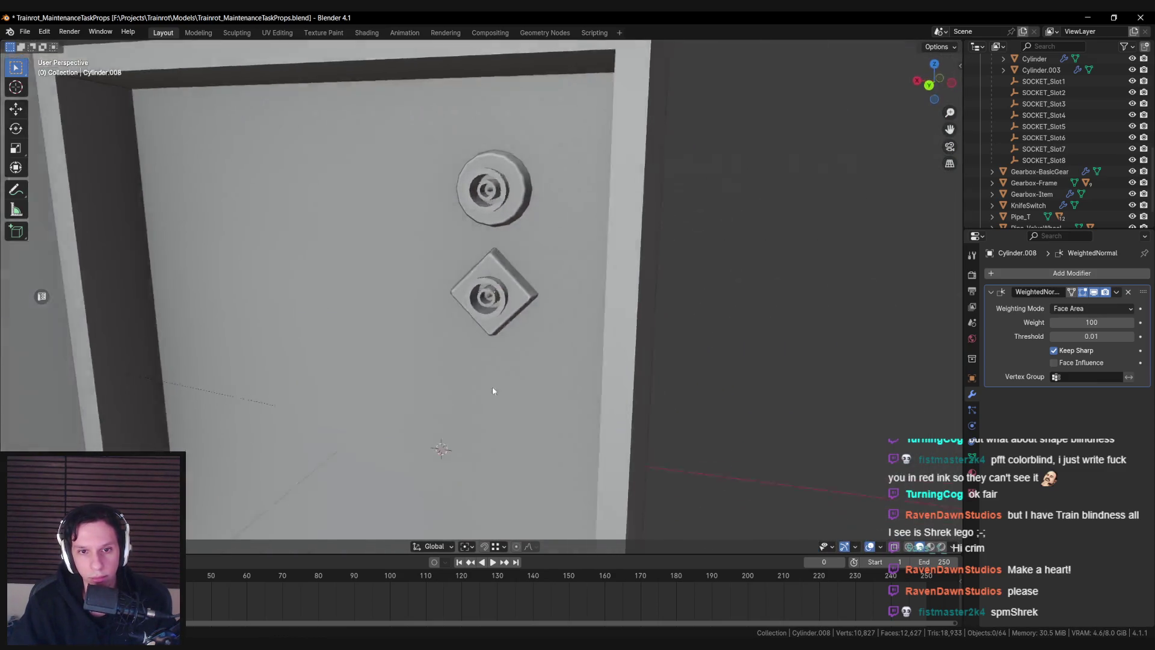
# Duplicate the diamond socket along Z and rotate the copy 45° about Y to make it square
pyautogui.scroll(-3, 485, 388)
pyautogui.scroll(4, 521, 359)
pyautogui.click(512, 325)
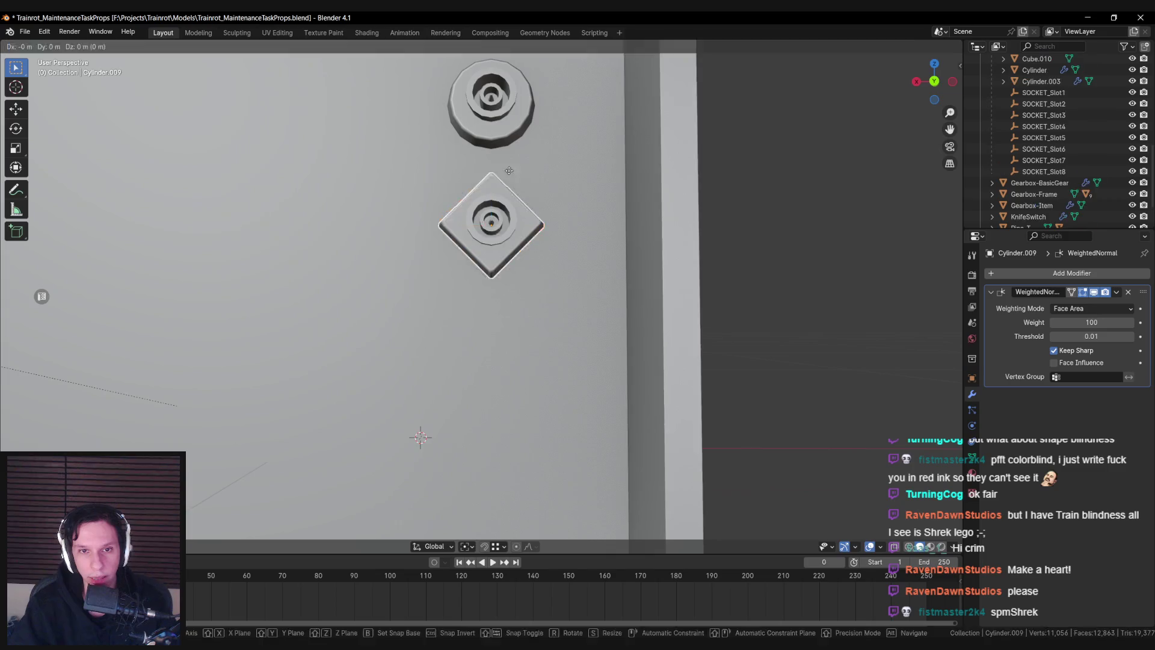
pyautogui.hotkey('shift', 'd')
pyautogui.press('z')
pyautogui.press('Return')
pyautogui.scroll(1, 635, 301)
pyautogui.press('r')
pyautogui.press('Escape')
pyautogui.write('ry45')
pyautogui.press('Return')
# Move the square copy up near the round socket
pyautogui.scroll(-4, 564, 320)
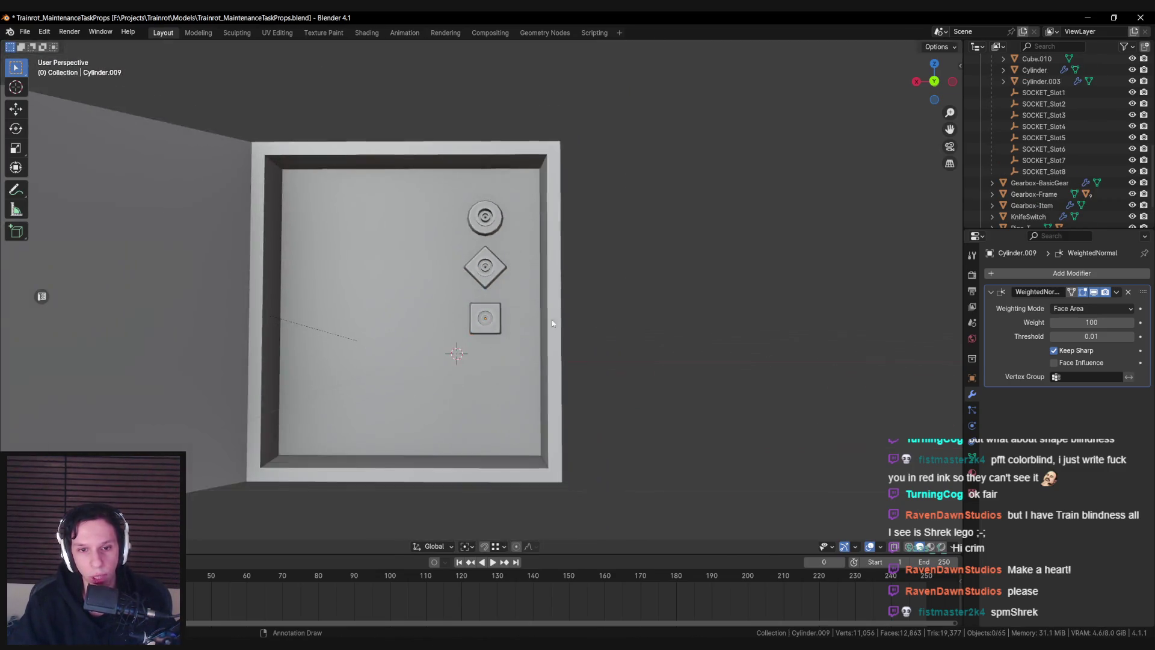
pyautogui.scroll(4, 544, 308)
pyautogui.press('Tab')
pyautogui.press('a')
pyautogui.scroll(3, 488, 312)
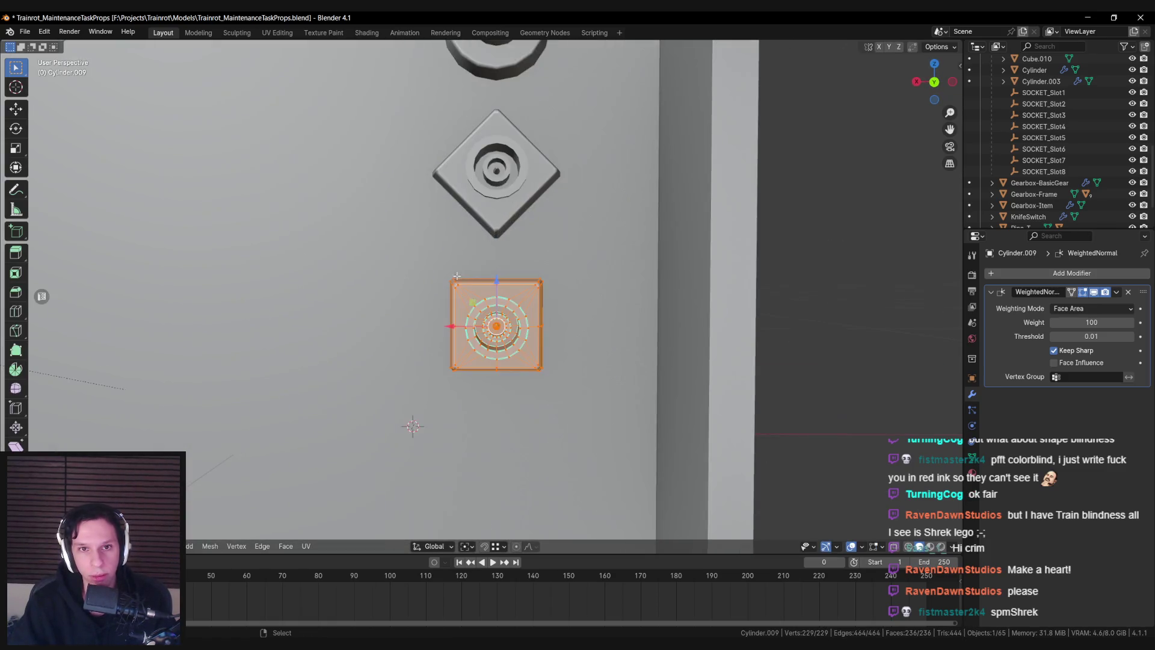
pyautogui.scroll(-3, 490, 301)
pyautogui.press('Tab')
pyautogui.moveTo(492, 281); pyautogui.dragTo(493, 118)
# Widen the square socket's outer base loop by scaling it while excluding the Y axis
pyautogui.press('Tab')
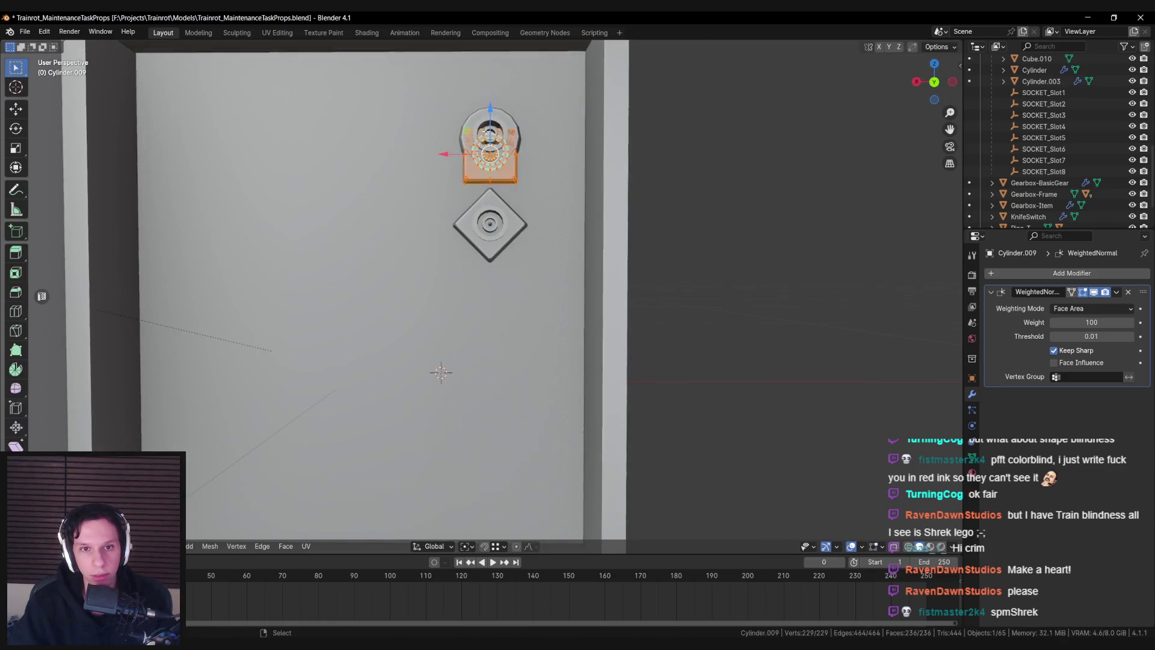
pyautogui.scroll(4, 546, 245)
pyautogui.hotkey('alt', 'a')
pyautogui.scroll(1, 557, 292)
pyautogui.keyDown('alt'); pyautogui.click(558, 291); pyautogui.keyUp('alt')
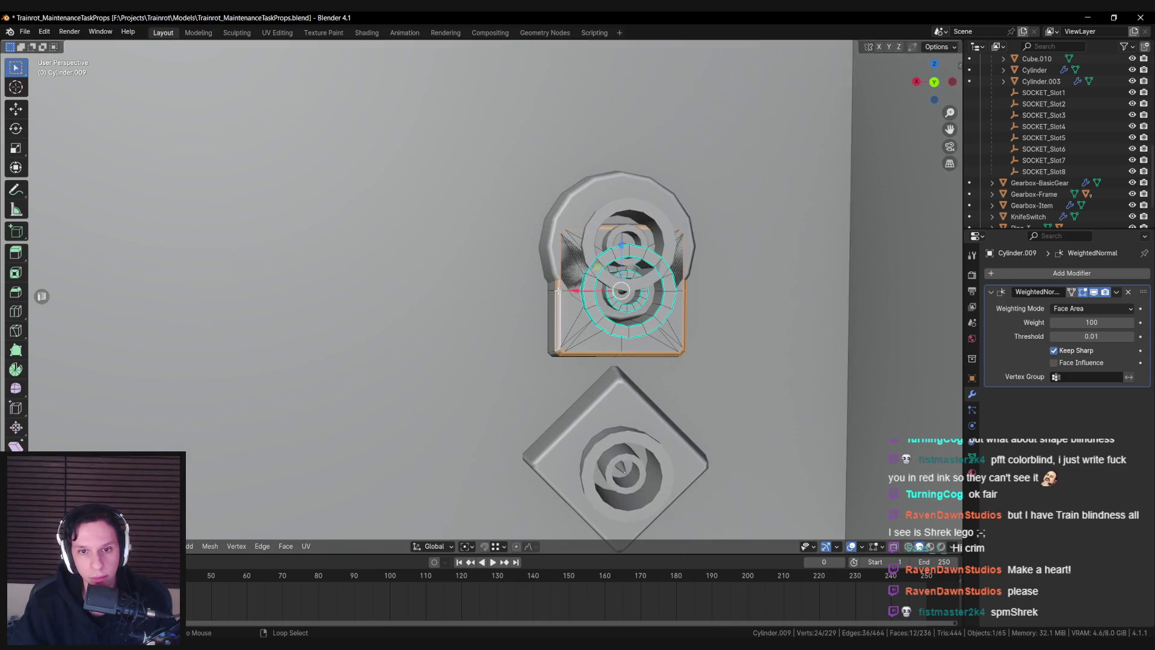
pyautogui.press('KP_Decimal')
pyautogui.press('s')
pyautogui.hotkey('shift', 'y')
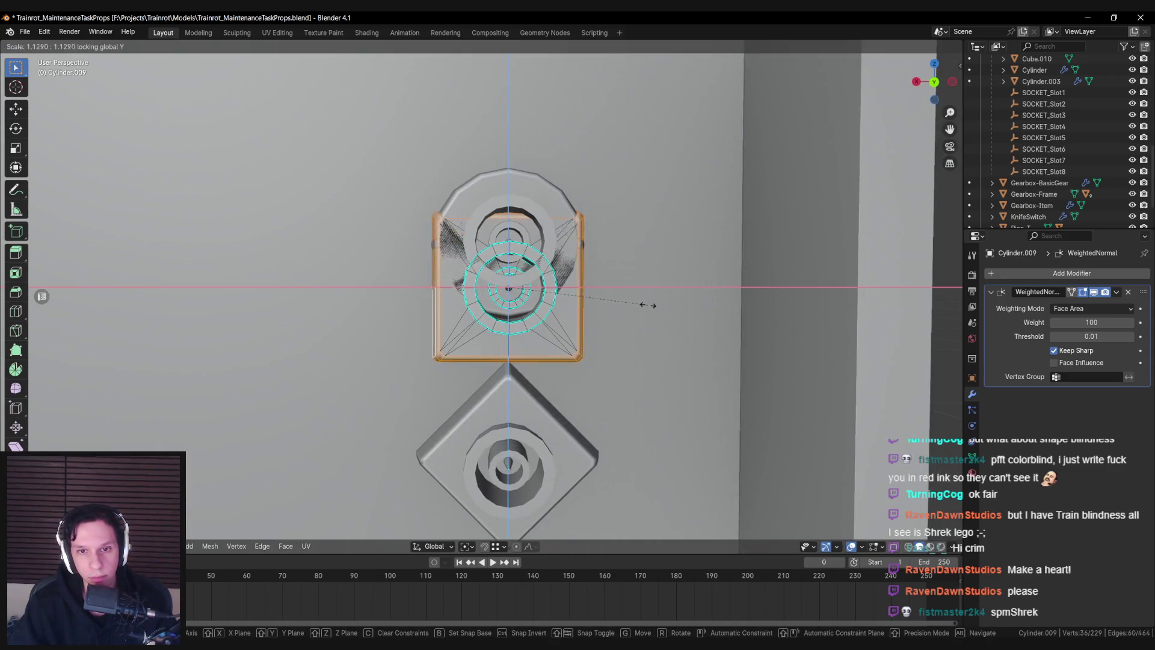
pyautogui.click(644, 305)
pyautogui.press('Tab')
pyautogui.scroll(-5, 644, 305)
# Move the square socket down along Z to sit below the diamond socket
pyautogui.press('g')
pyautogui.press('z')
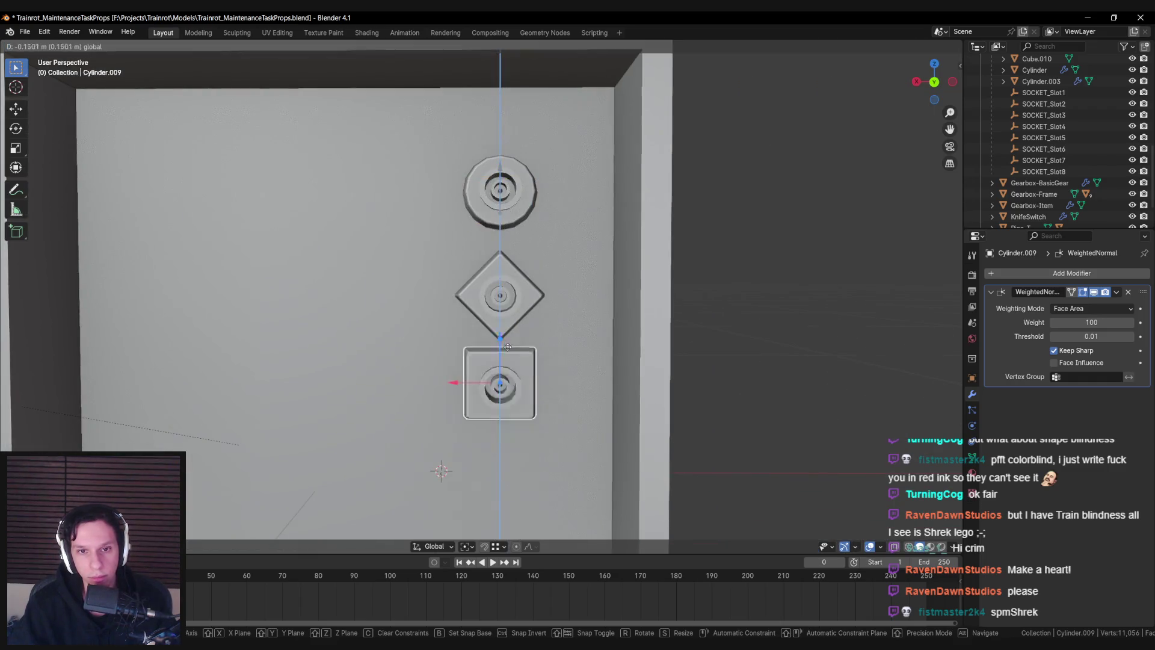
pyautogui.click(506, 373)
pyautogui.scroll(-4, 38, 296)
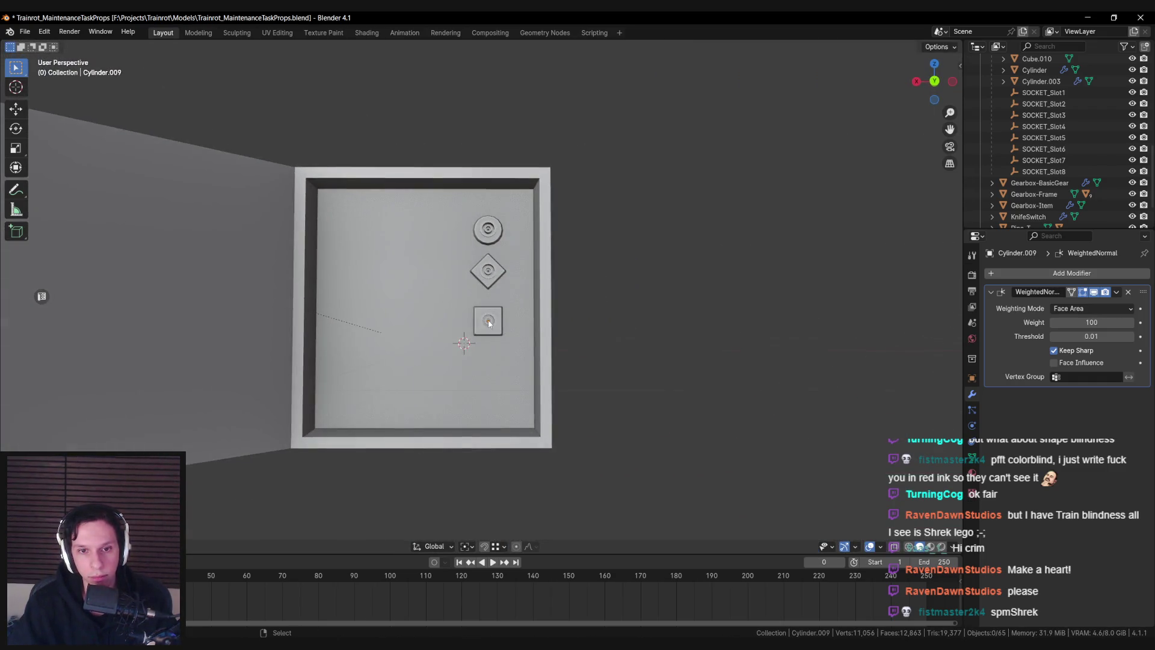
pyautogui.scroll(2, 490, 322)
pyautogui.click(489, 321)
pyautogui.scroll(3, 489, 322)
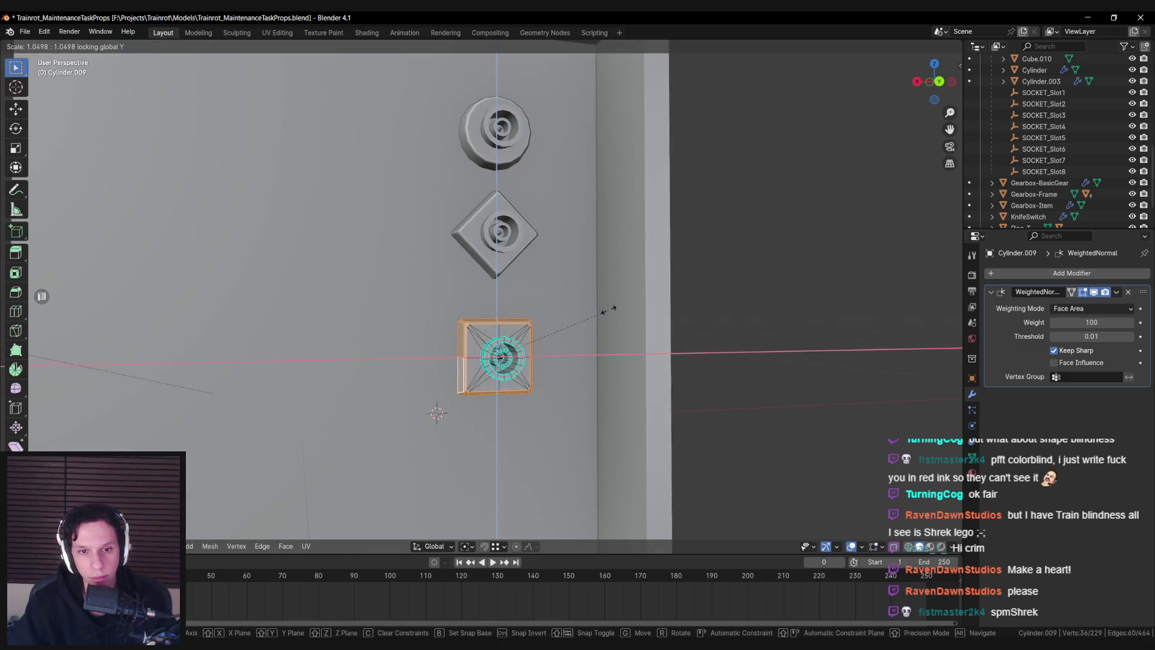
pyautogui.scroll(-5, 540, 340)
pyautogui.scroll(5, 517, 337)
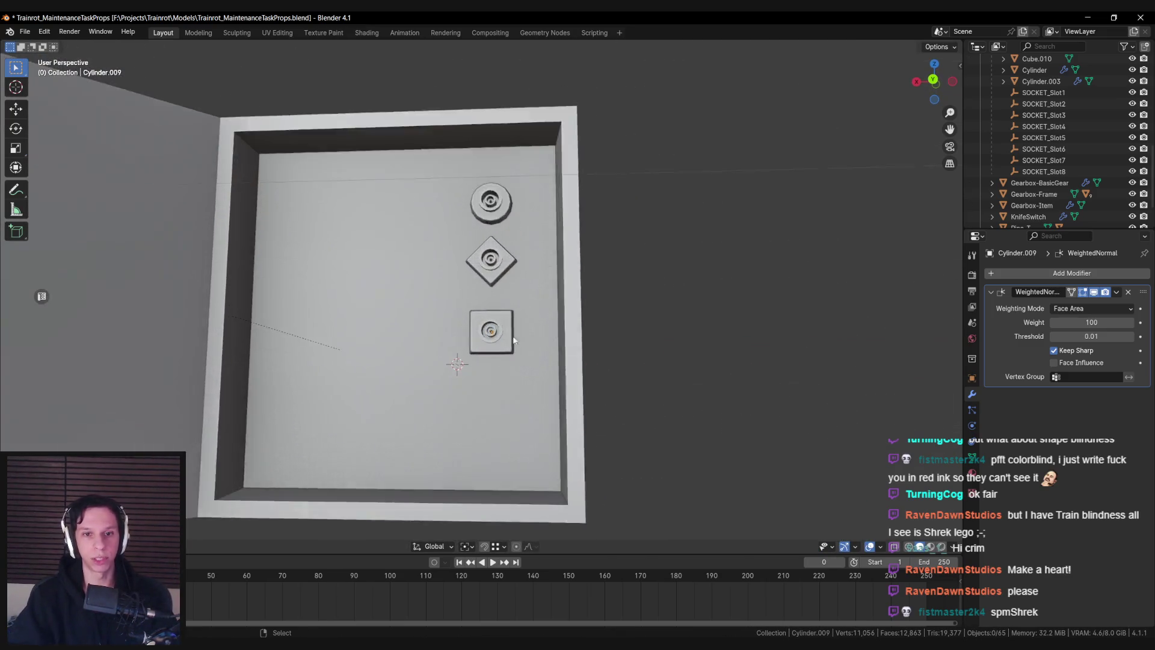
pyautogui.scroll(-1, 496, 321)
pyautogui.hotkey('alt', 'a')
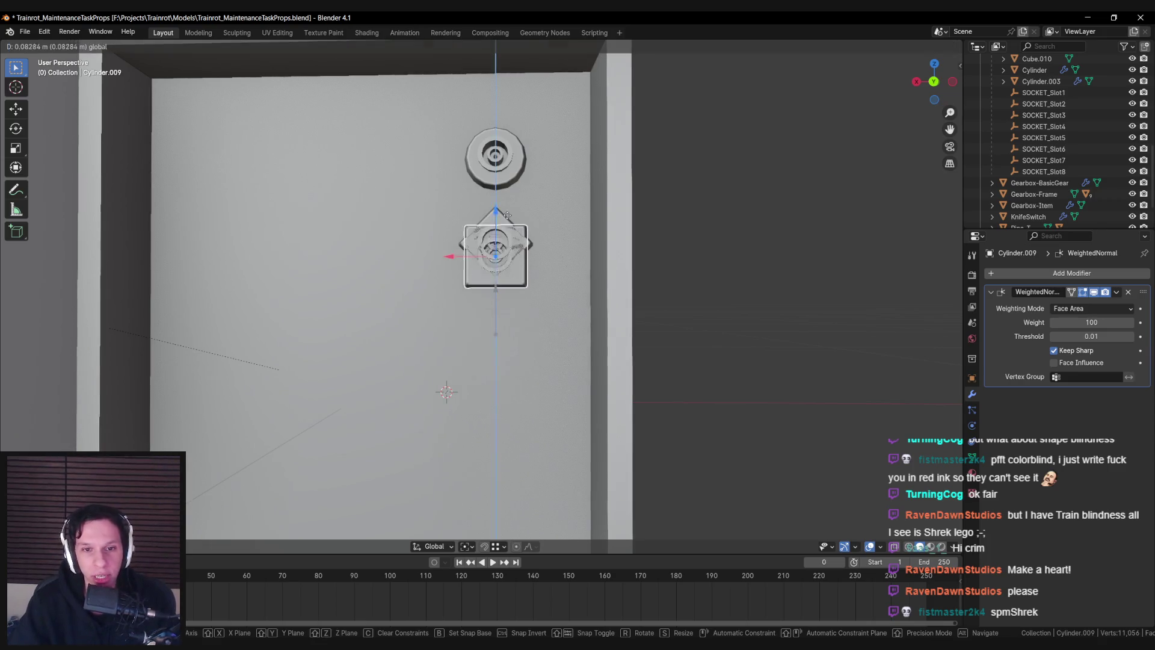
# Save the file with the round, diamond and square socket column in place
pyautogui.hotkey('ctrl', 's')
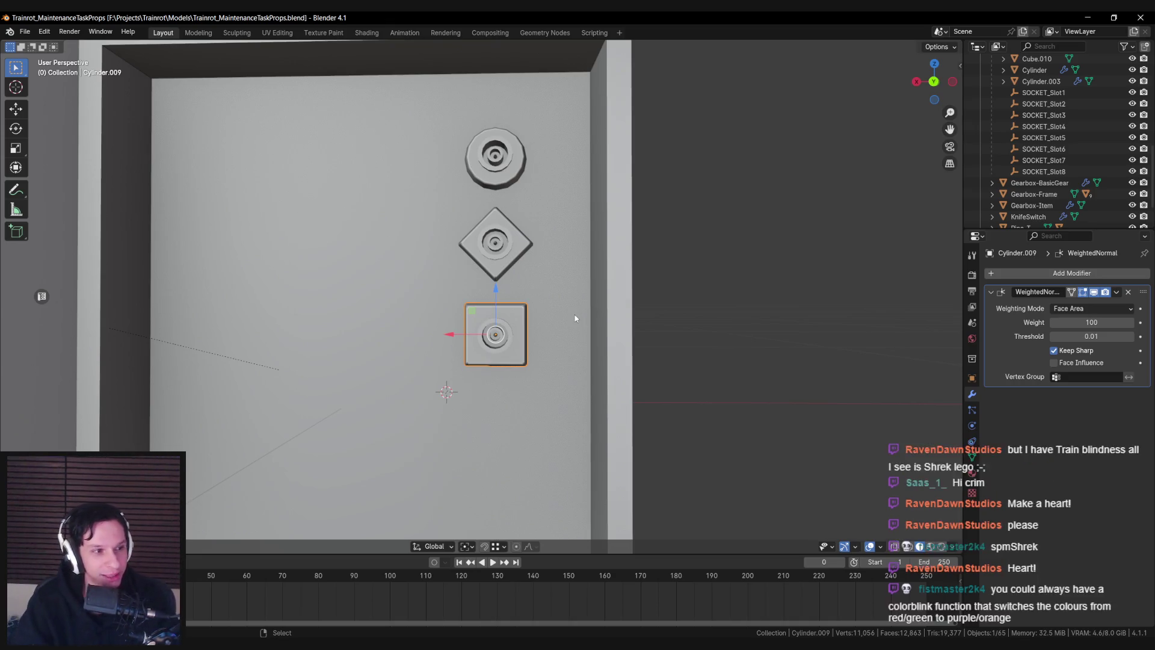
pyautogui.scroll(-2, 575, 319)
pyautogui.moveTo(556, 311); pyautogui.dragTo(543, 295)
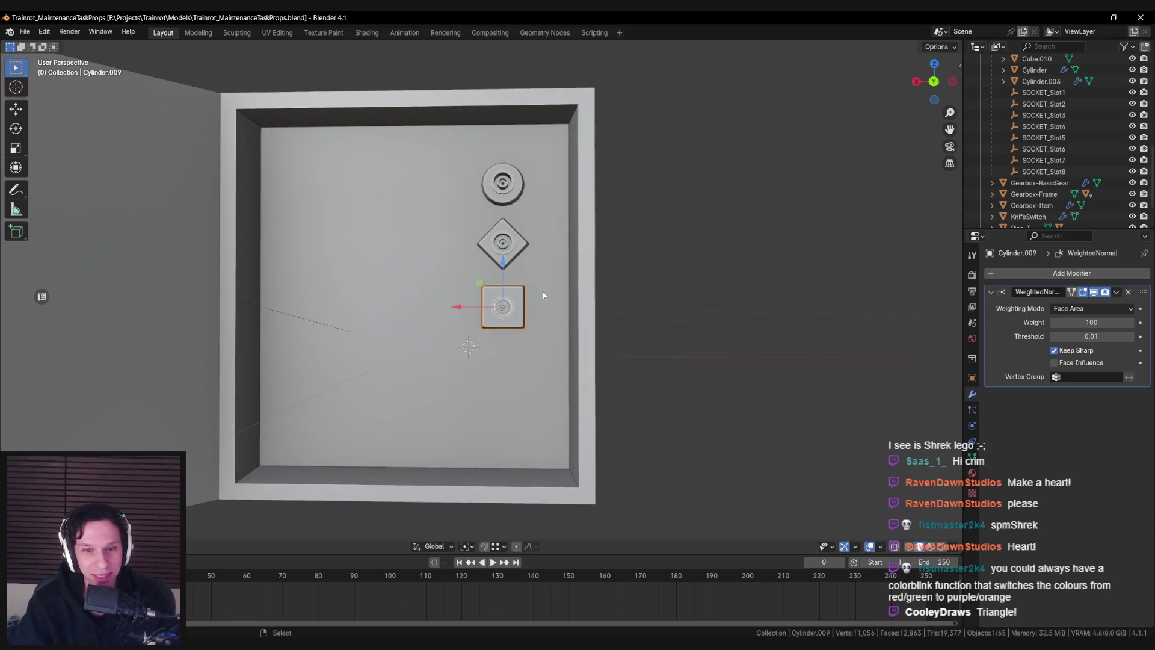
pyautogui.scroll(2, 543, 291)
pyautogui.scroll(-1, 543, 292)
# Duplicate the square socket, place the copy below it, and frame its plate in Edit Mode
pyautogui.hotkey('shift', 'd')
pyautogui.click(555, 346)
pyautogui.press('Tab')
pyautogui.press('KP_Decimal')
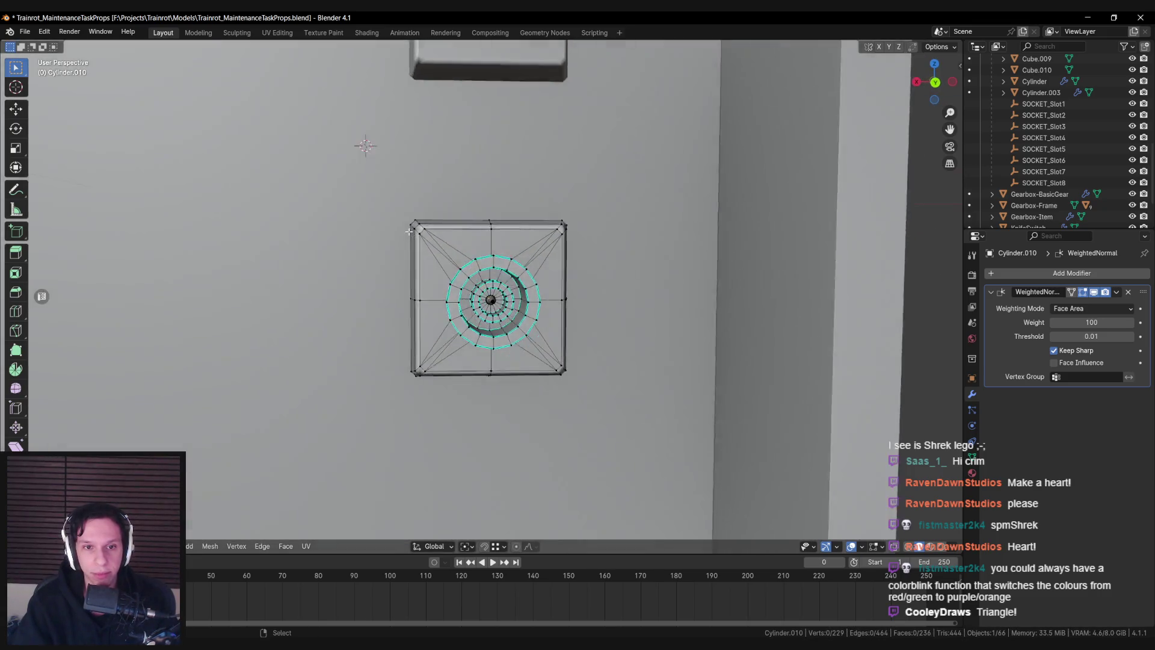
pyautogui.hotkey('alt', 'z')
# Scale the plate's top corners inward along X to taper it into a trapezoid
pyautogui.moveTo(400, 212); pyautogui.dragTo(433, 241)
pyautogui.moveTo(531, 209); pyautogui.dragTo(575, 240)
pyautogui.hotkey('alt', 'z')
pyautogui.press('s')
pyautogui.press('y')
pyautogui.press('x')
pyautogui.click(583, 249)
pyautogui.press('Tab')
# Dissolve the selected edge path on the copied socket's plate with Ctrl+X
pyautogui.scroll(-5, 569, 316)
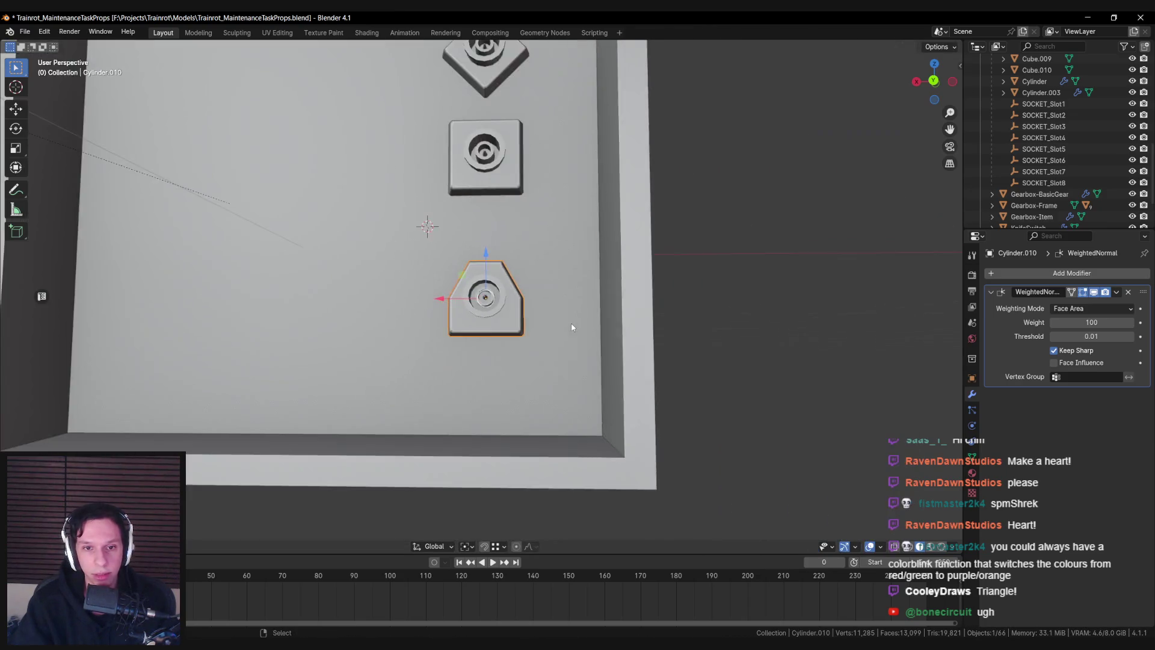
pyautogui.press('Tab')
pyautogui.press('KP_Decimal')
pyautogui.scroll(3, 487, 288)
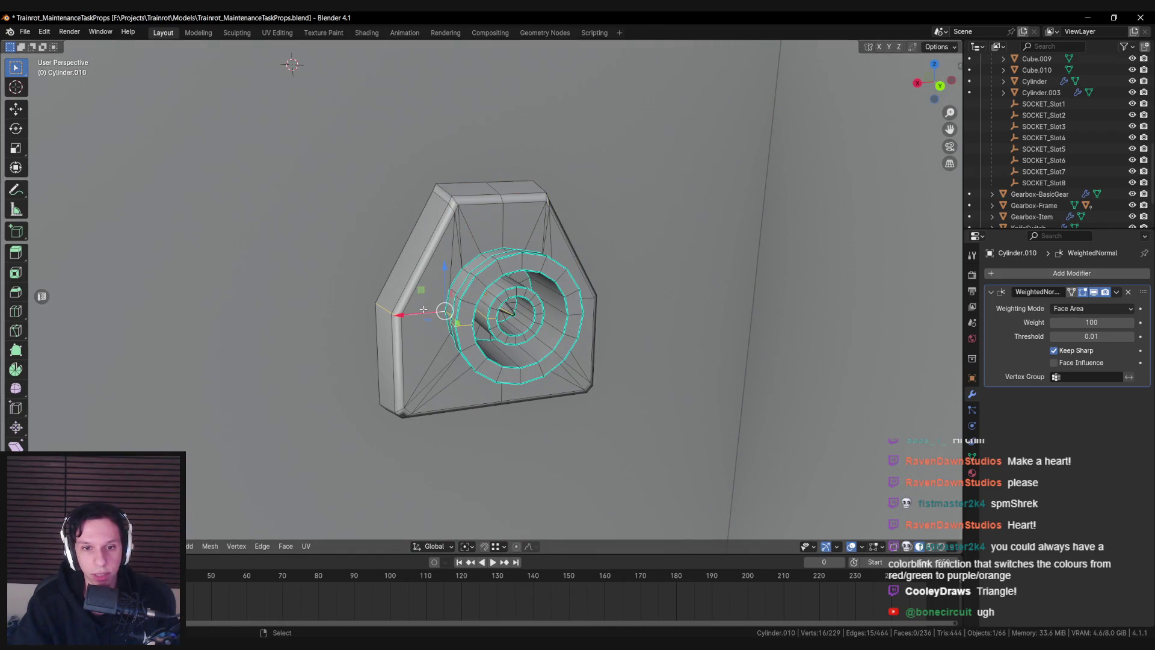
pyautogui.hotkey('ctrl', 'x')
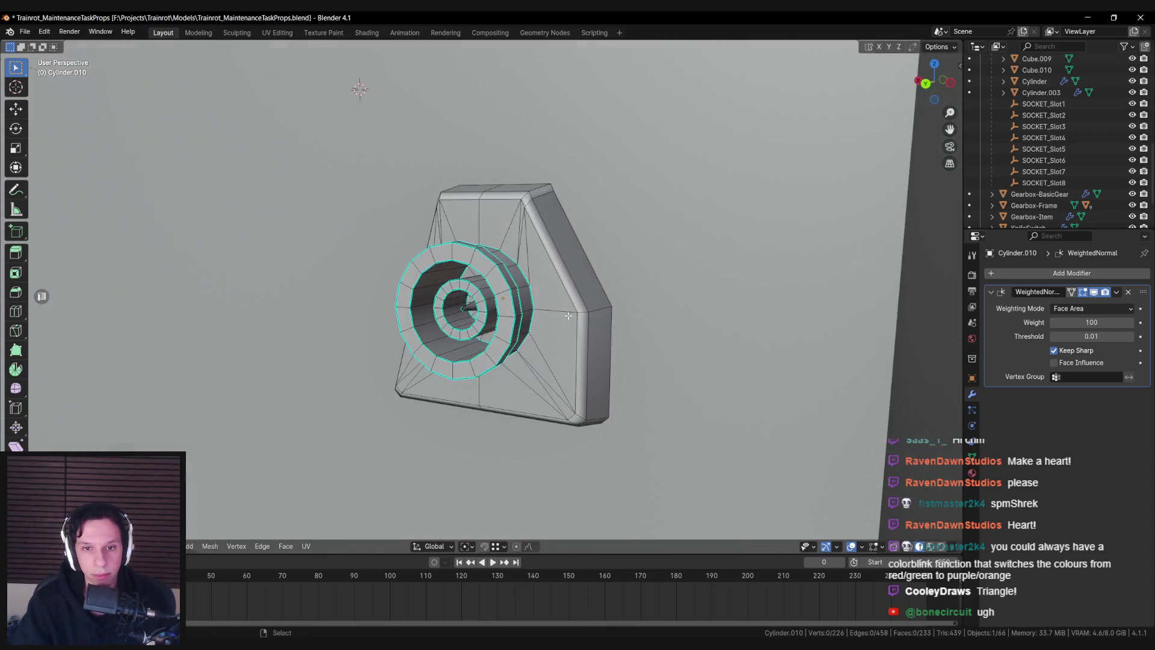
pyautogui.press('Tab')
pyautogui.scroll(-4, 564, 340)
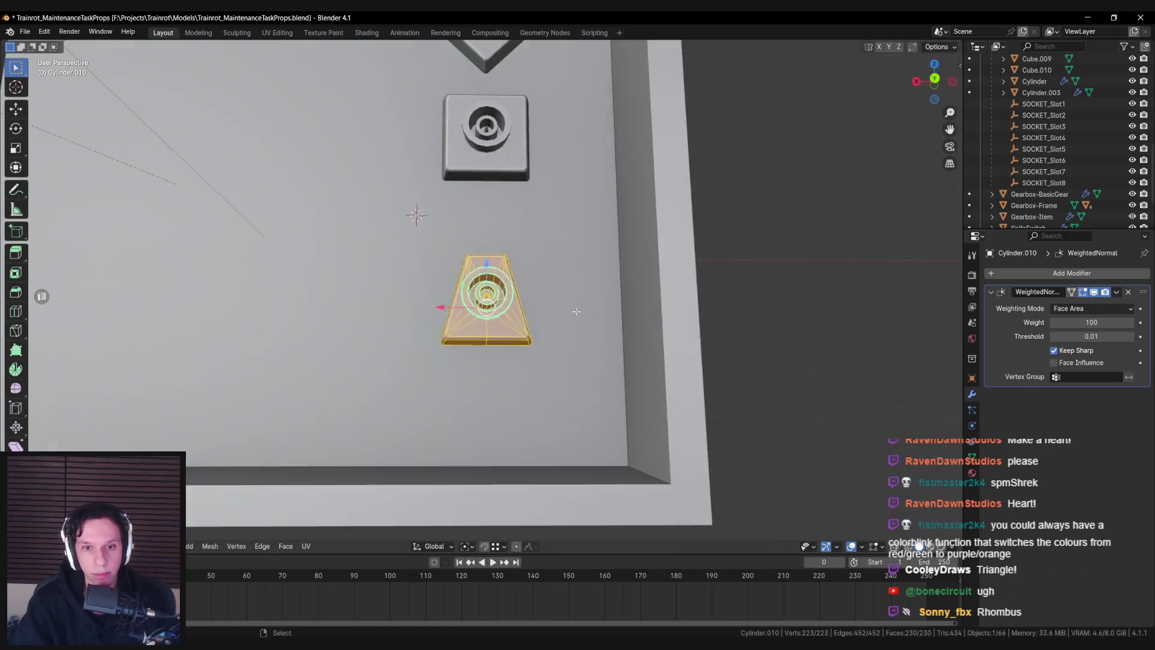
# Widen the bottom strip of the fourth socket's plate along X
pyautogui.scroll(-2, 563, 340)
pyautogui.scroll(3, 525, 296)
pyautogui.press('Tab')
pyautogui.scroll(3, 490, 251)
pyautogui.press('a')
pyautogui.hotkey('alt', 'z')
pyautogui.moveTo(379, 361); pyautogui.dragTo(601, 409)
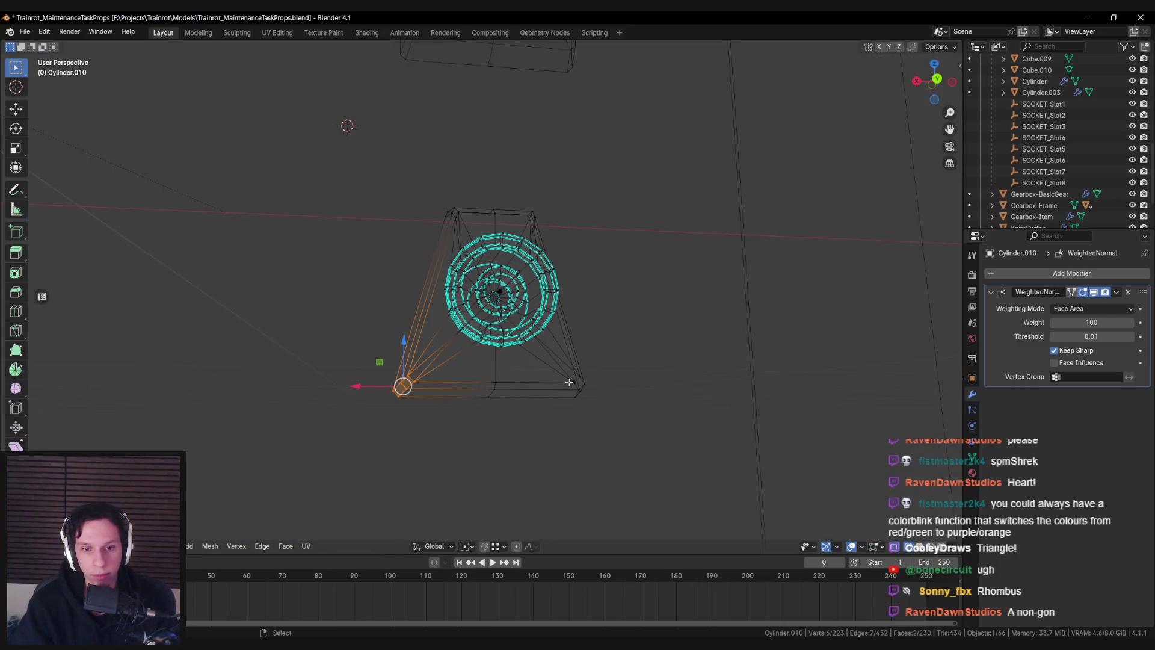
pyautogui.press('s')
pyautogui.press('x')
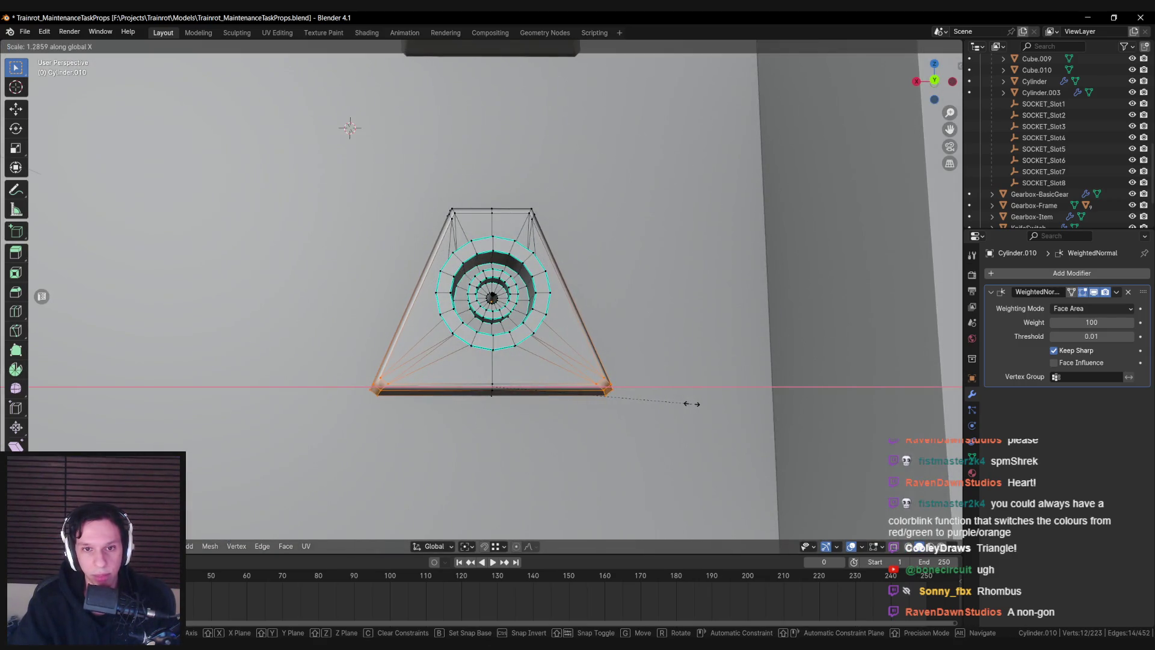
pyautogui.click(692, 404)
pyautogui.hotkey('alt', 'z')
pyautogui.hotkey('alt', 'a')
# Merge the stray vertices on the plate
pyautogui.scroll(3, 549, 304)
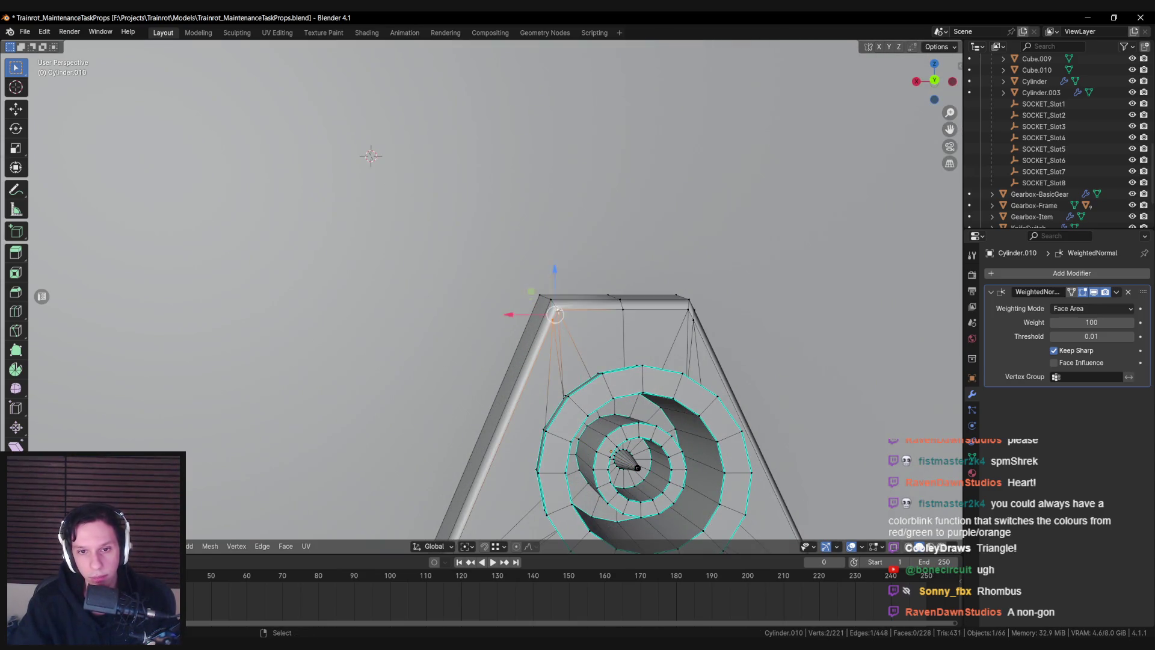
pyautogui.press('m')
pyautogui.click(557, 309)
pyautogui.press('m')
pyautogui.click(462, 287)
pyautogui.press('m')
pyautogui.click(470, 283)
pyautogui.scroll(-3, 518, 306)
# Collapse the plate's top edge to a single point by scaling it to 0 along X
pyautogui.moveTo(429, 263); pyautogui.dragTo(542, 289)
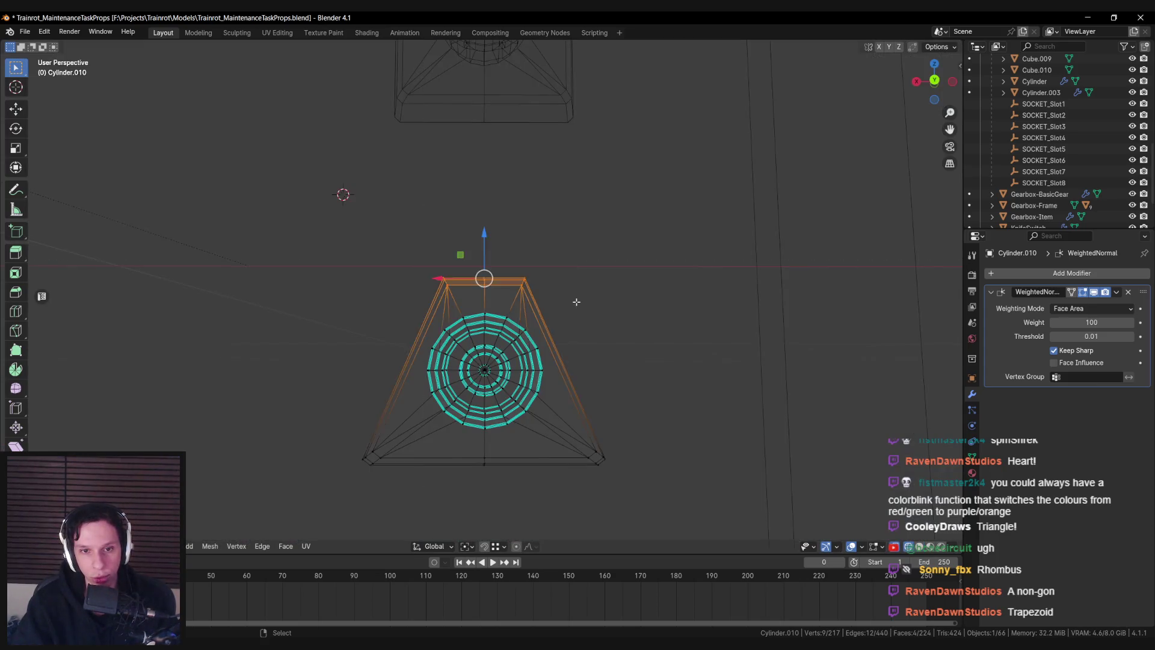
pyautogui.hotkey('shift', 'z')
pyautogui.write('sx')
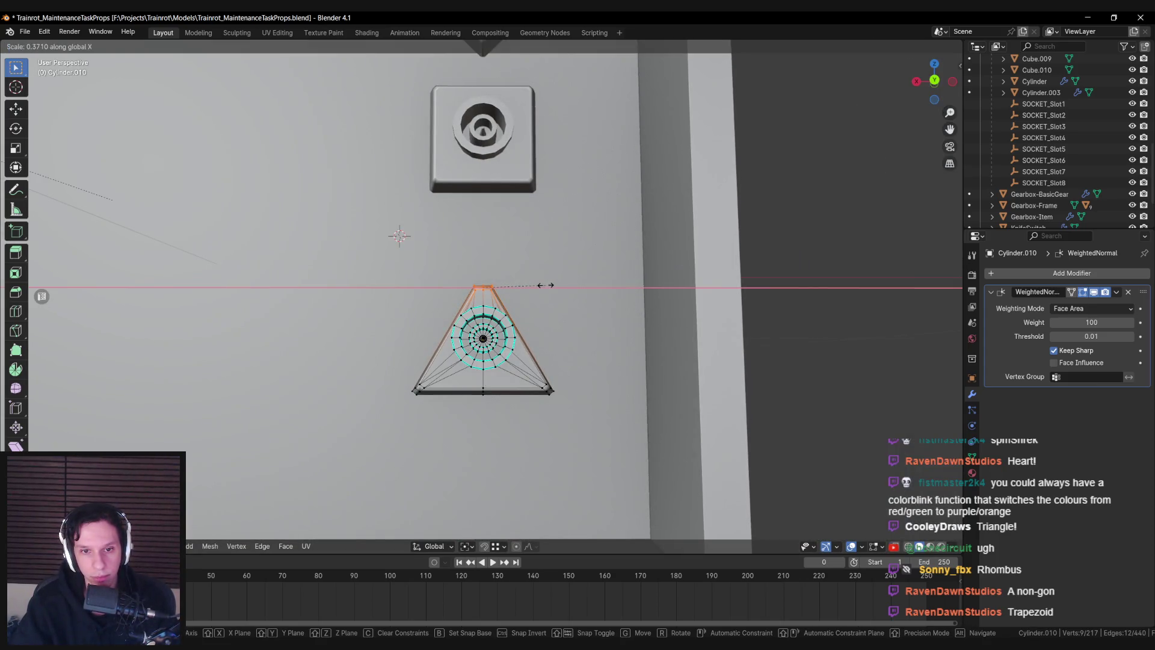
pyautogui.write('0')
pyautogui.press('Return')
pyautogui.hotkey('shift', 'z')
pyautogui.hotkey('shift', 'z')
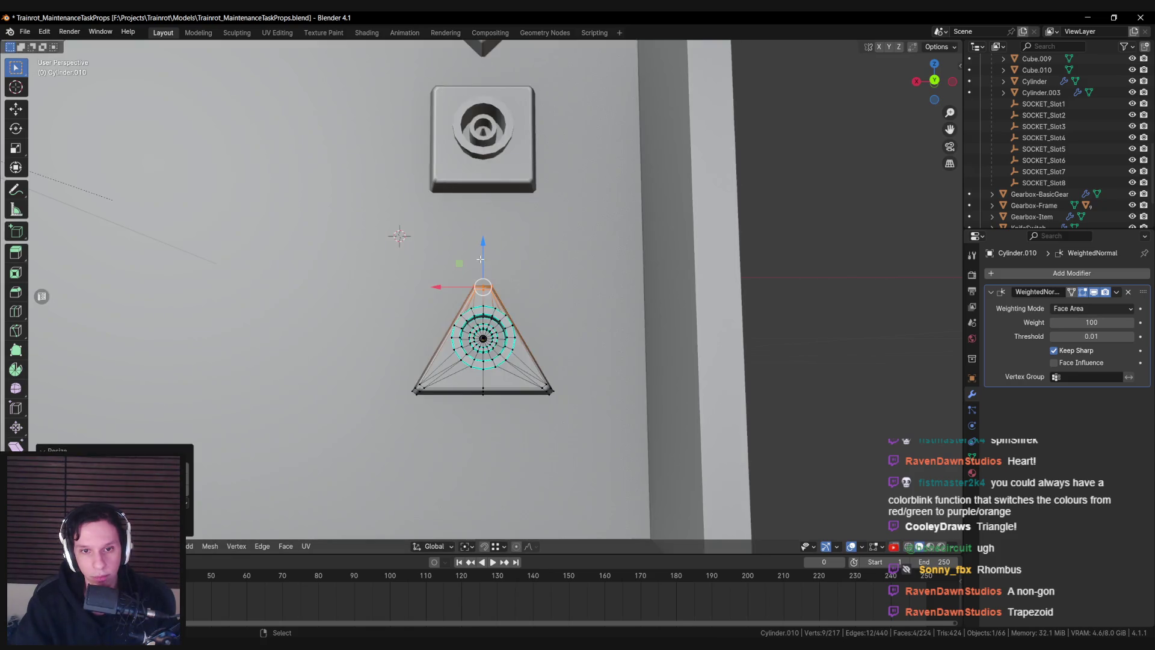
pyautogui.press('Tab')
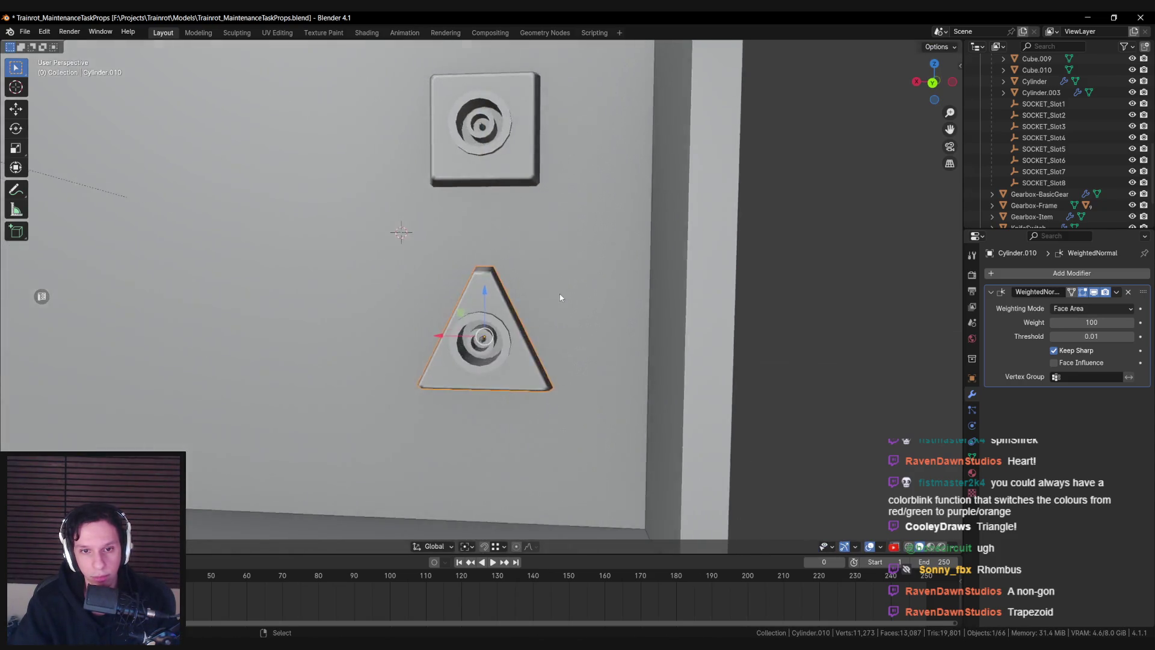
# Merge the triangle's top vertices into one apex point with Merge At Center
pyautogui.scroll(-5, 558, 297)
pyautogui.press('Tab')
pyautogui.scroll(6, 497, 276)
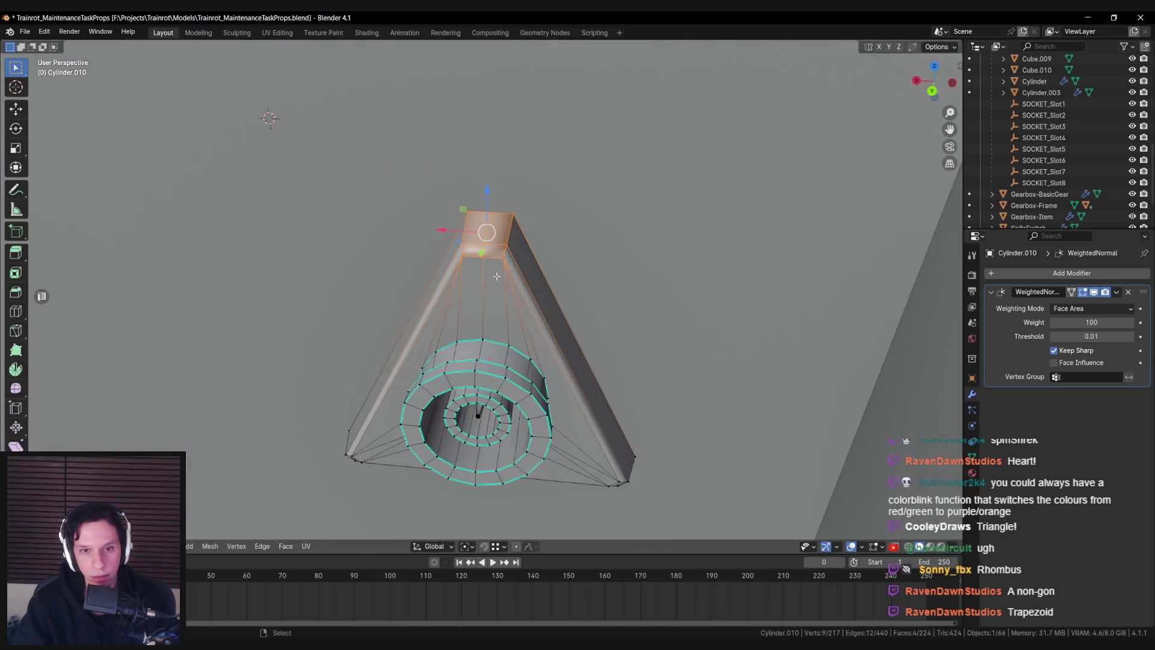
pyautogui.keyDown('alt'); pyautogui.click(433, 313); pyautogui.keyUp('alt')
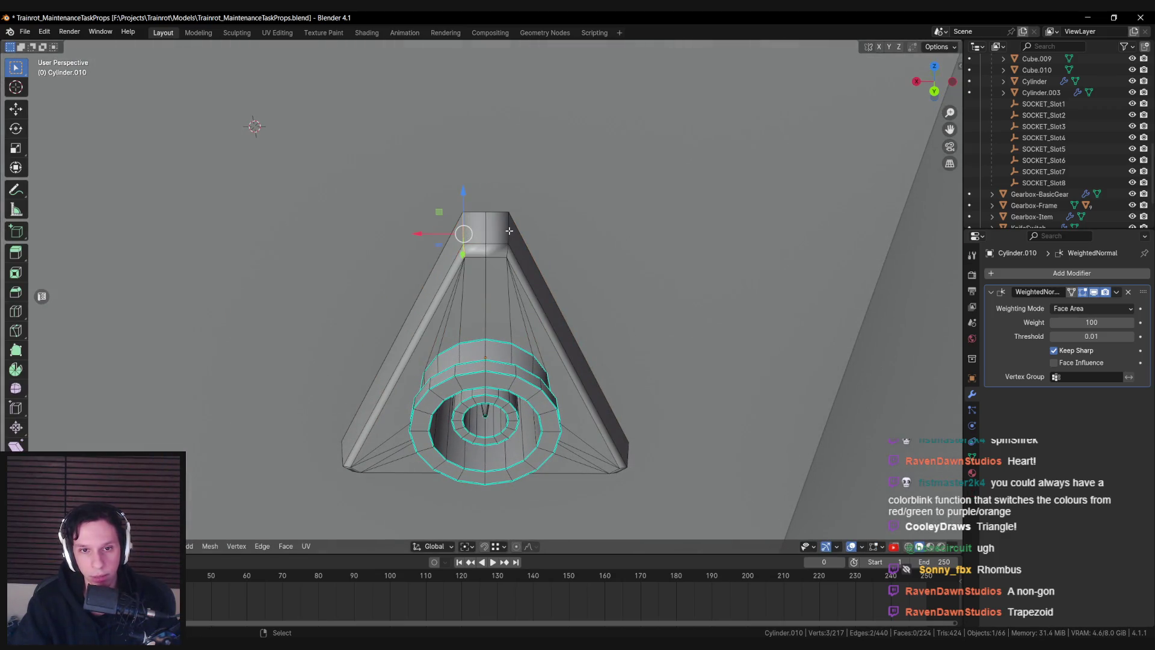
pyautogui.press('m')
pyautogui.press('a')
pyautogui.hotkey('alt', 'a')
pyautogui.keyDown('shift'); pyautogui.click(485, 260); pyautogui.keyUp('shift')
pyautogui.press('m')
pyautogui.click(618, 282)
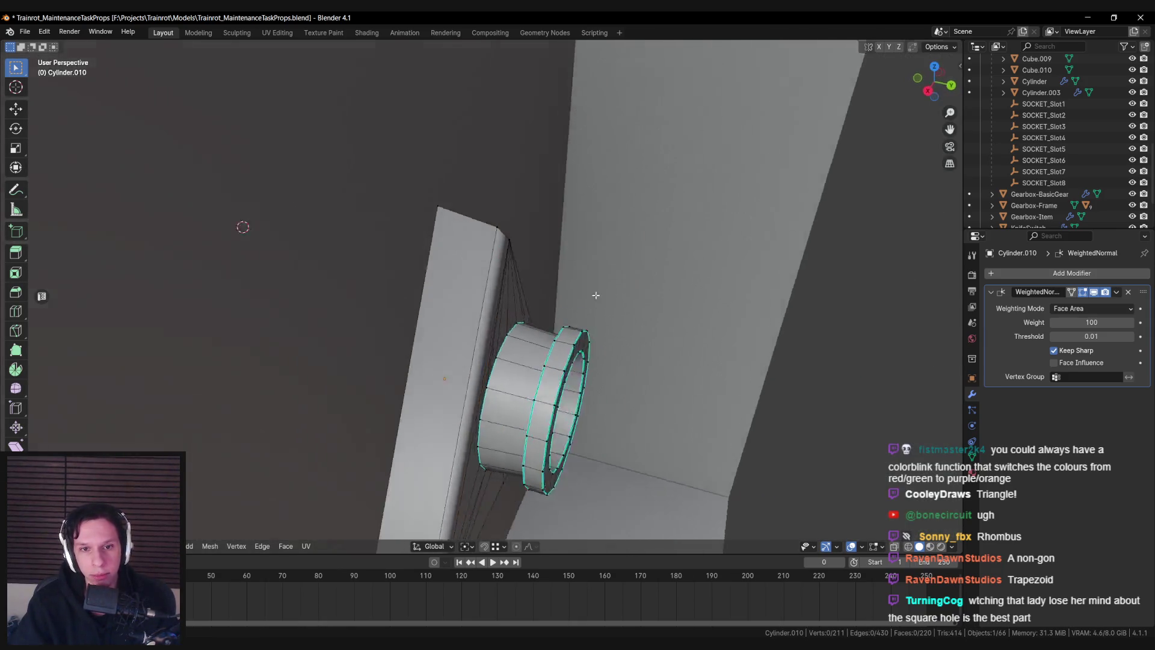
pyautogui.hotkey('alt', 'a')
# Inspect the triangle from the side and in Back Orthographic view, then return to Object Mode
pyautogui.moveTo(512, 270)
pyautogui.mouseDown()
pyautogui.moveTo(471, 320)
pyautogui.moveTo(457, 306)
pyautogui.moveTo(548, 286)
pyautogui.mouseUp()
pyautogui.press('ctrl+KP_1')
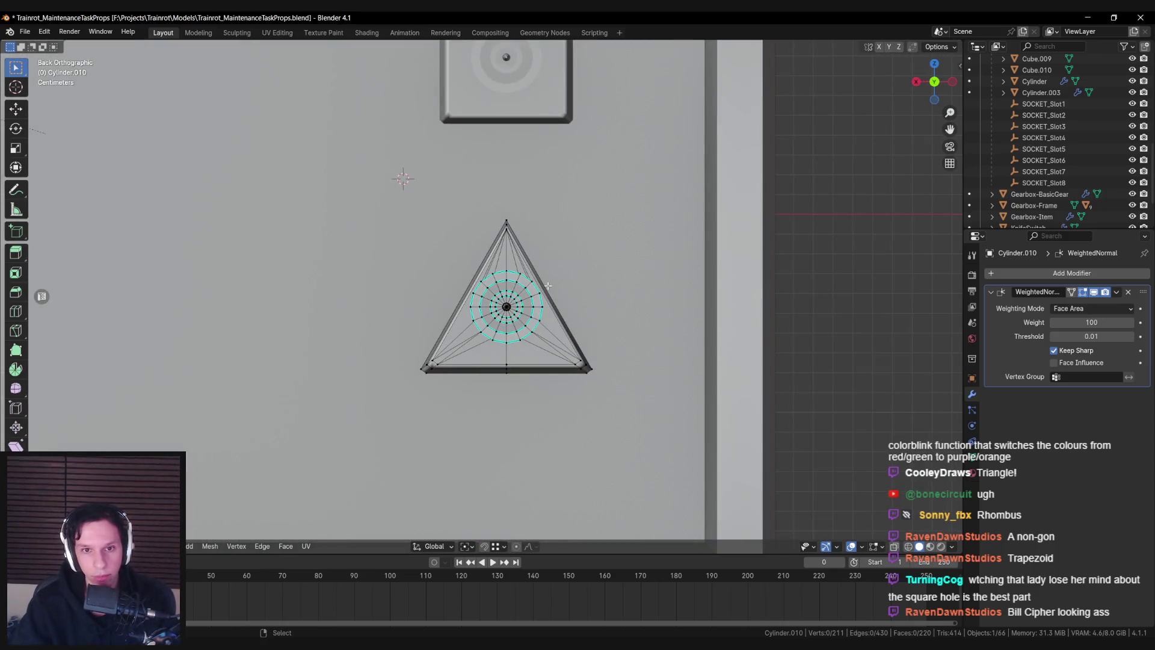
pyautogui.scroll(3, 548, 286)
pyautogui.moveTo(554, 206); pyautogui.dragTo(498, 140)
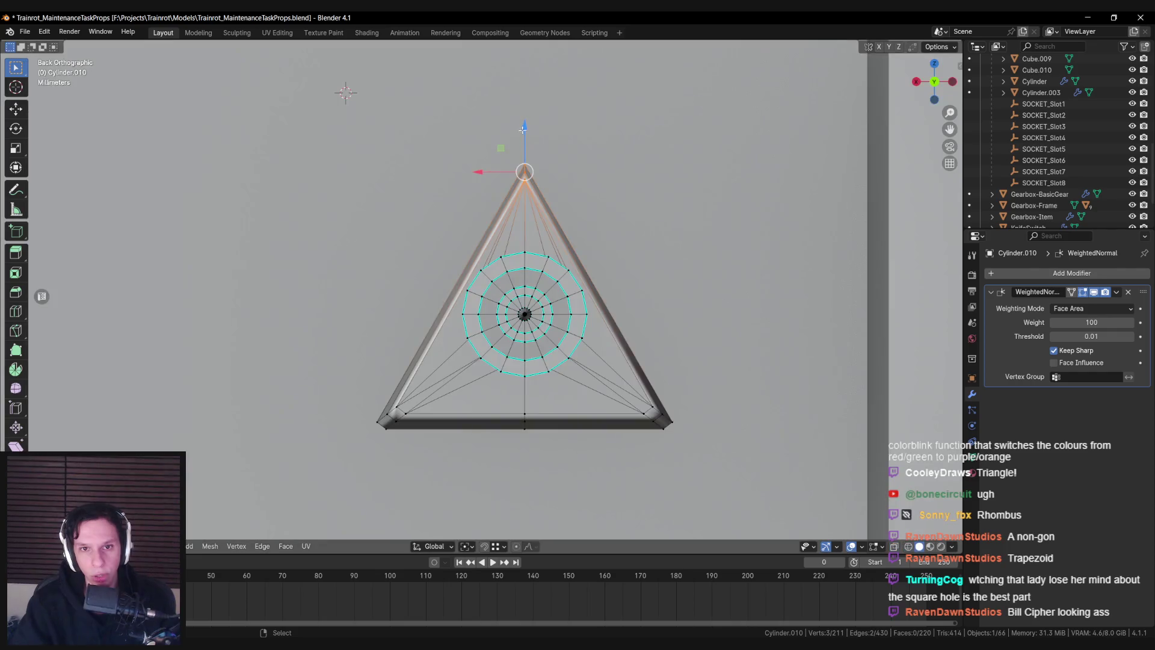
pyautogui.press('g')
pyautogui.press('z')
pyautogui.press('Escape')
pyautogui.press('Tab')
pyautogui.scroll(-5, 544, 194)
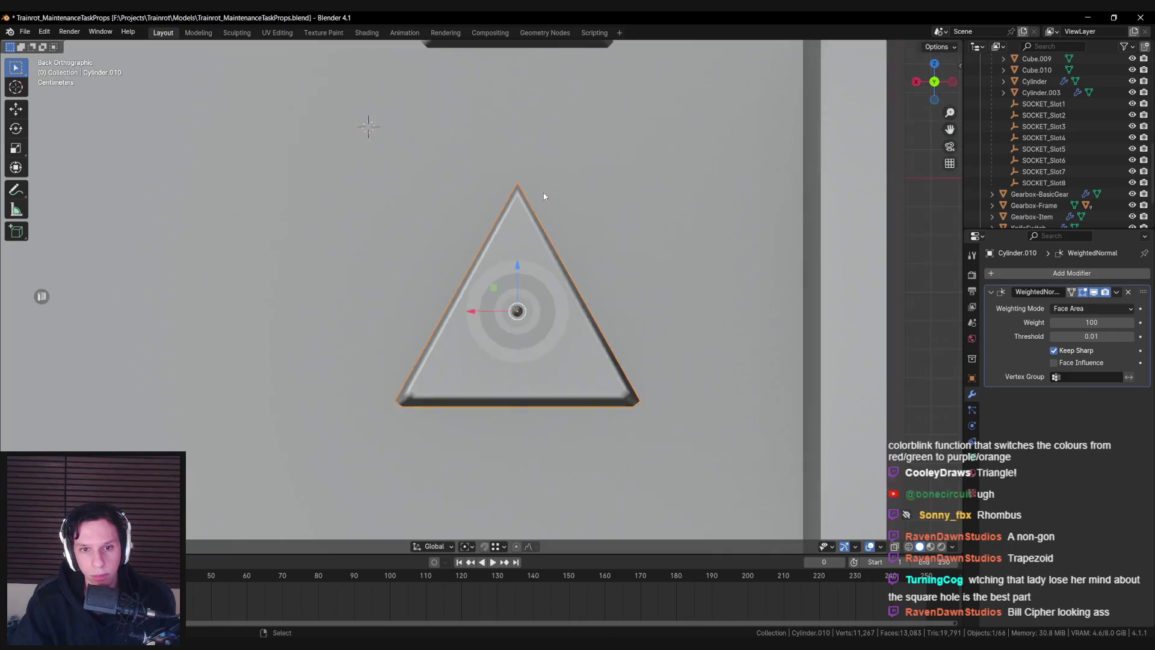
# Try moving the triangle's top vertex vertically in Edit Mode, cancelling each attempt
pyautogui.scroll(3, 543, 196)
pyautogui.press('Tab')
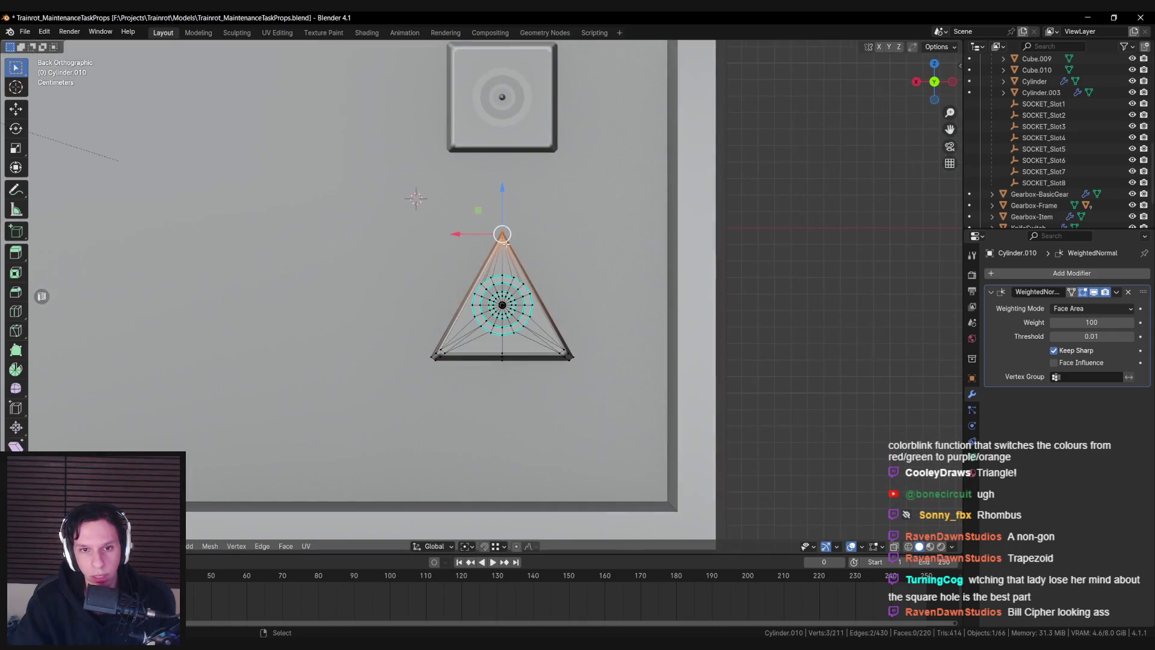
pyautogui.press('g')
pyautogui.press('z')
pyautogui.press('Escape')
pyautogui.press('Tab')
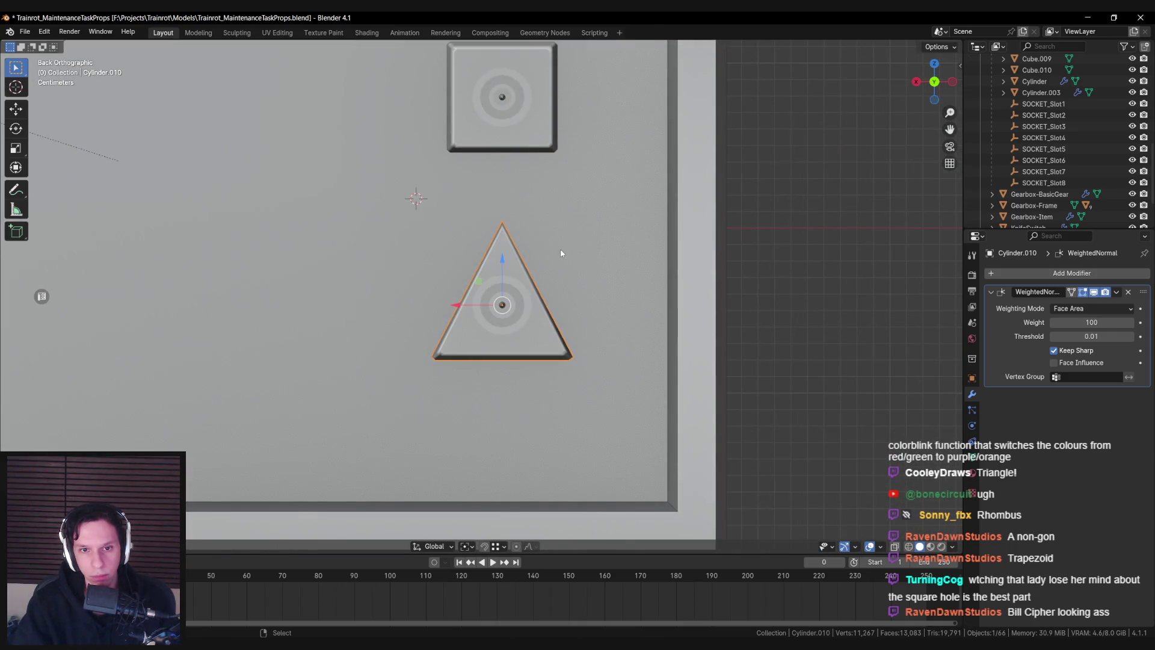
pyautogui.scroll(-4, 561, 250)
pyautogui.scroll(2, 561, 253)
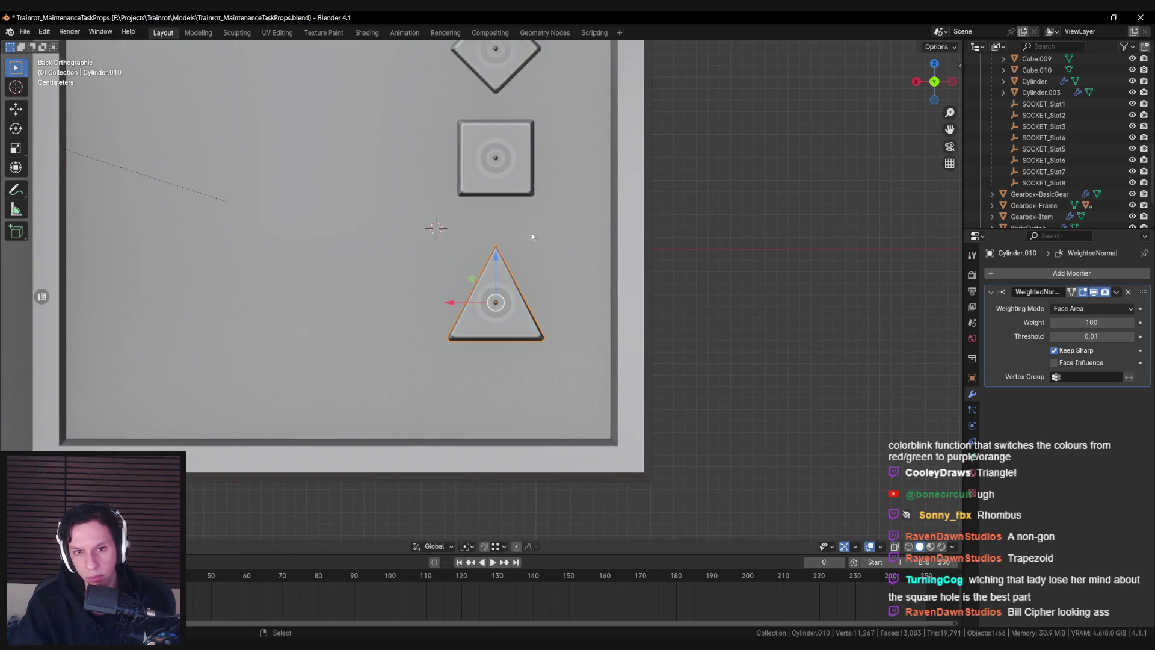
pyautogui.scroll(3, 537, 235)
pyautogui.press('Tab')
pyautogui.press('g')
pyautogui.press('Escape')
pyautogui.press('Tab')
# Review the triangle socket straight on in Back Orthographic view
pyautogui.scroll(-4, 499, 228)
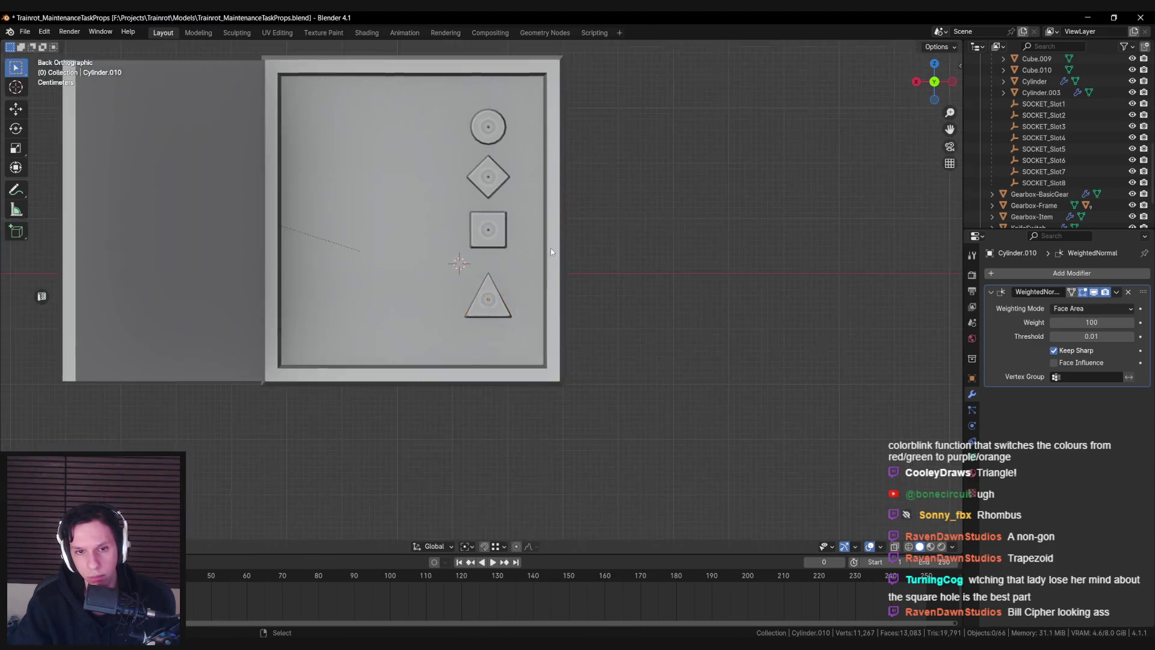
pyautogui.scroll(2, 498, 310)
pyautogui.scroll(3, 498, 310)
pyautogui.press('Tab')
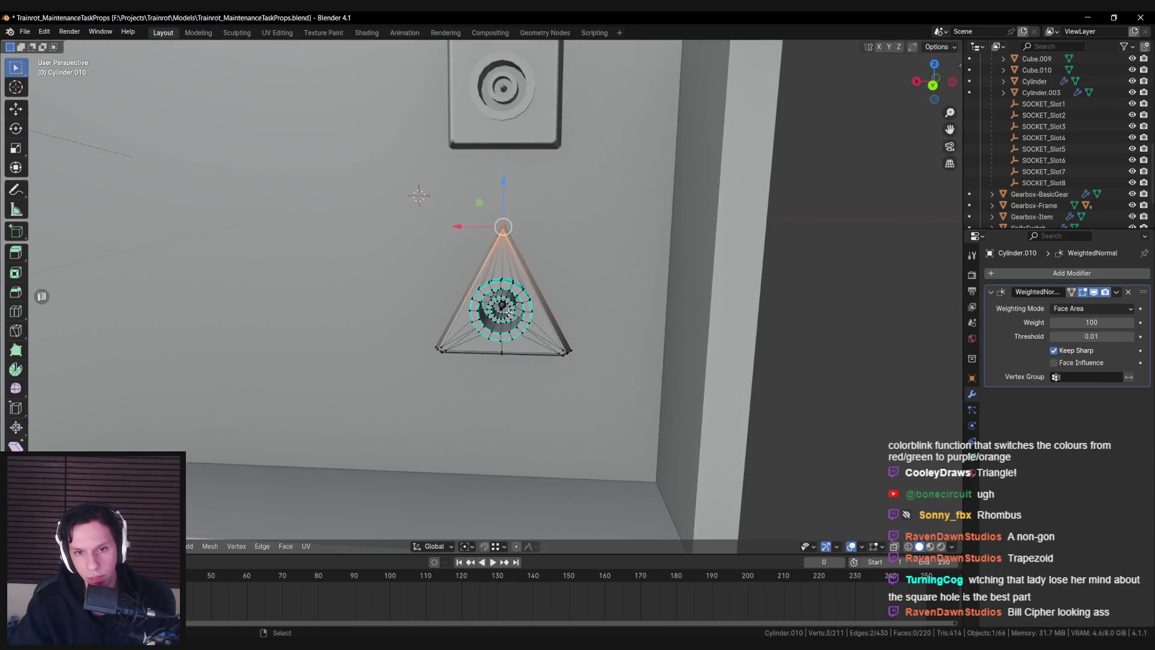
pyautogui.press('ctrl+KP_1')
pyautogui.press('Tab')
pyautogui.scroll(3, 515, 320)
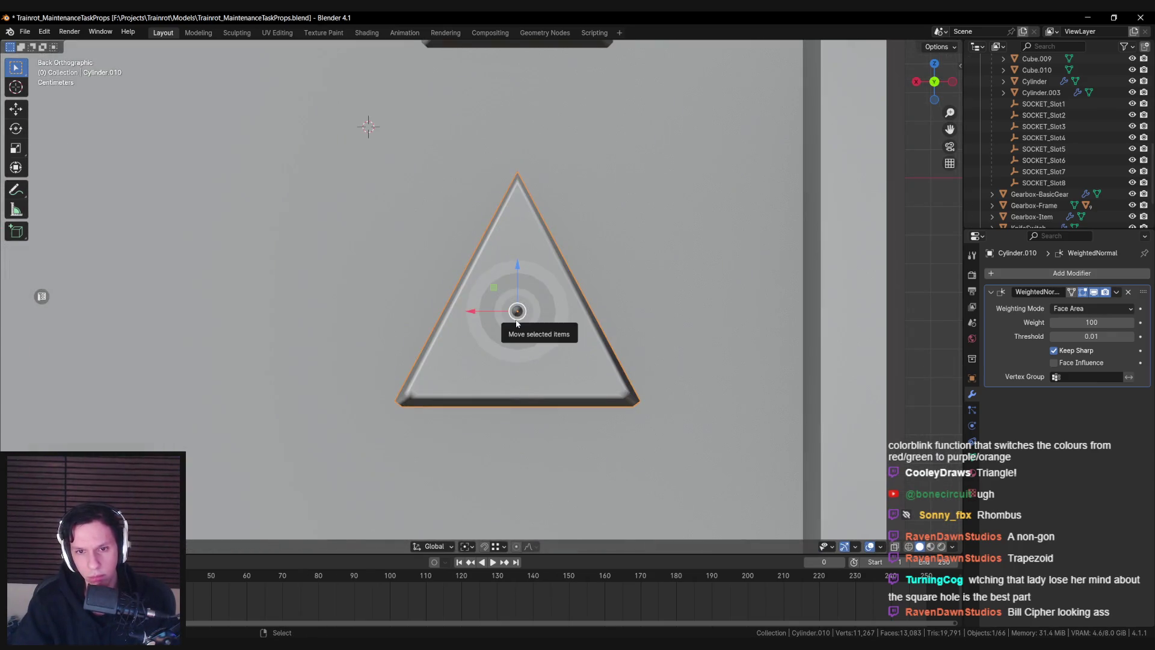
pyautogui.press('Tab')
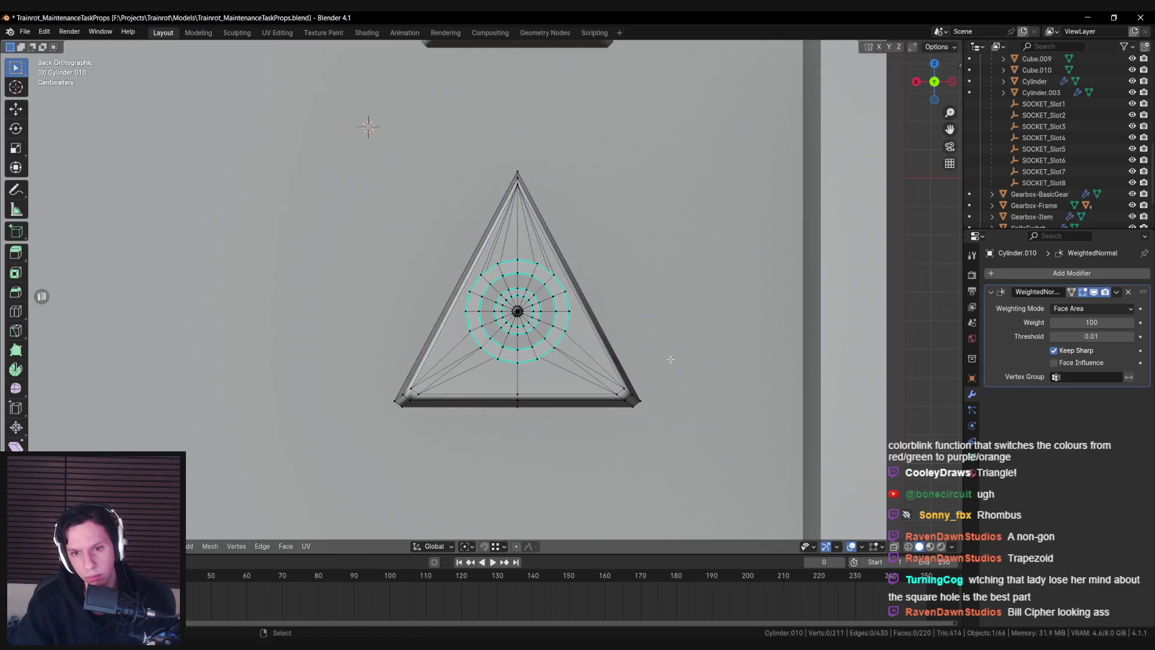
pyautogui.press('Tab')
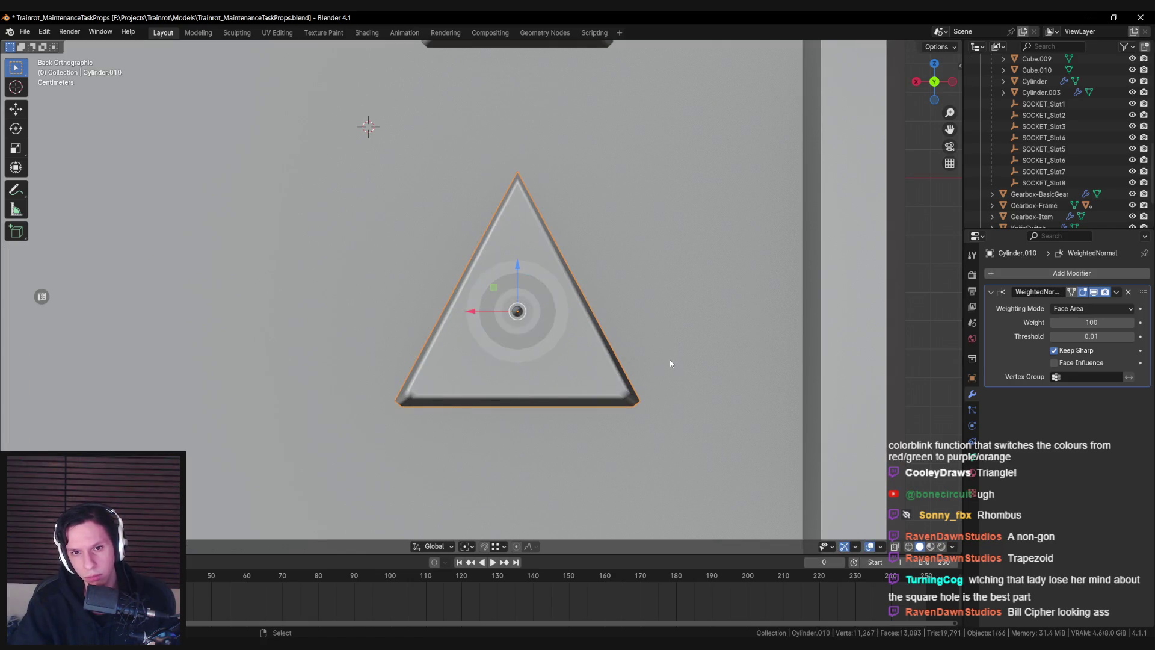
# Zoom out over the round, diamond, square and triangle socket column and reselect the triangle socket
pyautogui.scroll(-5, 670, 360)
pyautogui.click(666, 358)
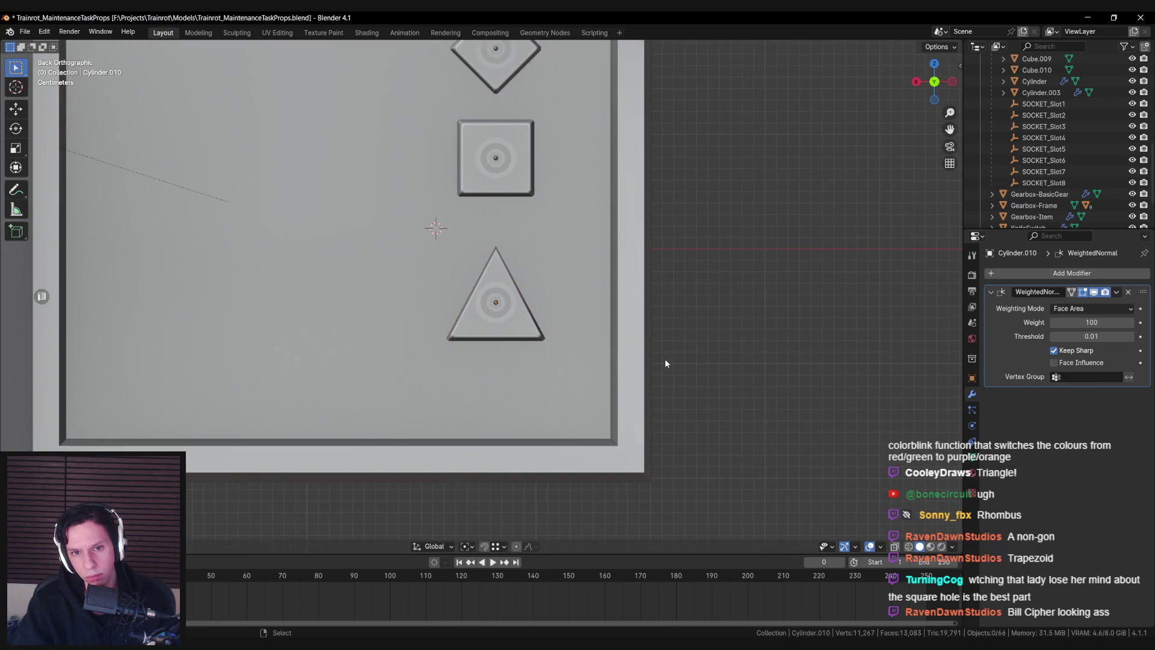
pyautogui.scroll(-4, 663, 364)
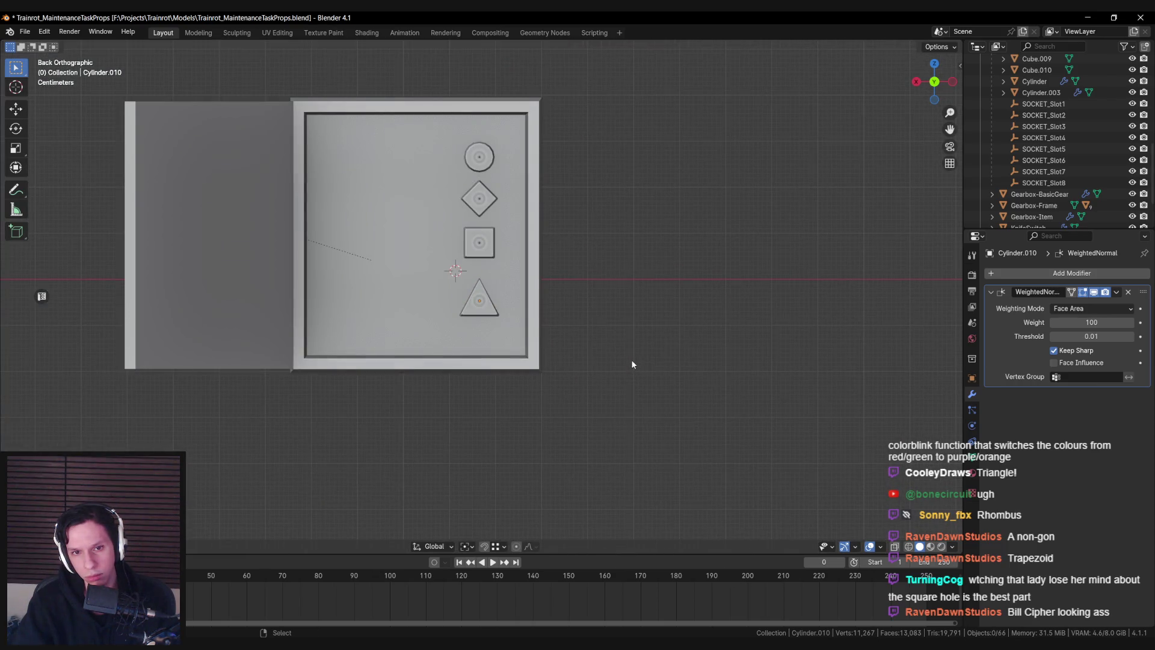
pyautogui.scroll(5, 542, 355)
pyautogui.click(521, 356)
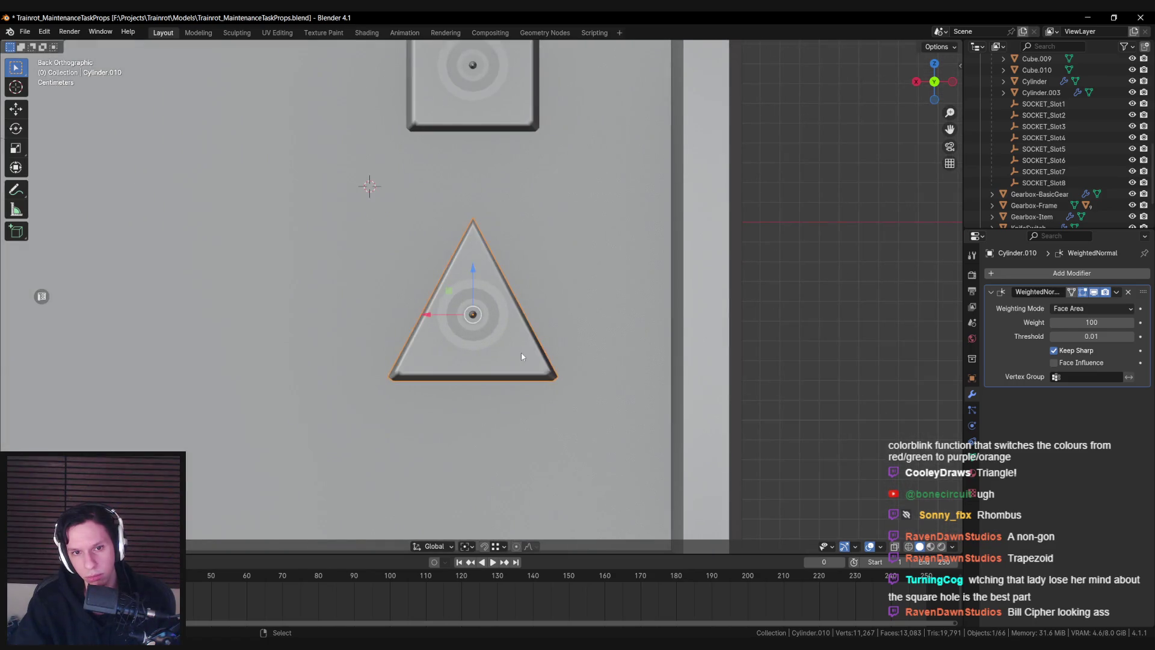
# Reposition the triangle's top vertex in Edit Mode
pyautogui.press('Tab')
pyautogui.hotkey('alt', 'z')
pyautogui.moveTo(461, 208); pyautogui.dragTo(500, 244)
pyautogui.hotkey('alt', 'z')
pyautogui.press('g')
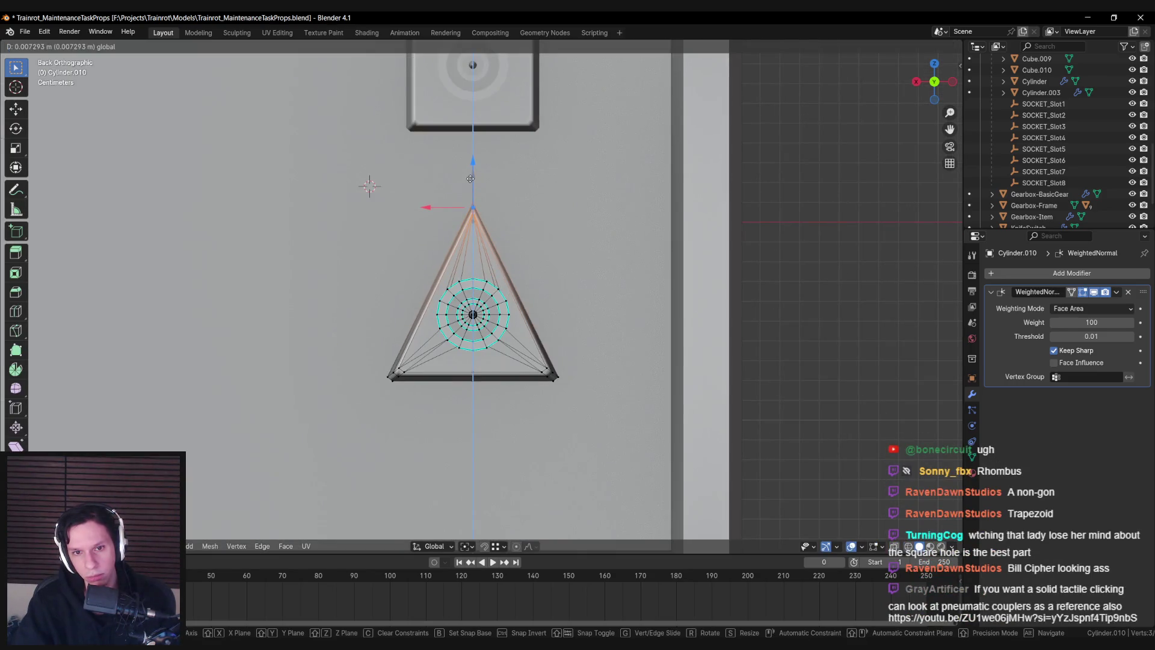
pyautogui.click(471, 187)
pyautogui.hotkey('alt', 'a')
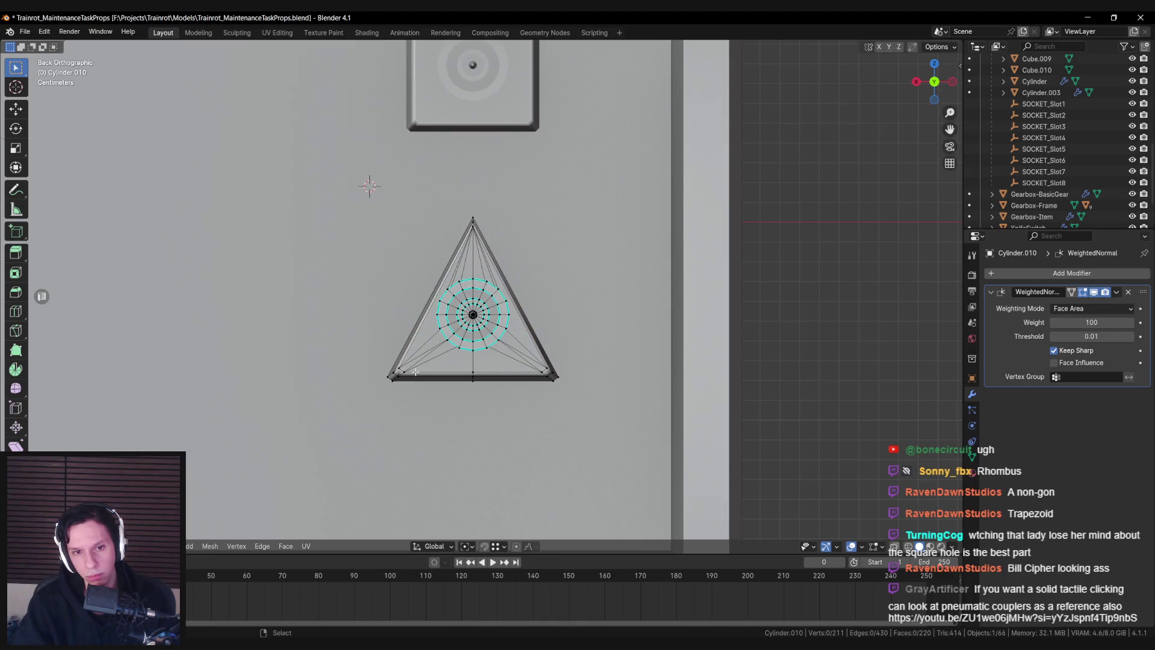
# Widen the triangle's bottom vertices along X, about 1.13 times
pyautogui.hotkey('alt', 'z')
pyautogui.moveTo(378, 364); pyautogui.dragTo(424, 397)
pyautogui.moveTo(542, 387); pyautogui.dragTo(602, 388)
pyautogui.hotkey('alt', 'z')
pyautogui.press('s')
pyautogui.press('x')
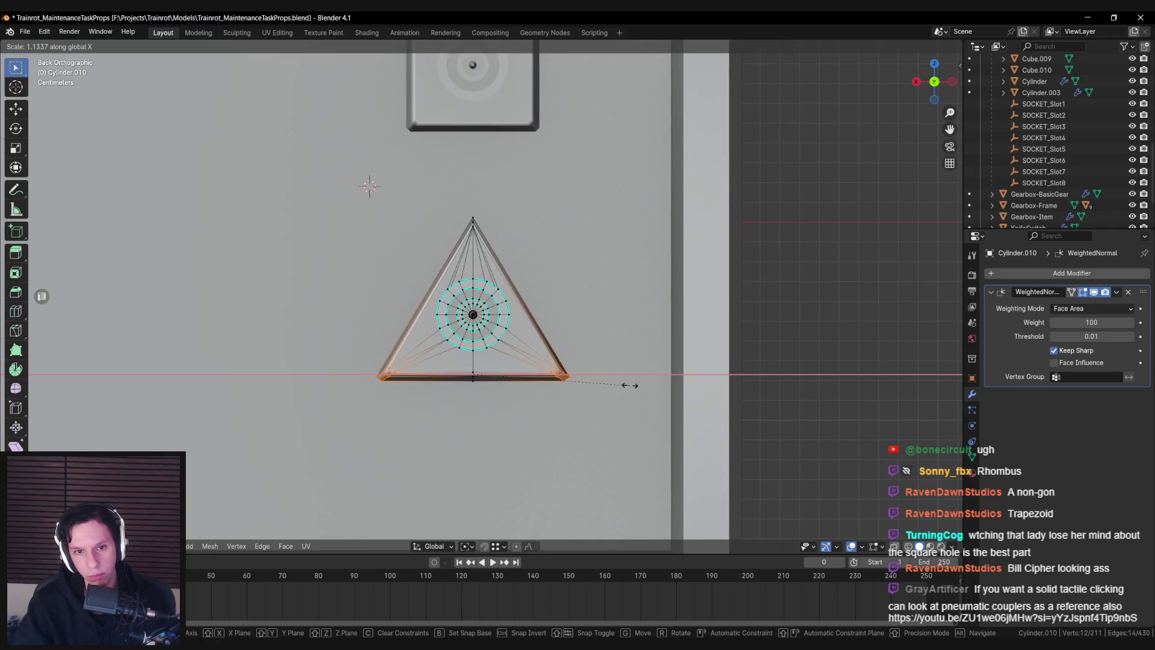
pyautogui.click(628, 385)
pyautogui.hotkey('alt', 'a')
# Nudge the triangle's apex slightly upward and return to Object Mode
pyautogui.hotkey('alt', 'z')
pyautogui.moveTo(444, 199); pyautogui.dragTo(529, 250)
pyautogui.hotkey('alt', 'z')
pyautogui.moveTo(473, 182); pyautogui.dragTo(478, 174)
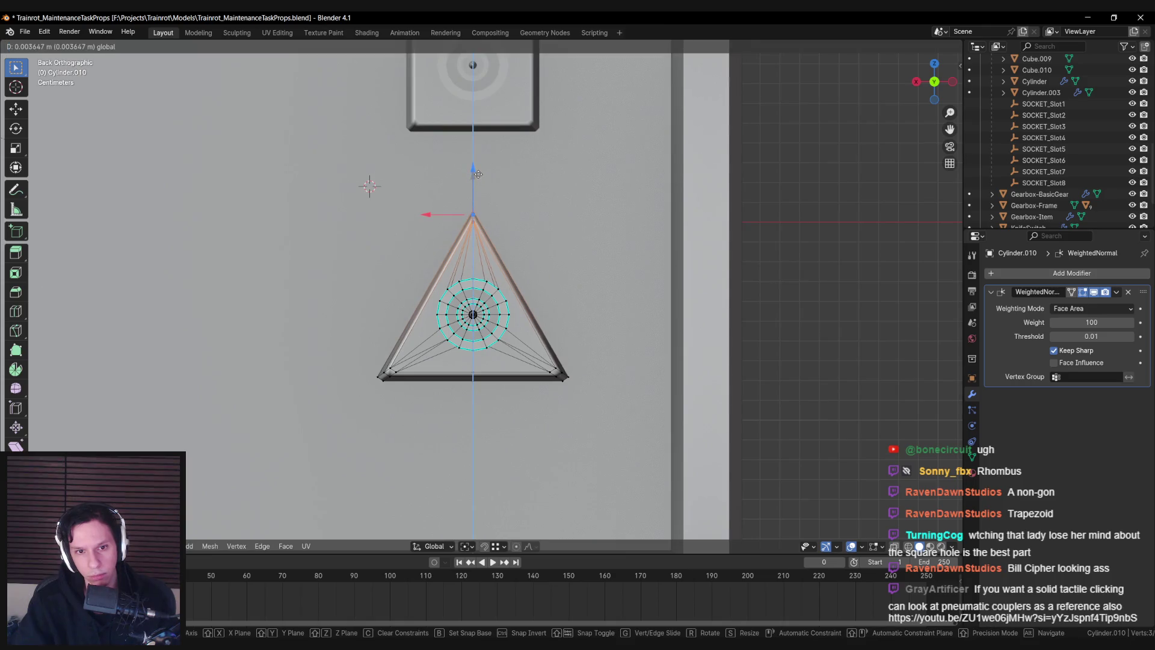
pyautogui.click(476, 175)
pyautogui.press('Tab')
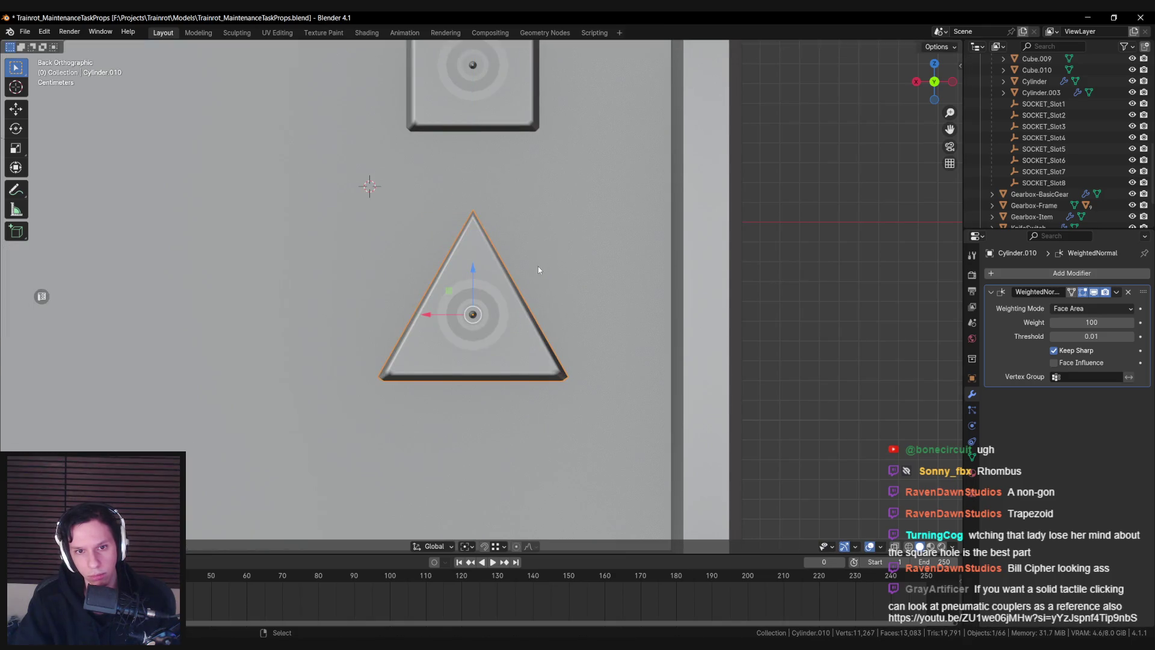
pyautogui.scroll(1, 538, 266)
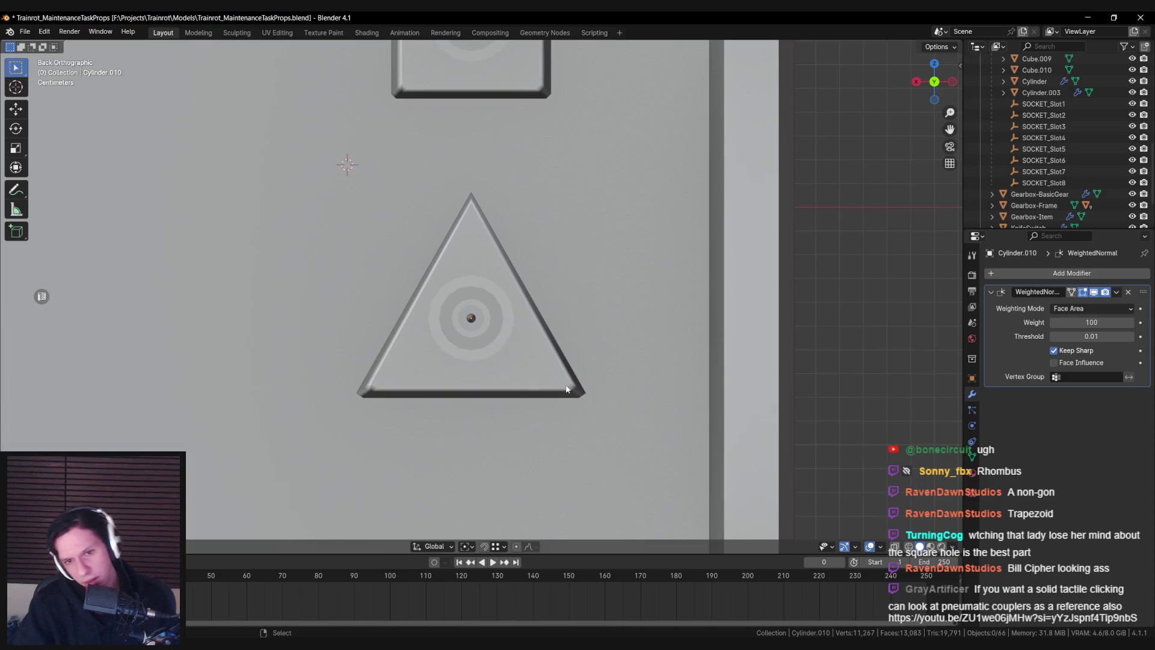
pyautogui.press('Tab')
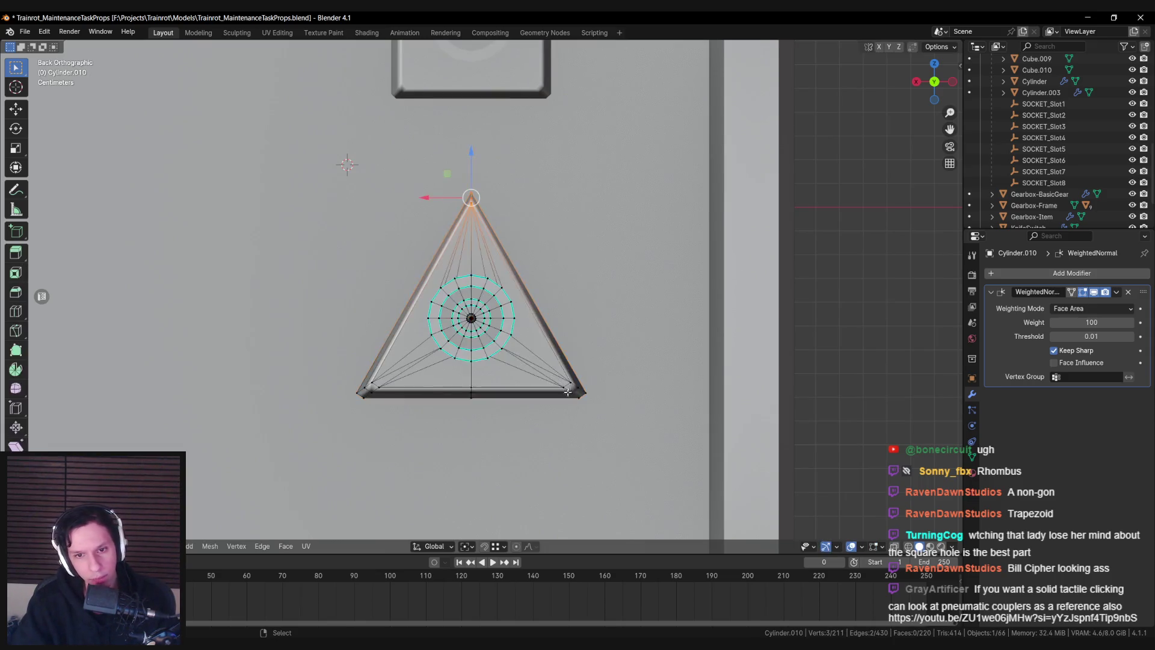
# Merge the triangle socket's stray corner vertices at their centre
pyautogui.scroll(1, 482, 294)
pyautogui.keyDown('shift'); pyautogui.click(602, 412); pyautogui.keyUp('shift')
pyautogui.press('m')
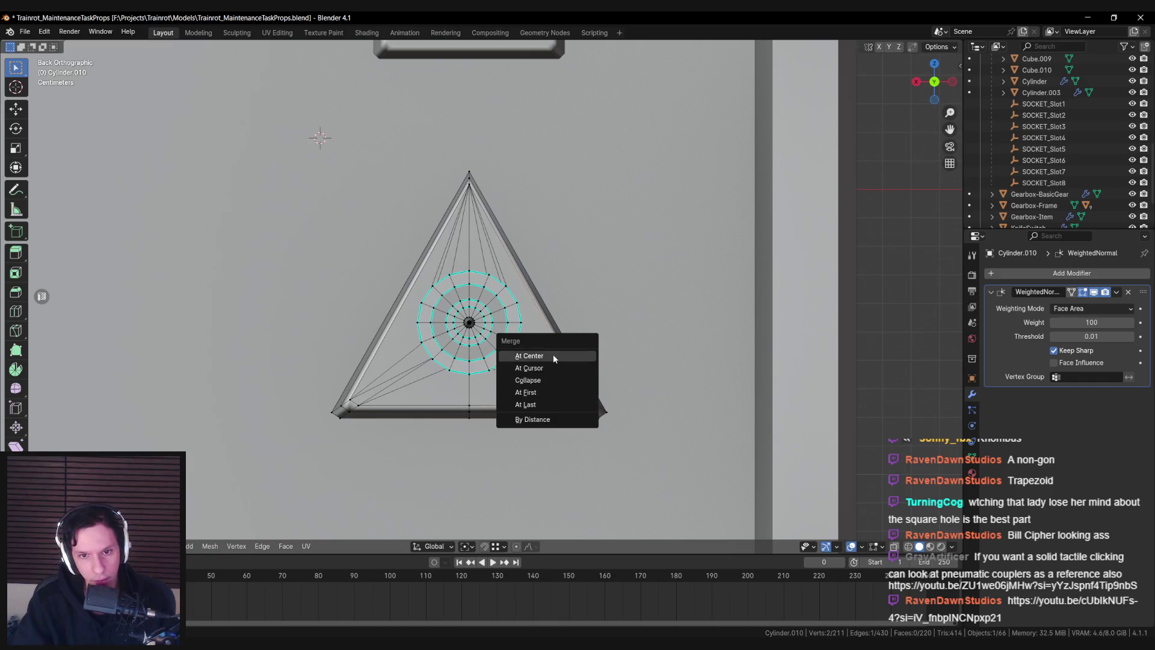
pyautogui.click(553, 355)
pyautogui.keyDown('shift'); pyautogui.click(591, 389); pyautogui.keyUp('shift')
pyautogui.press('m')
pyautogui.click(589, 414)
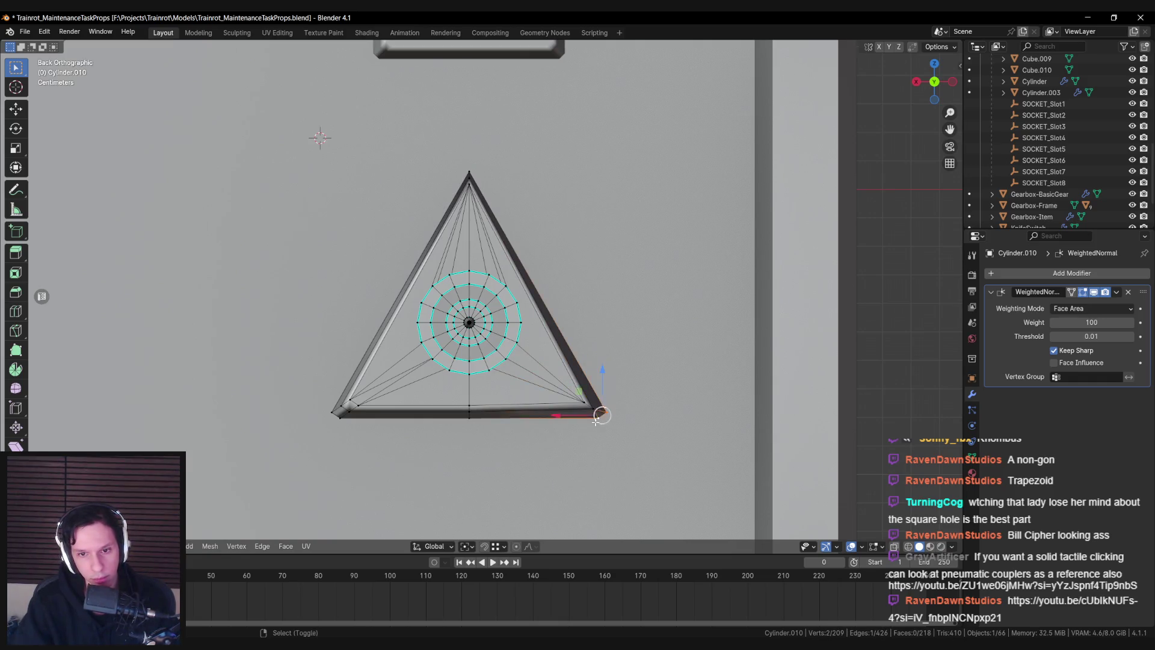
pyautogui.press('m')
pyautogui.click(369, 415)
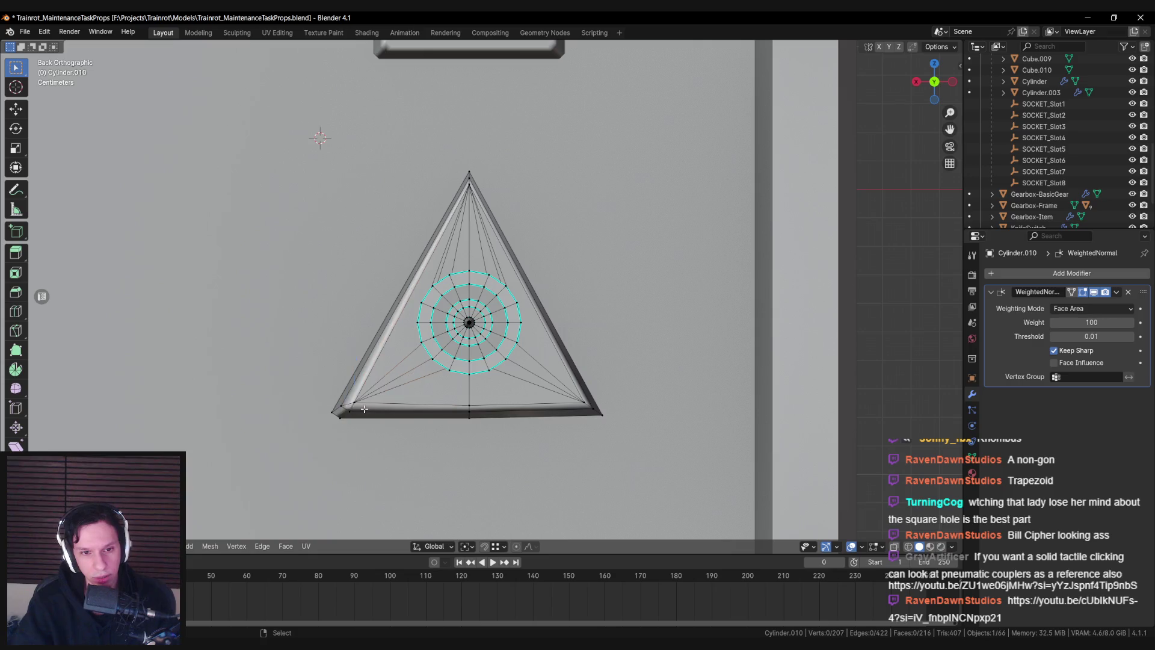
# Dissolve the stray bottom-left vertex and the extra bottom-edge vertices
pyautogui.press('x')
pyautogui.click(377, 427)
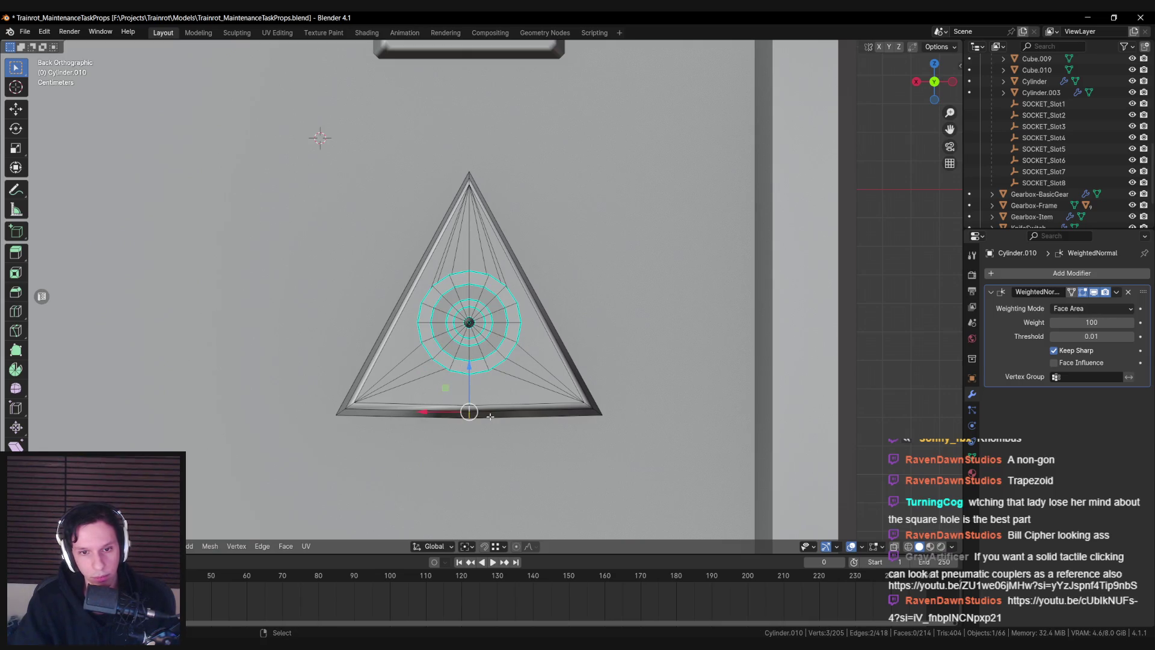
pyautogui.hotkey('ctrl', 'x')
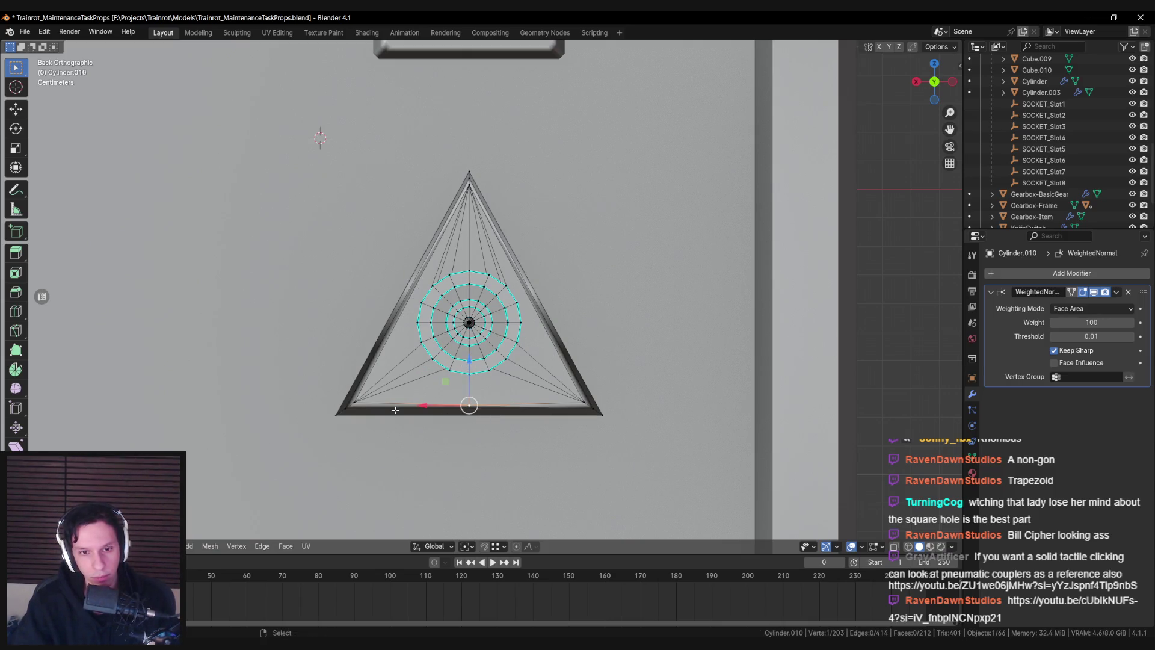
pyautogui.press('x')
pyautogui.click(351, 446)
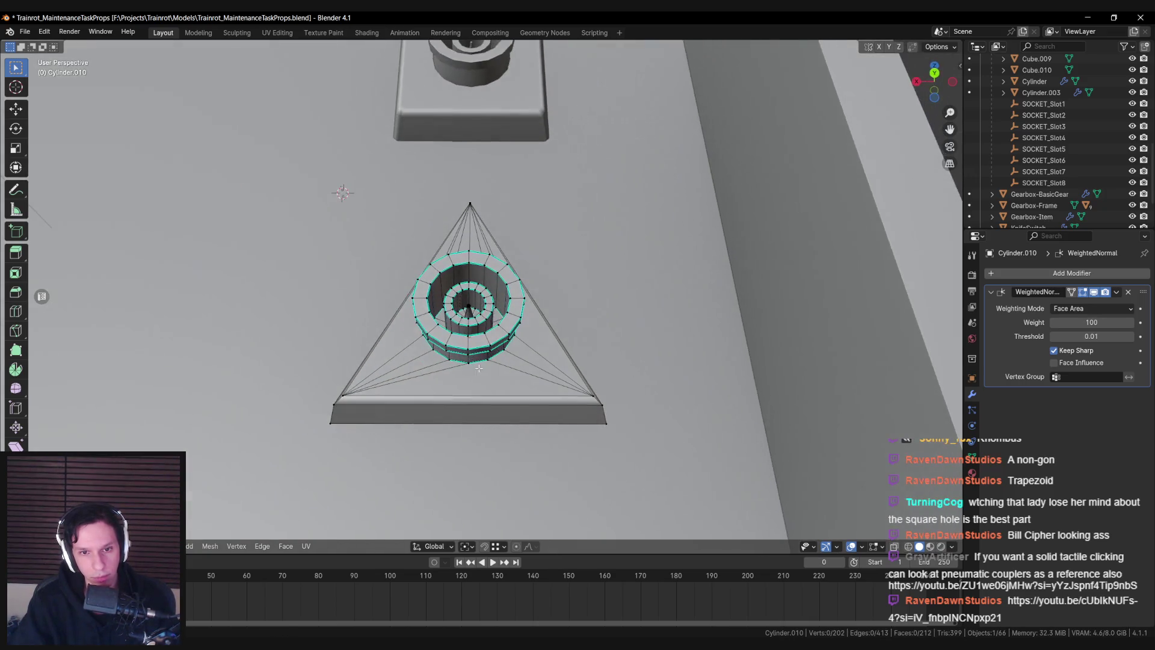
# Knife a new edge from the inner ring to the right corner
pyautogui.press('k')
pyautogui.click(468, 361)
pyautogui.click(596, 397)
pyautogui.press('Return')
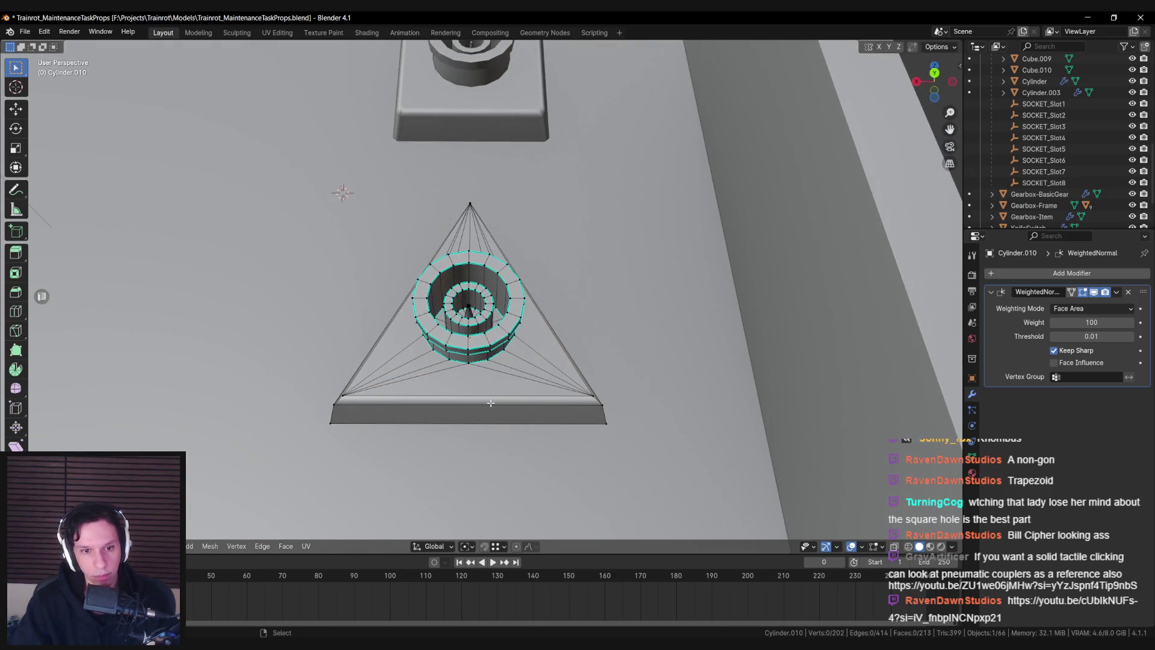
# In back view, select the apex vertices and try a vertical move, then cancel it
pyautogui.press('ctrl+KP_1')
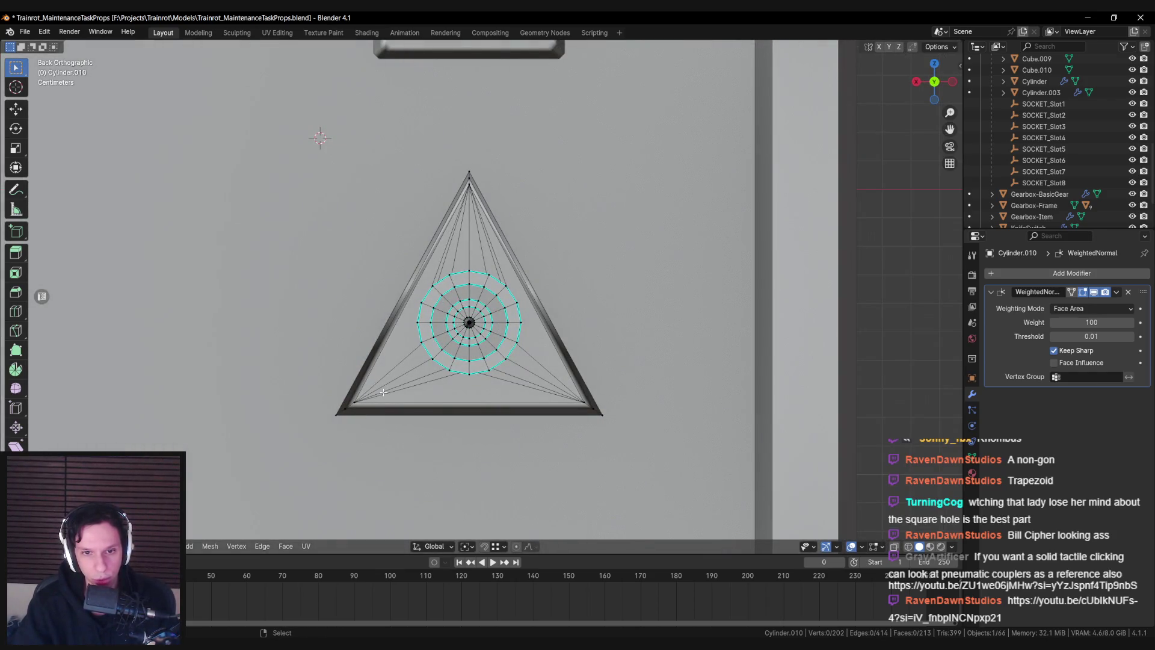
pyautogui.hotkey('alt', 'z')
pyautogui.moveTo(439, 155); pyautogui.dragTo(567, 233)
pyautogui.hotkey('alt', 'z')
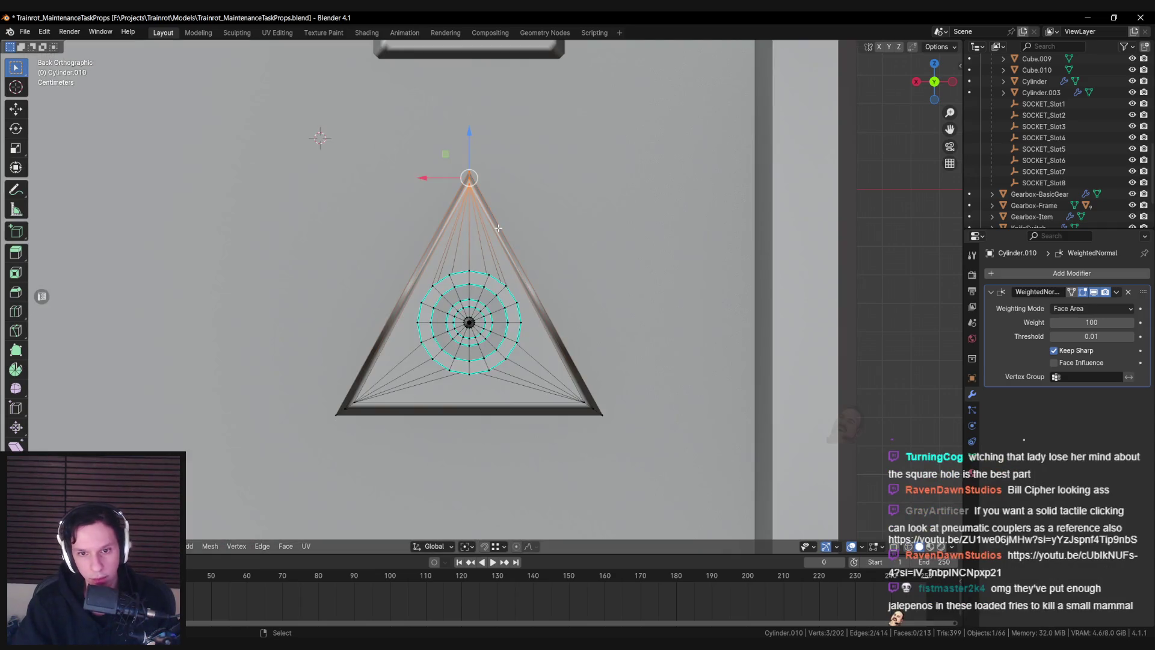
pyautogui.press('g')
pyautogui.press('z')
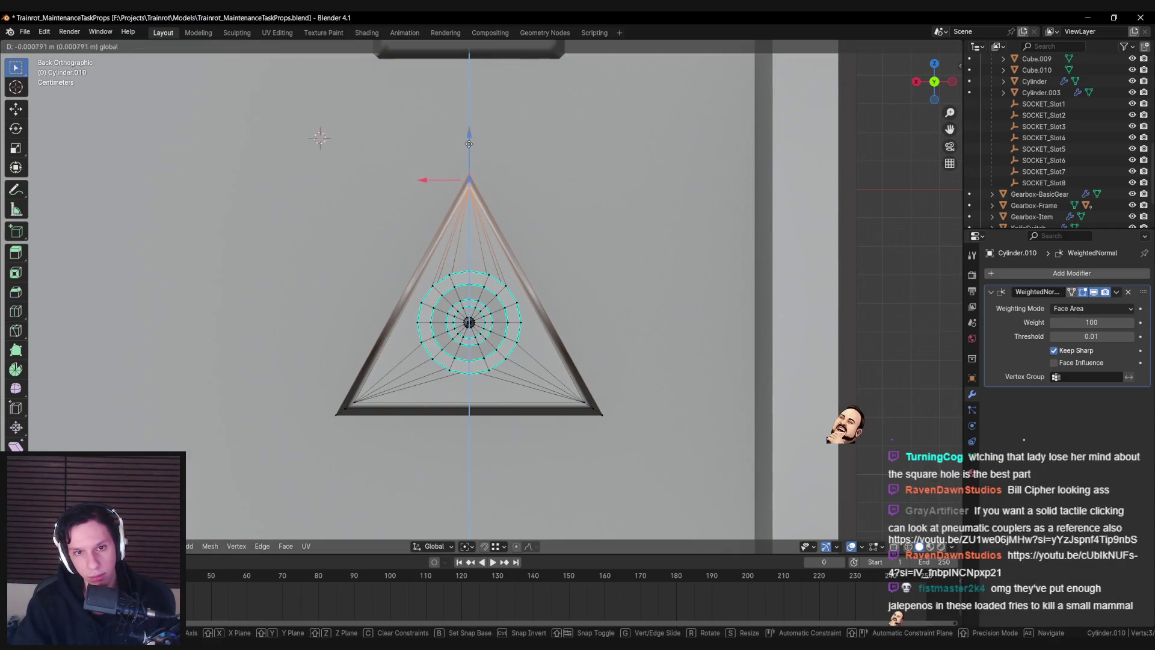
pyautogui.press('Escape')
pyautogui.hotkey('alt', 'a')
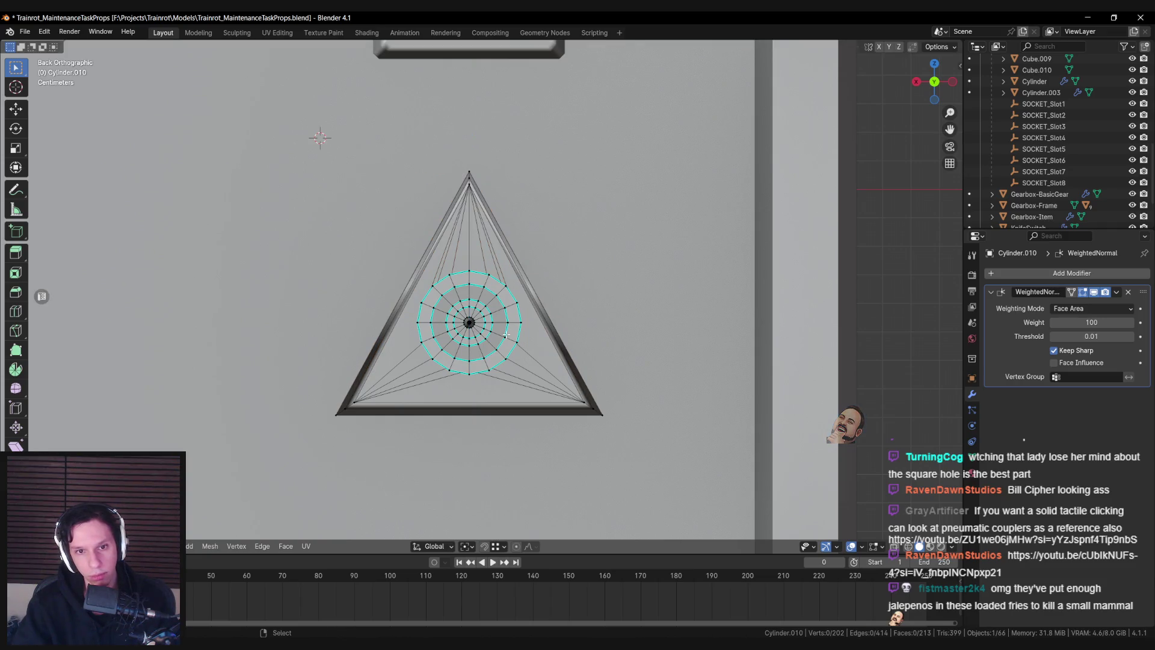
# Raise the apex vertices along Z to set the triangle's height
pyautogui.hotkey('alt', 'z')
pyautogui.moveTo(448, 148); pyautogui.dragTo(484, 190)
pyautogui.hotkey('alt', 'z')
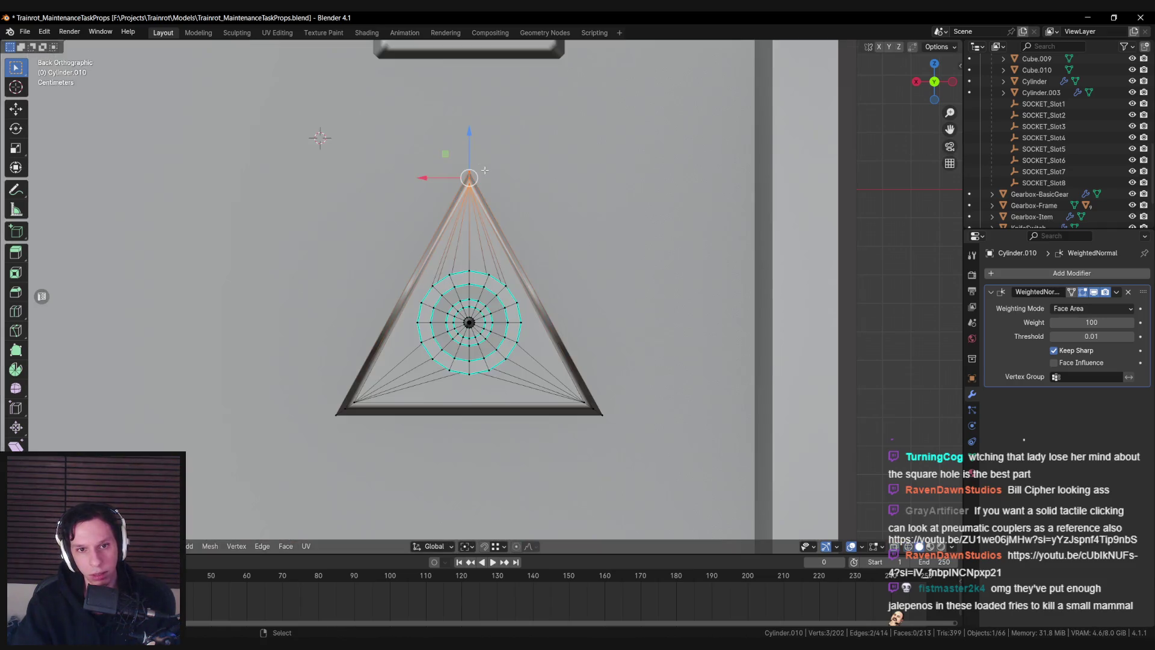
pyautogui.press('g')
pyautogui.press('z')
pyautogui.click(469, 139)
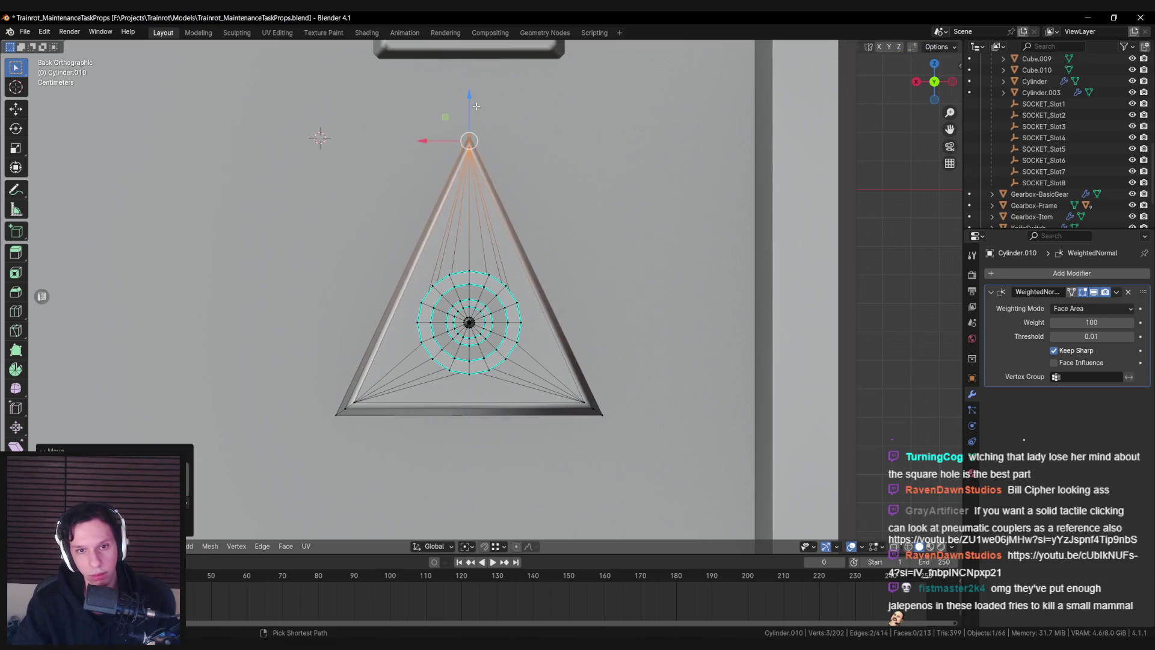
pyautogui.press('g')
pyautogui.press('z')
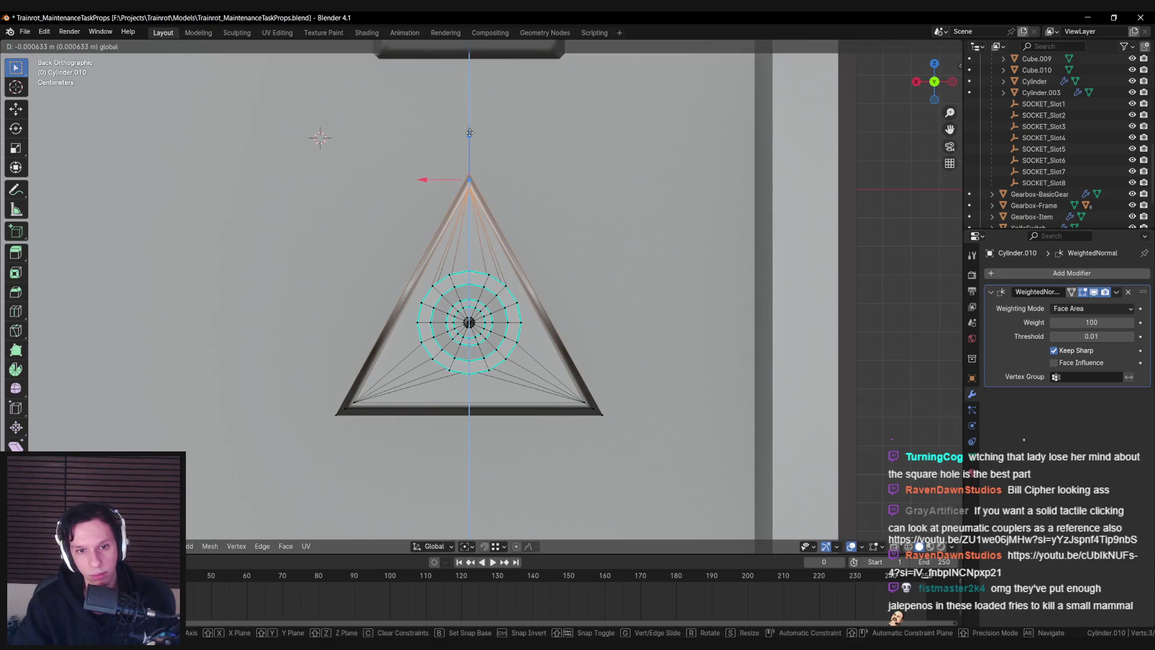
pyautogui.click(470, 132)
# Widen the triangle's bottom edge by scaling it along X
pyautogui.press('Tab')
pyautogui.press('Tab')
pyautogui.hotkey('alt', 'a')
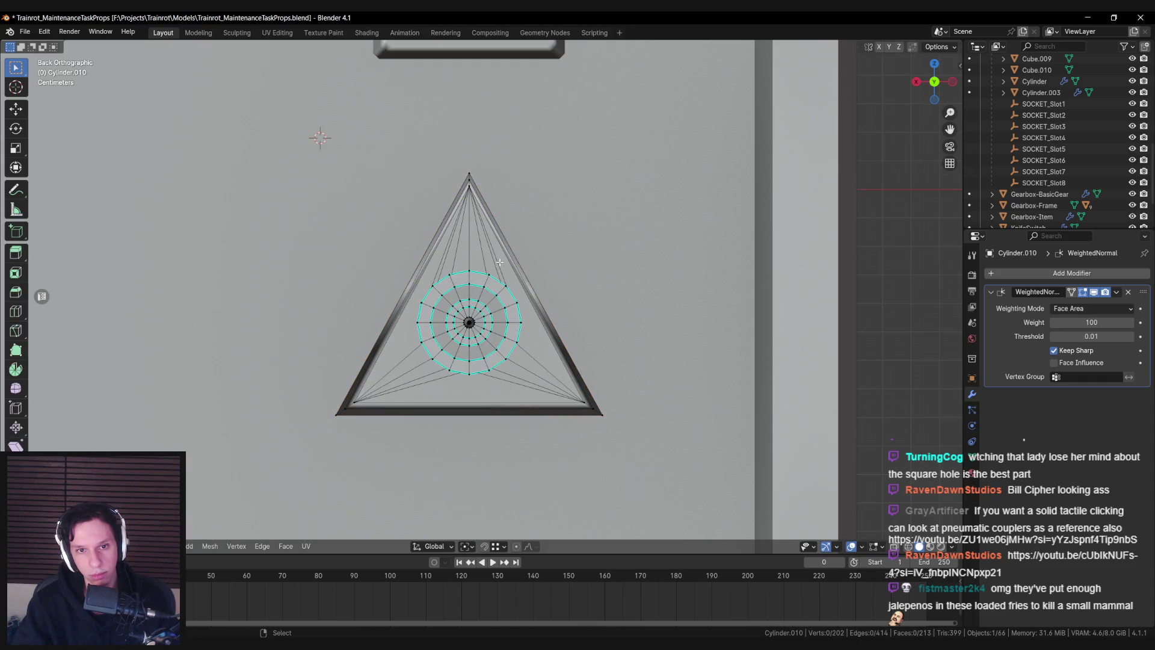
pyautogui.moveTo(304, 393); pyautogui.dragTo(684, 474)
pyautogui.press('s')
pyautogui.press('x')
pyautogui.click(693, 443)
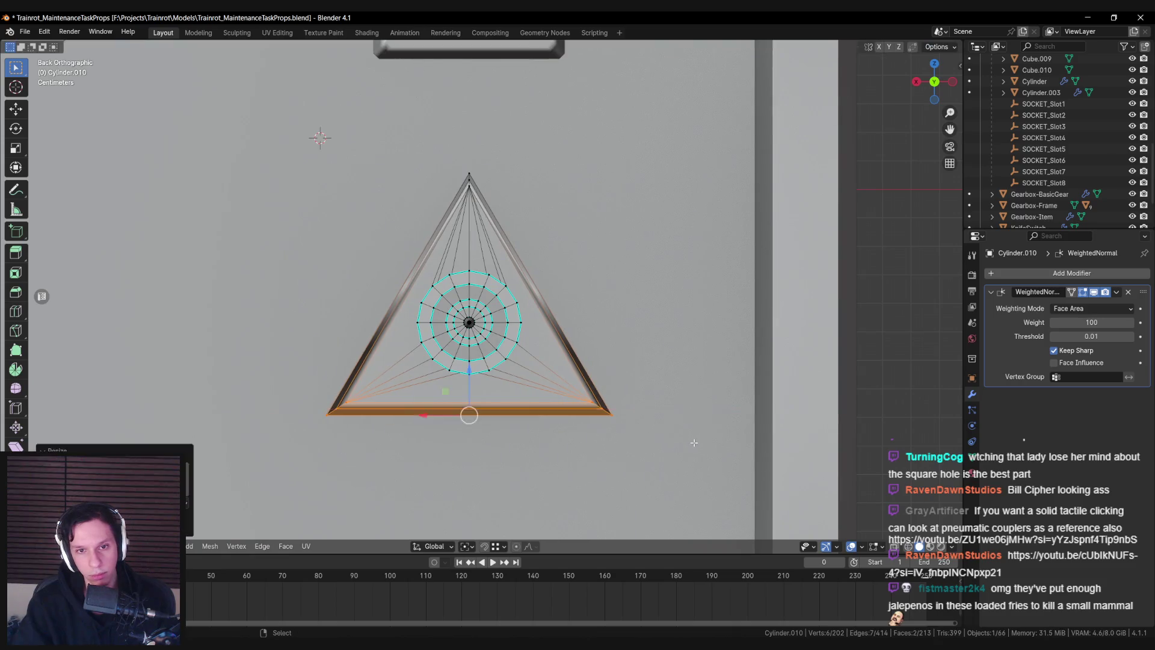
# Select the triangle's corner edges and begin a bevel
pyautogui.hotkey('alt', 'a')
pyautogui.keyDown('alt'); pyautogui.click(594, 408); pyautogui.keyUp('alt')
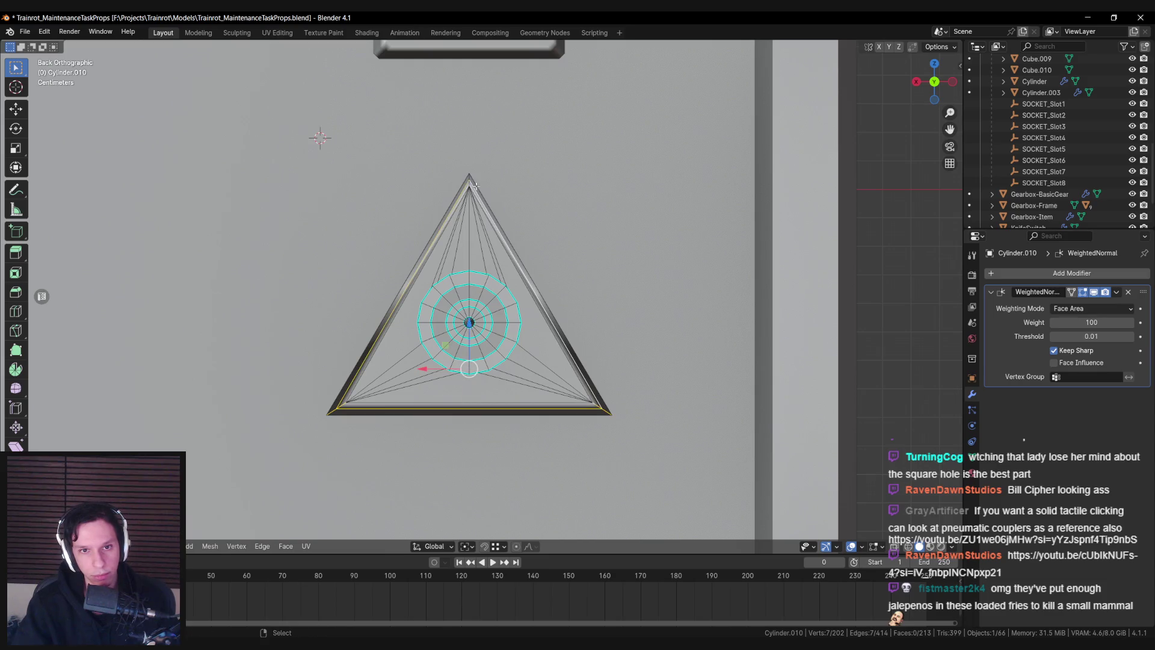
pyautogui.hotkey('ctrl', 'b')
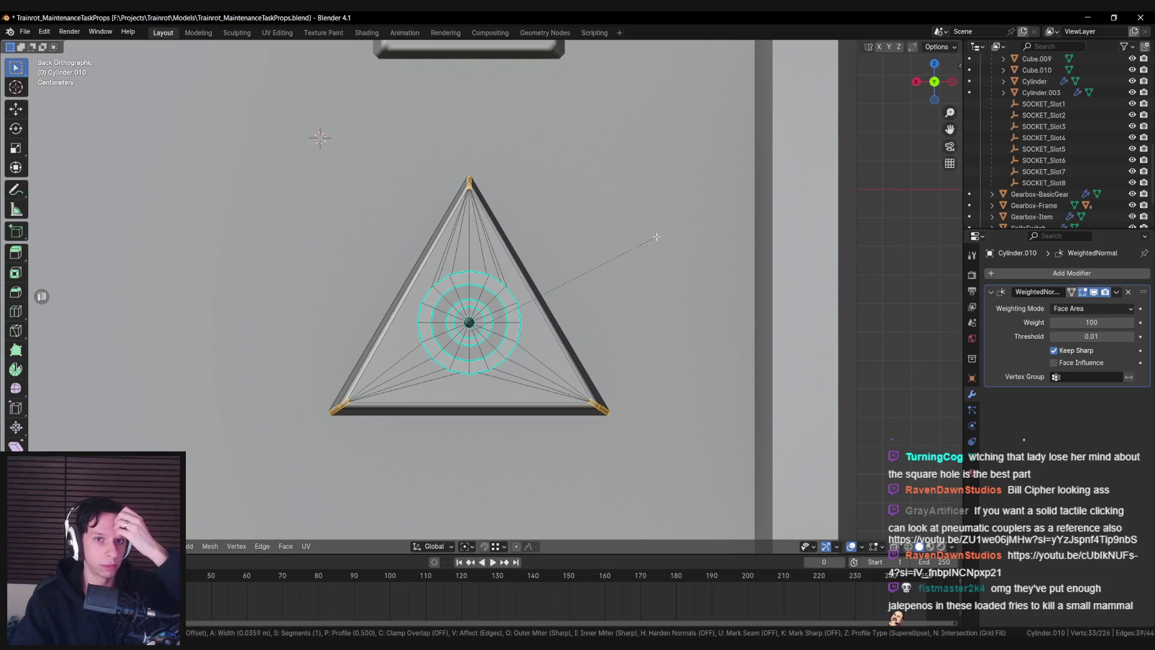
# Bevel the three triangle corners at about 0.07 m with 2 segments and confirm
pyautogui.scroll(1, 662, 239)
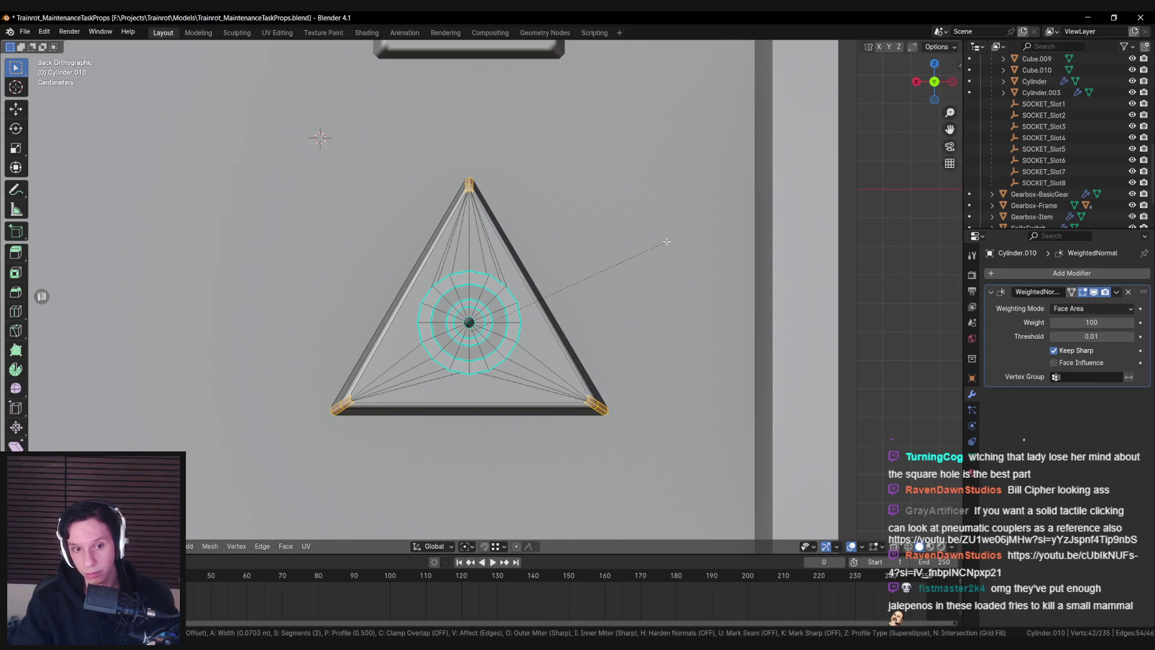
pyautogui.click(667, 241)
pyautogui.press('Tab')
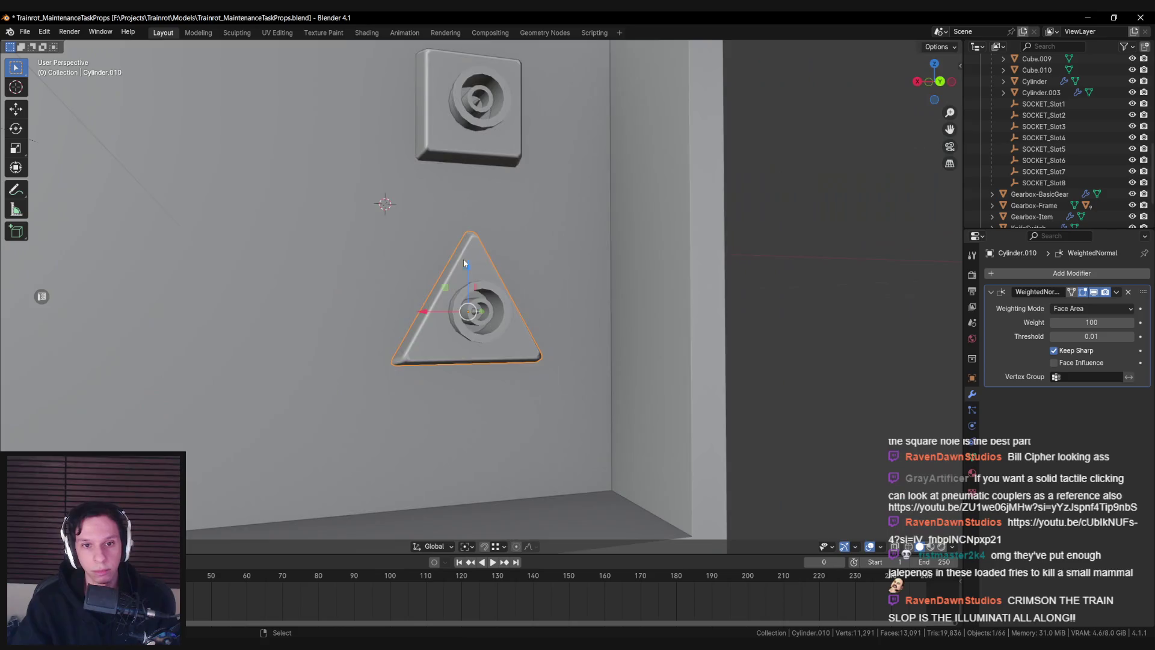
# Enter Edit Mode on Cylinder.010 and orbit and zoom to inspect the triangle socket on the panel
pyautogui.press('Tab')
pyautogui.scroll(3, 437, 307)
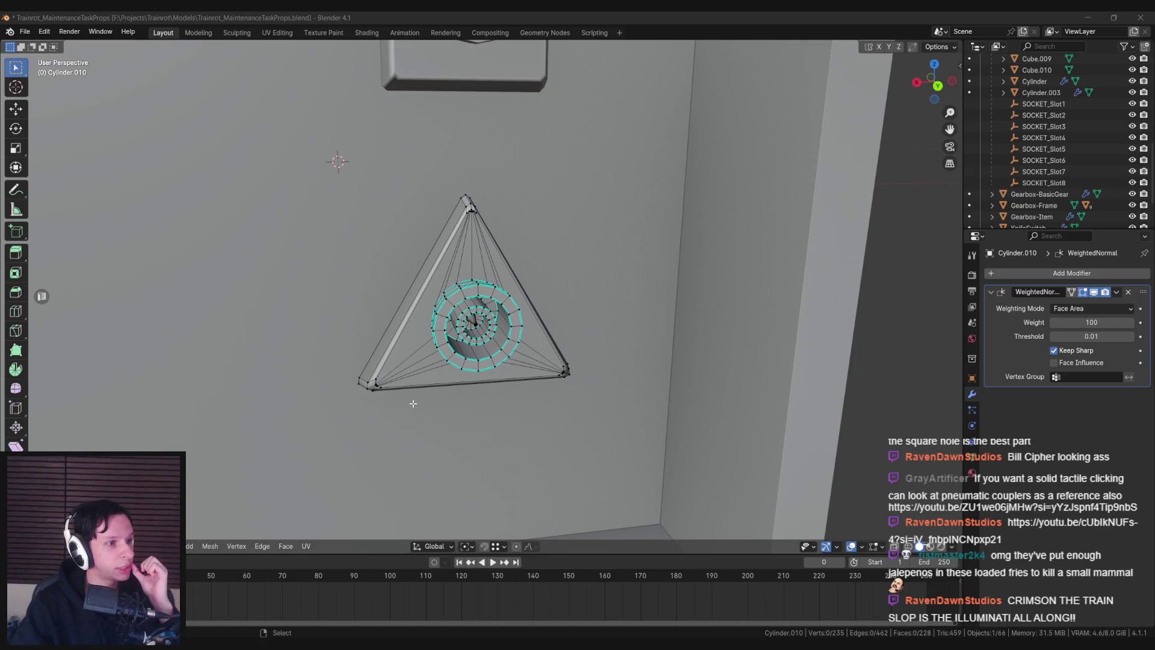
pyautogui.scroll(-5, 413, 403)
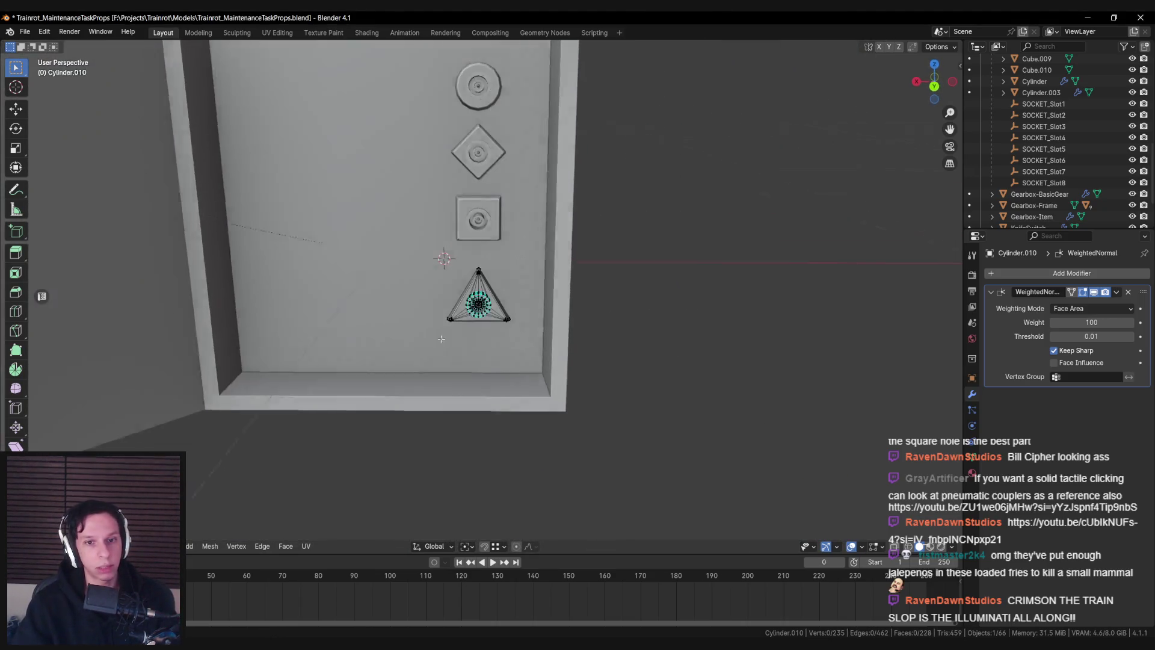
pyautogui.moveTo(441, 343); pyautogui.dragTo(440, 316)
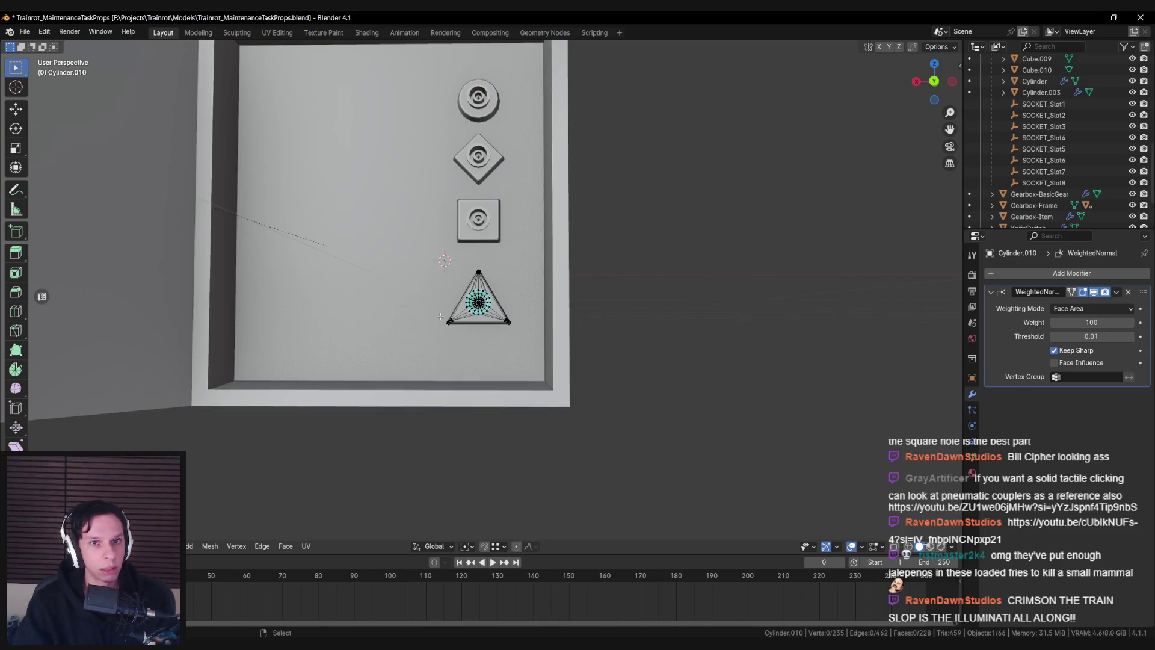
pyautogui.scroll(-2, 480, 267)
pyautogui.scroll(5, 490, 307)
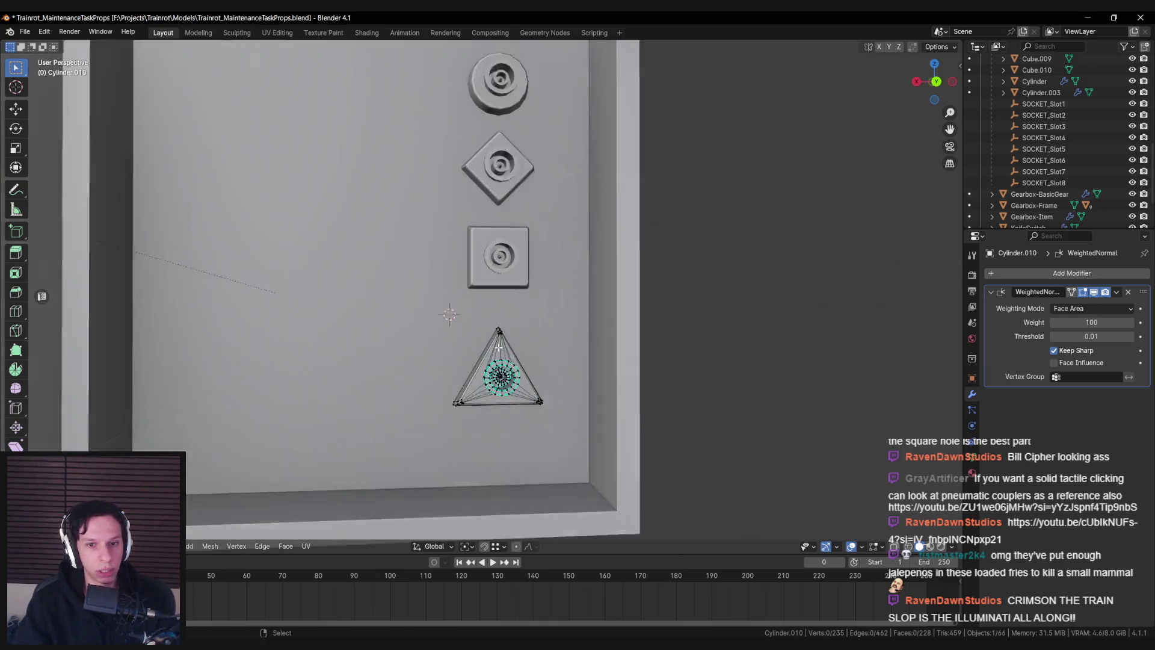
pyautogui.scroll(-3, 499, 348)
pyautogui.scroll(3, 494, 358)
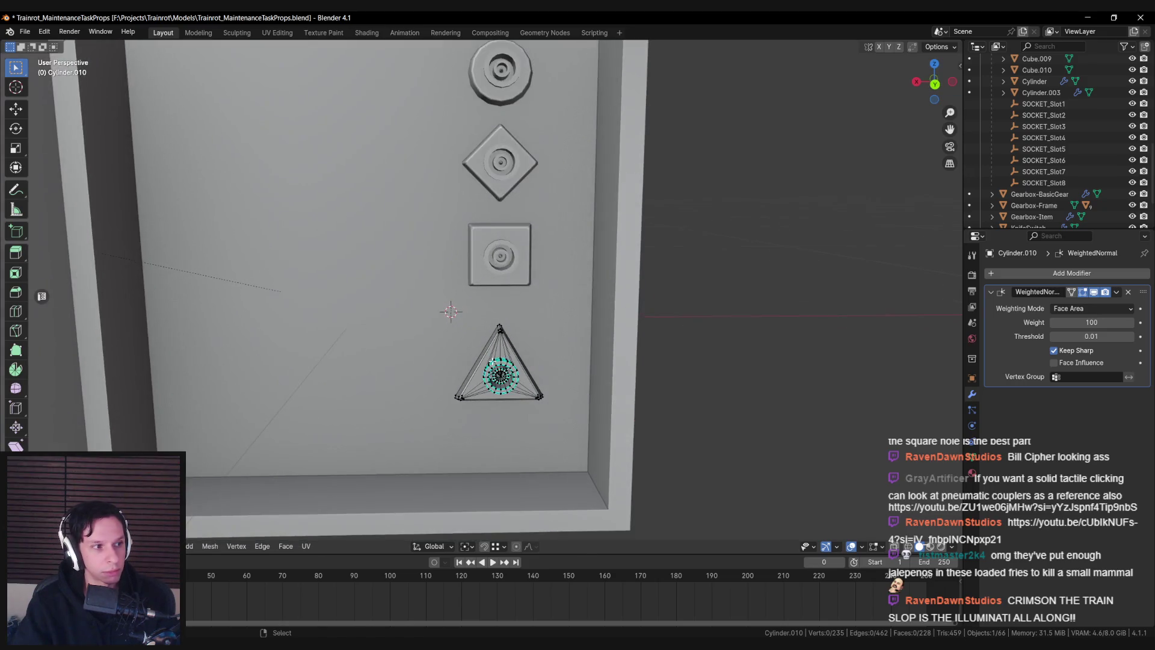
pyautogui.scroll(-2, 492, 361)
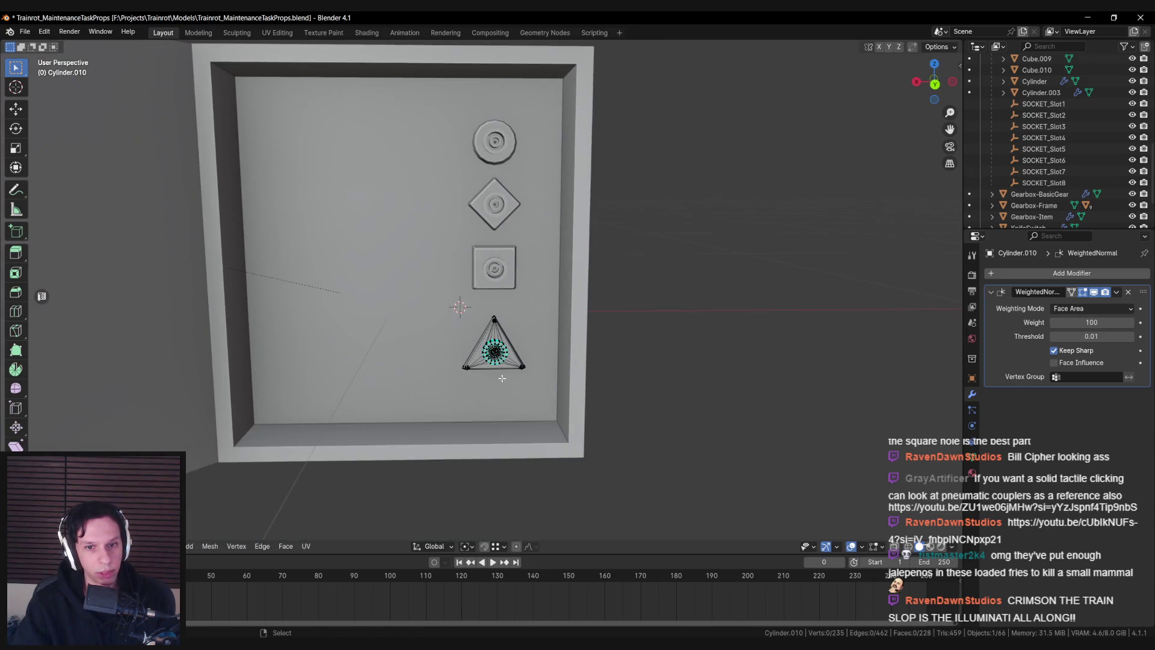
pyautogui.scroll(4, 494, 378)
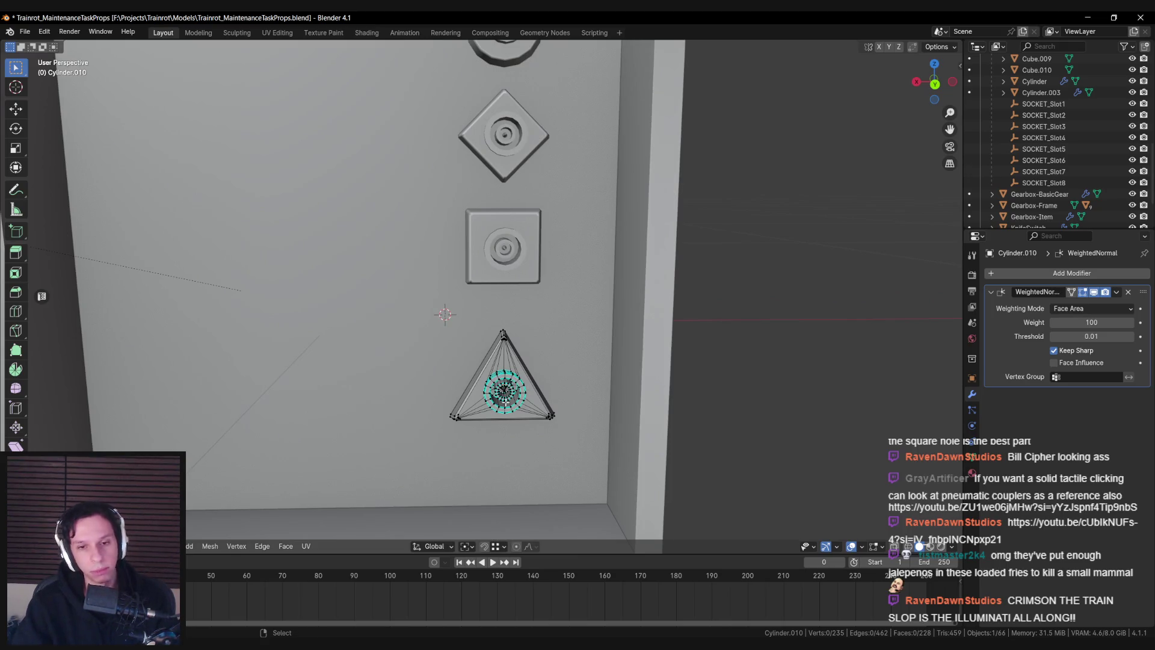
pyautogui.scroll(-4, 505, 391)
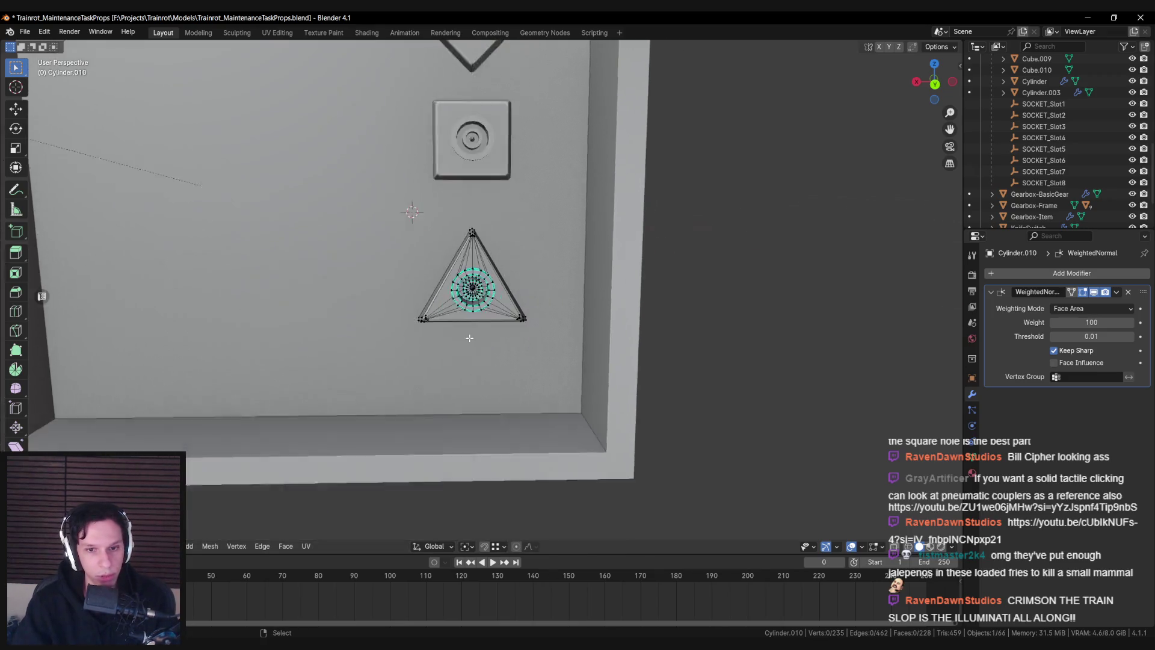
pyautogui.scroll(2, 504, 391)
pyautogui.scroll(-3, 536, 395)
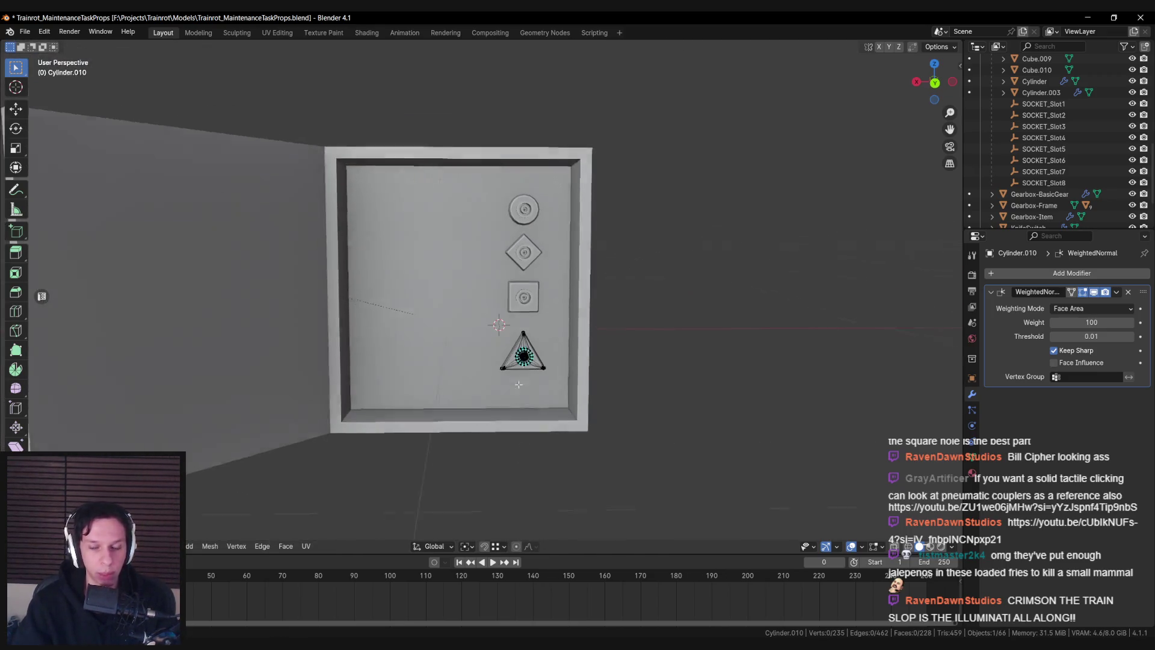
pyautogui.scroll(1, 525, 381)
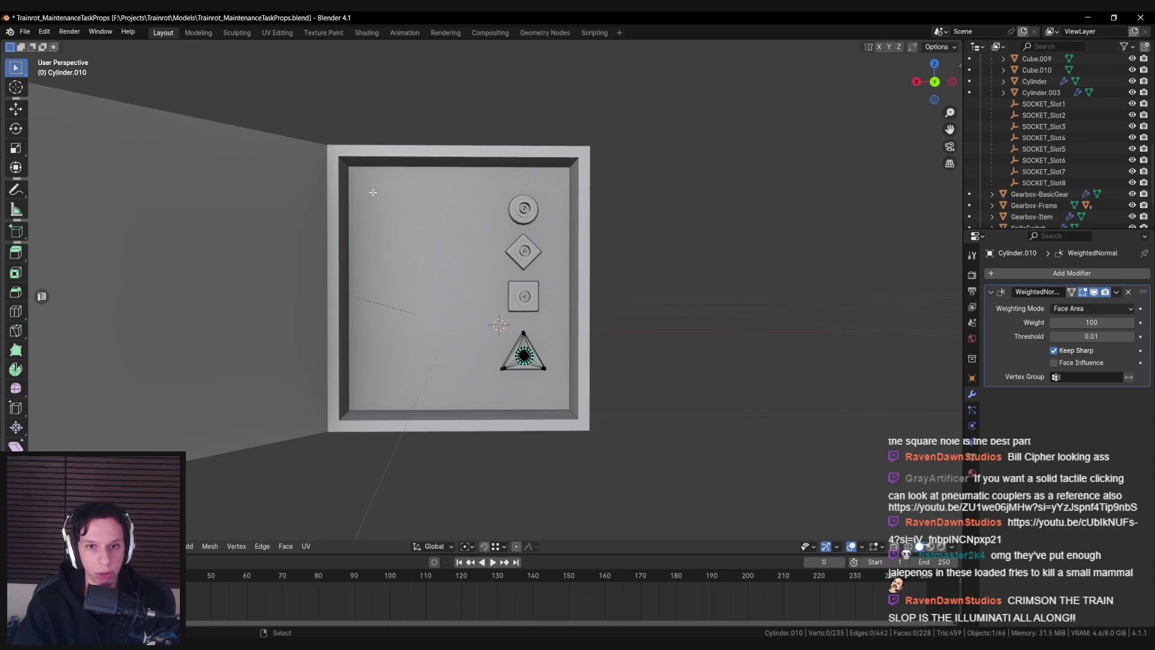
# Merge the triangle's bevelled apex vertices into a single point
pyautogui.moveTo(523, 354); pyautogui.dragTo(500, 192)
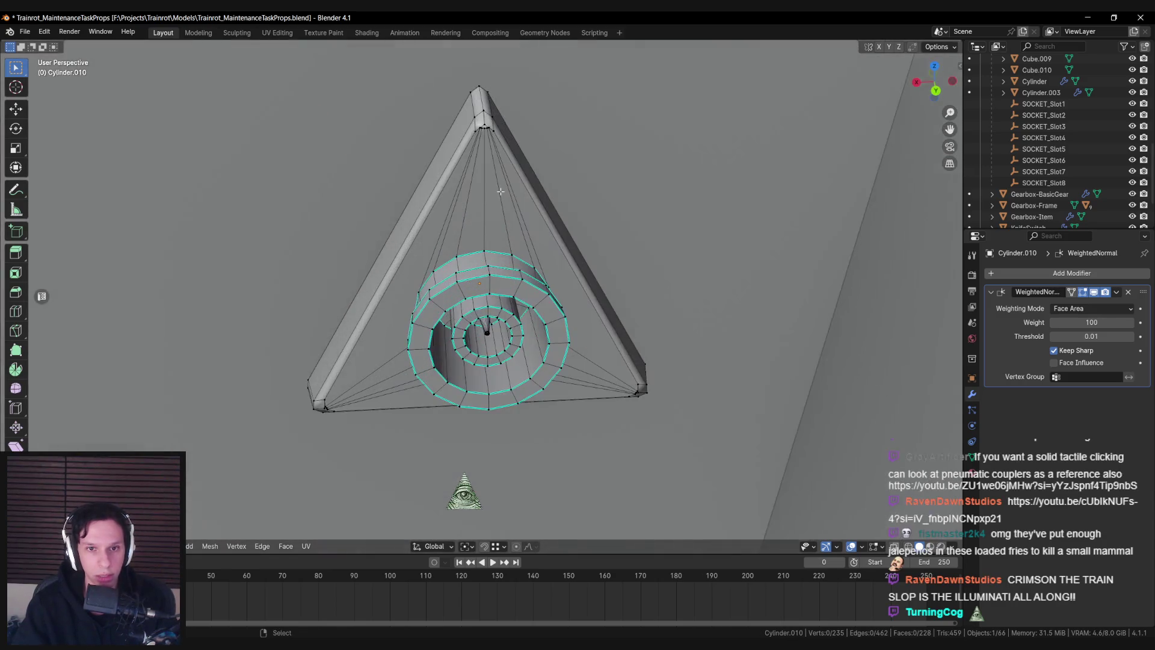
pyautogui.scroll(6, 500, 193)
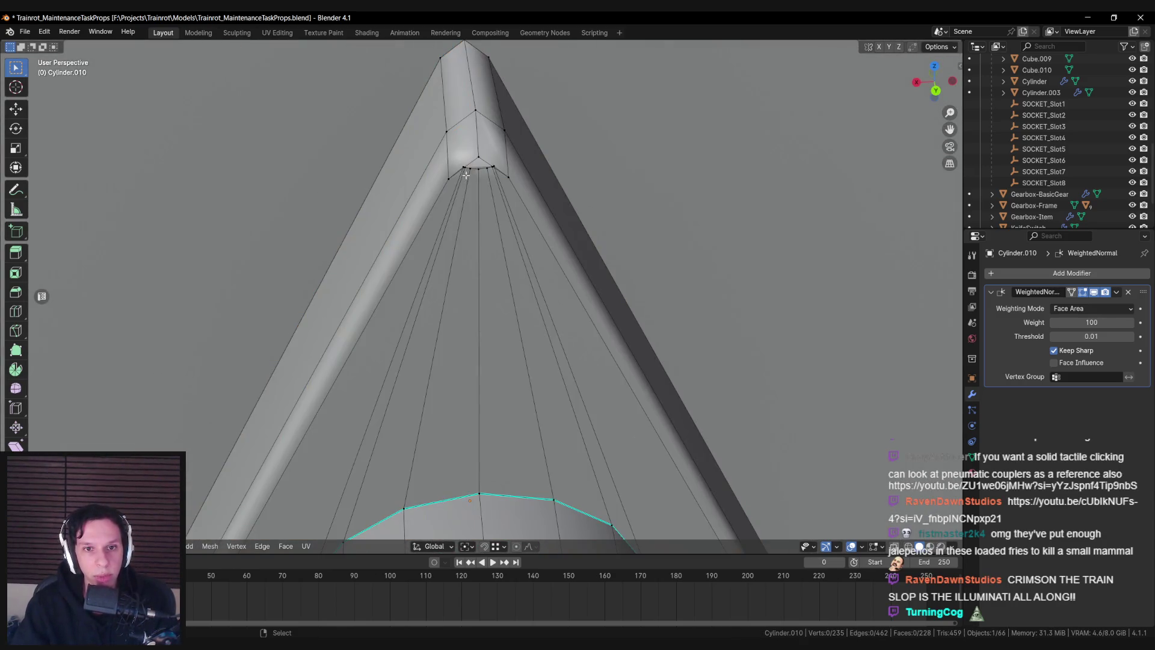
pyautogui.keyDown('alt'); pyautogui.click(467, 174); pyautogui.keyUp('alt')
pyautogui.press('m')
pyautogui.click(482, 241)
pyautogui.moveTo(483, 240)
pyautogui.mouseDown()
pyautogui.moveTo(520, 190)
pyautogui.moveTo(354, 395)
pyautogui.mouseUp()
pyautogui.scroll(-5, 520, 190)
pyautogui.press('Tab')
pyautogui.press('Tab')
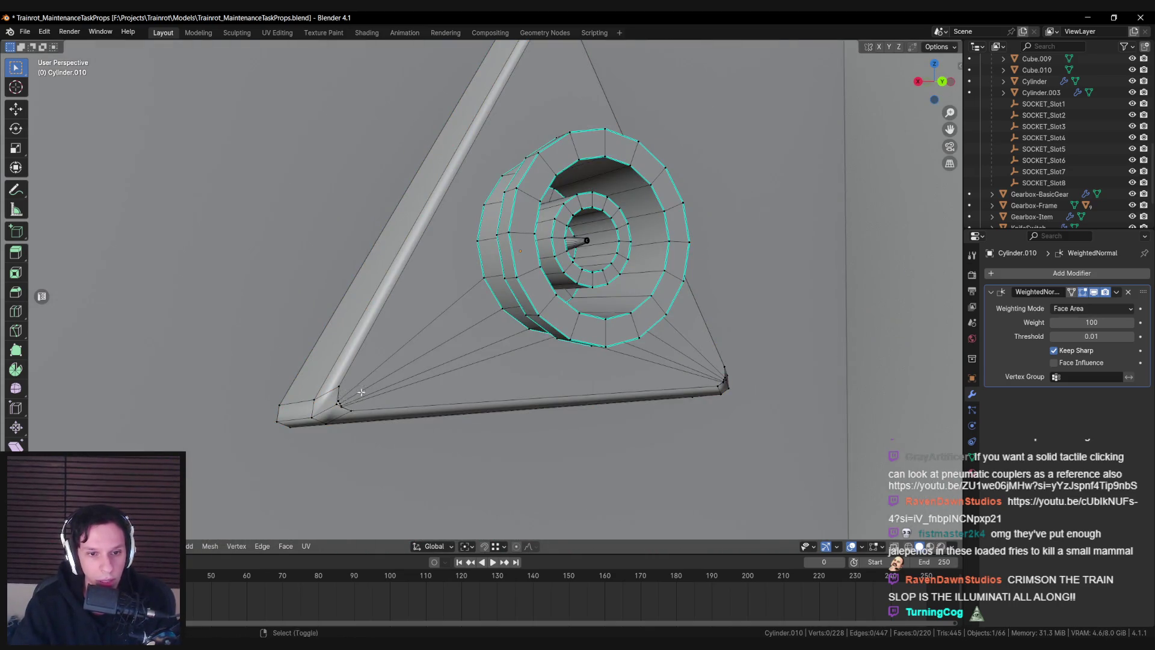
# Merge the bottom-left and bottom-right corner vertices into single points
pyautogui.scroll(4, 354, 395)
pyautogui.moveTo(391, 304); pyautogui.dragTo(413, 327)
pyautogui.press('m')
pyautogui.click(415, 330)
pyautogui.scroll(-4, 281, 343)
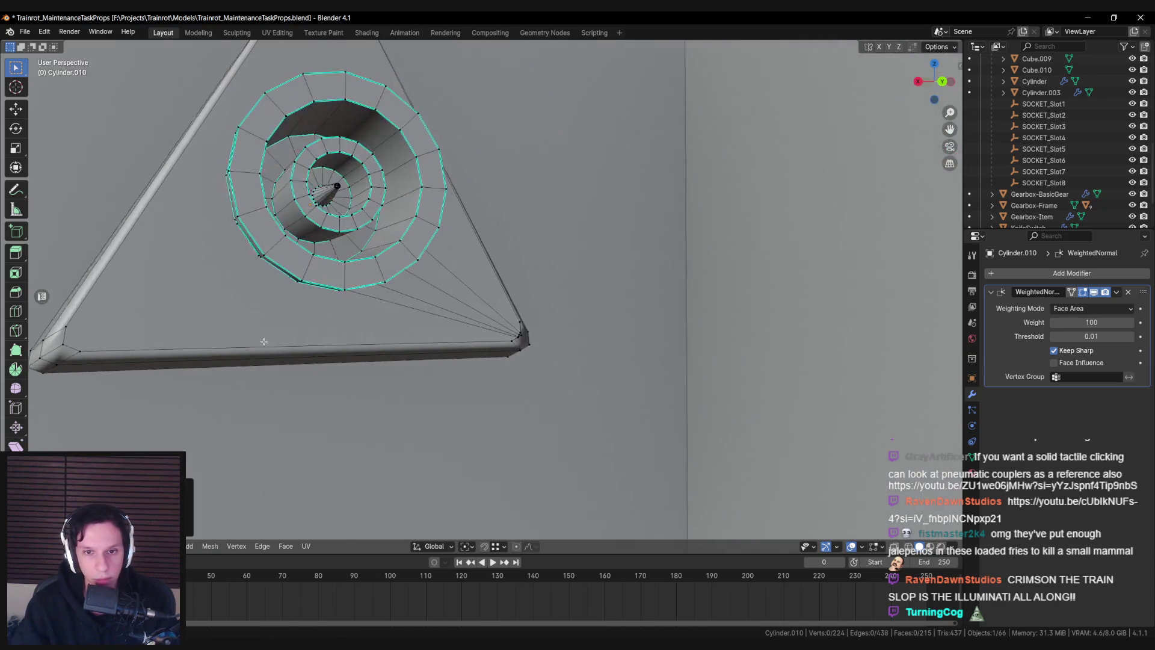
pyautogui.press('Tab')
pyautogui.scroll(4, 727, 377)
pyautogui.press('Tab')
pyautogui.press('c')
pyautogui.click(727, 376)
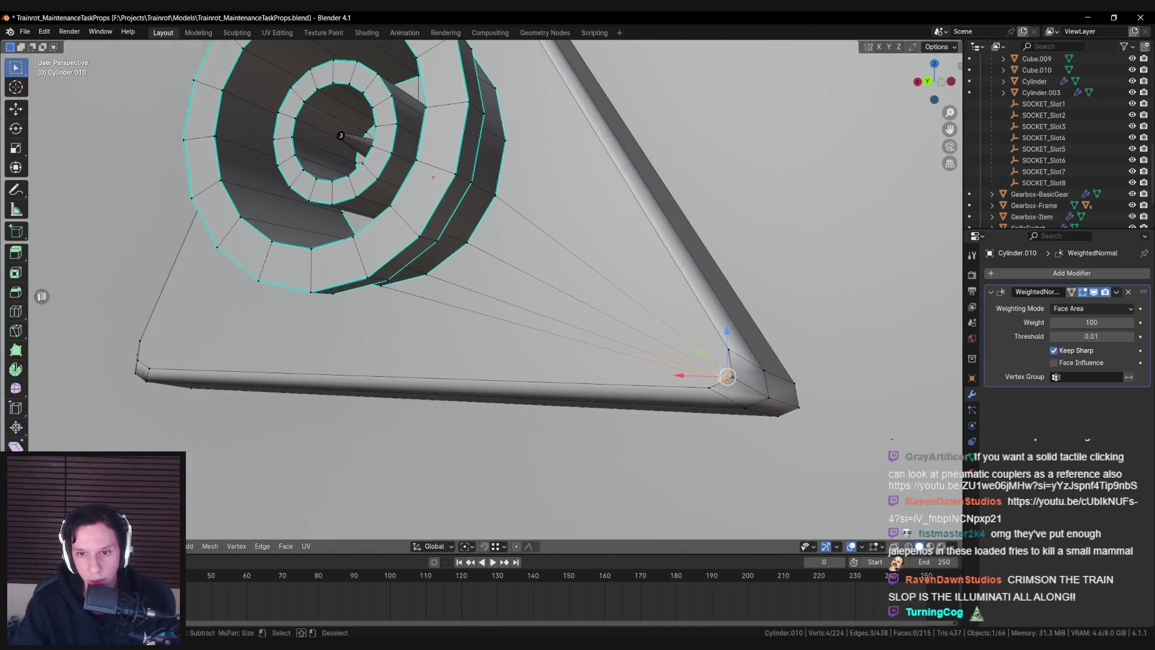
pyautogui.press('m')
pyautogui.click(730, 379)
pyautogui.scroll(-4, 730, 379)
pyautogui.press('Tab')
pyautogui.press('Tab')
# Connect the central ring to the triangle's corners with new edges
pyautogui.moveTo(753, 306)
pyautogui.mouseDown()
pyautogui.moveTo(542, 338)
pyautogui.moveTo(510, 315)
pyautogui.mouseUp()
pyautogui.click(331, 402)
pyautogui.click(576, 351)
pyautogui.keyDown('shift'); pyautogui.click(738, 398); pyautogui.keyUp('shift')
pyautogui.press('j')
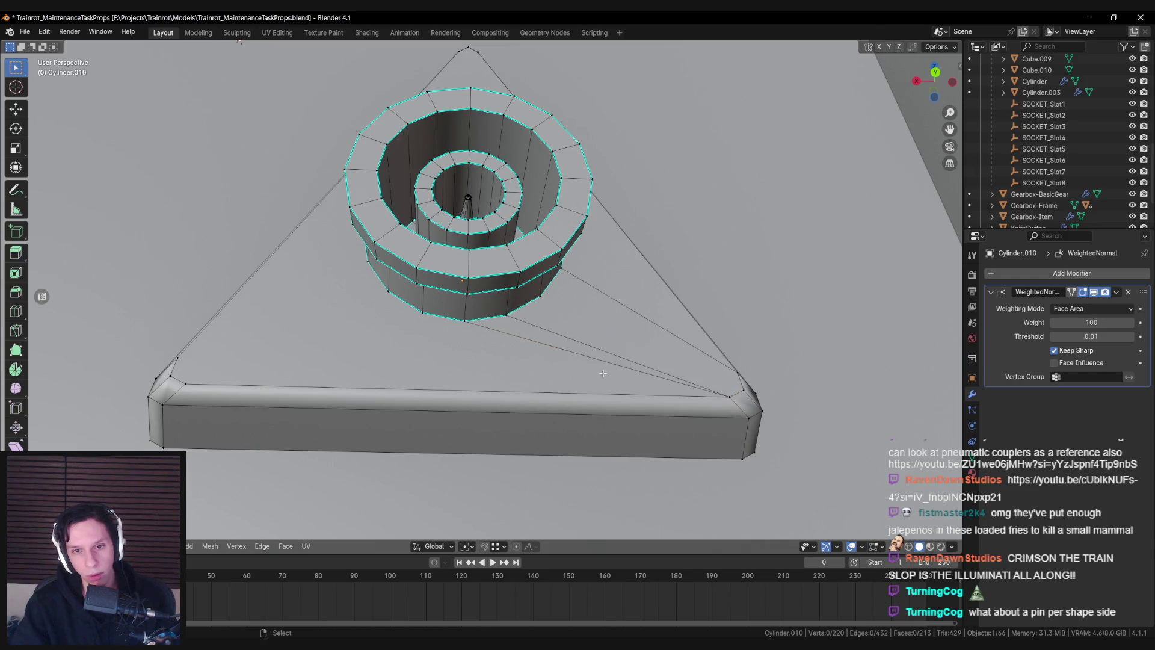
pyautogui.moveTo(634, 325)
pyautogui.mouseDown()
pyautogui.moveTo(612, 345)
pyautogui.moveTo(495, 301)
pyautogui.mouseUp()
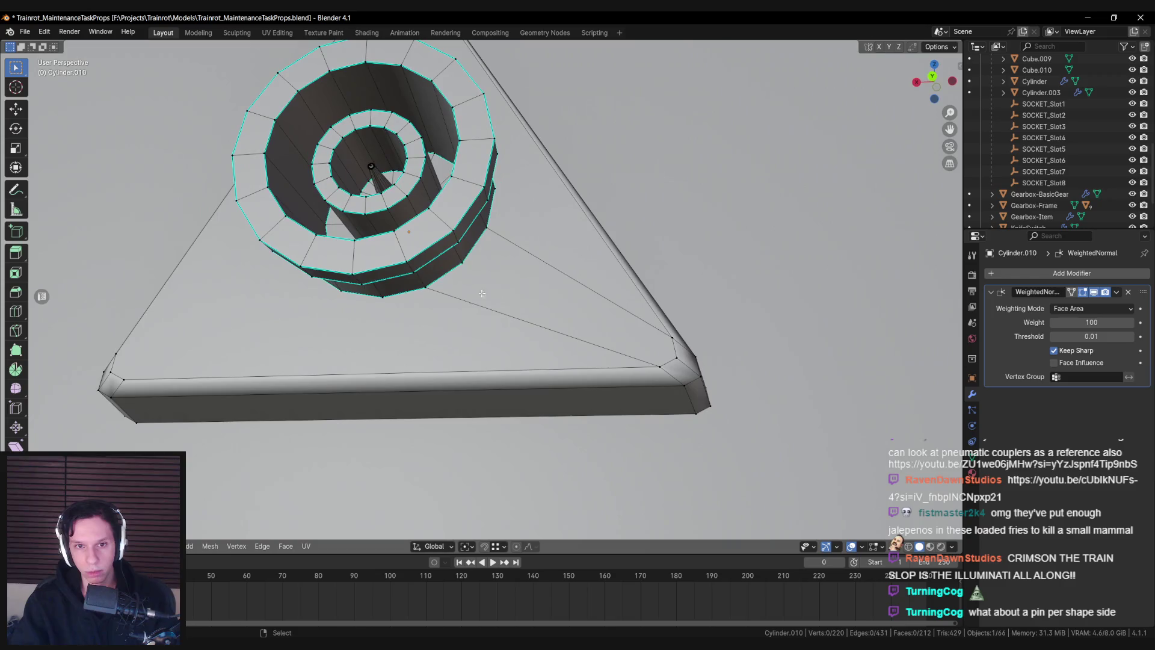
pyautogui.moveTo(642, 331); pyautogui.dragTo(522, 294)
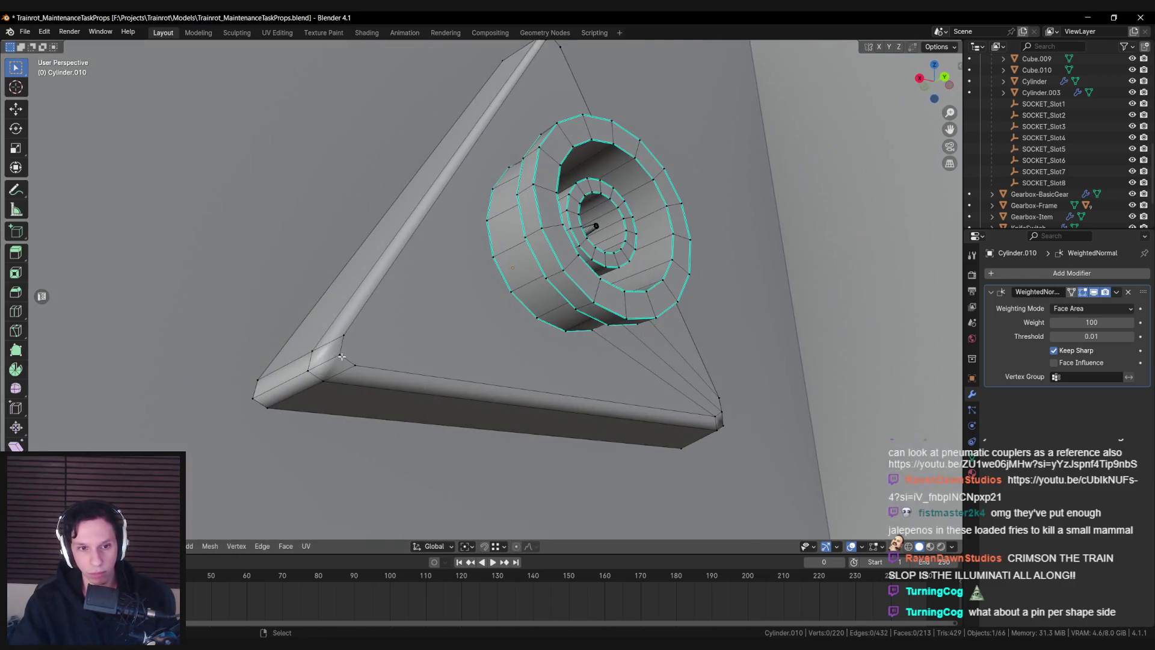
pyautogui.scroll(5, 484, 340)
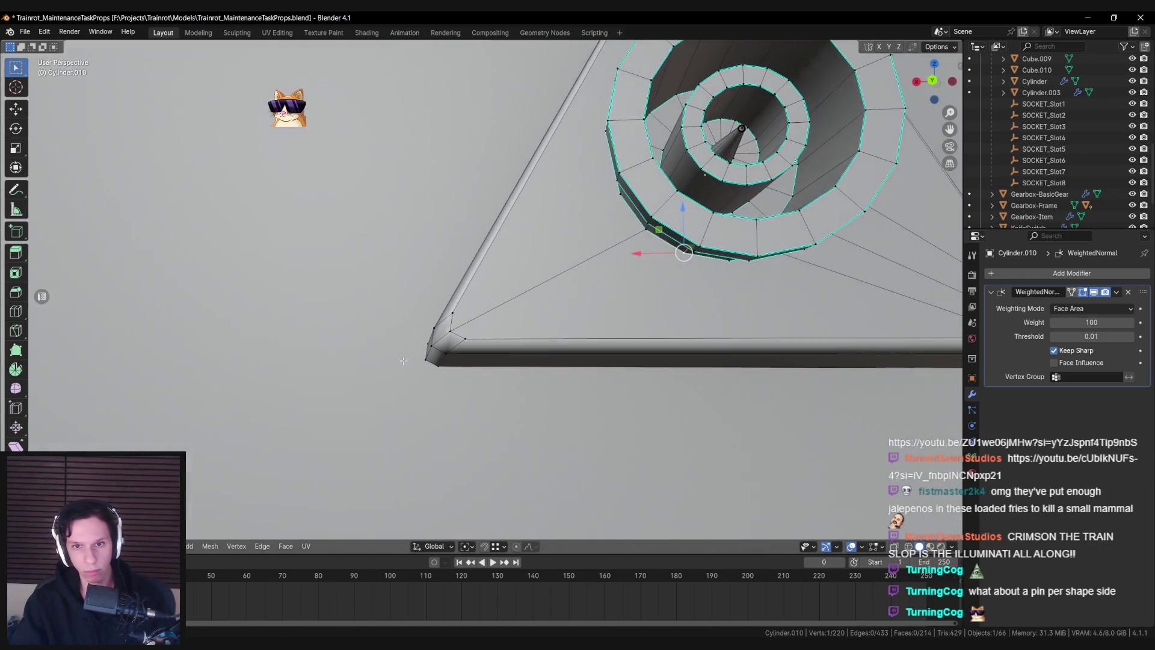
pyautogui.press('f')
pyautogui.scroll(-5, 618, 201)
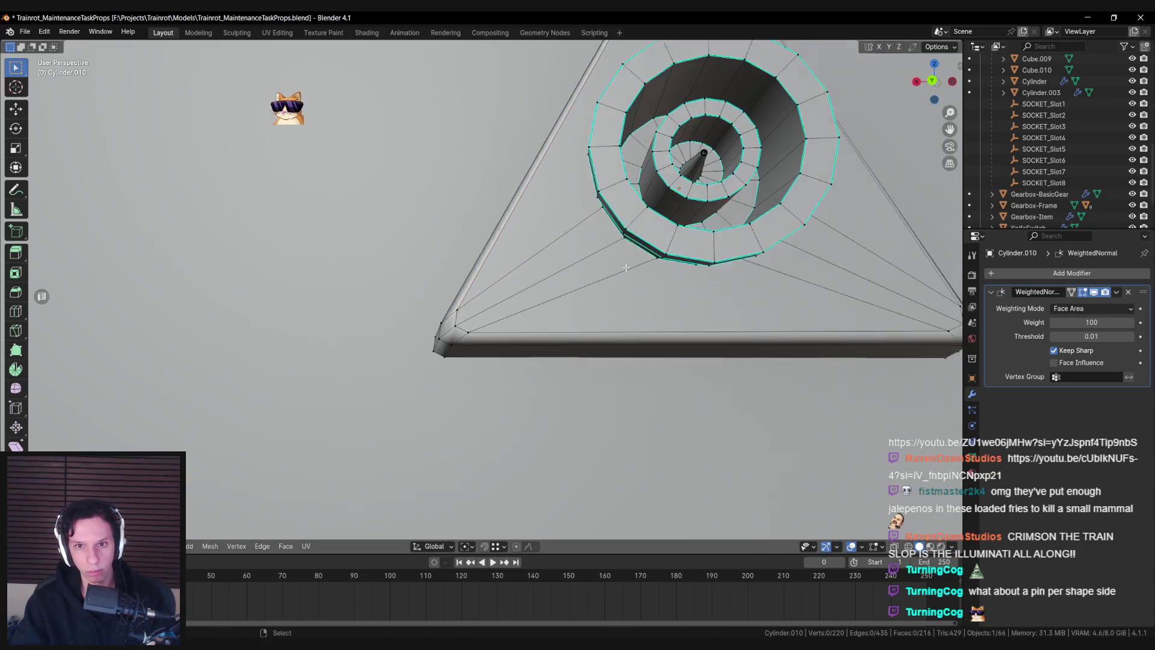
pyautogui.moveTo(541, 301); pyautogui.dragTo(567, 326)
pyautogui.hotkey('ctrl', 'r')
pyautogui.click(567, 326)
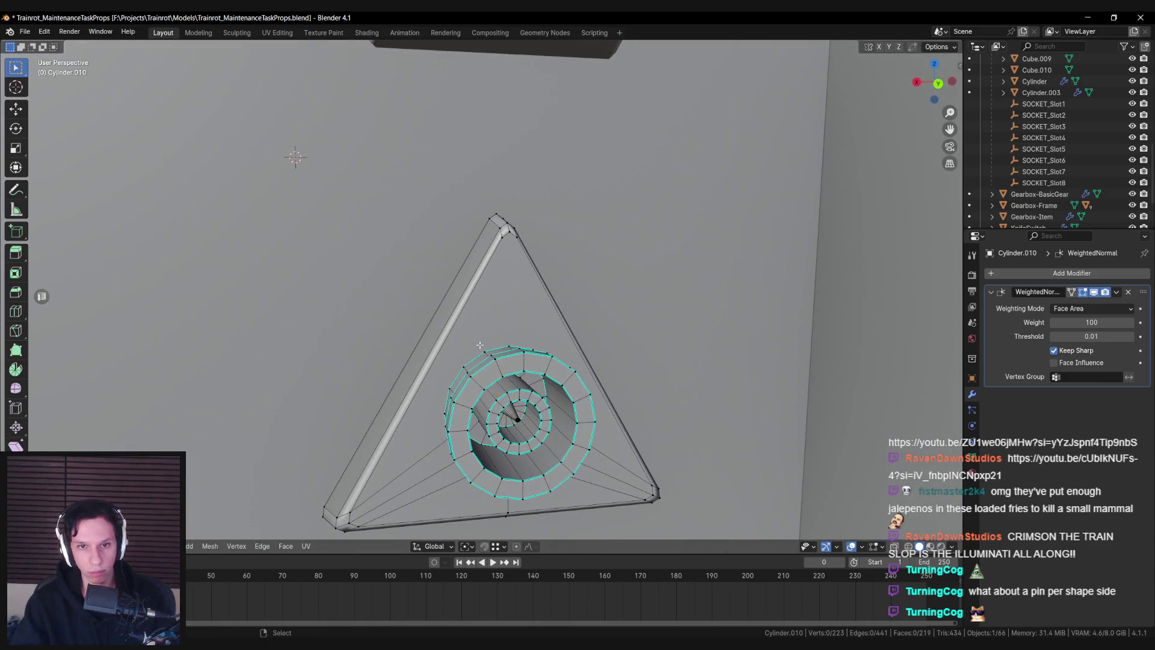
# Add an edge loop across the left bar and join its vertex to the ring
pyautogui.hotkey('ctrl', 'r')
pyautogui.click(447, 350)
pyautogui.click(447, 350)
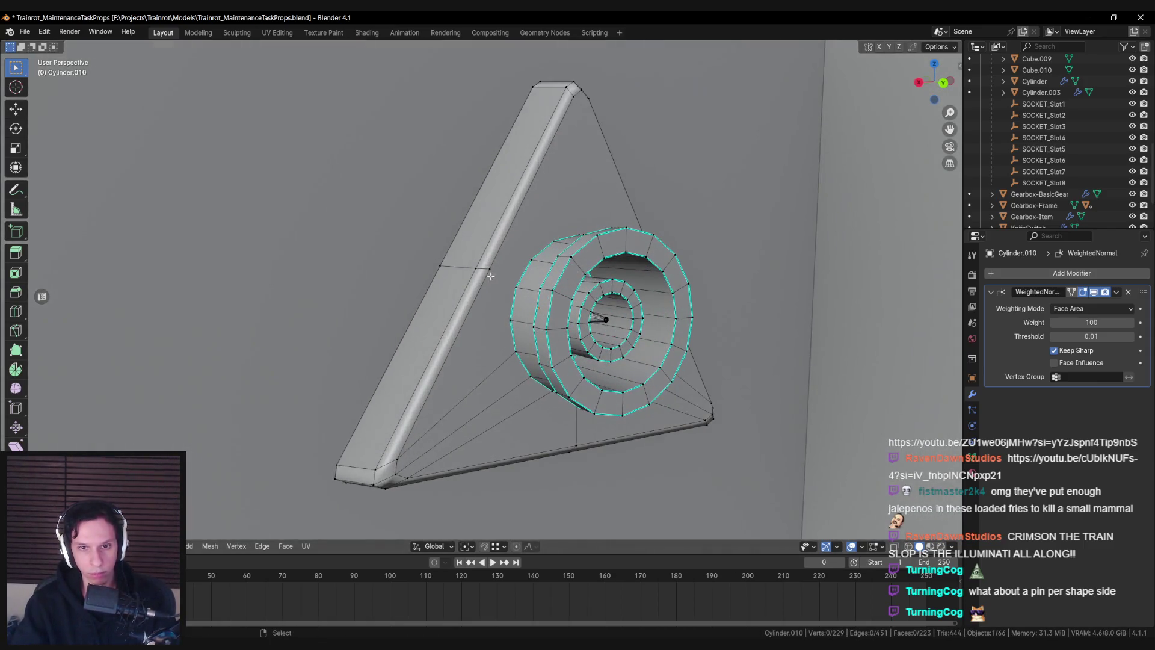
pyautogui.click(476, 269)
pyautogui.press('j')
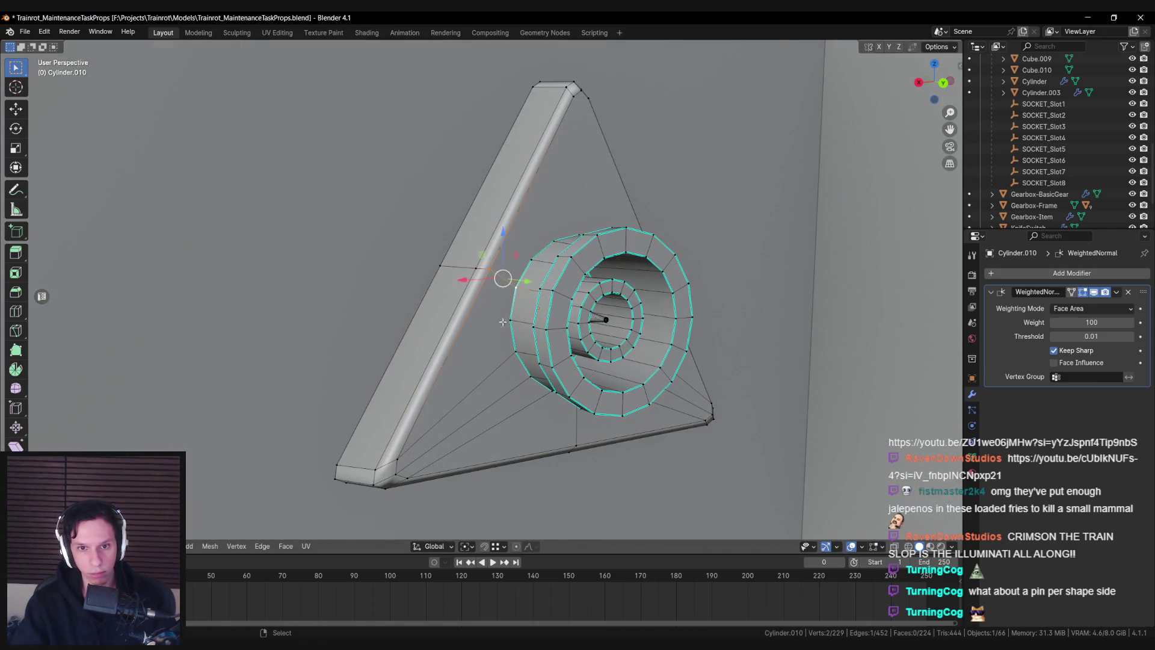
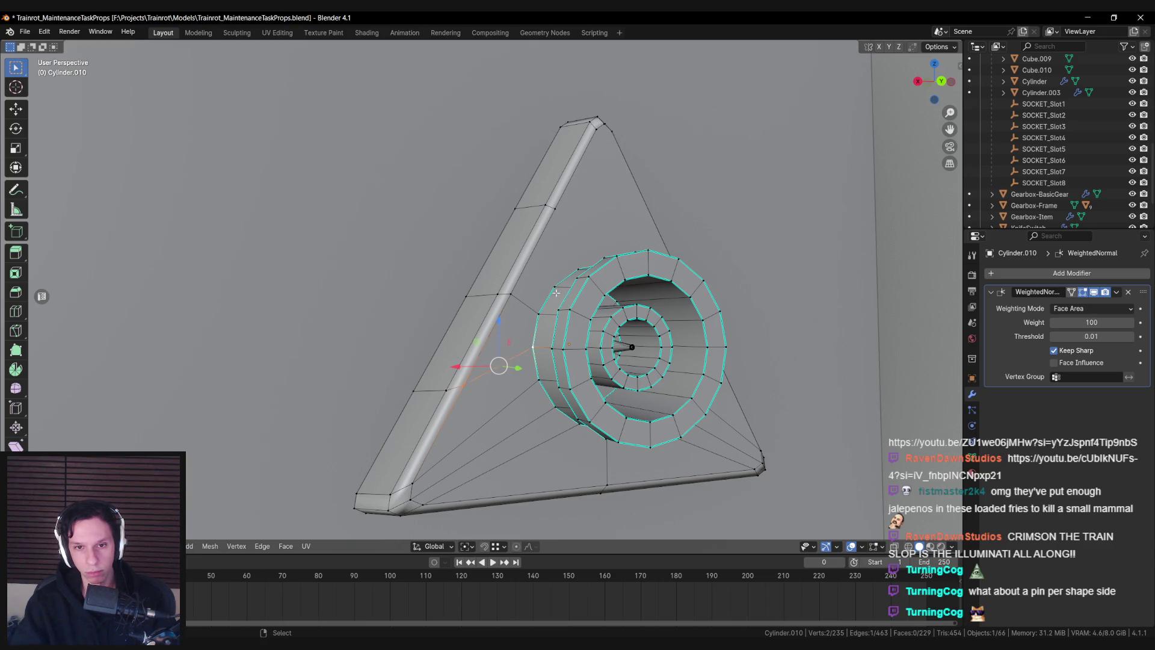
# Join the triangle plate's round socket to its frame with new edges, then return to Object Mode
pyautogui.press('j')
pyautogui.hotkey('ctrl', 'z')
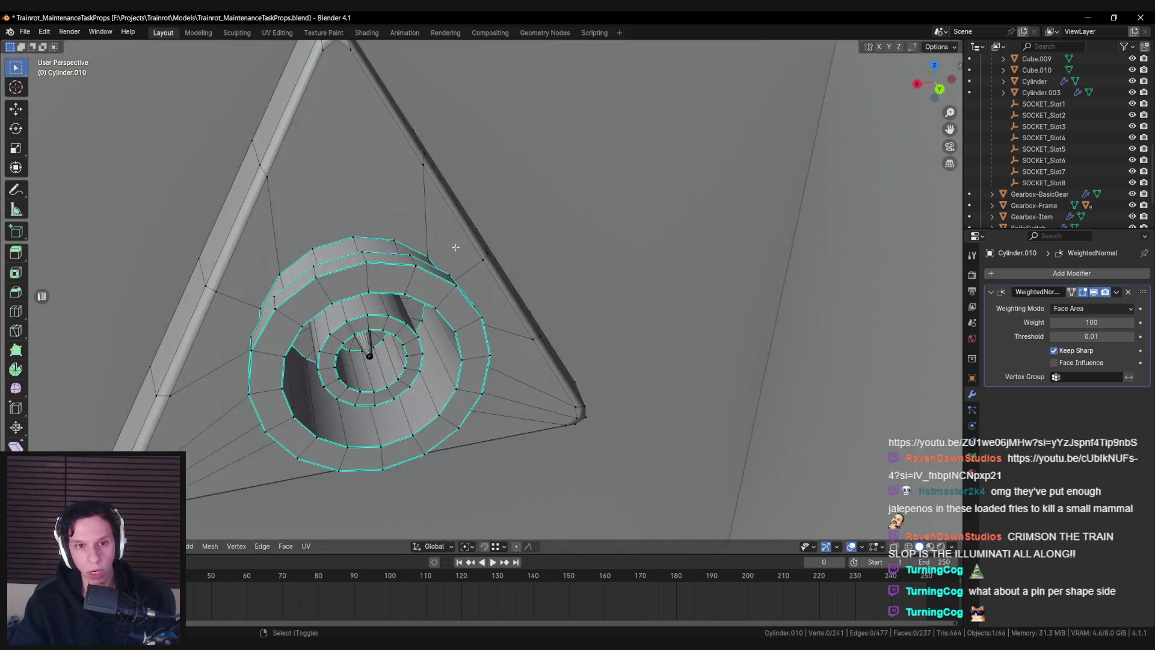
pyautogui.click(487, 280)
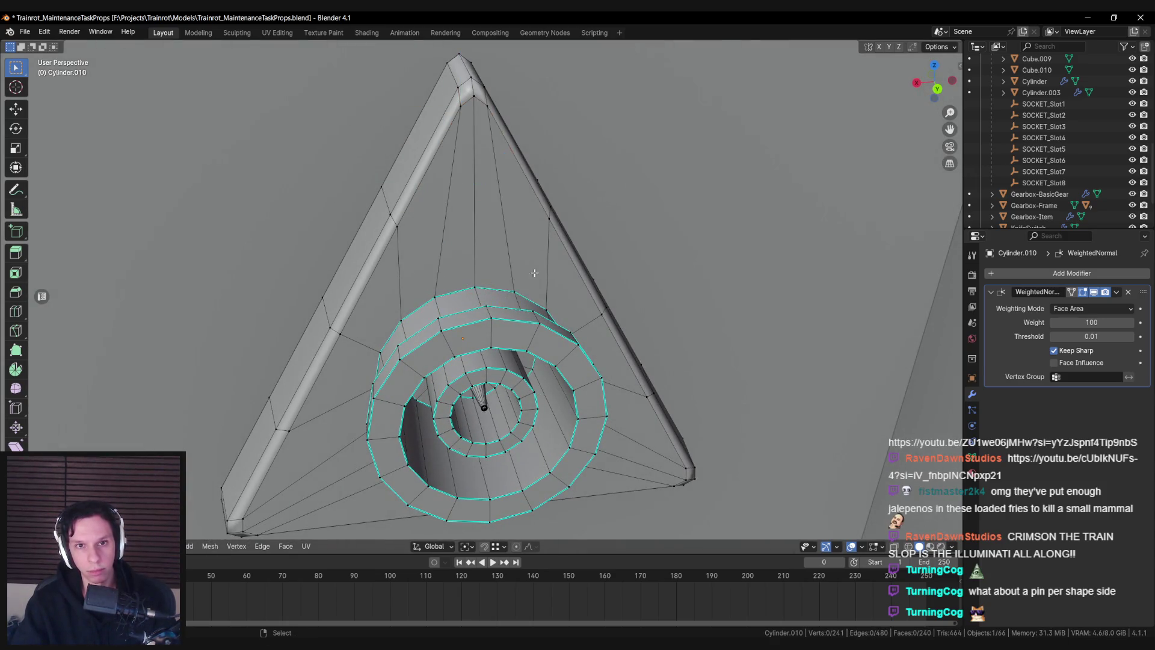
pyautogui.press('Tab')
pyautogui.scroll(-6, 517, 283)
pyautogui.moveTo(503, 296)
pyautogui.mouseDown()
pyautogui.moveTo(574, 324)
pyautogui.moveTo(523, 328)
pyautogui.mouseUp()
pyautogui.scroll(6, 523, 327)
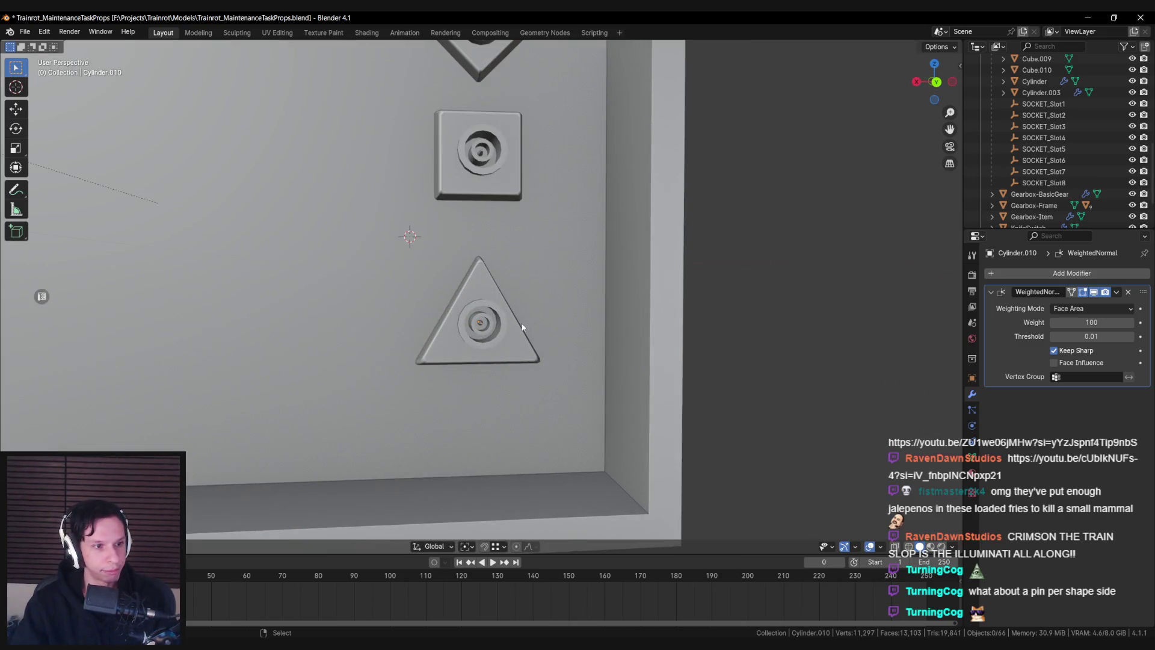
pyautogui.scroll(-5, 523, 328)
pyautogui.moveTo(522, 328); pyautogui.dragTo(479, 313)
pyautogui.click(479, 313)
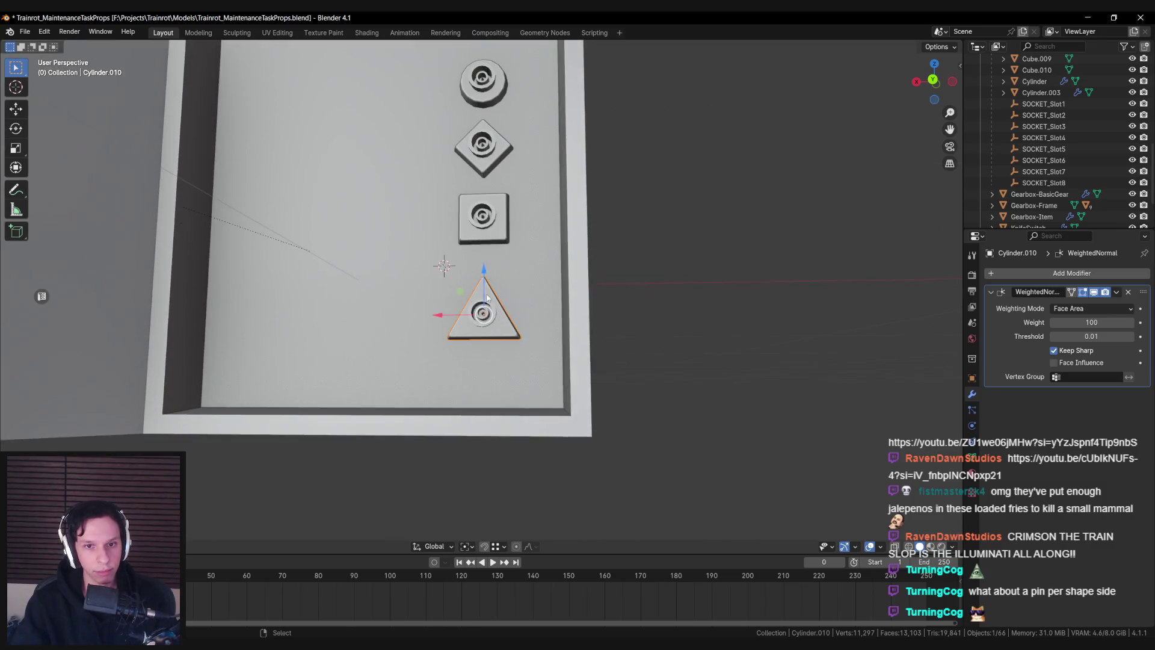
pyautogui.scroll(3, 480, 307)
pyautogui.press('g')
pyautogui.rightClick(479, 265)
pyautogui.click(481, 215)
pyautogui.press('Tab')
pyautogui.scroll(5, 478, 228)
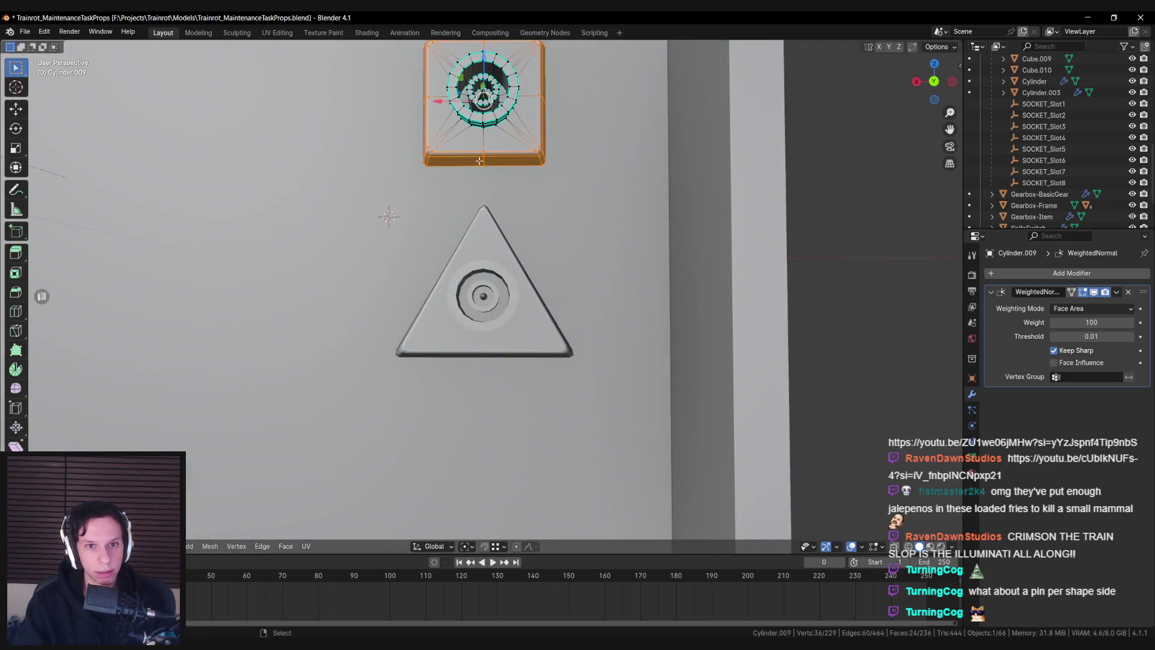
pyautogui.scroll(-3, 472, 249)
pyautogui.moveTo(403, 335)
pyautogui.mouseDown()
pyautogui.moveTo(457, 283)
pyautogui.moveTo(480, 198)
pyautogui.mouseUp()
pyautogui.hotkey('alt', 'q')
pyautogui.scroll(-3, 480, 194)
pyautogui.press('Tab')
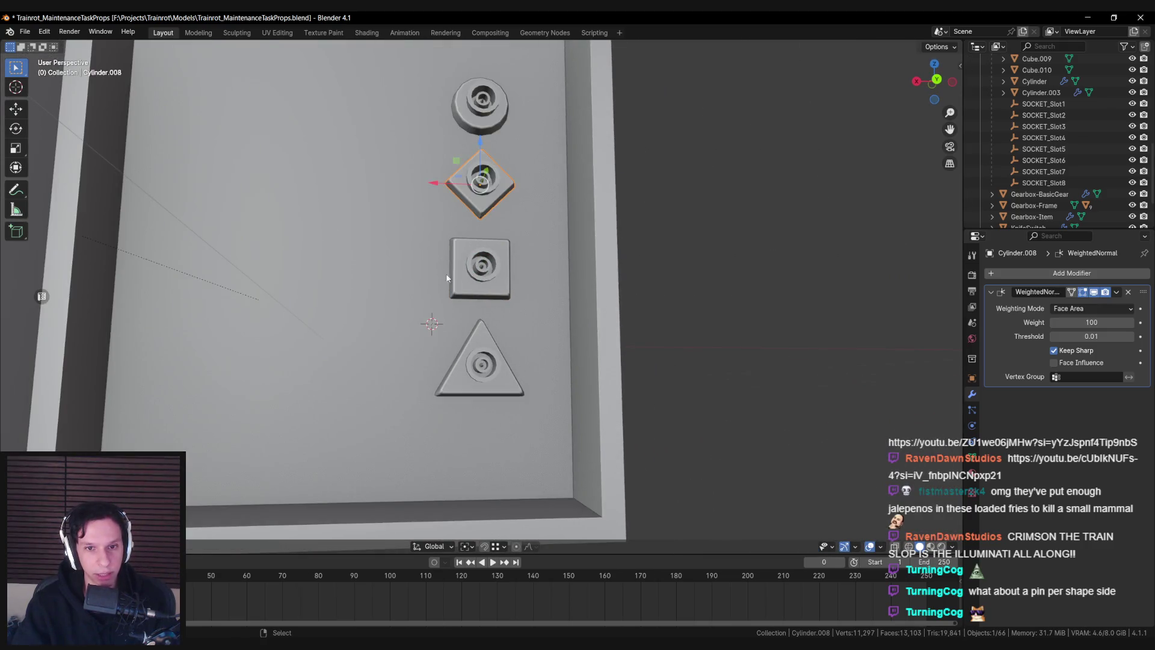
pyautogui.scroll(-2, 432, 304)
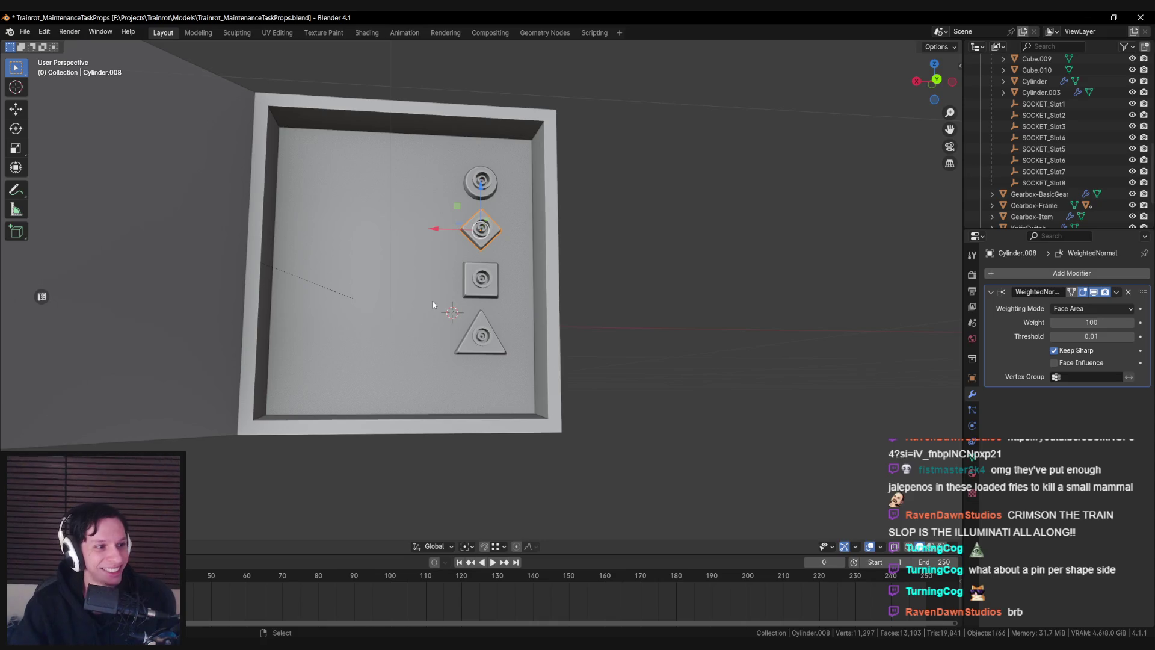
pyautogui.scroll(3, 432, 300)
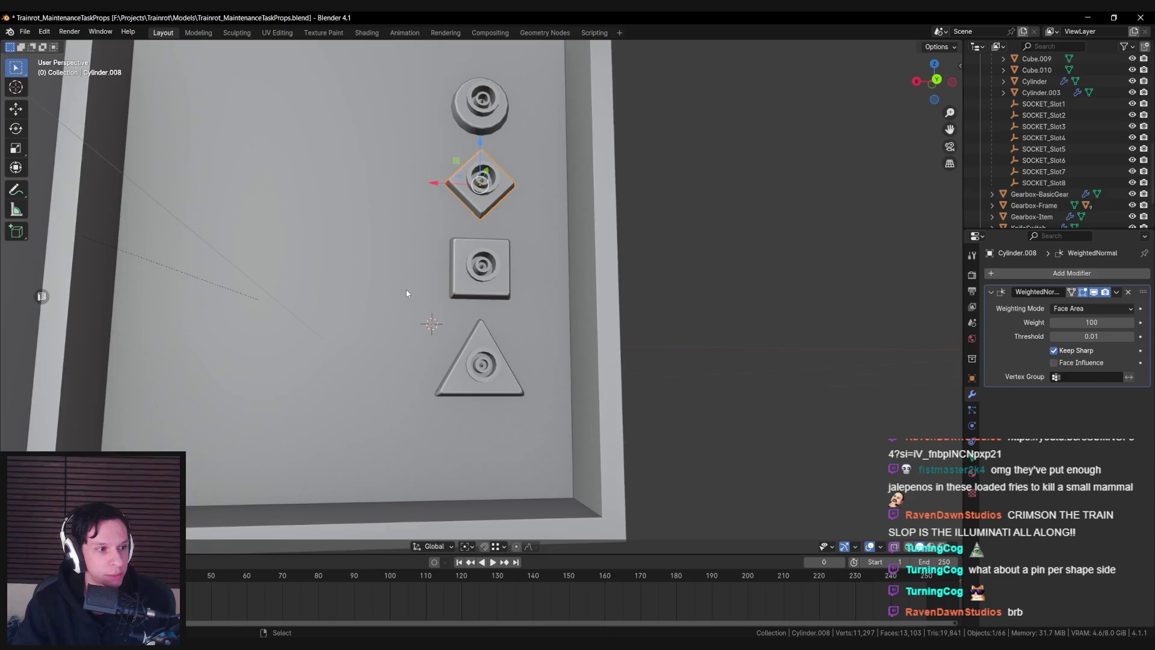
pyautogui.scroll(-1, 406, 293)
pyautogui.moveTo(403, 297); pyautogui.dragTo(398, 310)
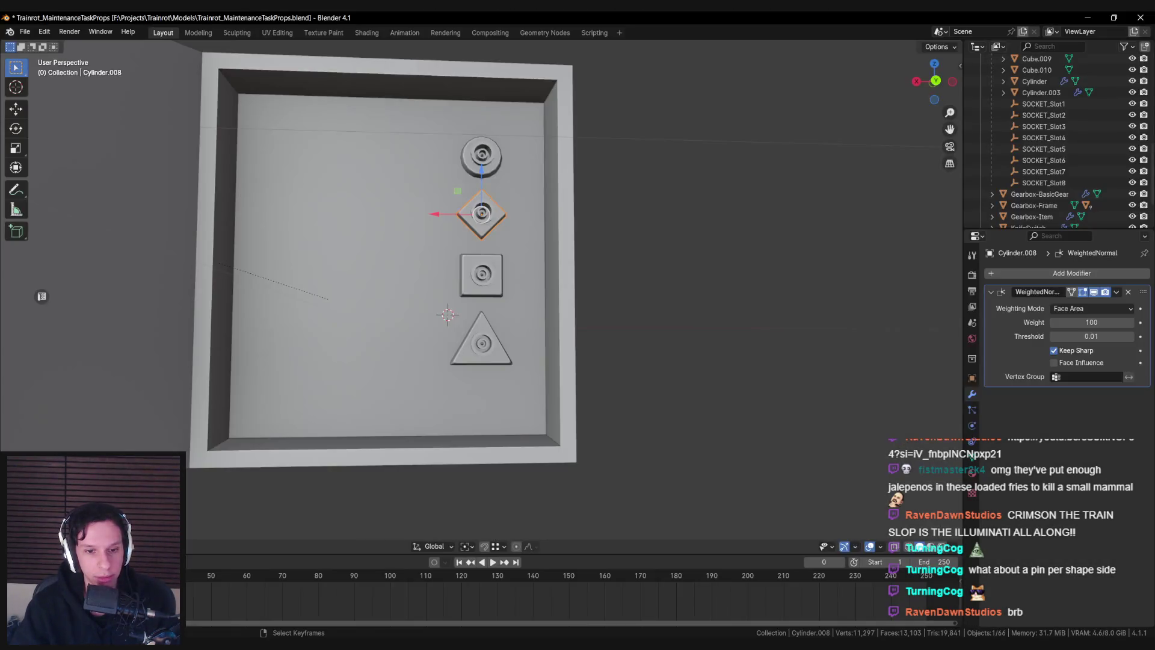
pyautogui.hotkey('alt', 'a')
pyautogui.scroll(3, 465, 348)
pyautogui.moveTo(464, 347)
pyautogui.mouseDown()
pyautogui.moveTo(546, 345)
pyautogui.moveTo(489, 356)
pyautogui.moveTo(497, 368)
pyautogui.moveTo(477, 355)
pyautogui.mouseUp()
pyautogui.scroll(-3, 457, 351)
pyautogui.scroll(5, 527, 359)
pyautogui.scroll(-5, 568, 392)
pyautogui.click(561, 339)
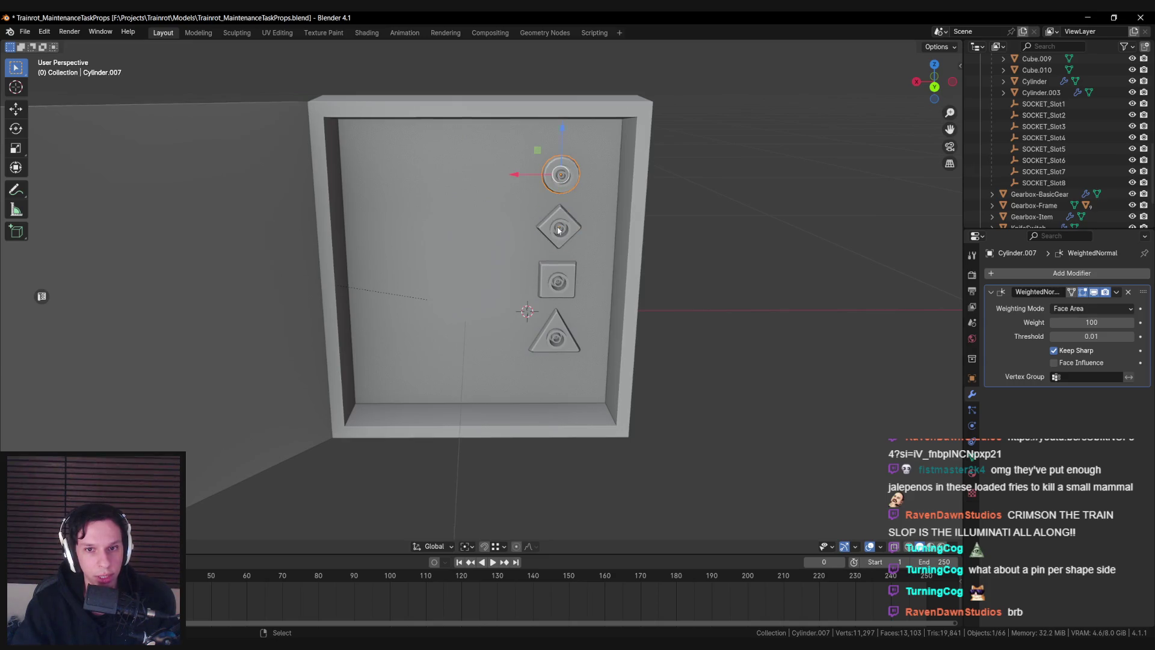
pyautogui.click(555, 336)
pyautogui.moveTo(555, 336); pyautogui.dragTo(526, 338)
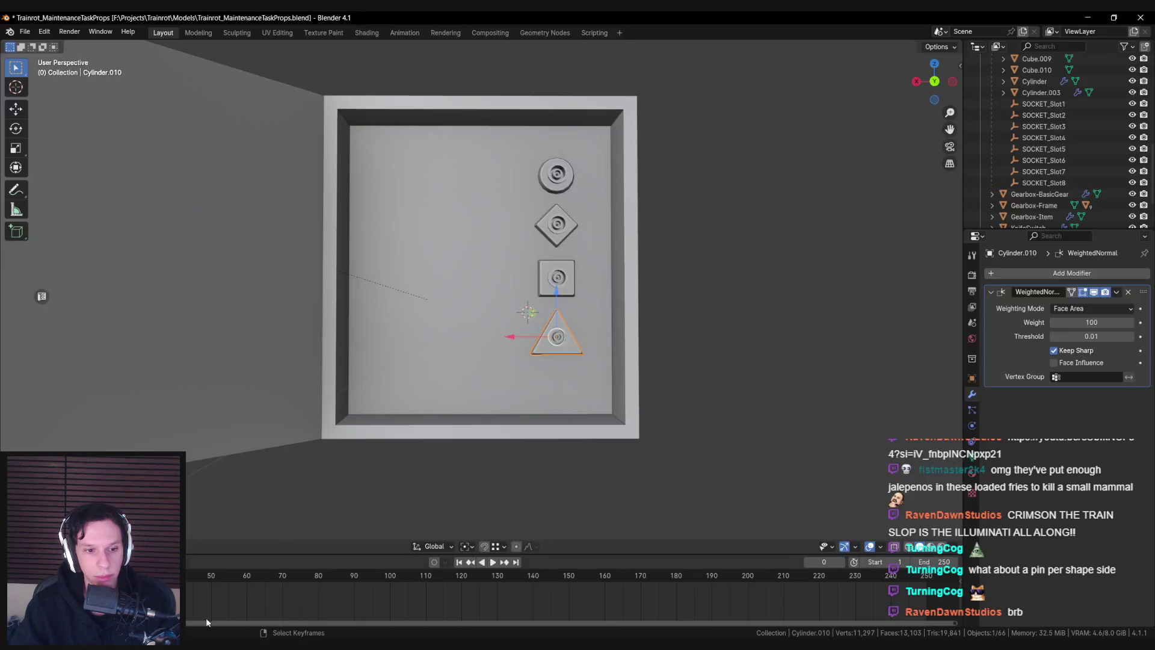
pyautogui.keyDown('shift'); pyautogui.click(560, 287); pyautogui.keyUp('shift')
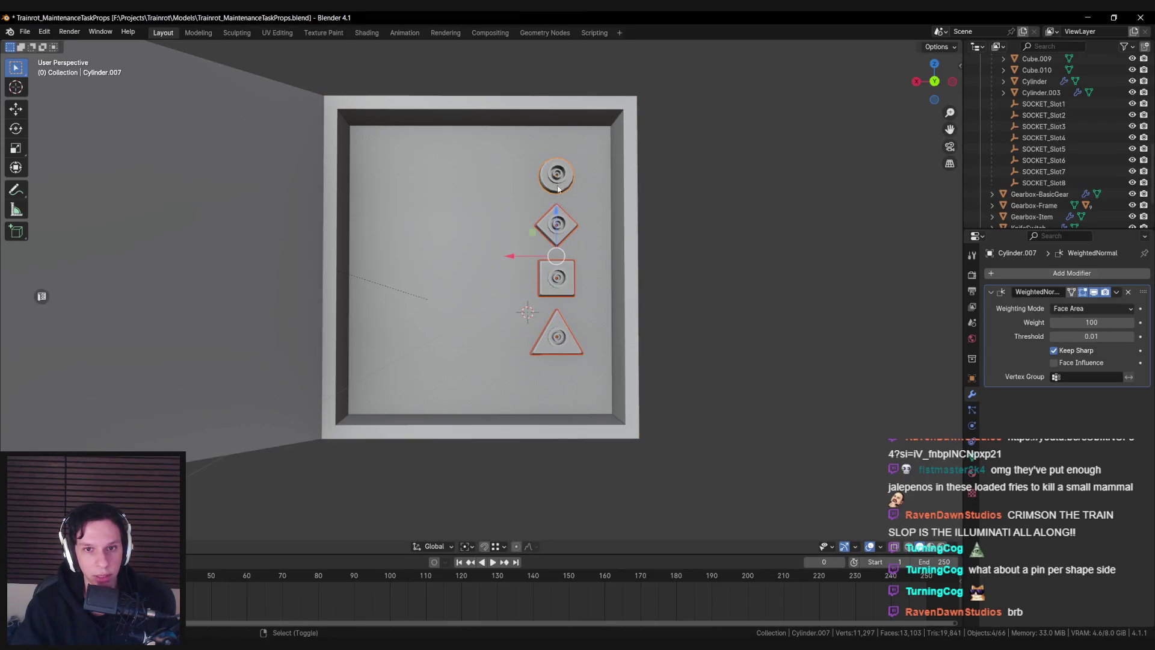
pyautogui.moveTo(559, 186); pyautogui.dragTo(528, 268)
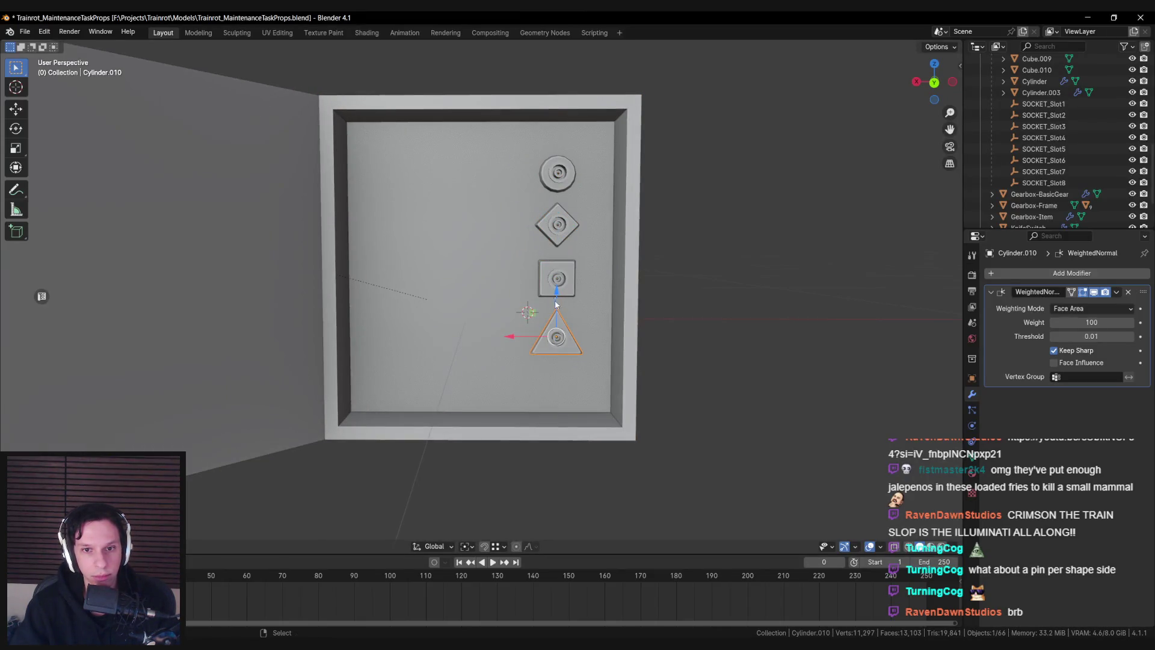
pyautogui.keyDown('shift'); pyautogui.click(558, 293); pyautogui.keyUp('shift')
# Duplicate the four sockets along X into a second column beside the originals
pyautogui.hotkey('shift', 'd')
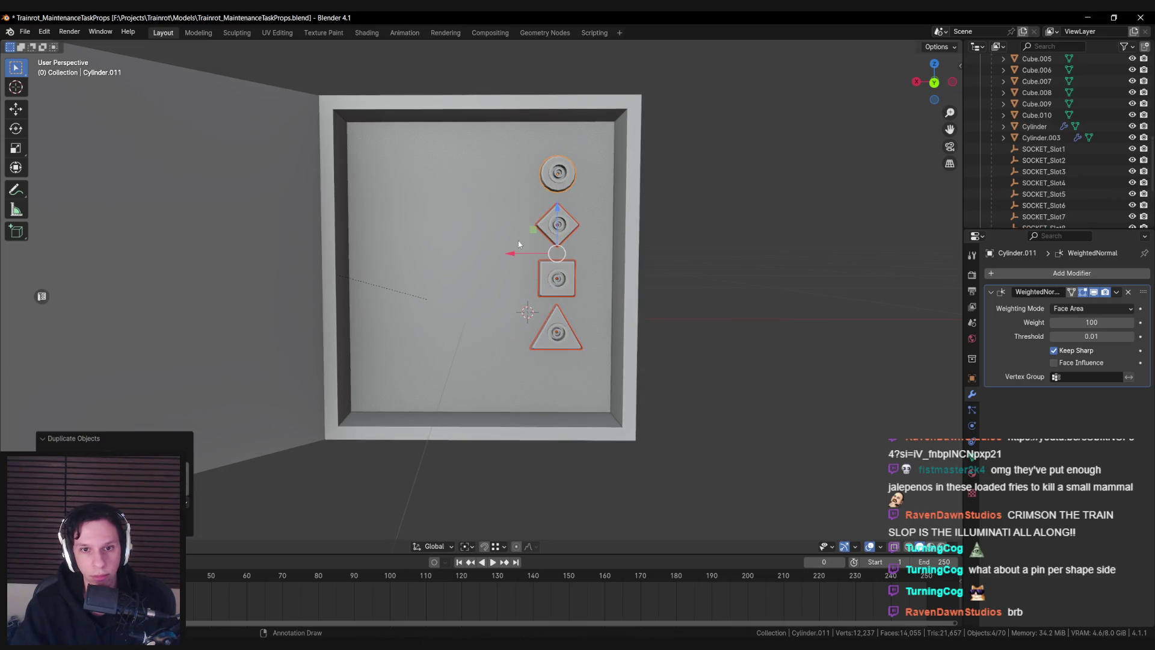
pyautogui.press('x')
pyautogui.click(469, 184)
pyautogui.click(469, 184)
pyautogui.moveTo(469, 183); pyautogui.dragTo(471, 240)
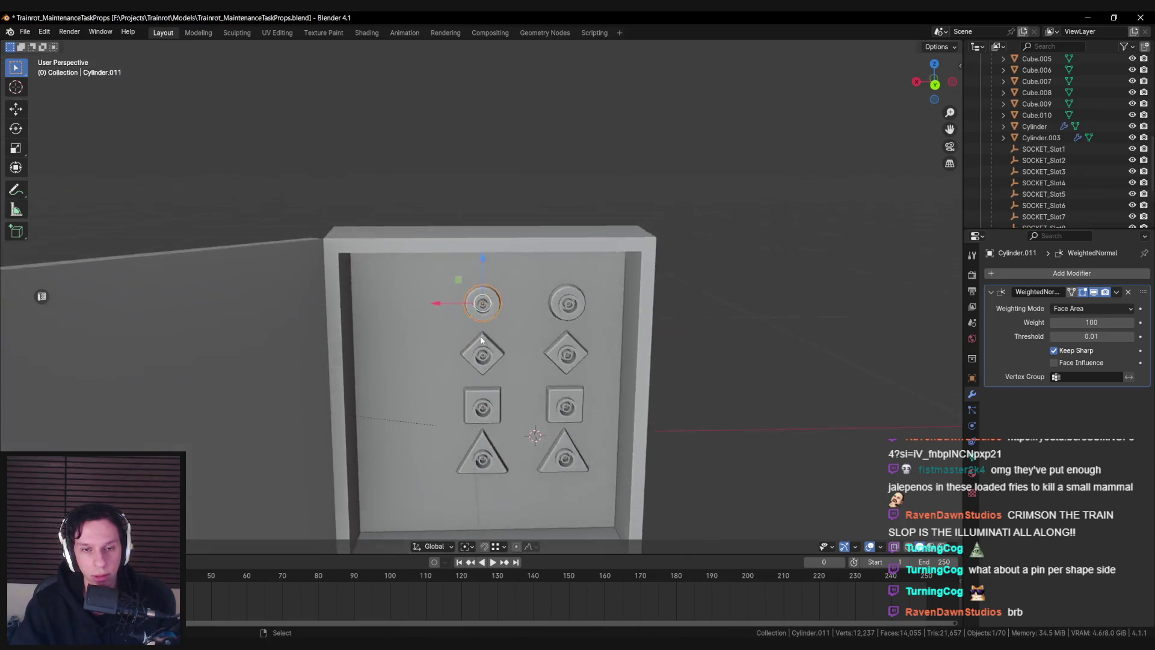
pyautogui.scroll(5, 471, 283)
pyautogui.moveTo(472, 282)
pyautogui.mouseDown()
pyautogui.moveTo(564, 268)
pyautogui.moveTo(471, 265)
pyautogui.moveTo(507, 327)
pyautogui.moveTo(475, 272)
pyautogui.mouseUp()
# Edit the copied diamond, square and triangle sockets and select a face loop on the middle cylinder
pyautogui.click(508, 326)
pyautogui.keyDown('shift'); pyautogui.click(512, 313); pyautogui.keyUp('shift')
pyautogui.keyDown('shift'); pyautogui.click(506, 451); pyautogui.keyUp('shift')
pyautogui.press('Tab')
pyautogui.moveTo(521, 335); pyautogui.dragTo(505, 328)
pyautogui.keyDown('alt'); pyautogui.click(504, 328); pyautogui.keyUp('alt')
pyautogui.keyDown('alt'); pyautogui.keyDown('shift'); pyautogui.click(513, 481); pyautogui.keyUp('shift'); pyautogui.keyUp('alt')
pyautogui.keyDown('alt'); pyautogui.keyDown('shift'); pyautogui.click(510, 475); pyautogui.keyUp('shift'); pyautogui.keyUp('alt')
pyautogui.hotkey('ctrl', 'l')
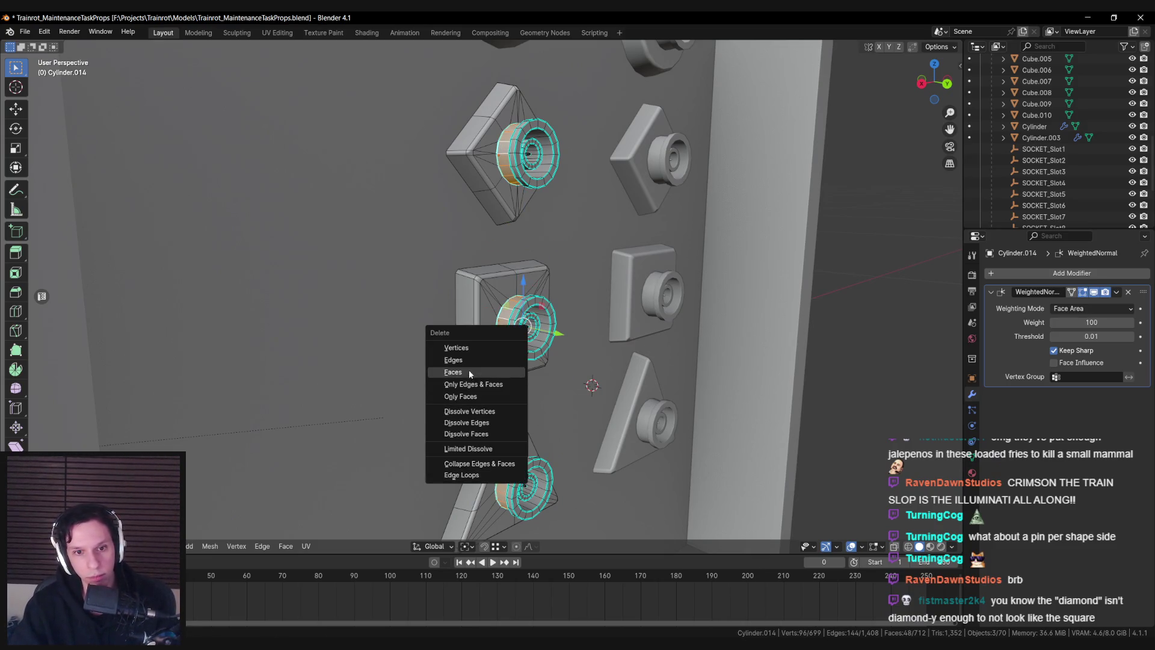
# Delete the inner cylinders from the copied diamond, square and triangle plates
pyautogui.click(472, 371)
pyautogui.press('l')
pyautogui.hotkey('ctrl', 'i')
pyautogui.press('x')
pyautogui.click(481, 279)
pyautogui.press('Tab')
# On the copied round socket, select the inner face rings and all faces linked to them
pyautogui.click(485, 149)
pyautogui.press('Tab')
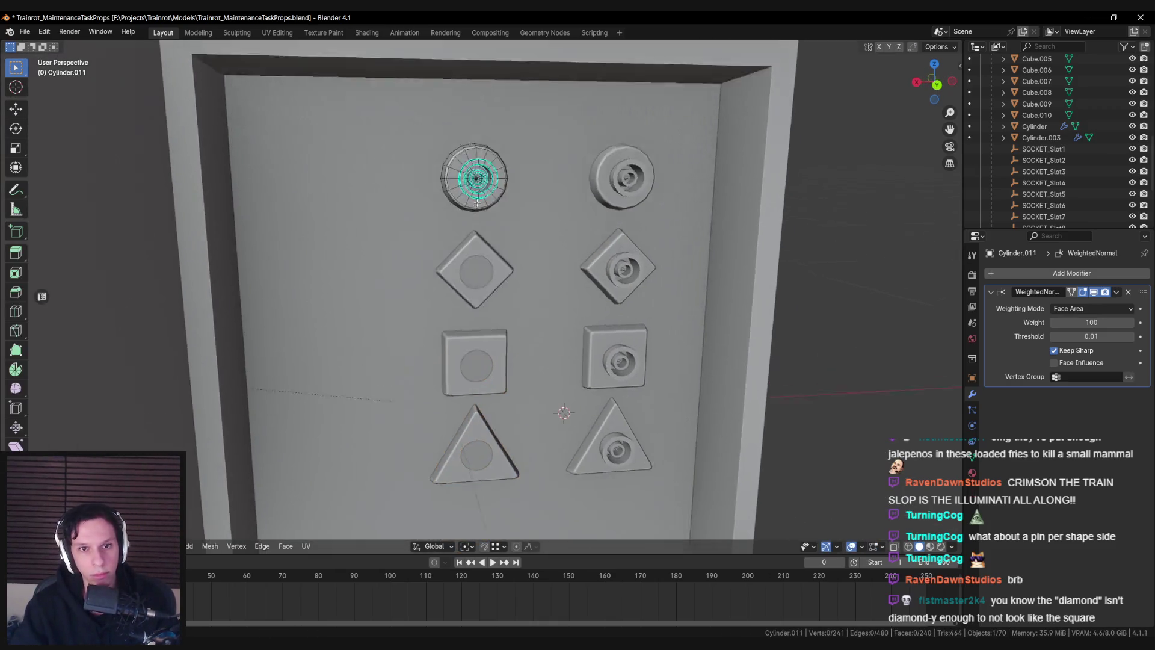
pyautogui.press('a')
pyautogui.hotkey('alt', 'a')
pyautogui.moveTo(495, 272)
pyautogui.mouseDown()
pyautogui.moveTo(534, 316)
pyautogui.moveTo(423, 266)
pyautogui.mouseUp()
pyautogui.keyDown('alt'); pyautogui.click(533, 317); pyautogui.keyUp('alt')
pyautogui.moveTo(491, 248)
pyautogui.mouseDown()
pyautogui.moveTo(542, 271)
pyautogui.moveTo(472, 271)
pyautogui.moveTo(530, 289)
pyautogui.mouseUp()
pyautogui.keyDown('alt'); pyautogui.keyDown('shift'); pyautogui.click(472, 271); pyautogui.keyUp('shift'); pyautogui.keyUp('alt')
pyautogui.keyDown('alt'); pyautogui.keyDown('shift'); pyautogui.click(433, 251); pyautogui.keyUp('shift'); pyautogui.keyUp('alt')
pyautogui.rightClick(265, 268)
pyautogui.click(283, 288)
# Delete the round socket's selected inner faces to hollow it out
pyautogui.press('x')
pyautogui.click(537, 299)
pyautogui.moveTo(538, 299); pyautogui.dragTo(670, 313)
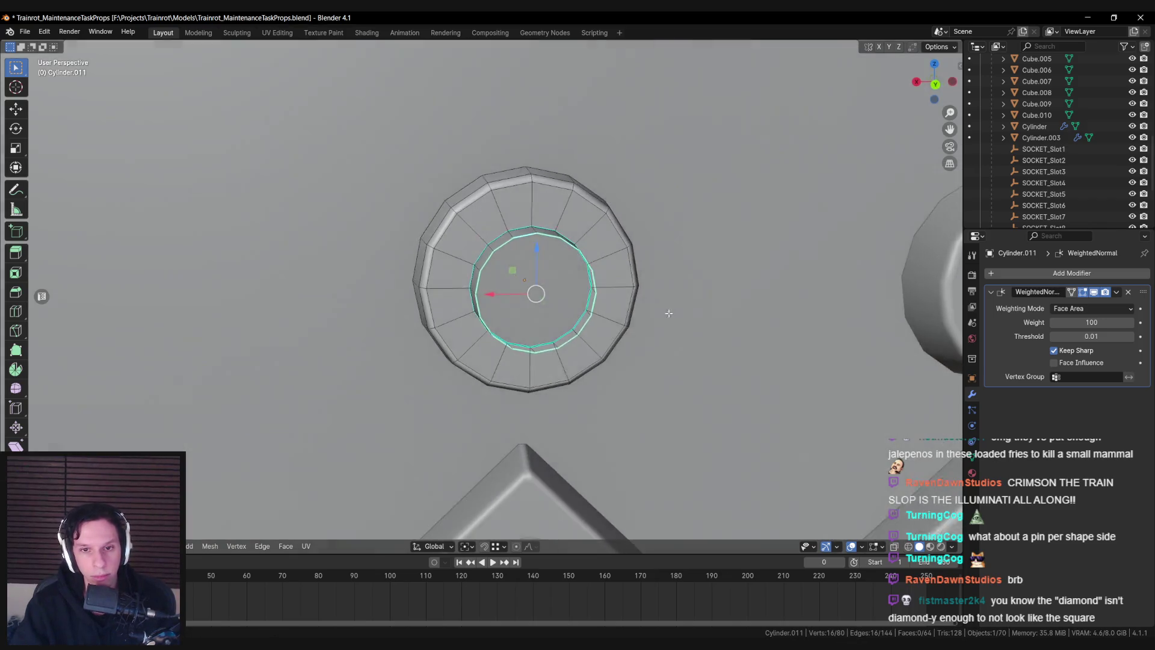
pyautogui.scroll(-3, 669, 314)
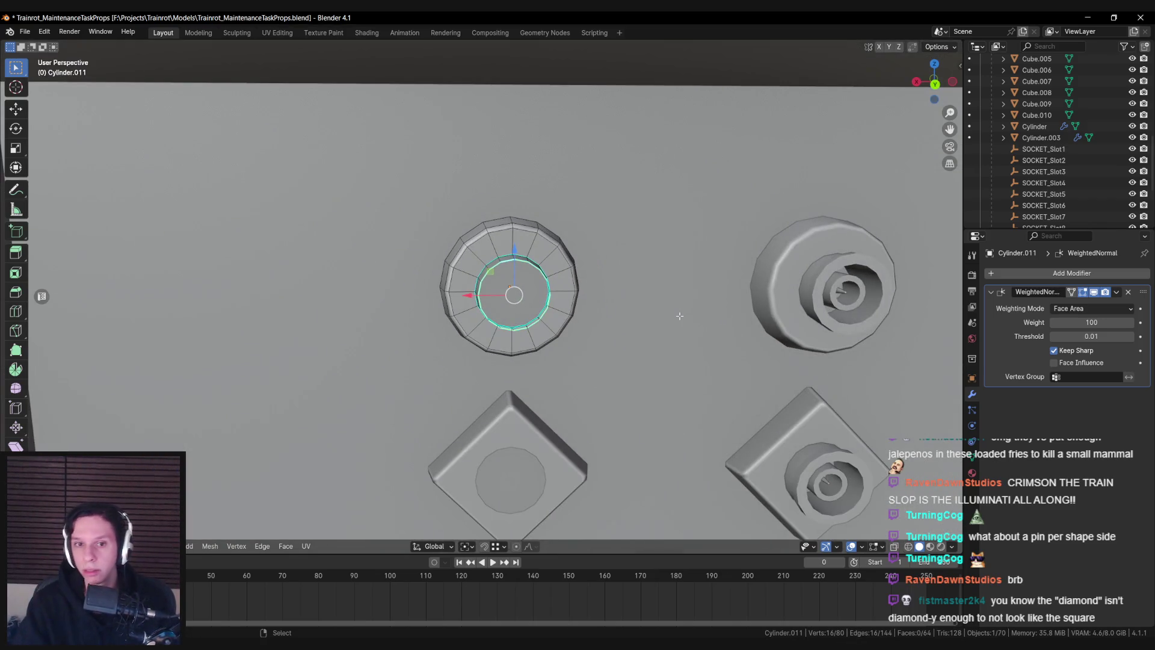
pyautogui.moveTo(680, 316); pyautogui.dragTo(791, 322)
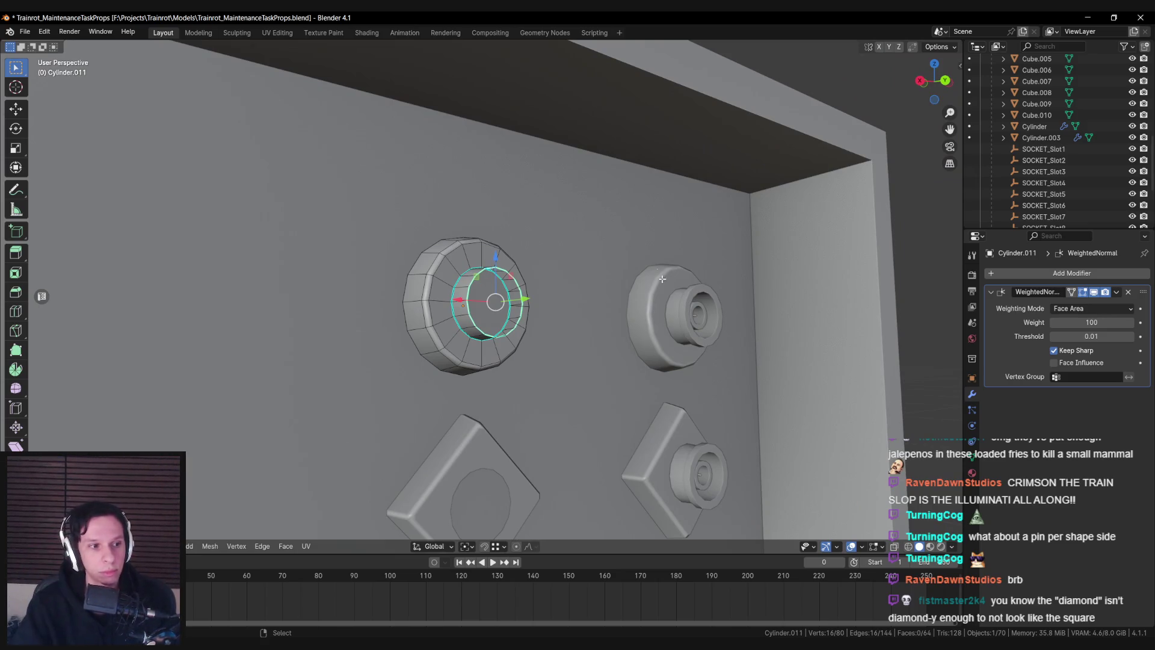
# Extrude the open edge loop and scale it inward to form an inset ring
pyautogui.press('e')
pyautogui.press('Escape')
pyautogui.press('s')
pyautogui.click(625, 316)
pyautogui.moveTo(626, 316)
pyautogui.mouseDown()
pyautogui.moveTo(530, 302)
pyautogui.moveTo(480, 330)
pyautogui.mouseUp()
pyautogui.scroll(4, 529, 302)
pyautogui.scroll(-2, 505, 316)
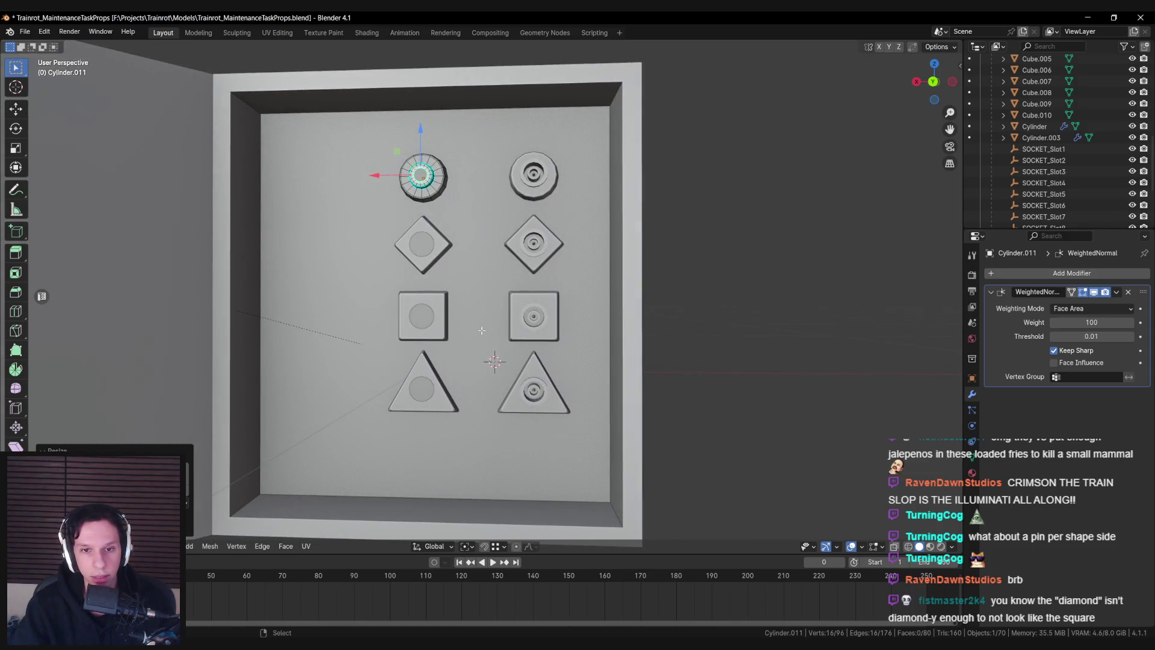
# Select both diamond plates and edit their meshes together
pyautogui.scroll(2, 499, 325)
pyautogui.press('Tab')
pyautogui.click(540, 247)
pyautogui.press('Tab')
pyautogui.press('Tab')
pyautogui.keyDown('shift'); pyautogui.click(413, 235); pyautogui.keyUp('shift')
pyautogui.press('Tab')
pyautogui.press('Tab')
pyautogui.press('Tab')
# In X-ray, select both diamonds' top and bottom tip faces and scale them to 0 on Z
pyautogui.hotkey('shift', 'z')
pyautogui.click(543, 264)
pyautogui.keyDown('shift'); pyautogui.click(544, 206); pyautogui.keyUp('shift')
pyautogui.keyDown('shift'); pyautogui.click(413, 205); pyautogui.keyUp('shift')
pyautogui.moveTo(429, 285); pyautogui.dragTo(430, 286)
pyautogui.hotkey('shift', 'z')
pyautogui.write('sz')
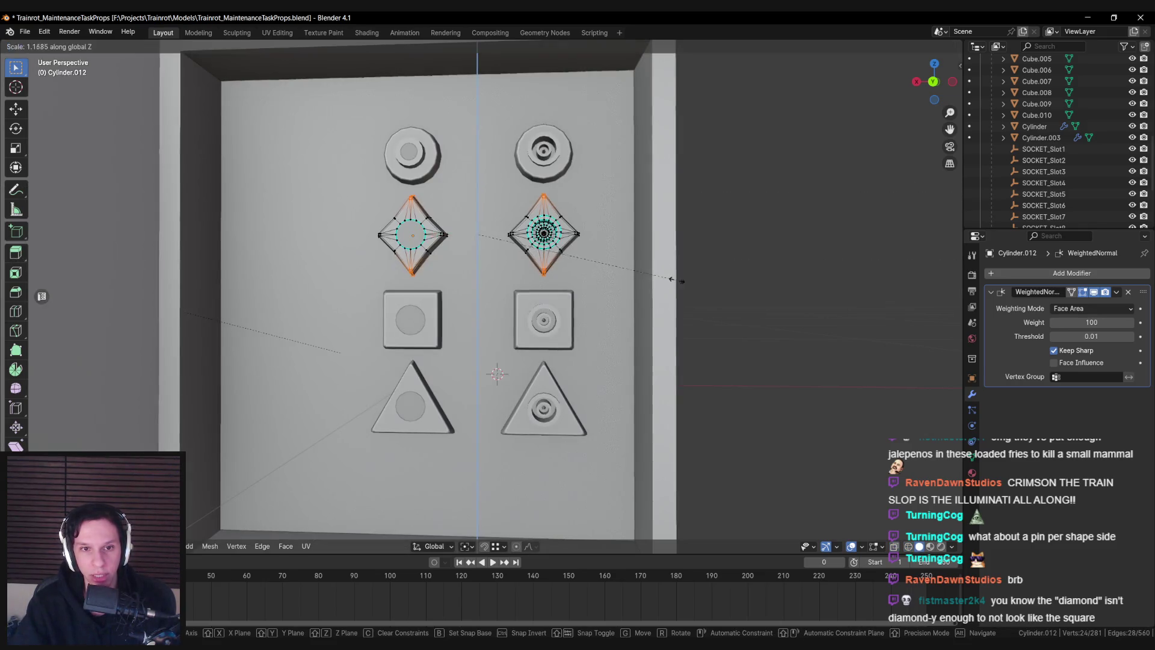
pyautogui.write('0')
pyautogui.press('Return')
pyautogui.press('Tab')
# View the panel from an angle and select the copied round socket
pyautogui.scroll(-4, 641, 298)
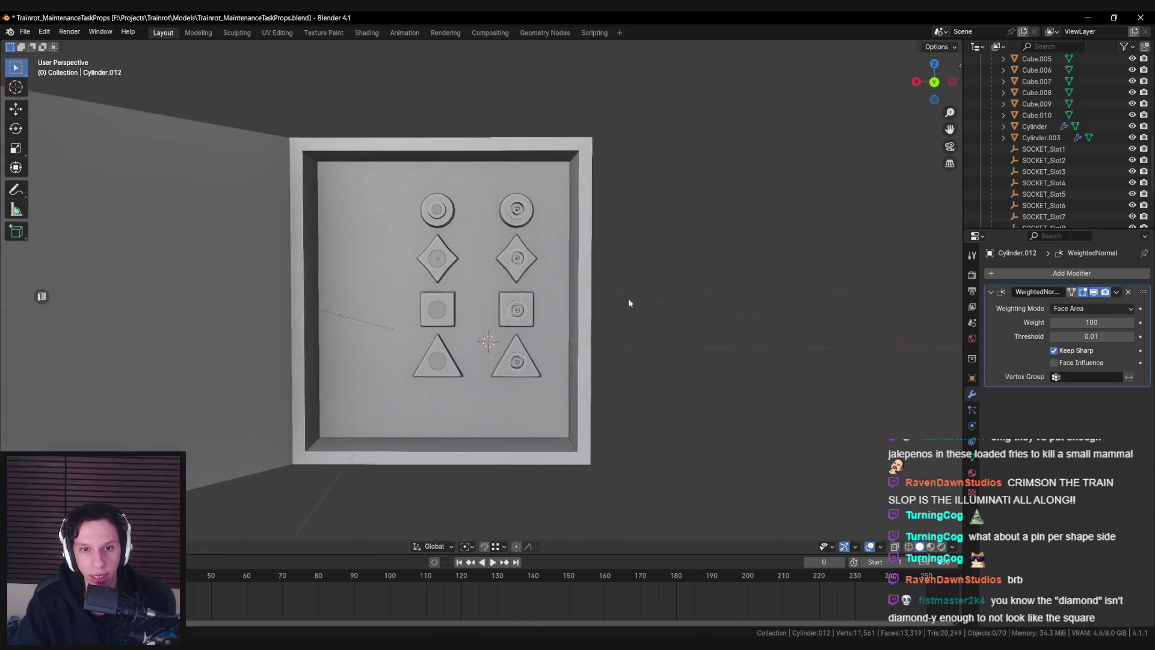
pyautogui.moveTo(630, 306)
pyautogui.mouseDown()
pyautogui.moveTo(515, 314)
pyautogui.moveTo(513, 340)
pyautogui.moveTo(529, 317)
pyautogui.mouseUp()
pyautogui.scroll(5, 529, 317)
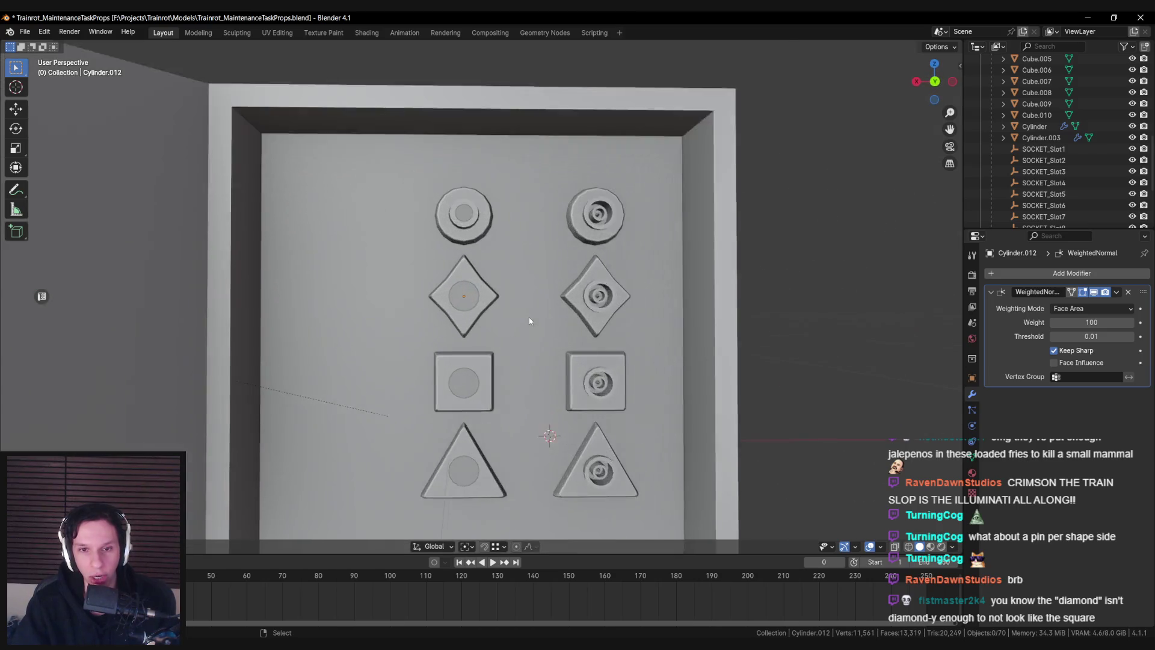
pyautogui.click(484, 224)
# Select the round socket's inner edge loop in Edit Mode
pyautogui.press('Tab')
pyautogui.scroll(3, 502, 325)
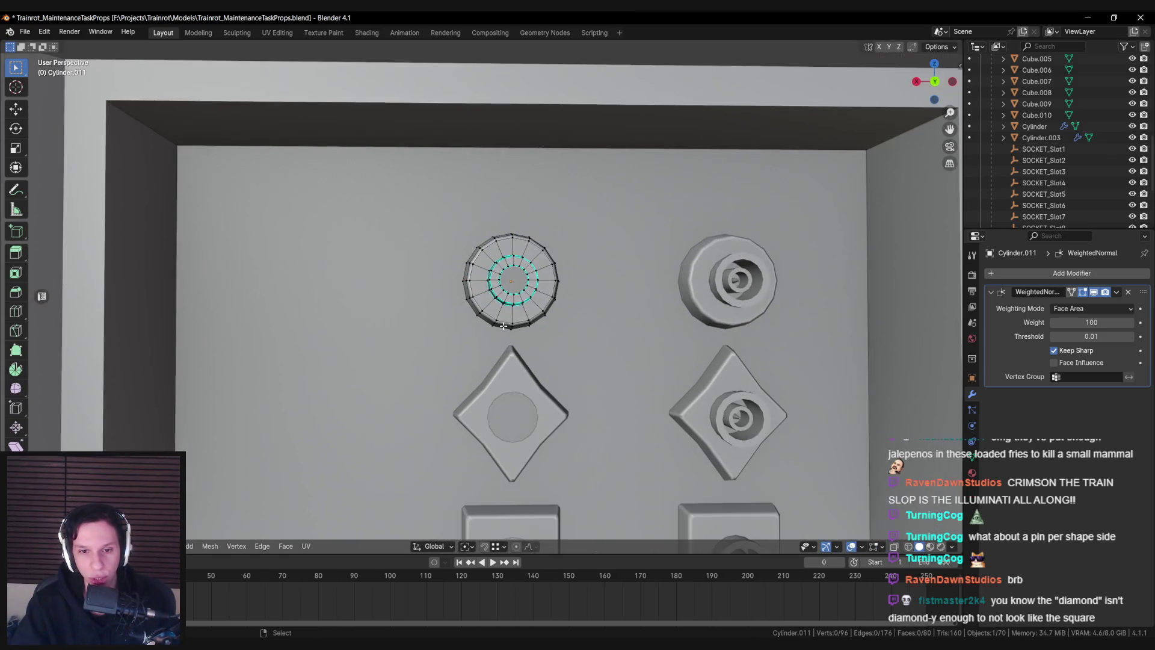
pyautogui.moveTo(505, 327)
pyautogui.mouseDown()
pyautogui.moveTo(562, 405)
pyautogui.moveTo(522, 306)
pyautogui.mouseUp()
pyautogui.scroll(3, 454, 298)
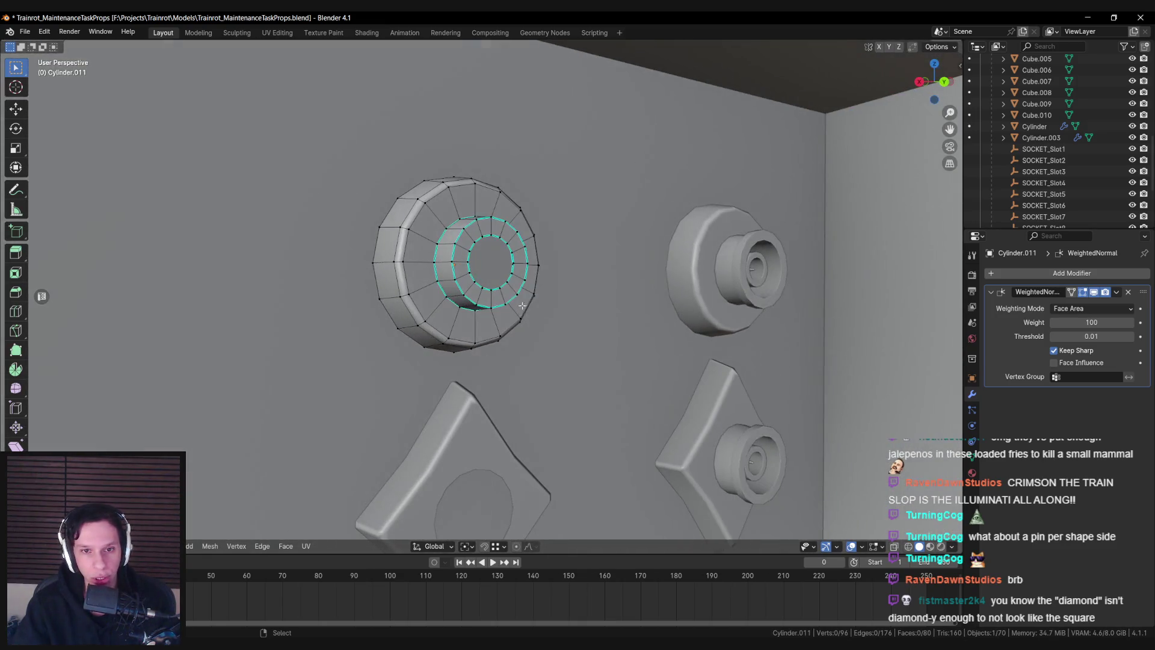
pyautogui.keyDown('alt'); pyautogui.click(459, 285); pyautogui.keyUp('alt')
pyautogui.moveTo(459, 286); pyautogui.dragTo(634, 331)
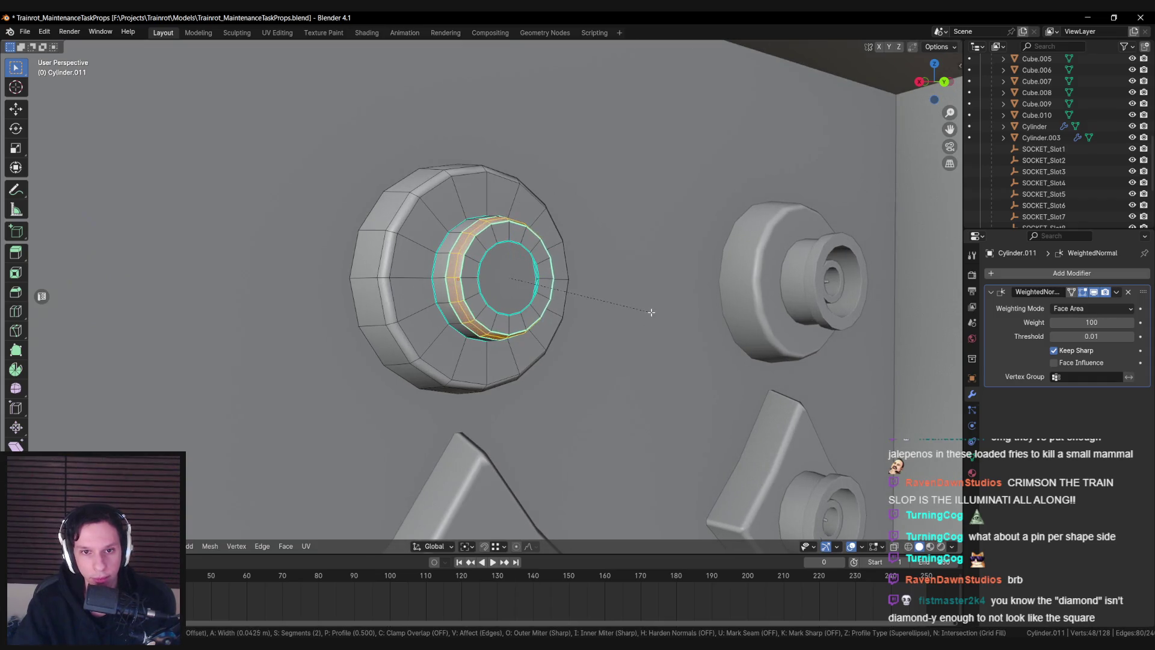
# Apply rotation and scale to the round socket, then bevel its inner edge loop
pyautogui.press('Tab')
pyautogui.hotkey('ctrl', 'a')
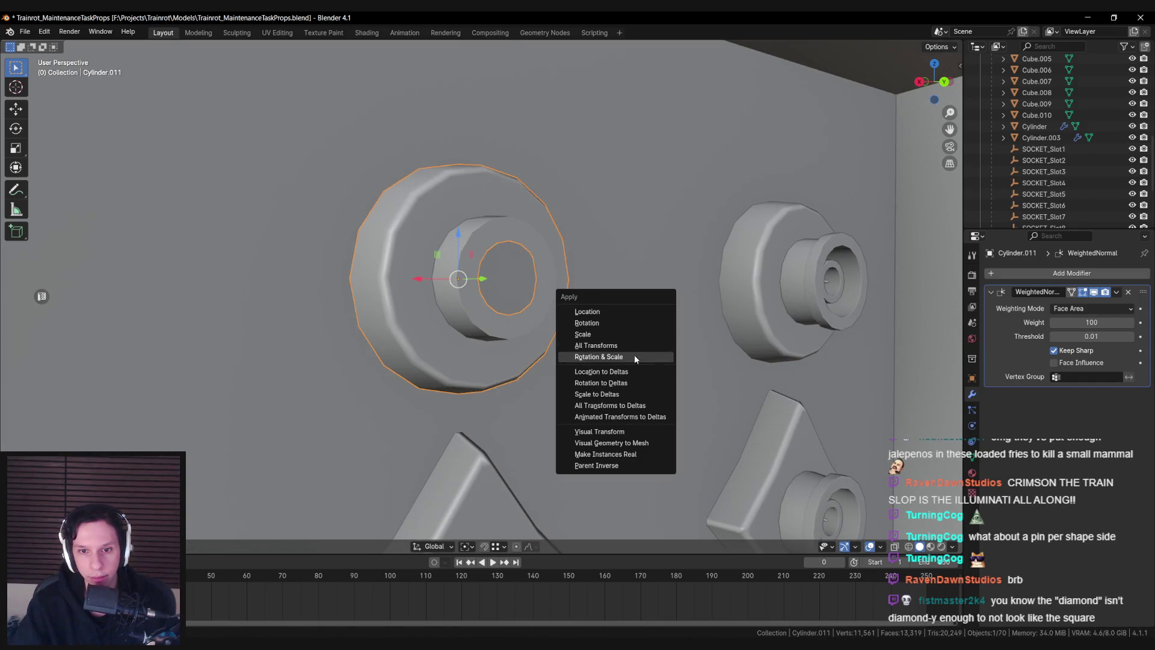
pyautogui.click(634, 355)
pyautogui.press('Tab')
pyautogui.hotkey('ctrl', 'b')
pyautogui.click(648, 336)
pyautogui.press('Tab')
# Apply rotation and scale to the other round socket, then select all eight sockets
pyautogui.click(732, 314)
pyautogui.hotkey('ctrl', 'a')
pyautogui.click(746, 335)
pyautogui.keyDown('shift'); pyautogui.click(446, 221); pyautogui.keyUp('shift')
pyautogui.keyDown('shift'); pyautogui.click(458, 337); pyautogui.keyUp('shift')
pyautogui.keyDown('shift'); pyautogui.click(577, 316); pyautogui.keyUp('shift')
pyautogui.scroll(-2, 562, 295)
pyautogui.keyDown('shift'); pyautogui.click(481, 334); pyautogui.keyUp('shift')
pyautogui.keyDown('shift'); pyautogui.click(602, 346); pyautogui.keyUp('shift')
pyautogui.keyDown('shift'); pyautogui.click(439, 482); pyautogui.keyUp('shift')
pyautogui.keyDown('shift'); pyautogui.click(602, 475); pyautogui.keyUp('shift')
# Apply transforms to all the selected sockets
pyautogui.hotkey('ctrl', 'a')
pyautogui.click(541, 473)
pyautogui.scroll(2, 497, 309)
pyautogui.scroll(1, 498, 309)
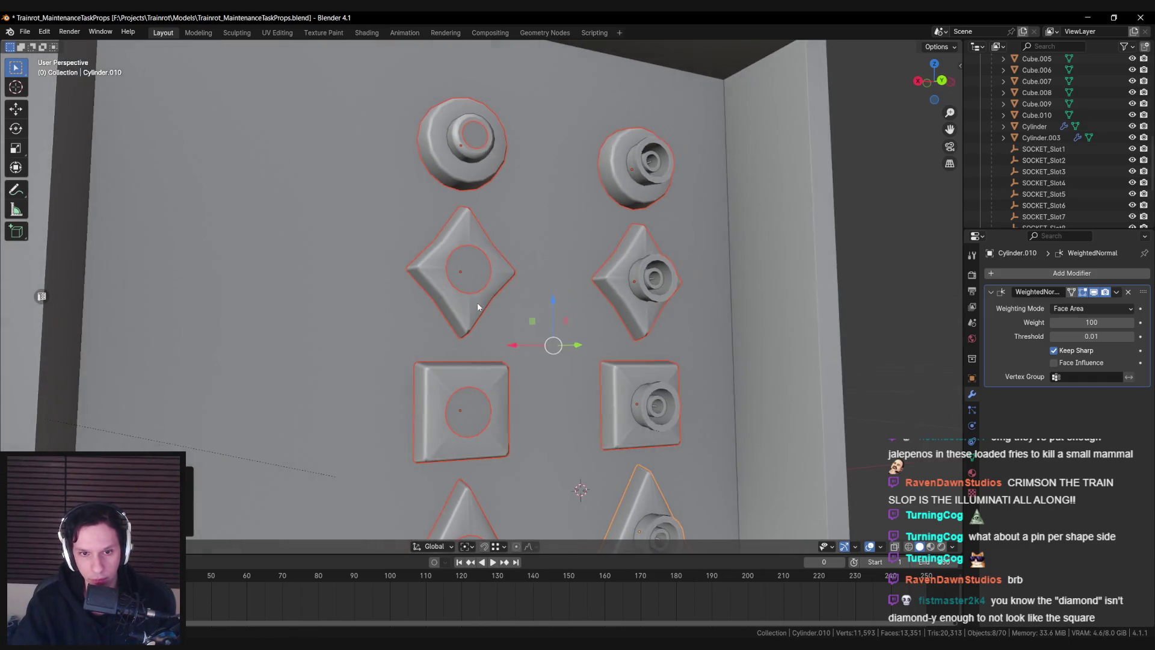
pyautogui.scroll(1, 545, 356)
pyautogui.moveTo(653, 402); pyautogui.dragTo(583, 335)
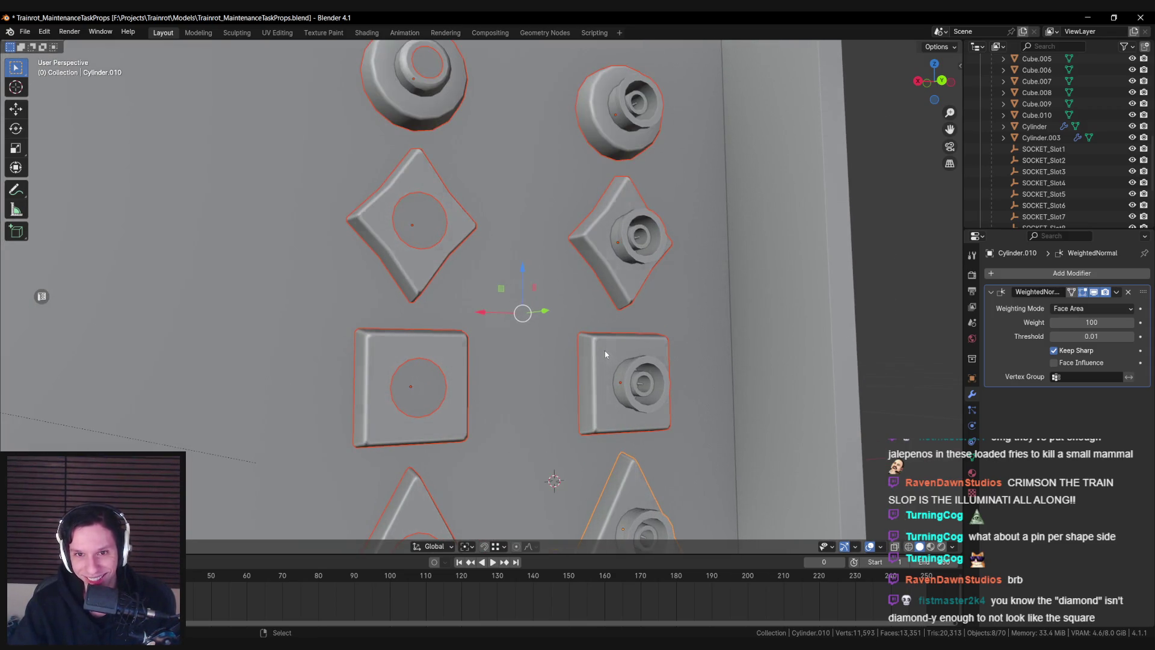
# Show the sidebar's Item values and apply scale, then rotation and scale, to the sockets
pyautogui.press('n')
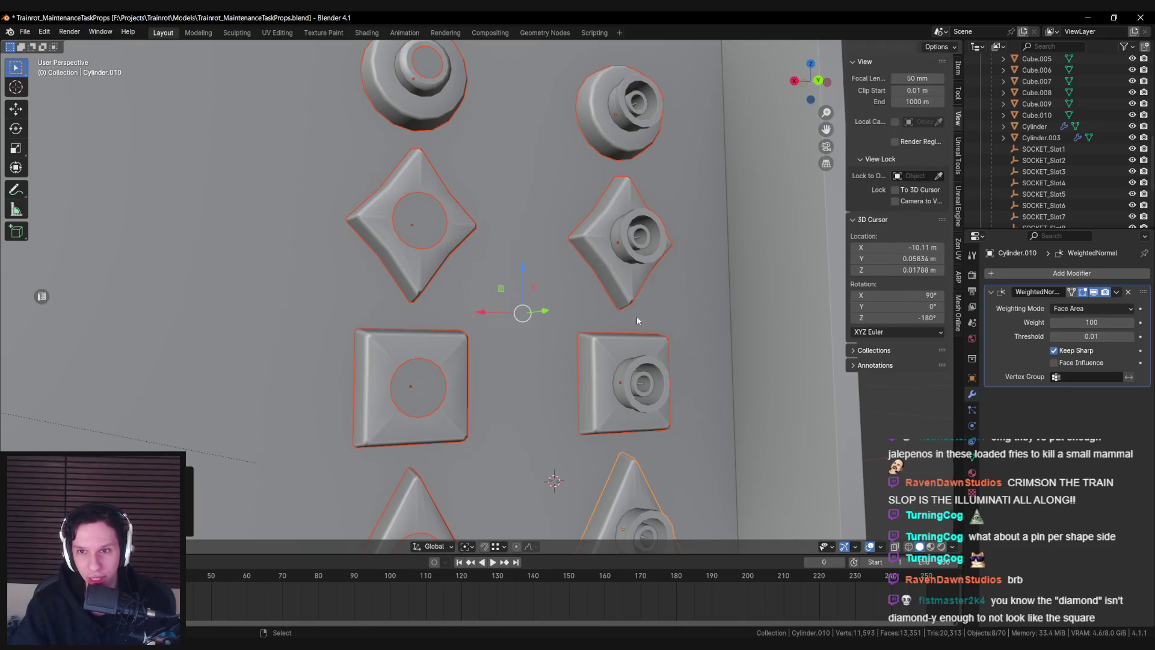
pyautogui.click(957, 69)
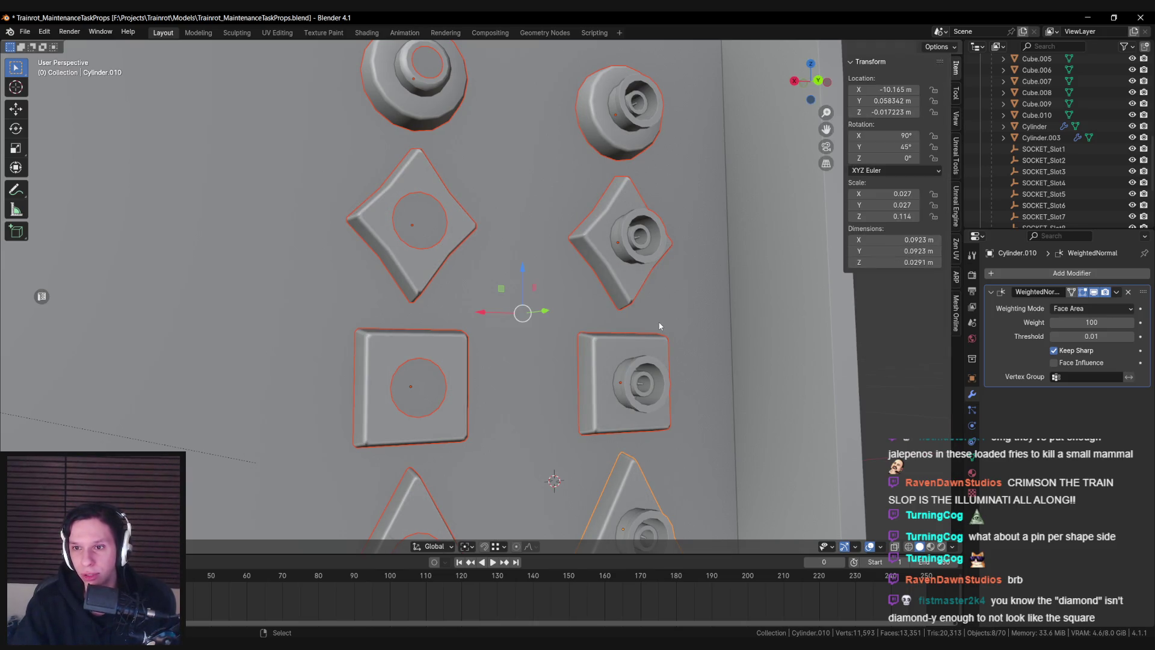
pyautogui.hotkey('ctrl', 'a')
pyautogui.click(640, 302)
pyautogui.hotkey('ctrl', 'a')
pyautogui.click(637, 330)
# Select and frame the right square socket, inspecting one of its diagonal edges
pyautogui.click(646, 308)
pyautogui.press('KP_Decimal')
pyautogui.press('Tab')
pyautogui.scroll(-3, 589, 312)
pyautogui.click(482, 299)
pyautogui.press('KP_Decimal')
pyautogui.hotkey('alt', 'a')
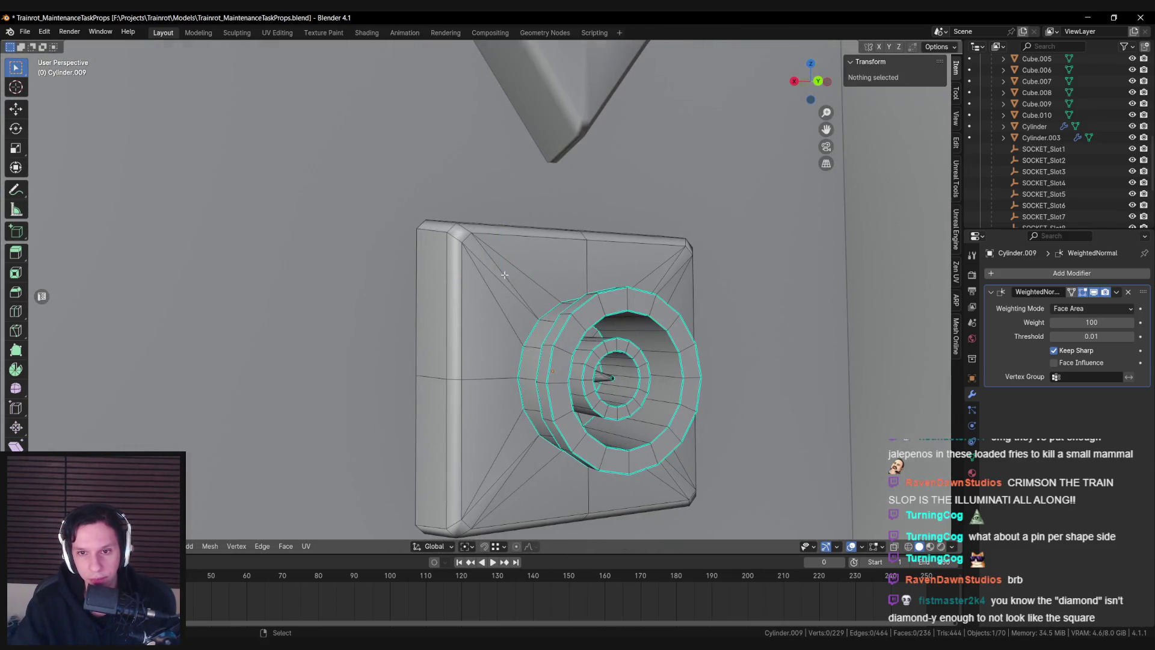
pyautogui.press('Tab')
pyautogui.scroll(-4, 508, 296)
pyautogui.press('KP_Decimal')
# Mark the square socket's left and bottom border edge loops sharp
pyautogui.press('Tab')
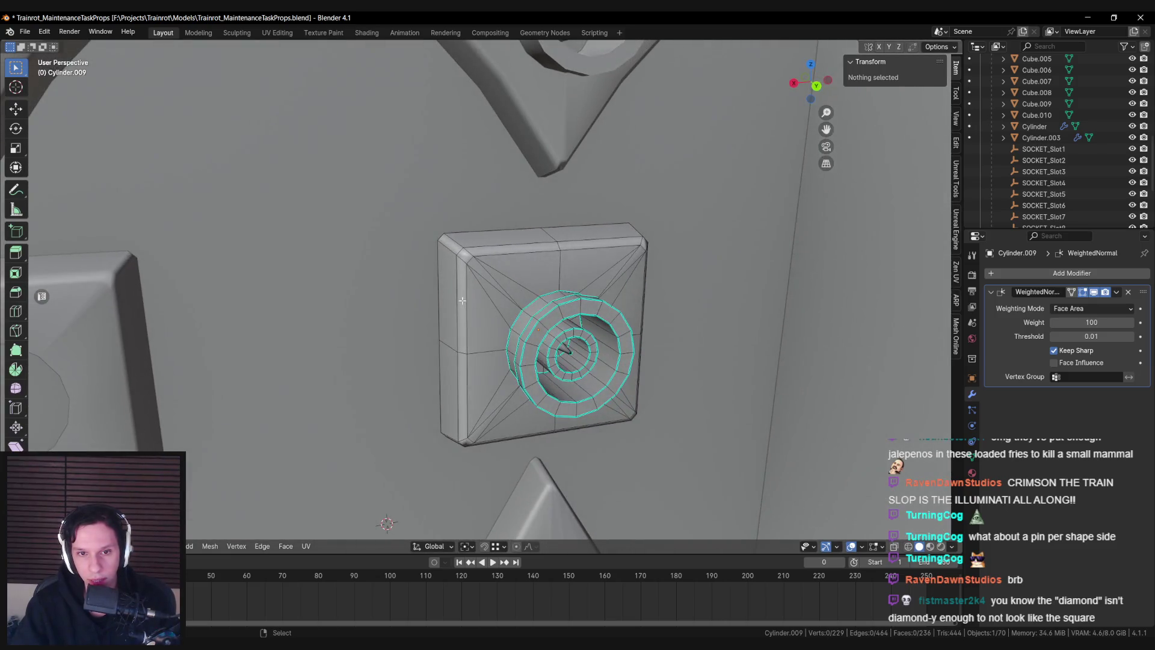
pyautogui.keyDown('alt'); pyautogui.click(466, 298); pyautogui.keyUp('alt')
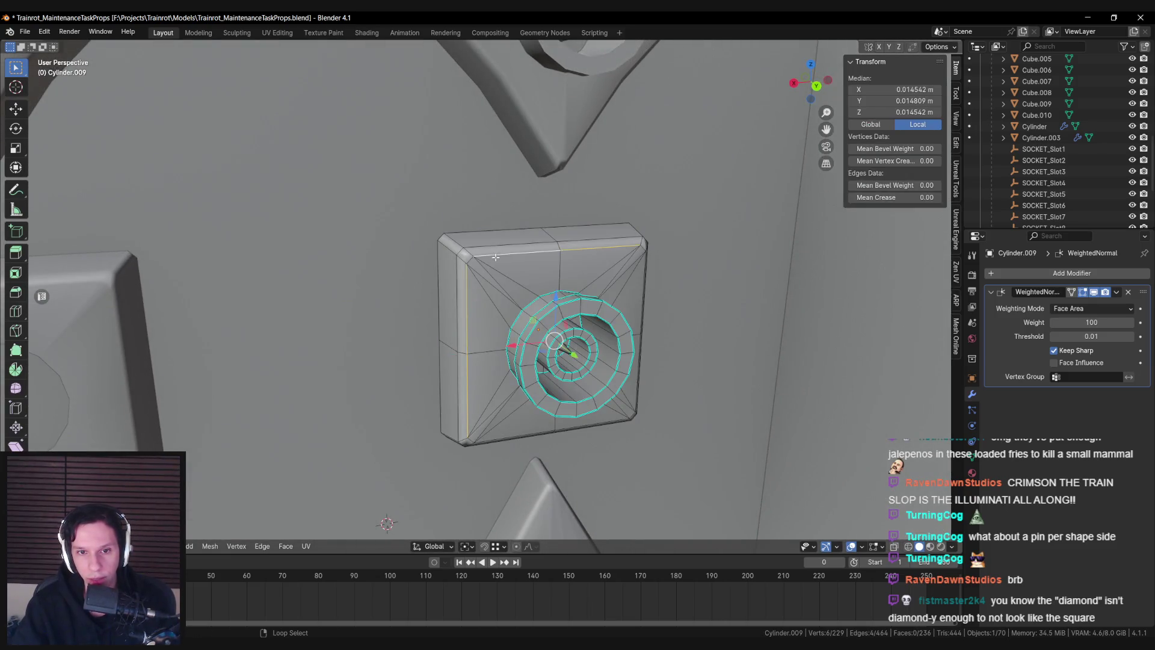
pyautogui.moveTo(641, 249); pyautogui.dragTo(624, 292)
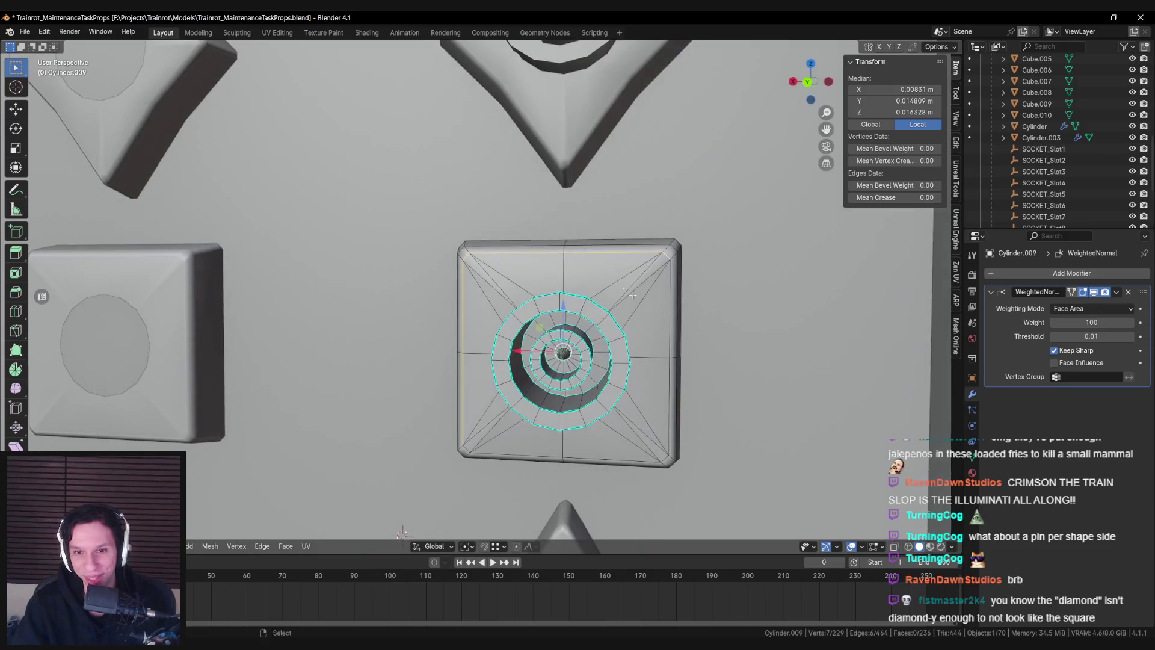
pyautogui.keyDown('alt'); pyautogui.keyDown('shift'); pyautogui.click(648, 460); pyautogui.keyUp('shift'); pyautogui.keyUp('alt')
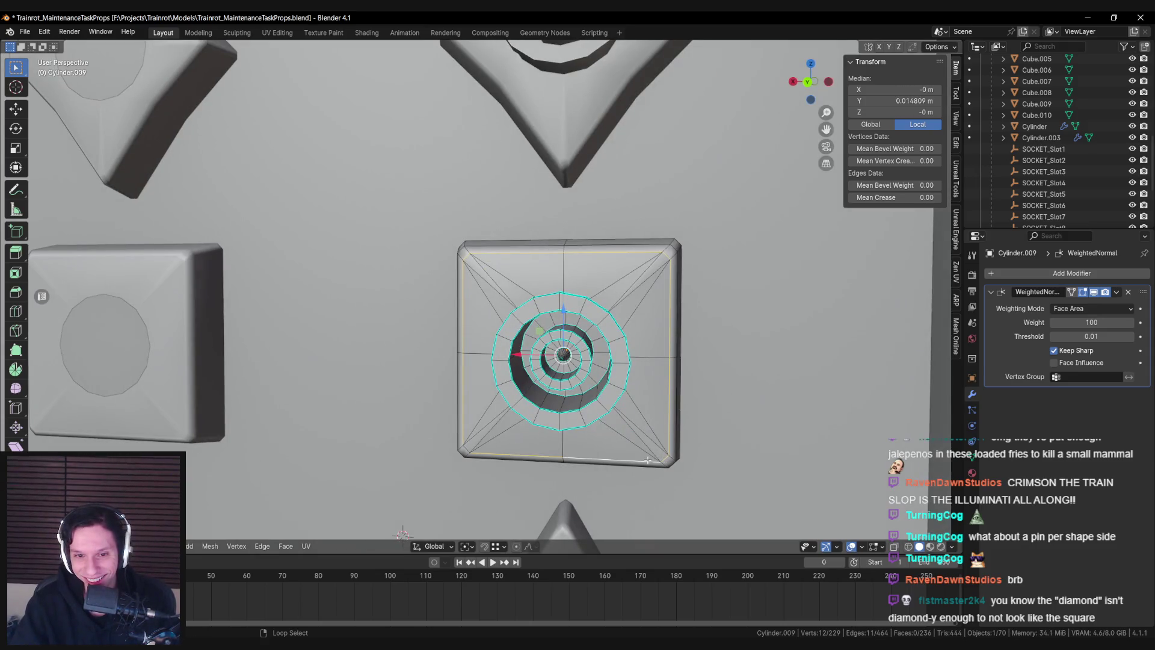
pyautogui.rightClick(466, 447)
pyautogui.click(536, 452)
pyautogui.press('Tab')
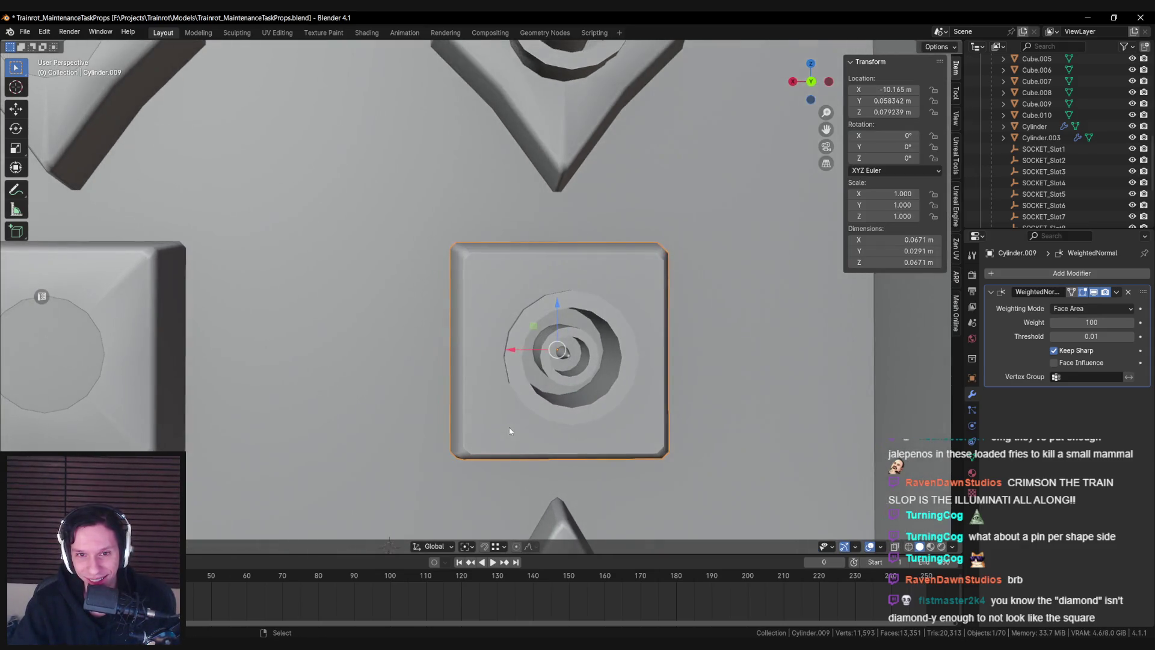
pyautogui.scroll(-5, 509, 428)
pyautogui.moveTo(509, 427)
pyautogui.mouseDown()
pyautogui.moveTo(560, 437)
pyautogui.moveTo(541, 432)
pyautogui.mouseUp()
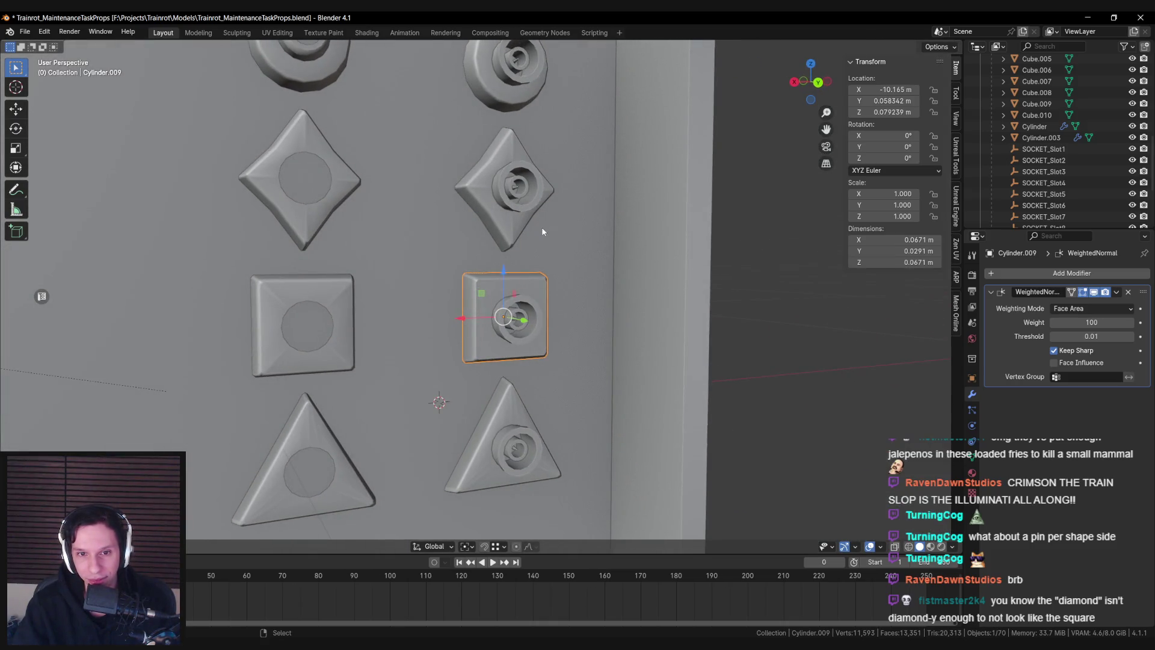
pyautogui.scroll(-5, 542, 231)
pyautogui.moveTo(485, 267)
pyautogui.mouseDown()
pyautogui.moveTo(500, 252)
pyautogui.moveTo(482, 204)
pyautogui.mouseUp()
pyautogui.scroll(6, 482, 205)
# Edit the right diamond socket and select three of its border edge loops
pyautogui.press('Tab')
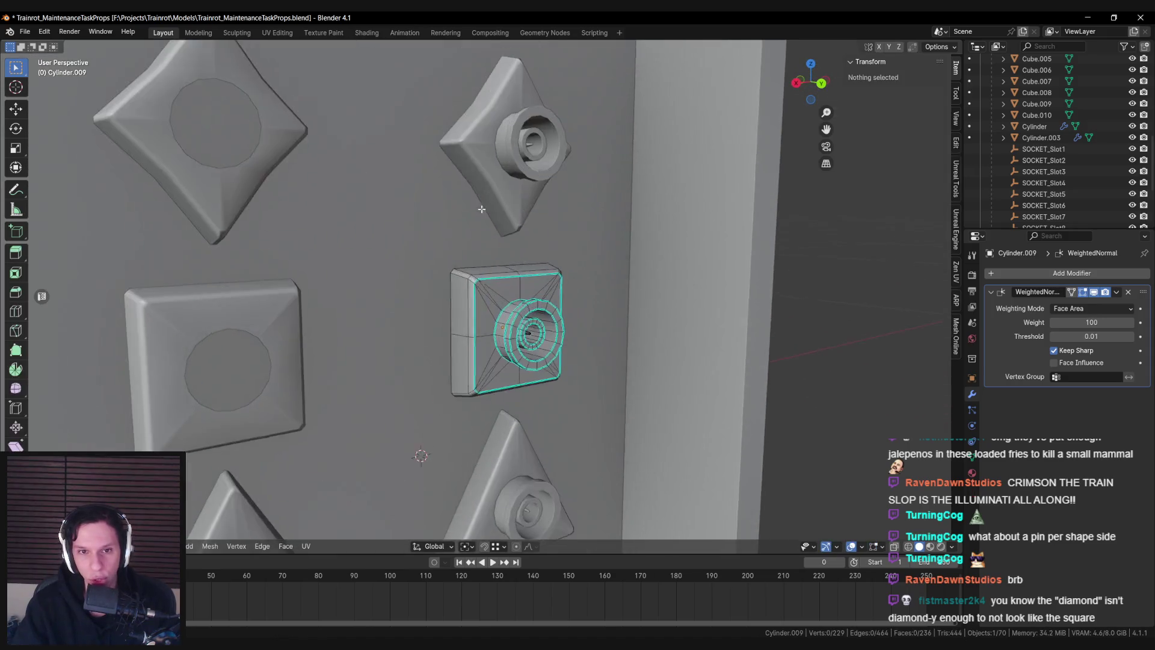
pyautogui.press('Tab')
pyautogui.click(483, 199)
pyautogui.scroll(3, 482, 199)
pyautogui.press('Tab')
pyautogui.keyDown('alt'); pyautogui.click(536, 304); pyautogui.keyUp('alt')
pyautogui.keyDown('alt'); pyautogui.keyDown('shift'); pyautogui.click(426, 155); pyautogui.keyUp('shift'); pyautogui.keyUp('alt')
pyautogui.moveTo(426, 156); pyautogui.dragTo(383, 287)
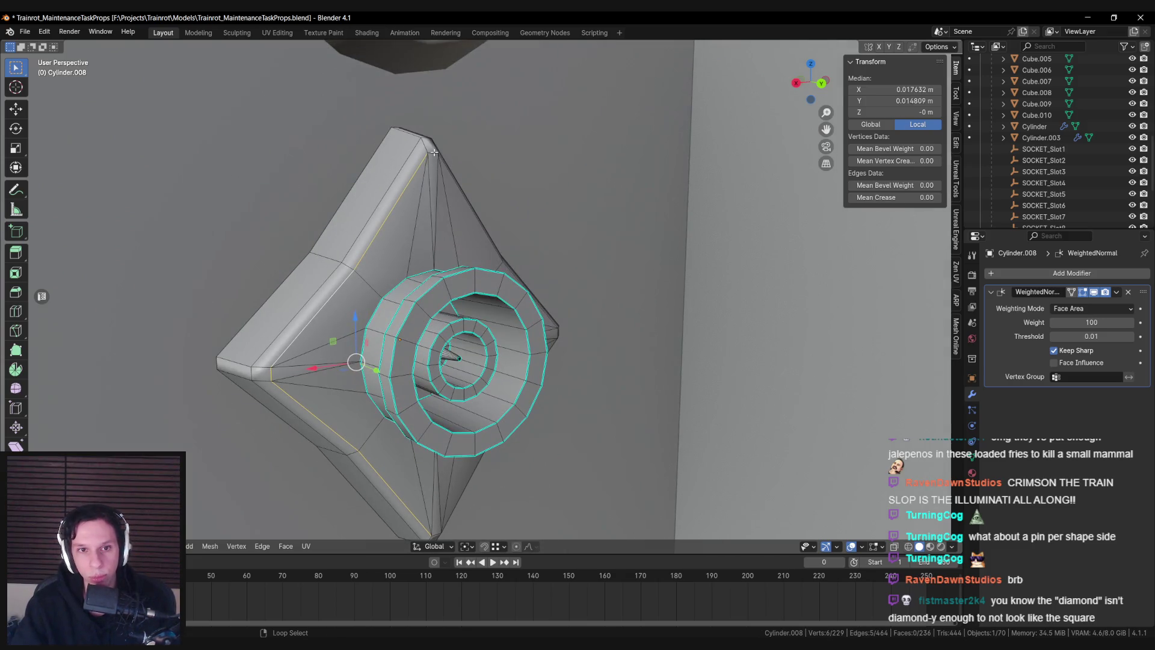
pyautogui.moveTo(459, 187); pyautogui.dragTo(505, 298)
pyautogui.keyDown('alt'); pyautogui.keyDown('shift'); pyautogui.click(624, 351); pyautogui.keyUp('shift'); pyautogui.keyUp('alt')
pyautogui.moveTo(624, 351); pyautogui.dragTo(553, 407)
# Mark the diamond socket's border loops sharp and leave Edit Mode
pyautogui.rightClick(563, 403)
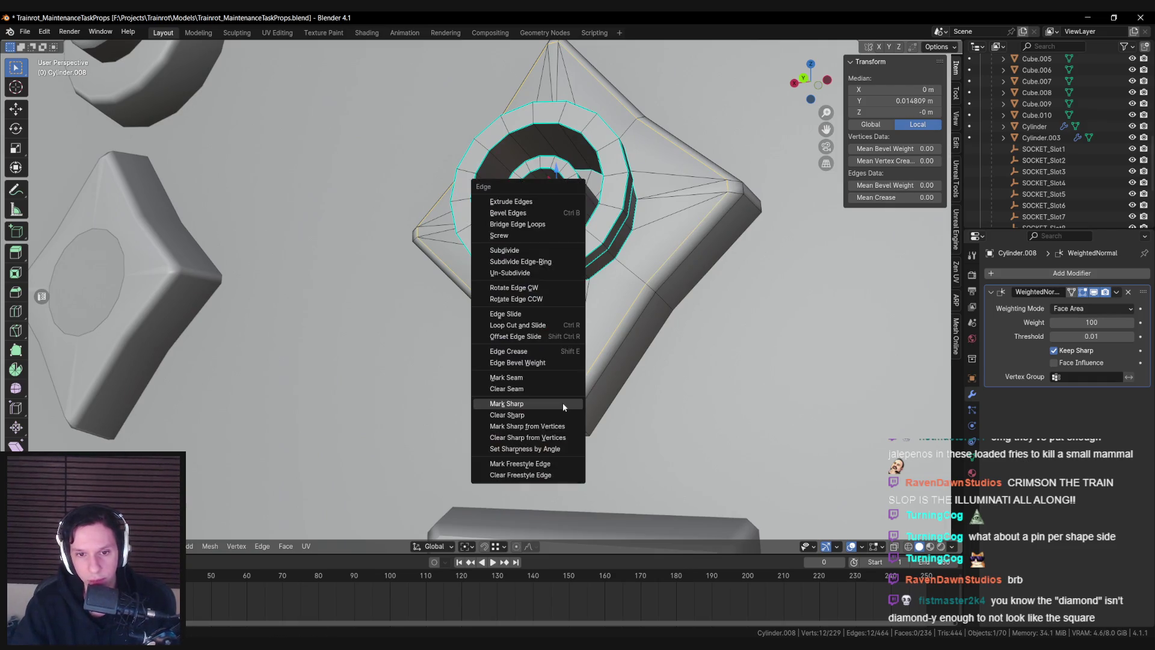
pyautogui.click(563, 402)
pyautogui.press('Tab')
# Mark the outer edge loop of round socket Cylinder.007 sharp
pyautogui.scroll(-8, 579, 383)
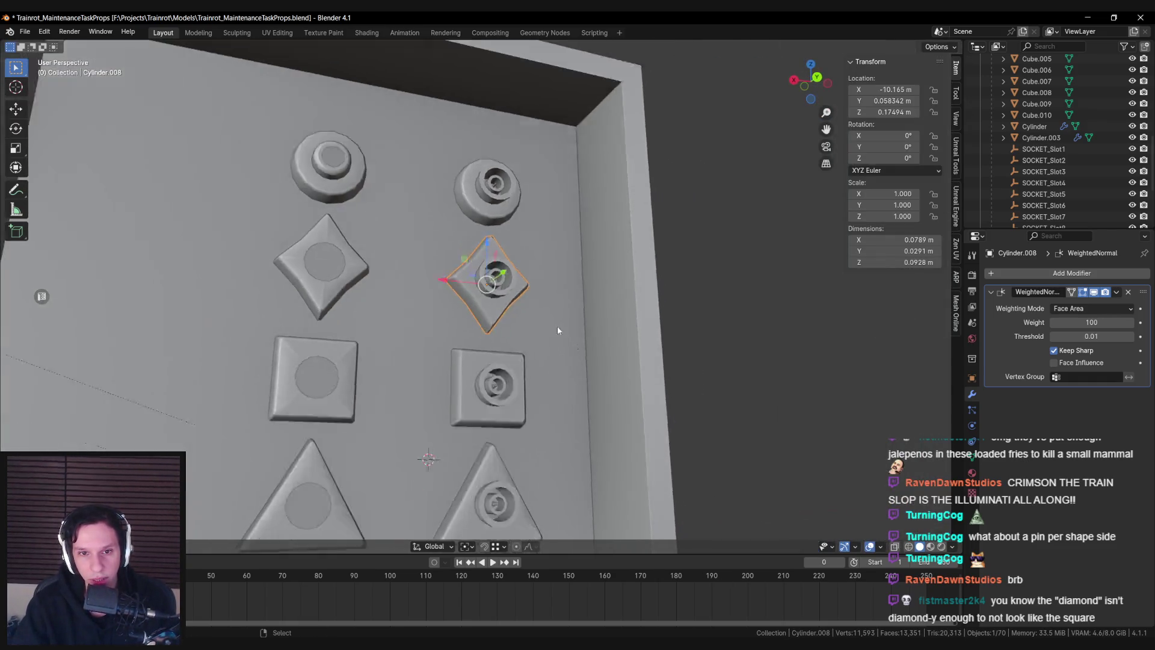
pyautogui.moveTo(557, 331)
pyautogui.mouseDown()
pyautogui.moveTo(596, 361)
pyautogui.moveTo(566, 337)
pyautogui.mouseUp()
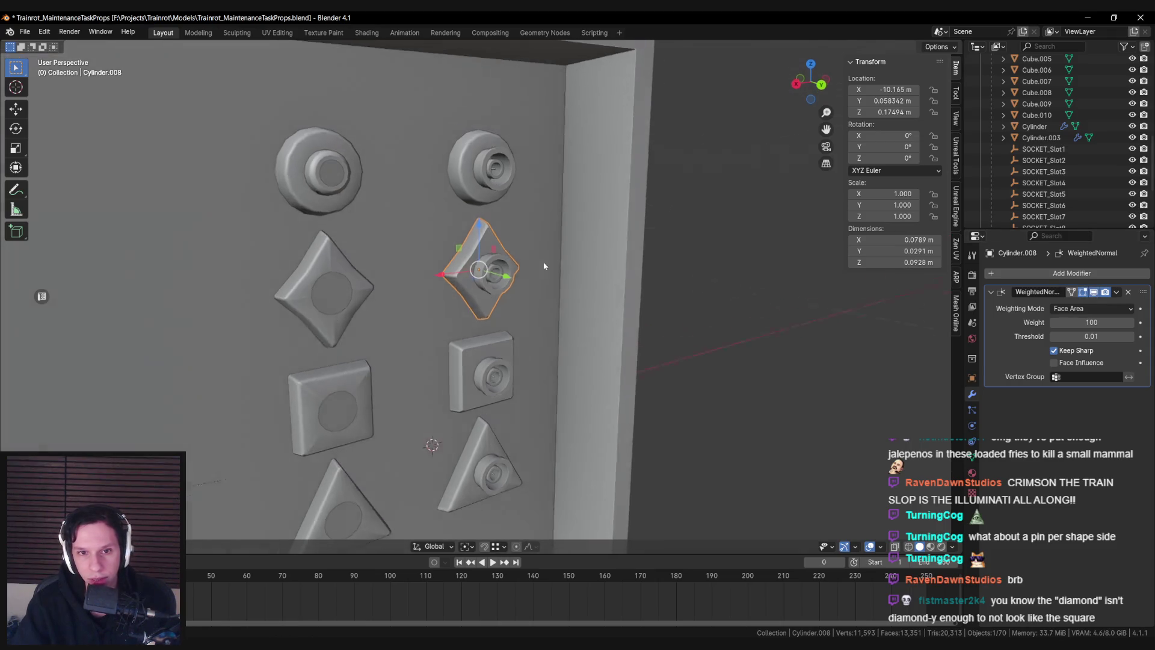
pyautogui.scroll(4, 536, 261)
pyautogui.click(488, 250)
pyautogui.press('Tab')
pyautogui.keyDown('alt'); pyautogui.click(462, 218); pyautogui.keyUp('alt')
pyautogui.hotkey('ctrl', 'e')
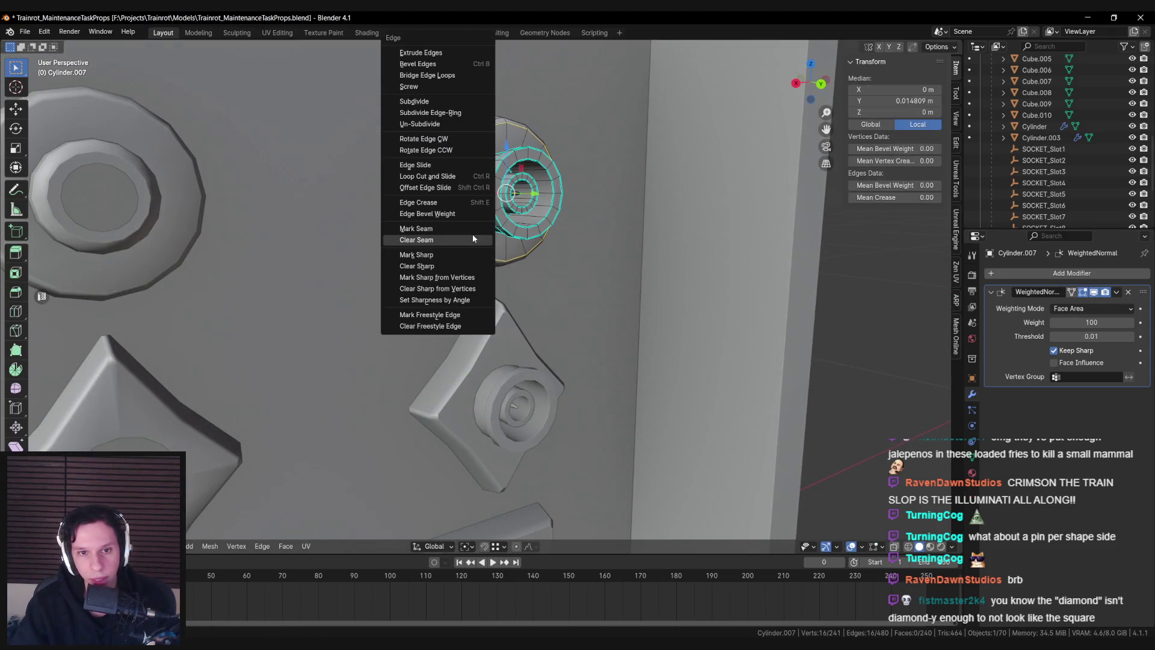
pyautogui.click(455, 259)
pyautogui.press('Tab')
# Inspect the right triangle socket's mesh and sharp edges in Edit Mode
pyautogui.scroll(-6, 503, 315)
pyautogui.moveTo(503, 314)
pyautogui.mouseDown()
pyautogui.moveTo(449, 302)
pyautogui.moveTo(380, 309)
pyautogui.moveTo(374, 335)
pyautogui.moveTo(421, 289)
pyautogui.mouseUp()
pyautogui.scroll(3, 549, 255)
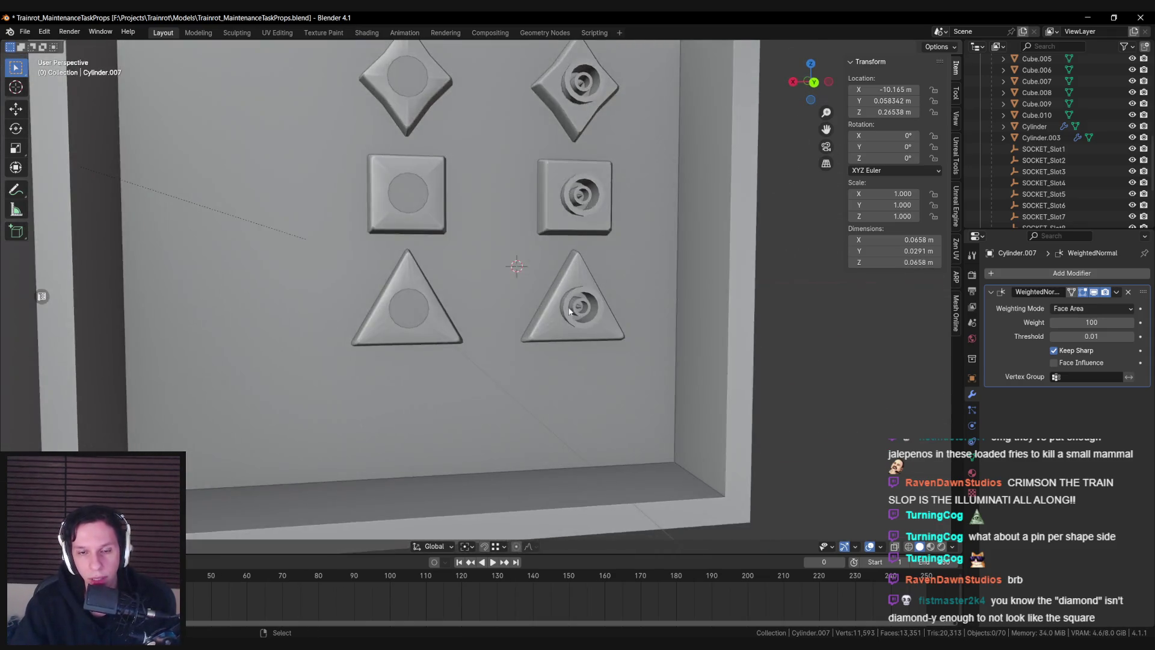
pyautogui.scroll(2, 602, 293)
pyautogui.click(602, 293)
pyautogui.press('Tab')
pyautogui.moveTo(602, 293); pyautogui.dragTo(587, 293)
pyautogui.press('Tab')
# On the left triangle socket, clear seams and mark the selected edges sharp
pyautogui.click(304, 259)
pyautogui.press('Tab')
pyautogui.hotkey('ctrl', 'e')
pyautogui.click(311, 241)
pyautogui.hotkey('ctrl', 'e')
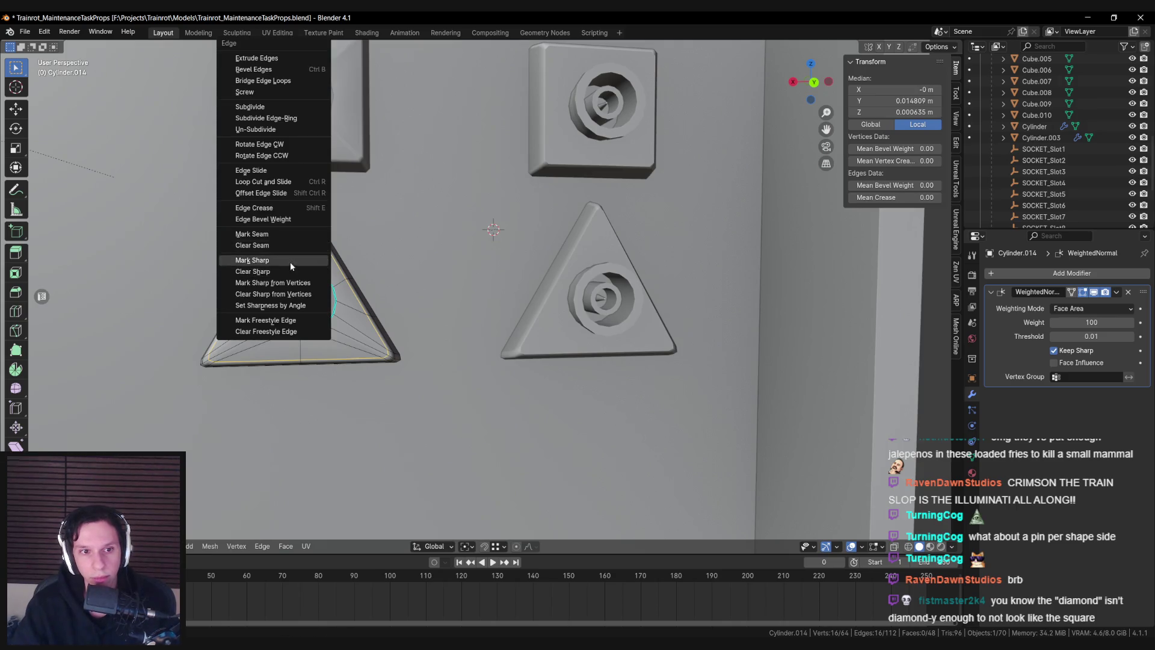
pyautogui.click(290, 262)
pyautogui.press('Tab')
# Mark the left square socket's border edge loop sharp
pyautogui.click(554, 290)
pyautogui.press('Tab')
pyautogui.press('KP_Decimal')
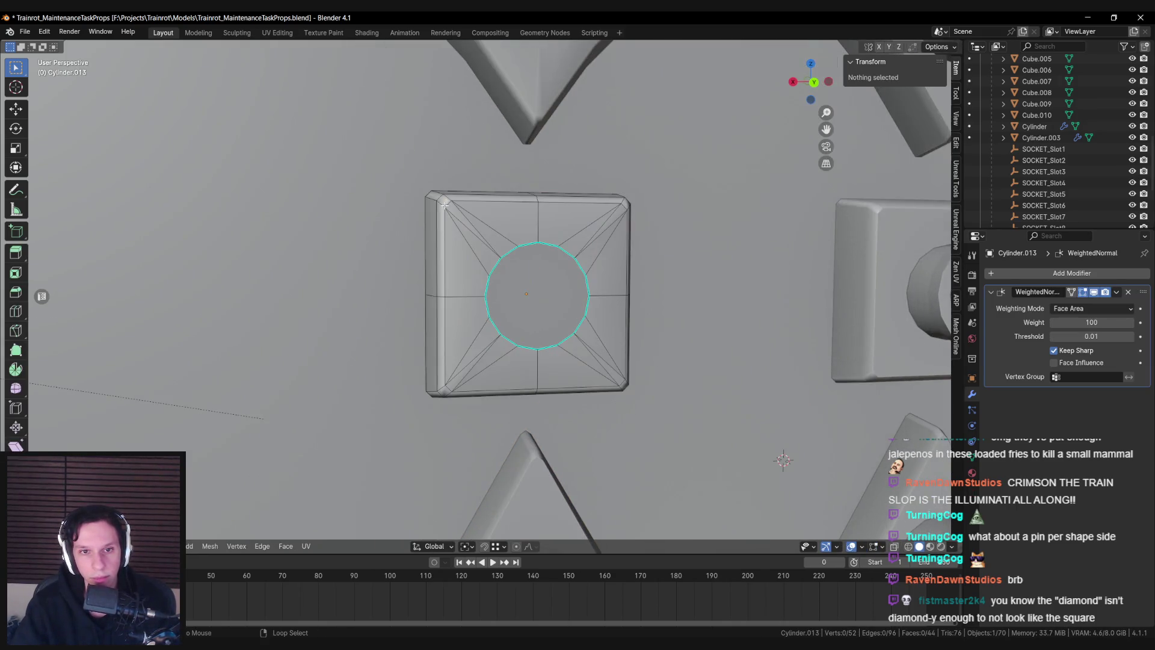
pyautogui.click(444, 205)
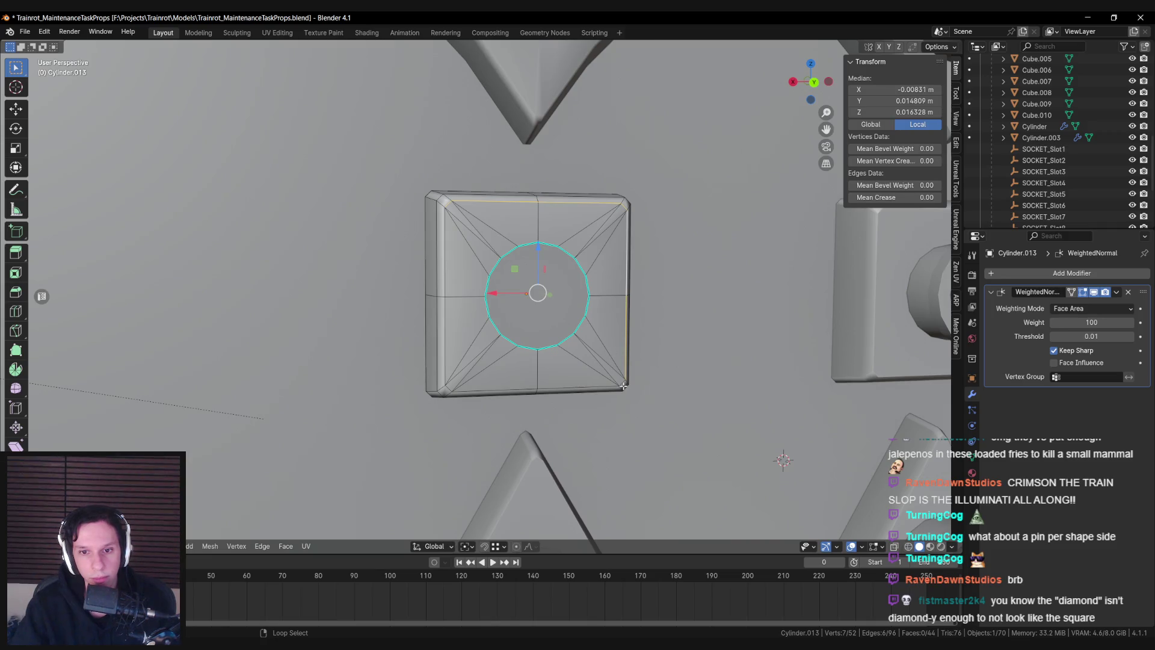
pyautogui.hotkey('ctrl', 'e')
pyautogui.click(442, 330)
pyautogui.press('Tab')
# Mark the left diamond socket's upper, lower-right and lower-left border loops sharp
pyautogui.scroll(-3, 479, 260)
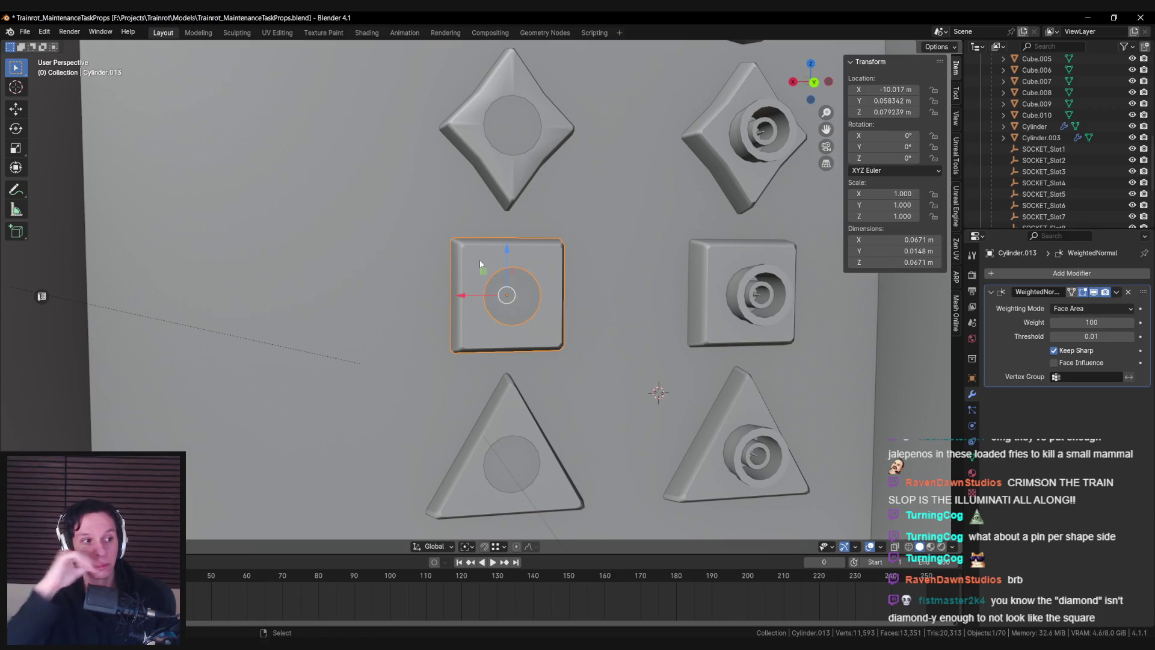
pyautogui.scroll(-3, 439, 320)
pyautogui.scroll(1, 428, 312)
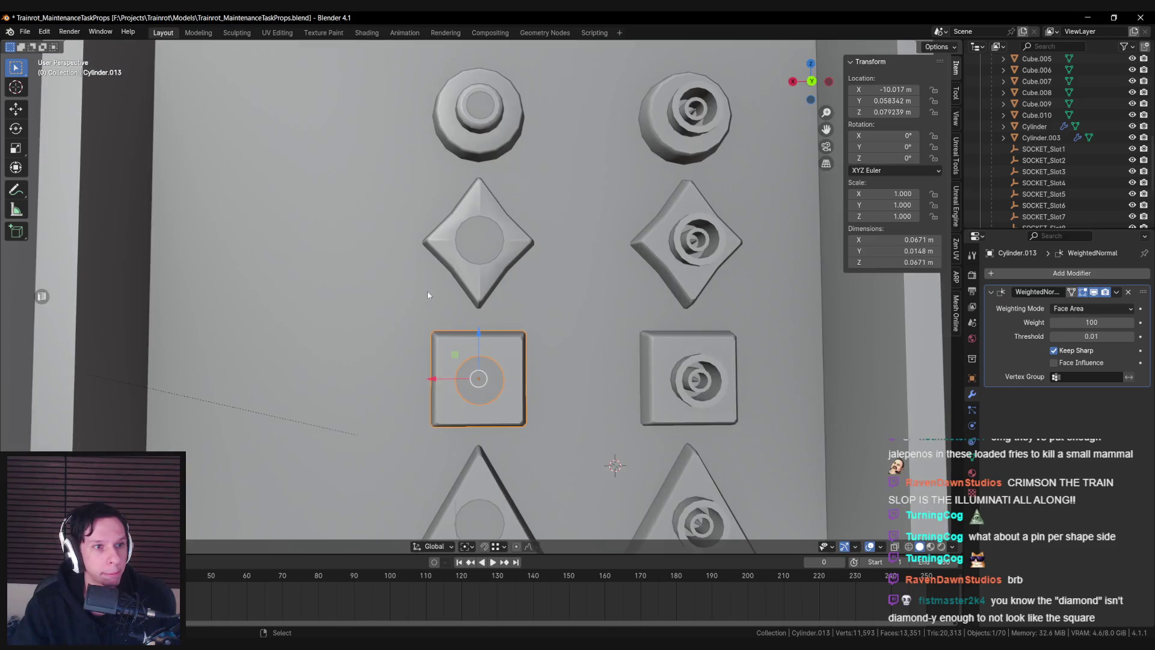
pyautogui.click(476, 235)
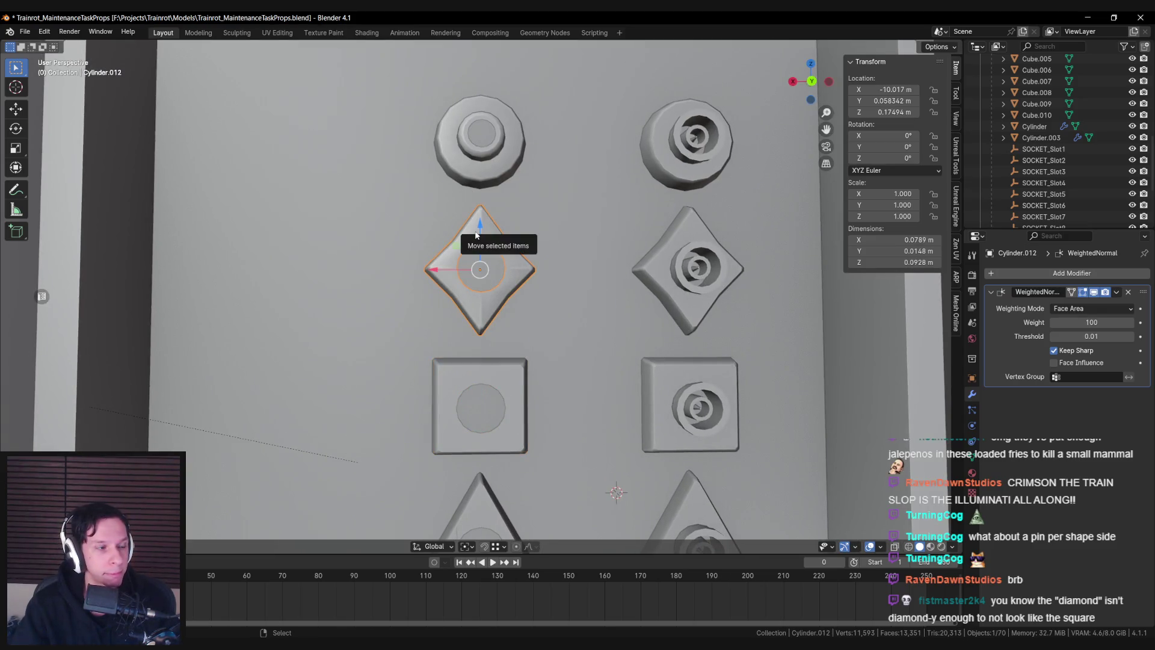
pyautogui.scroll(2, 476, 235)
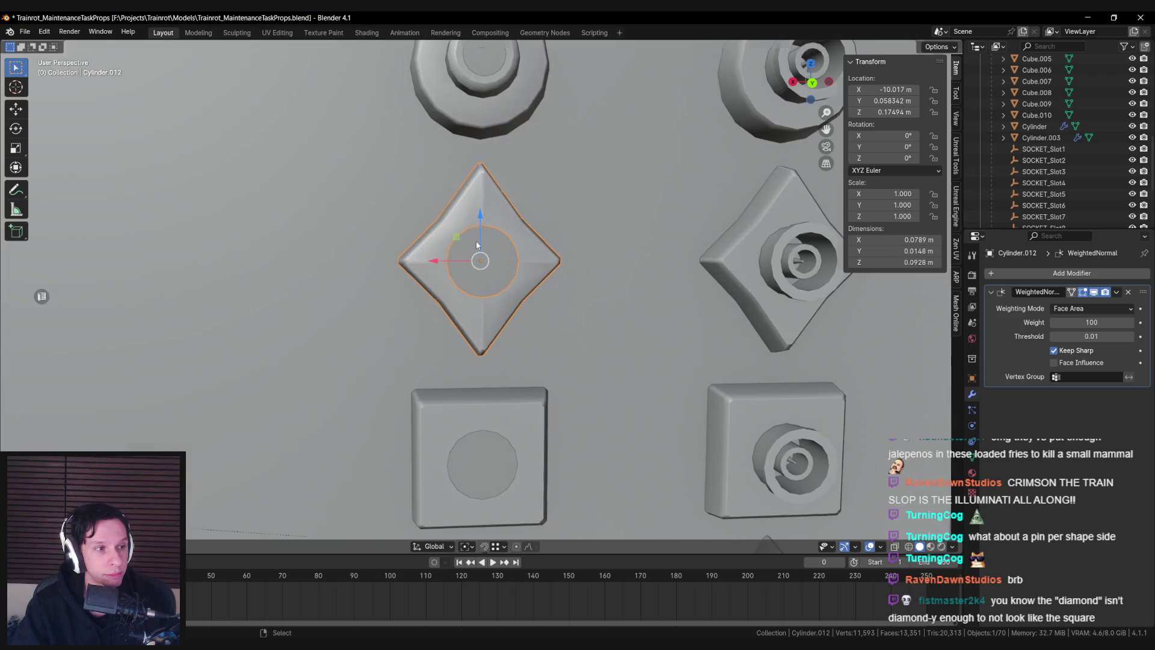
pyautogui.scroll(2, 476, 250)
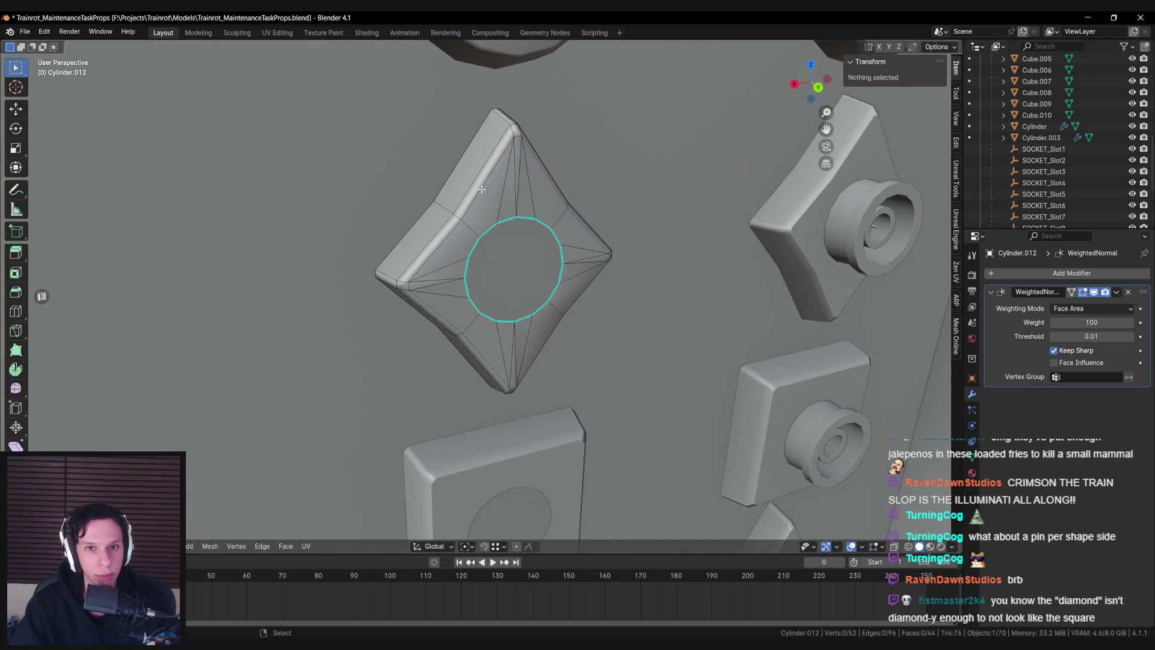
pyautogui.keyDown('alt'); pyautogui.click(609, 265); pyautogui.keyUp('alt')
pyautogui.press('shift+KP_7')
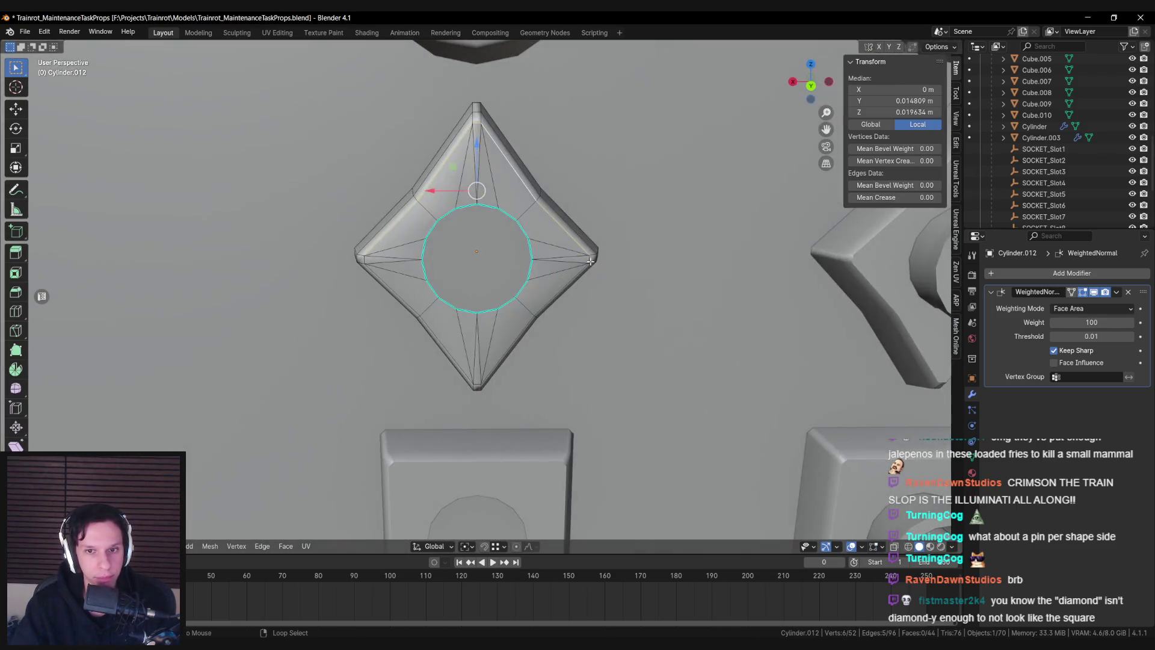
pyautogui.keyDown('alt'); pyautogui.keyDown('shift'); pyautogui.click(474, 384); pyautogui.keyUp('shift'); pyautogui.keyUp('alt')
pyautogui.keyDown('alt'); pyautogui.keyDown('shift'); pyautogui.click(397, 292); pyautogui.keyUp('shift'); pyautogui.keyUp('alt')
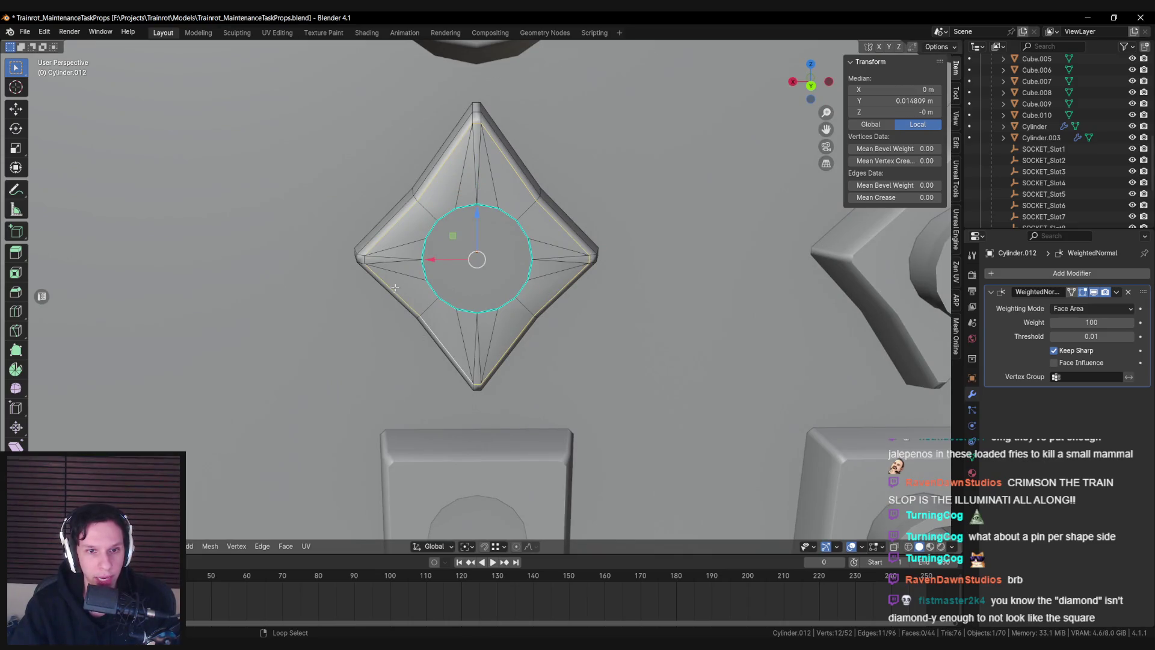
pyautogui.hotkey('ctrl', 'e')
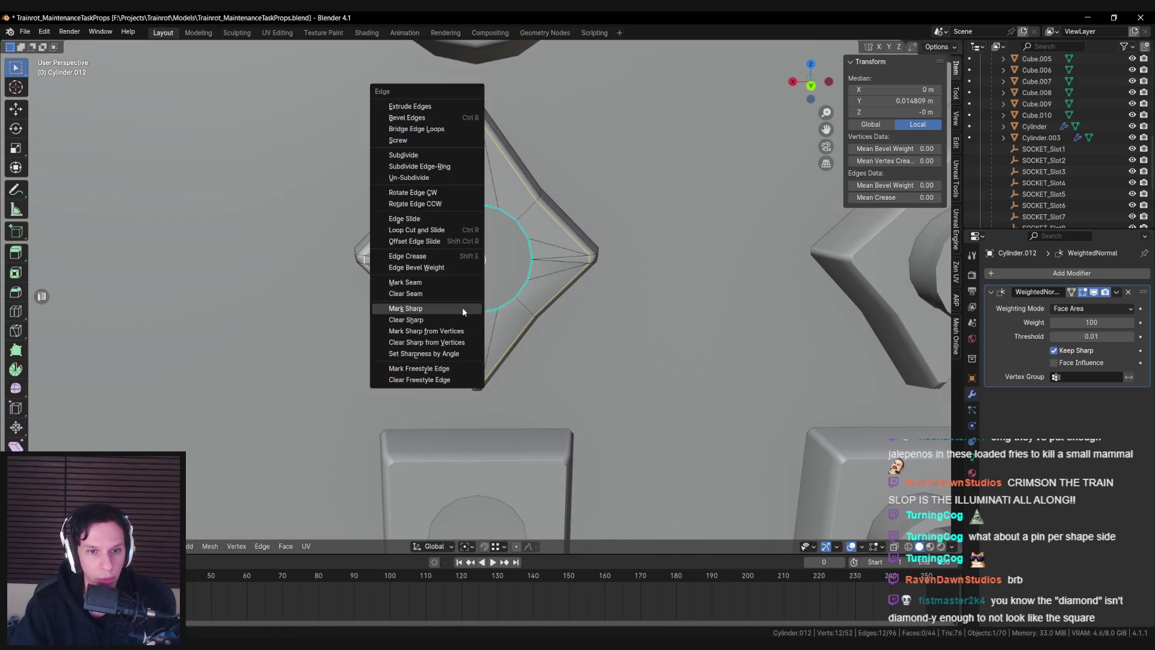
pyautogui.click(462, 307)
pyautogui.press('Tab')
# Select the top round socket and enter its Edit Mode
pyautogui.scroll(-3, 507, 247)
pyautogui.click(481, 120)
pyautogui.press('Tab')
pyautogui.scroll(2, 497, 311)
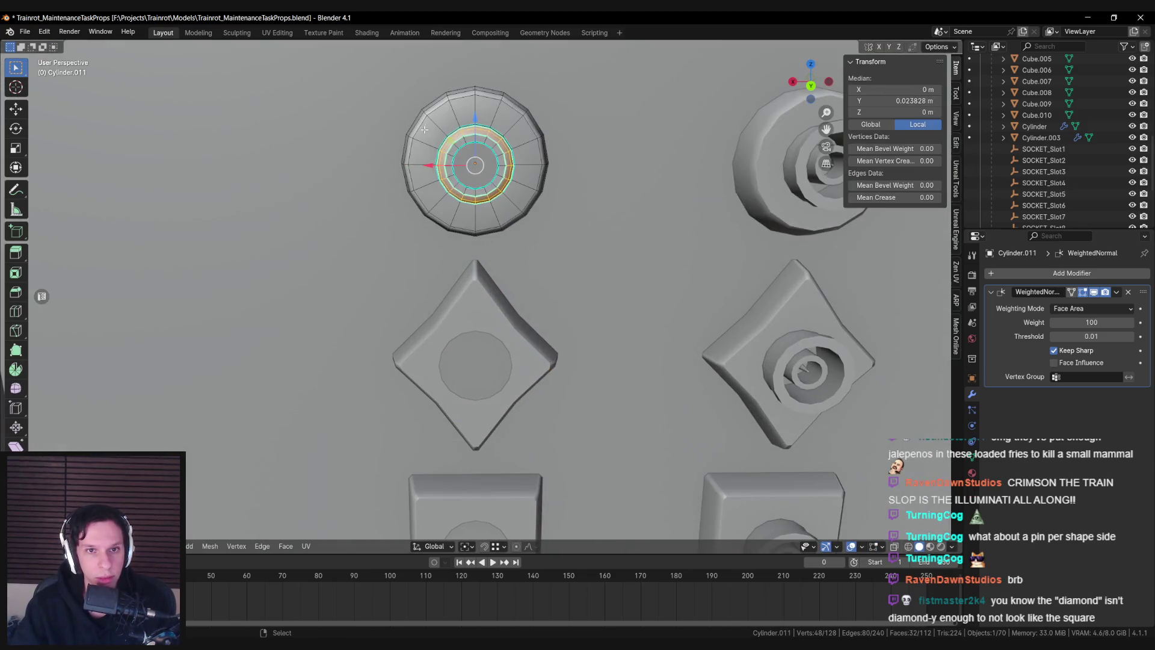
# Clear the sharp marks from the round socket's edge loops
pyautogui.press('Tab')
pyautogui.scroll(-5, 497, 311)
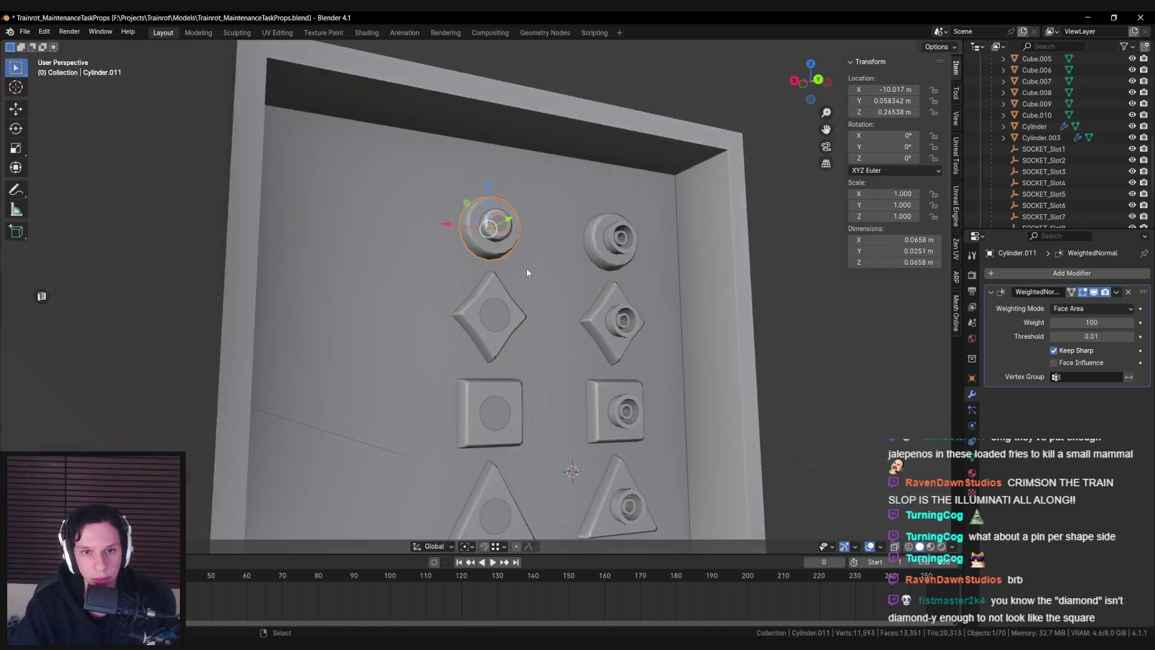
pyautogui.scroll(5, 527, 272)
pyautogui.press('Tab')
pyautogui.hotkey('ctrl', 'e')
pyautogui.click(474, 304)
# Fill the round socket's inner loop with a face, poke it to a centre point, and set the ring edges' sharpness
pyautogui.keyDown('alt'); pyautogui.click(484, 242); pyautogui.keyUp('alt')
pyautogui.scroll(4, 622, 249)
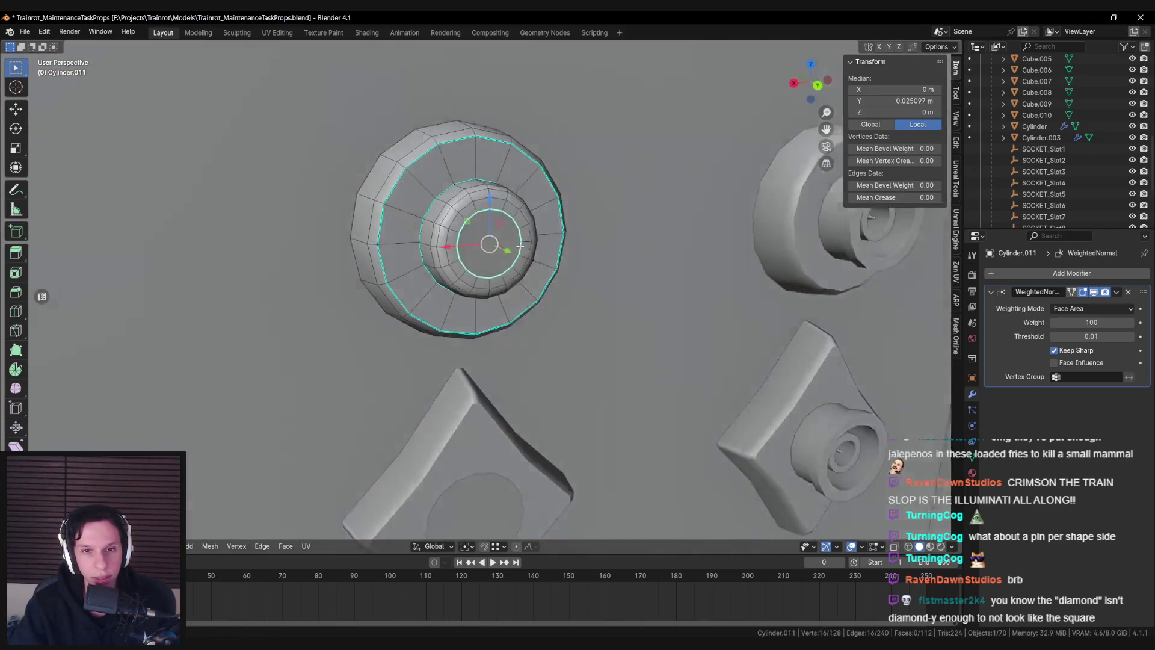
pyautogui.moveTo(621, 249); pyautogui.dragTo(655, 268)
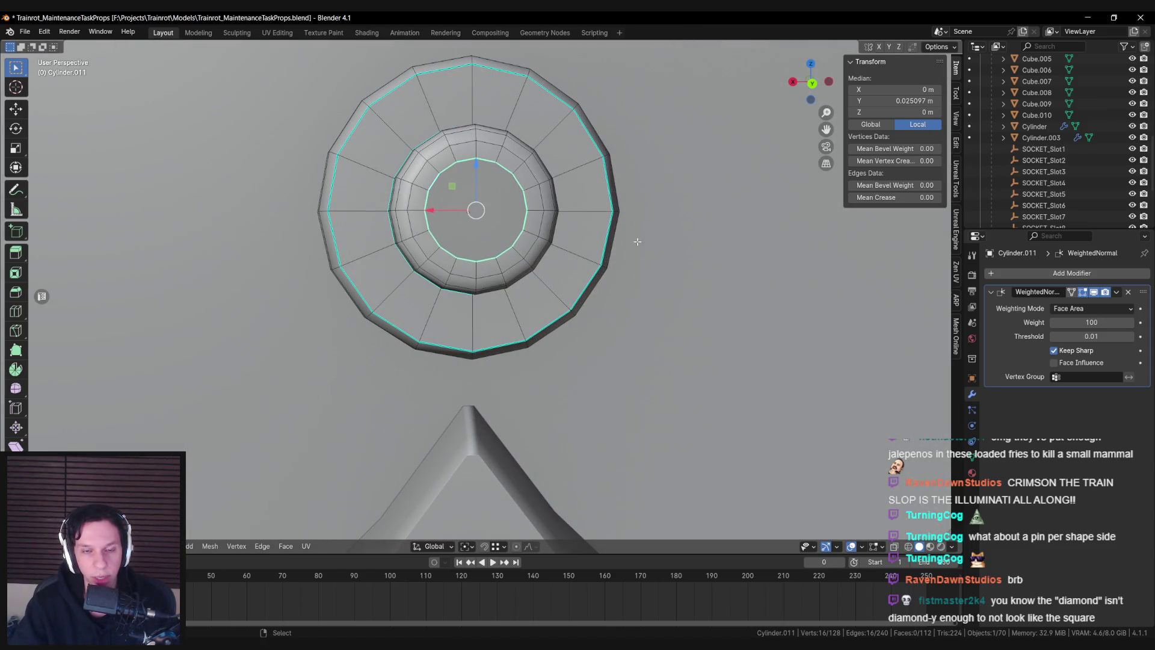
pyautogui.press('f')
pyautogui.press('F3')
pyautogui.write('poke')
pyautogui.press('Return')
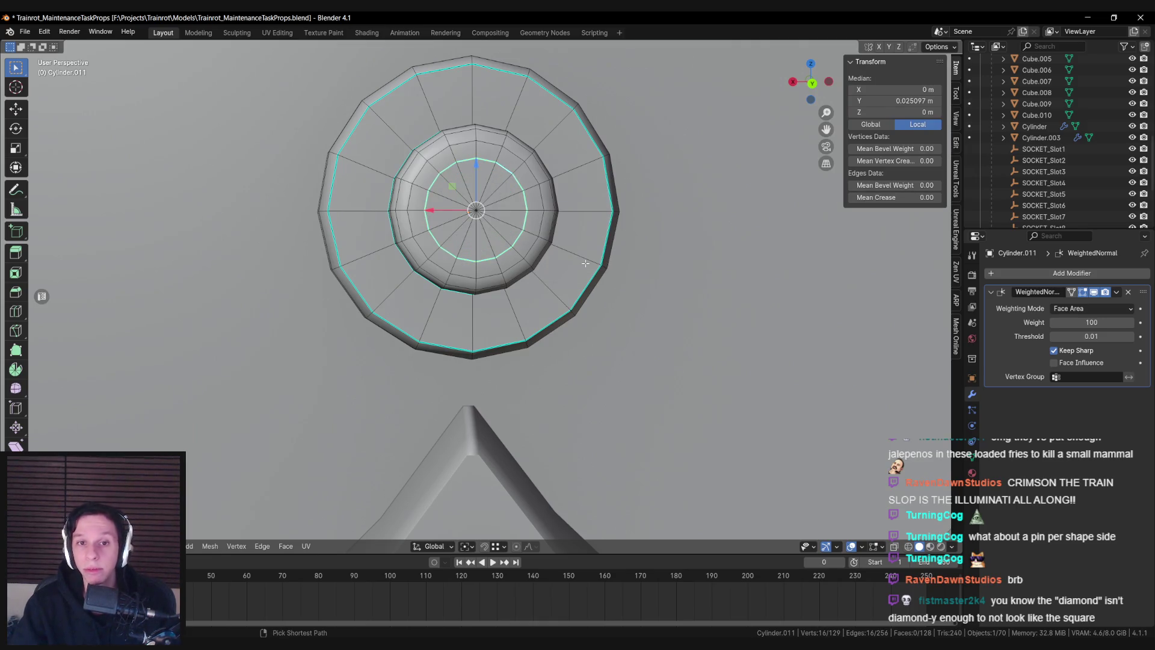
pyautogui.hotkey('ctrl', 'e')
pyautogui.click(570, 261)
pyautogui.press('Tab')
pyautogui.scroll(-5, 569, 261)
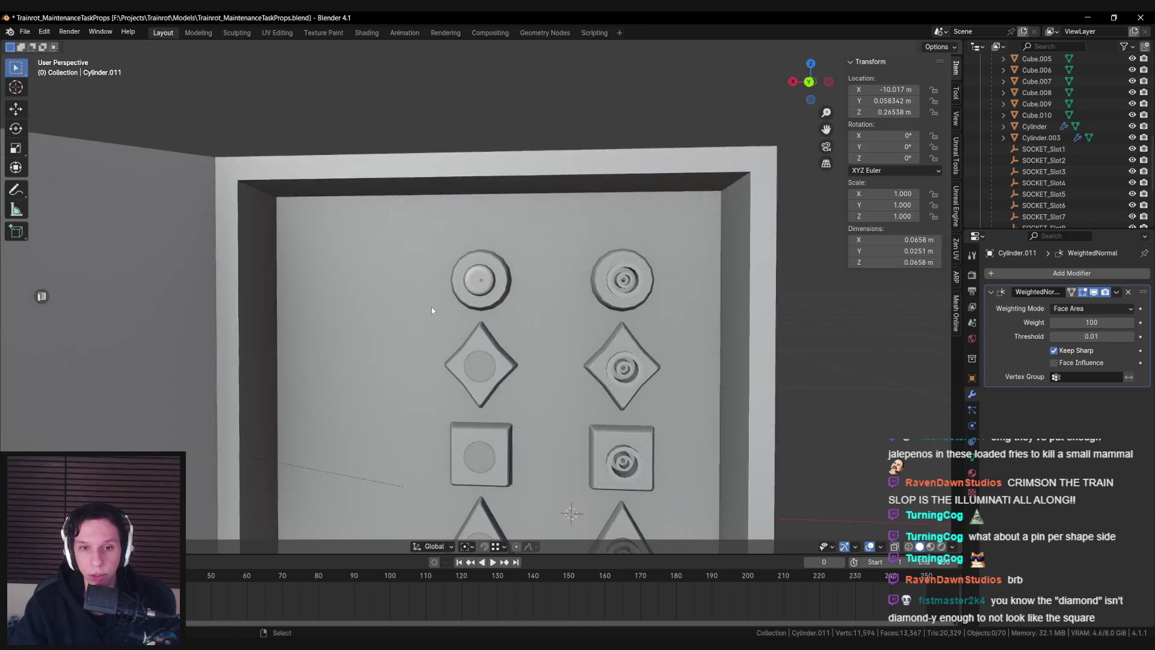
# Apply an edge option to the top-left socket, check its wireframe, and deselect everything
pyautogui.press('Tab')
pyautogui.scroll(5, 495, 195)
pyautogui.hotkey('ctrl', 'e')
pyautogui.click(537, 254)
pyautogui.press('Tab')
pyautogui.scroll(-5, 516, 283)
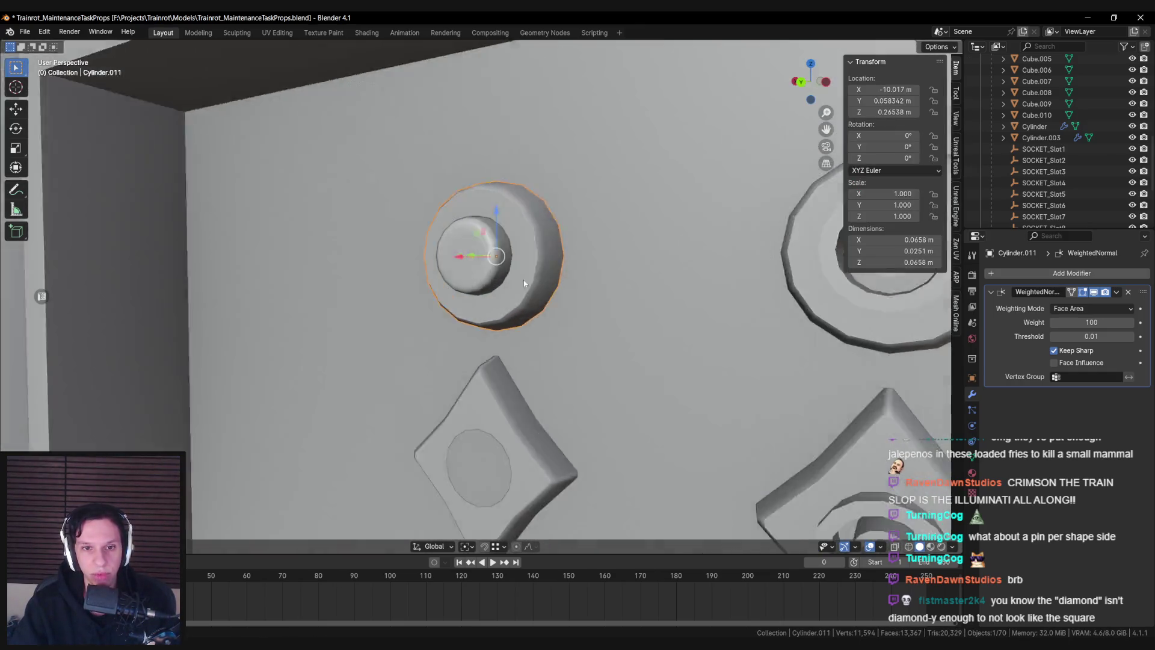
pyautogui.press('Tab')
pyautogui.scroll(5, 516, 283)
pyautogui.press('Tab')
pyautogui.scroll(-5, 541, 298)
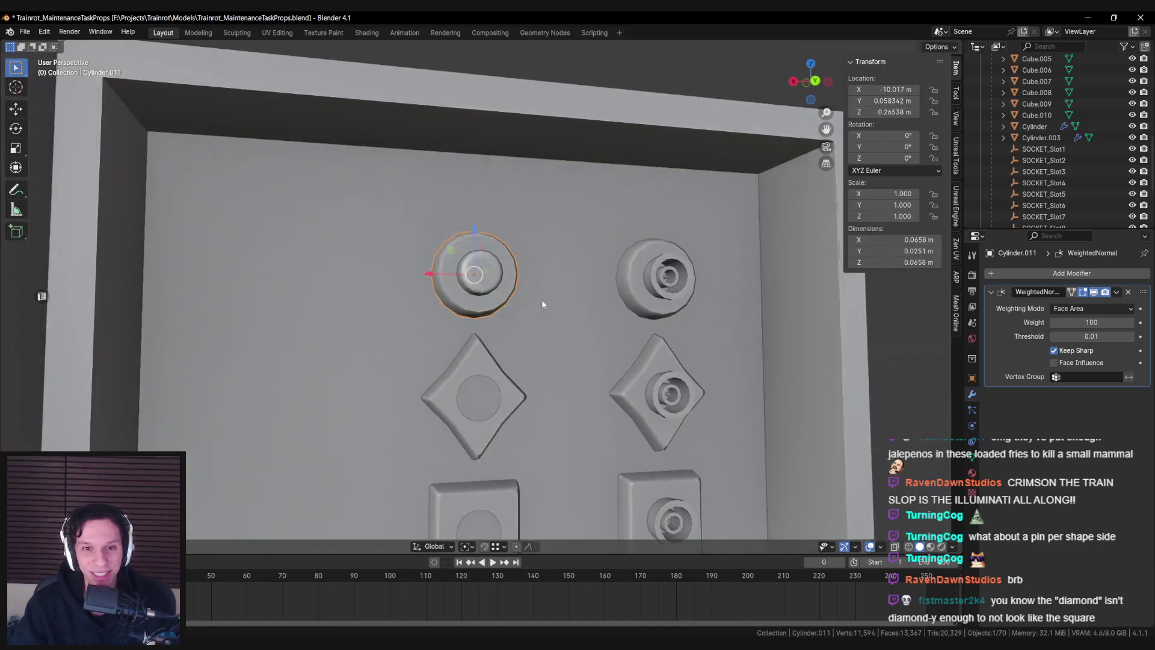
pyautogui.scroll(-5, 541, 299)
pyautogui.hotkey('alt', 'a')
pyautogui.scroll(3, 498, 251)
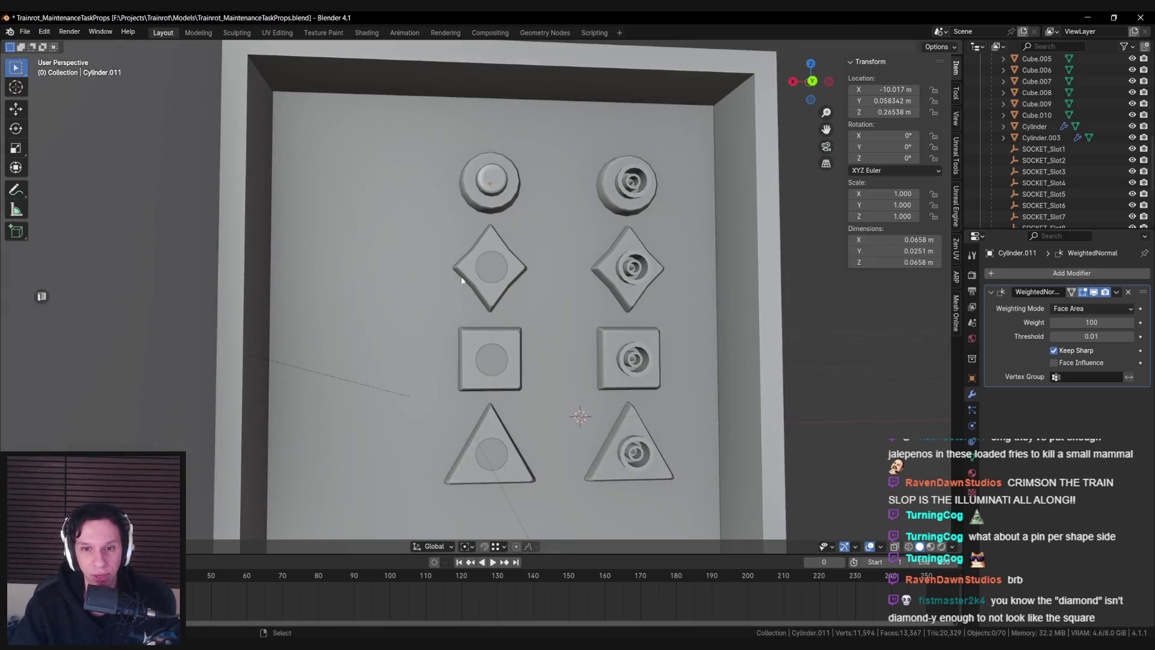
# Select the top round socket's connected pin geometry and duplicate it in place
pyautogui.click(490, 183)
pyautogui.press('Tab')
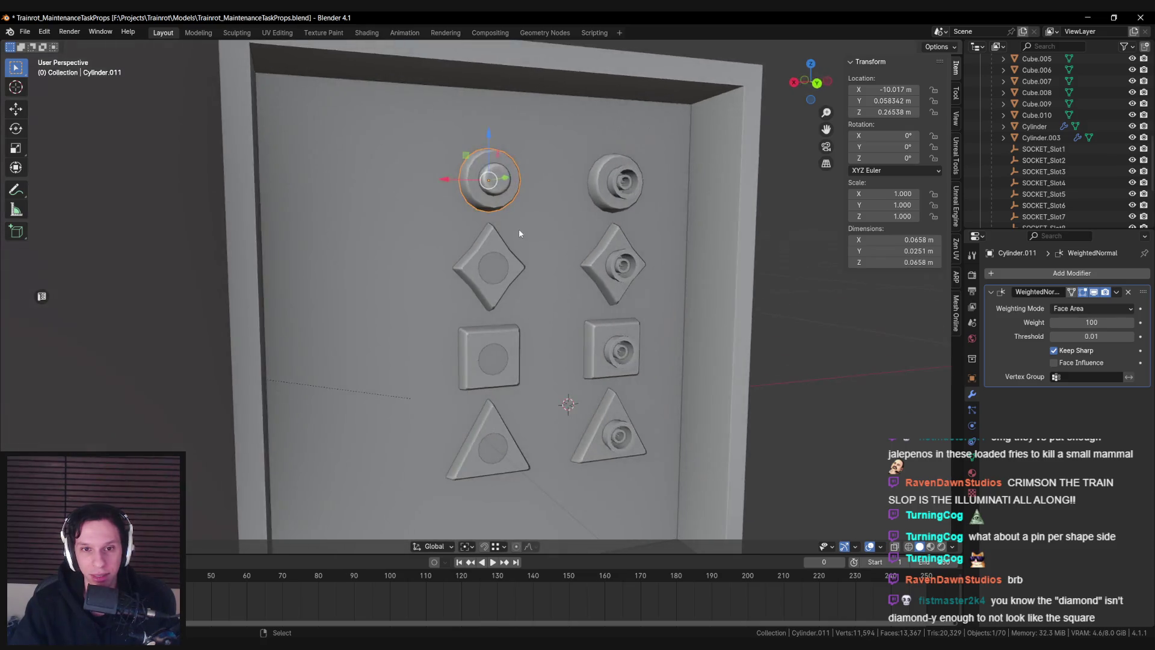
pyautogui.scroll(2, 518, 228)
pyautogui.press('l')
pyautogui.hotkey('alt', 'a')
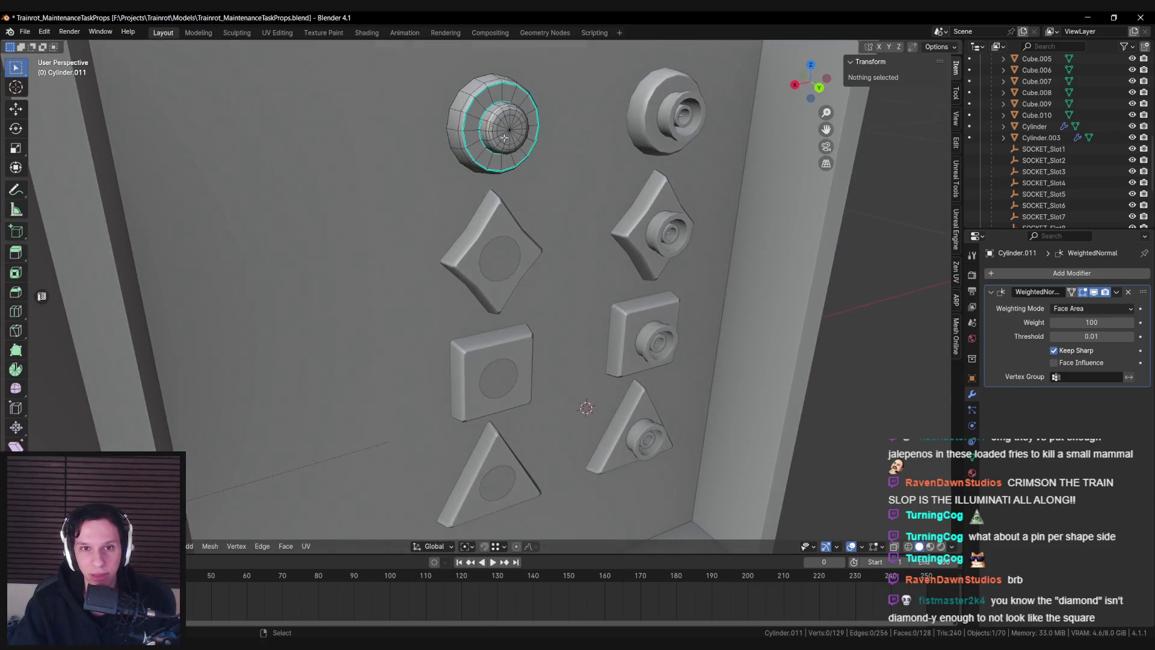
pyautogui.press('l')
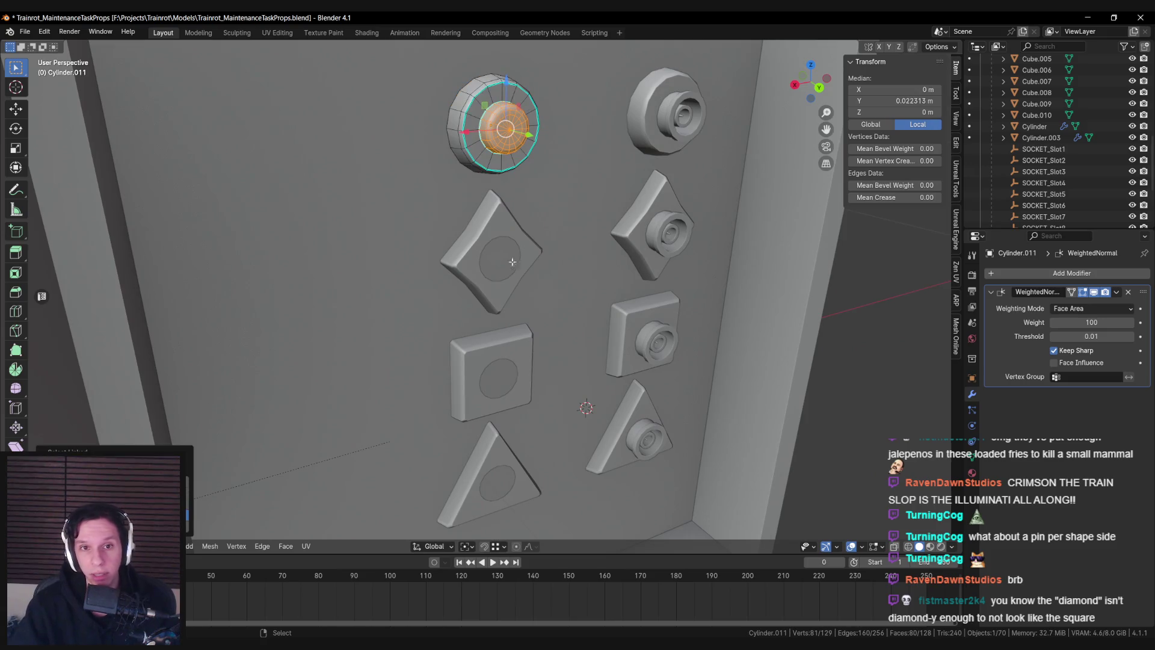
pyautogui.hotkey('shift', 'd')
pyautogui.press('Return')
# Separate the duplicate into its own pin object, move it into position, and save
pyautogui.press('p')
pyautogui.click(499, 170)
pyautogui.press('Tab')
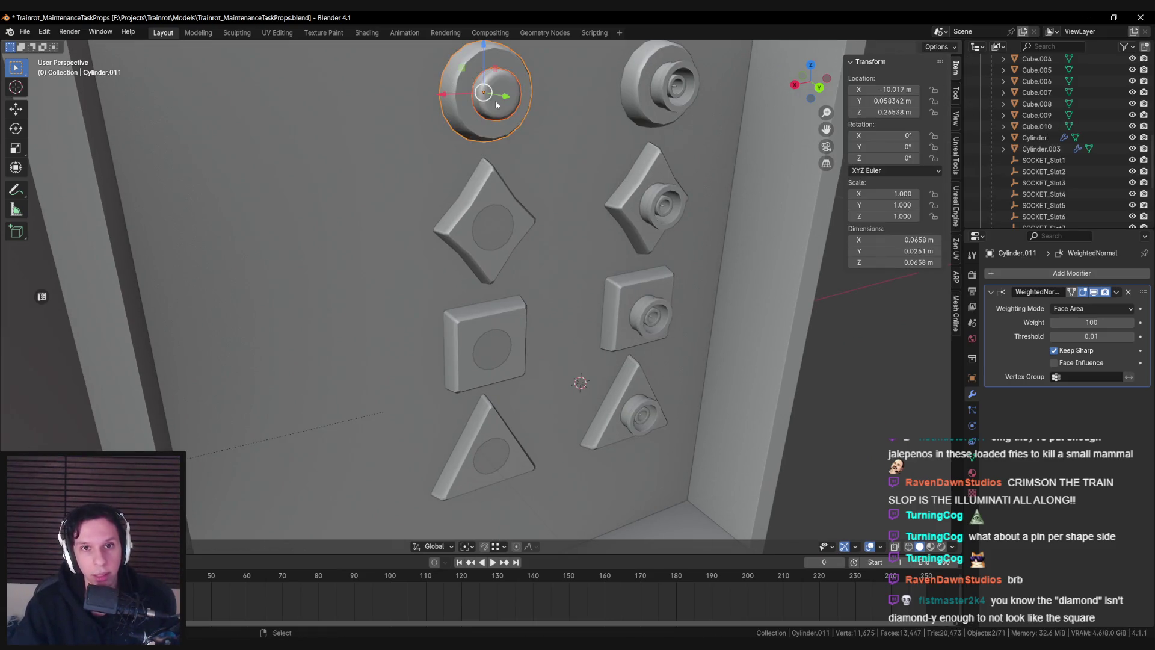
pyautogui.press('g')
pyautogui.click(463, 294)
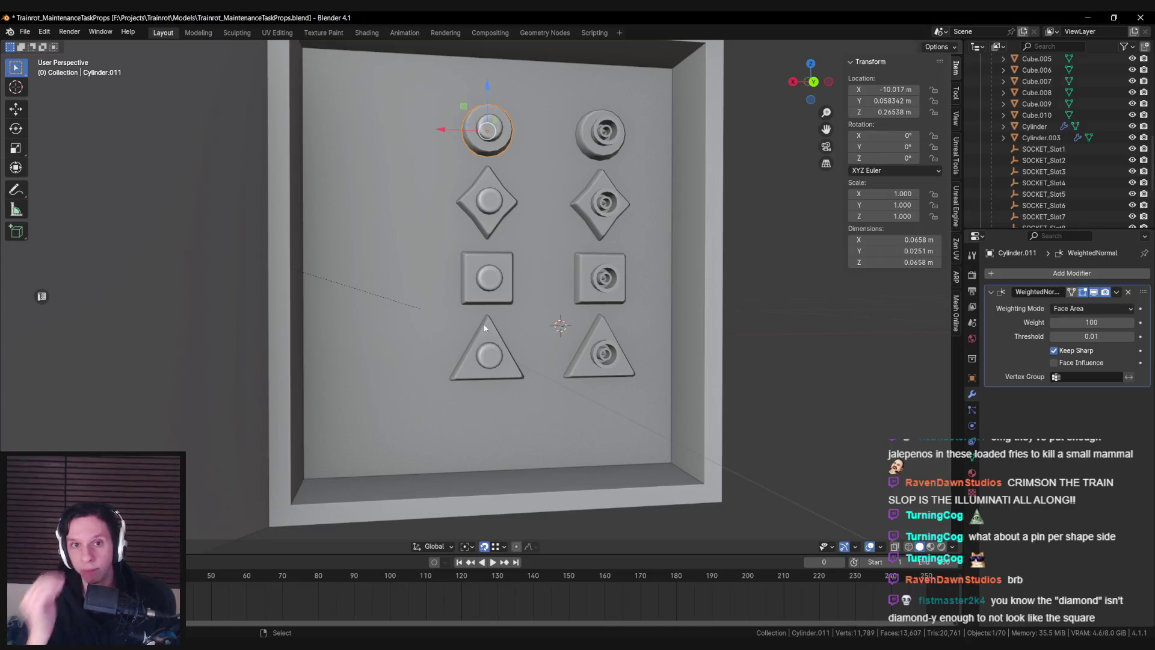
pyautogui.hotkey('ctrl', 's')
pyautogui.scroll(-5, 508, 356)
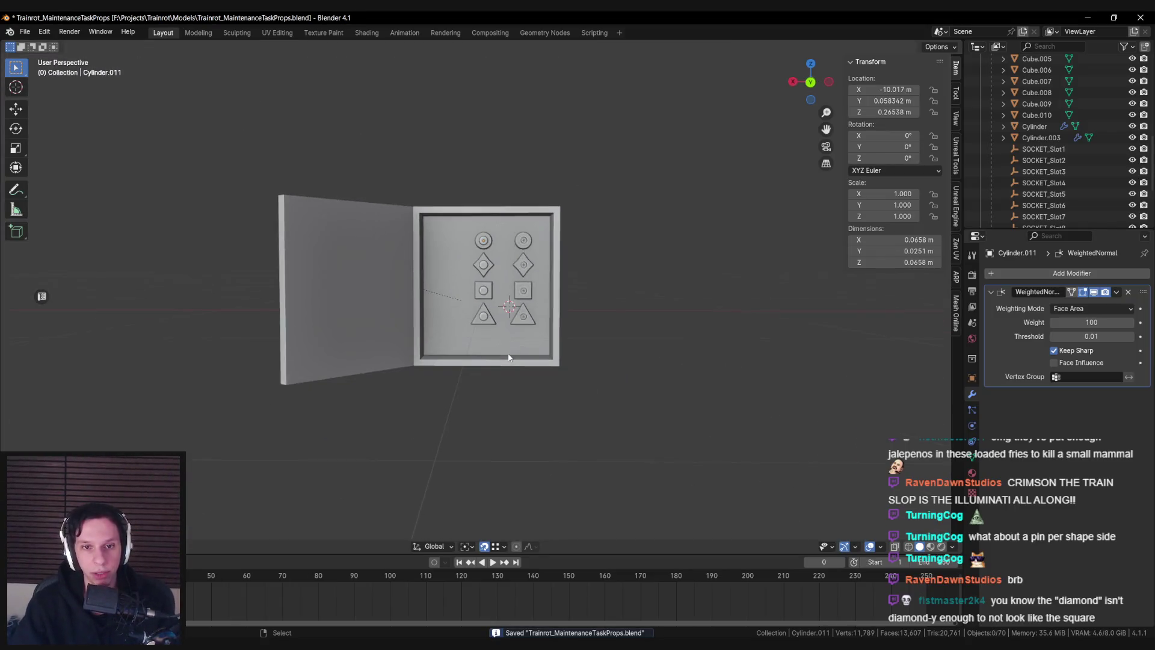
# Look over the socket panel and save the file
pyautogui.scroll(5, 517, 348)
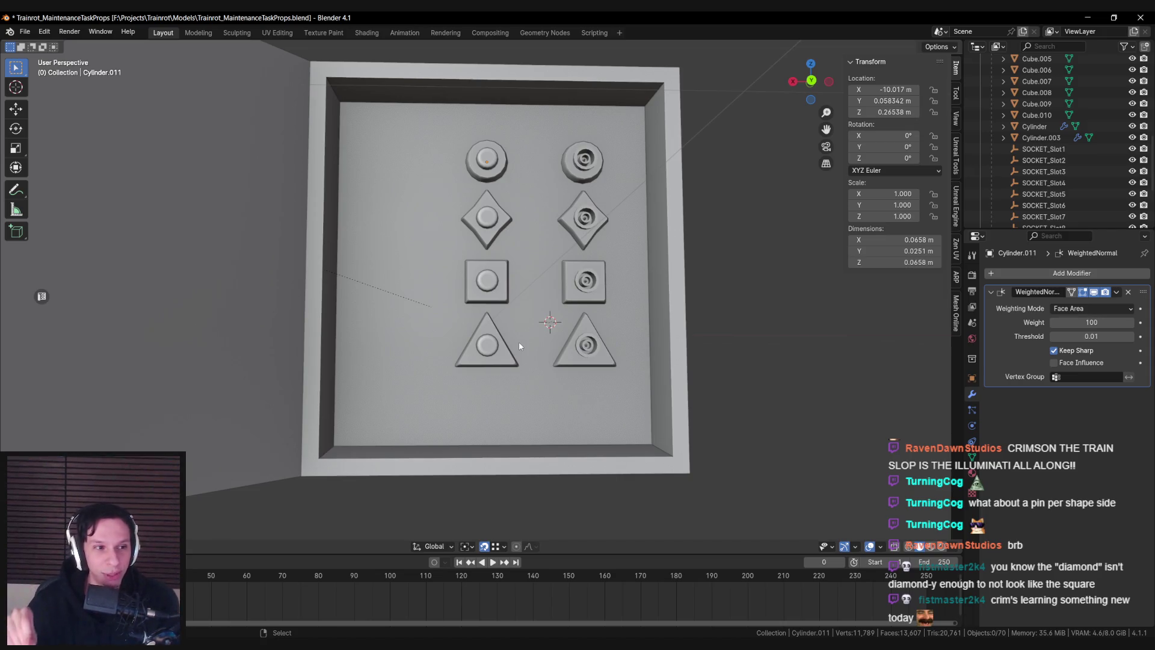
pyautogui.scroll(3, 519, 341)
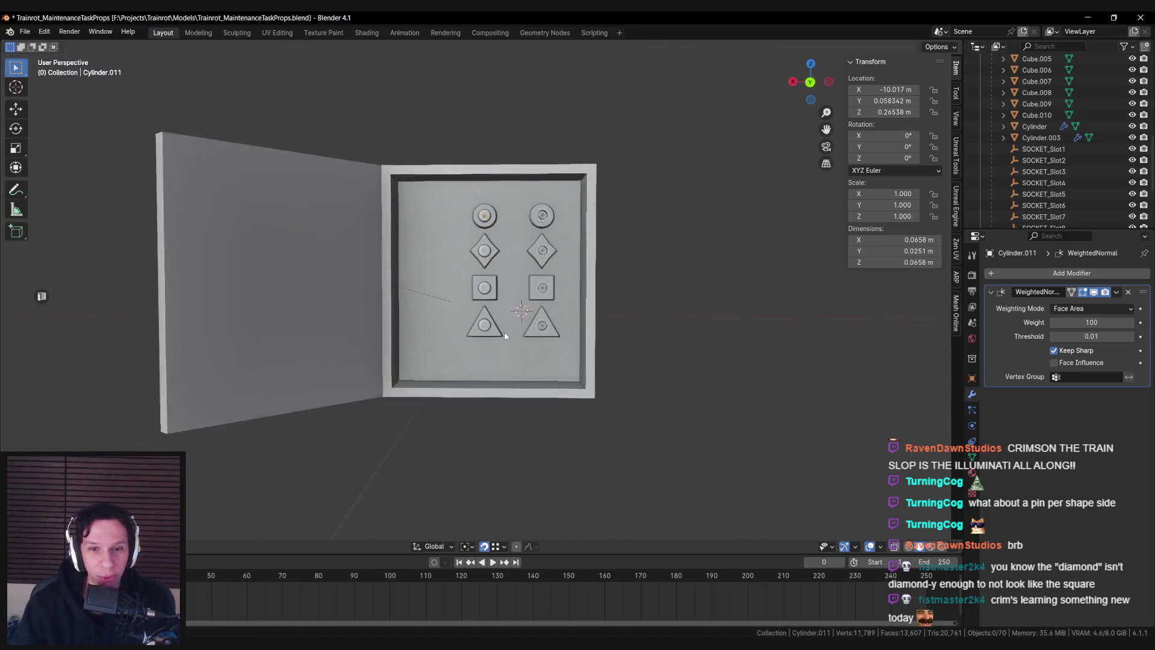
pyautogui.scroll(-2, 495, 308)
pyautogui.hotkey('ctrl', 's')
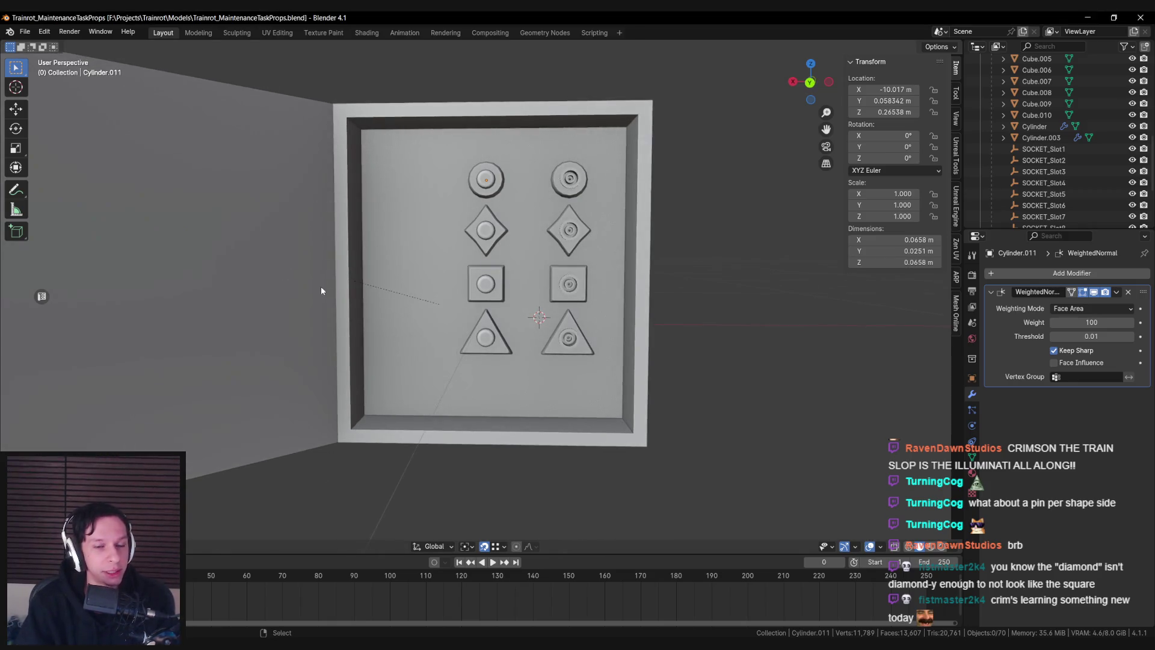
# Compare the left and right triangle and square socket pairs, then deselect and save
pyautogui.scroll(2, 323, 281)
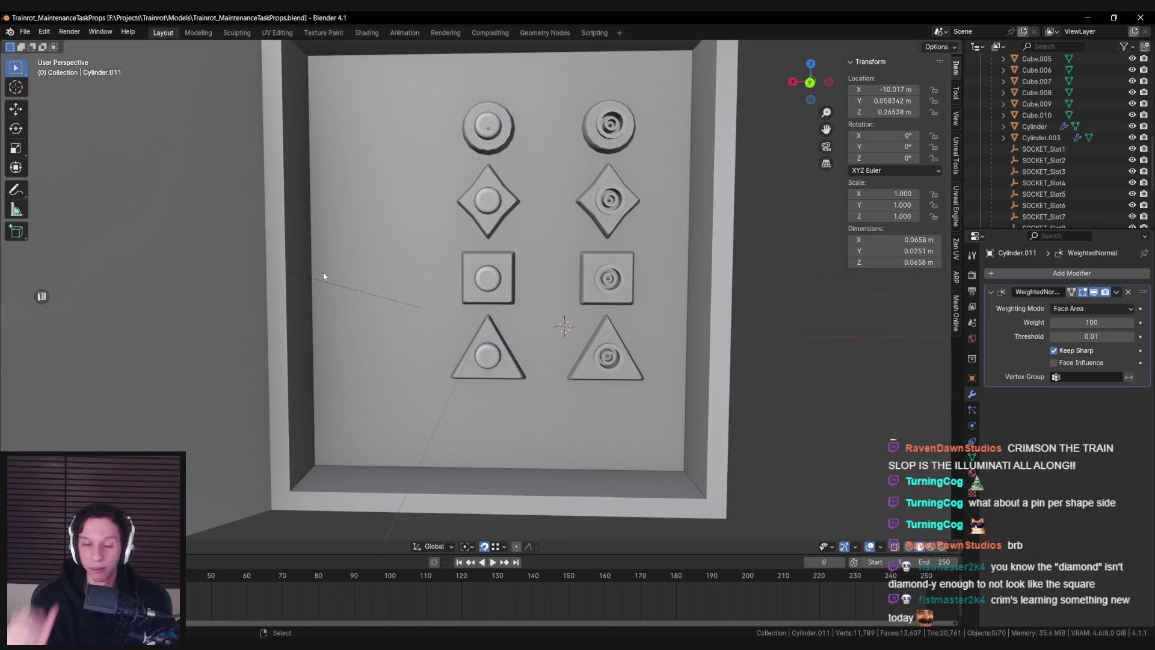
pyautogui.click(487, 348)
pyautogui.keyDown('shift'); pyautogui.click(603, 355); pyautogui.keyUp('shift')
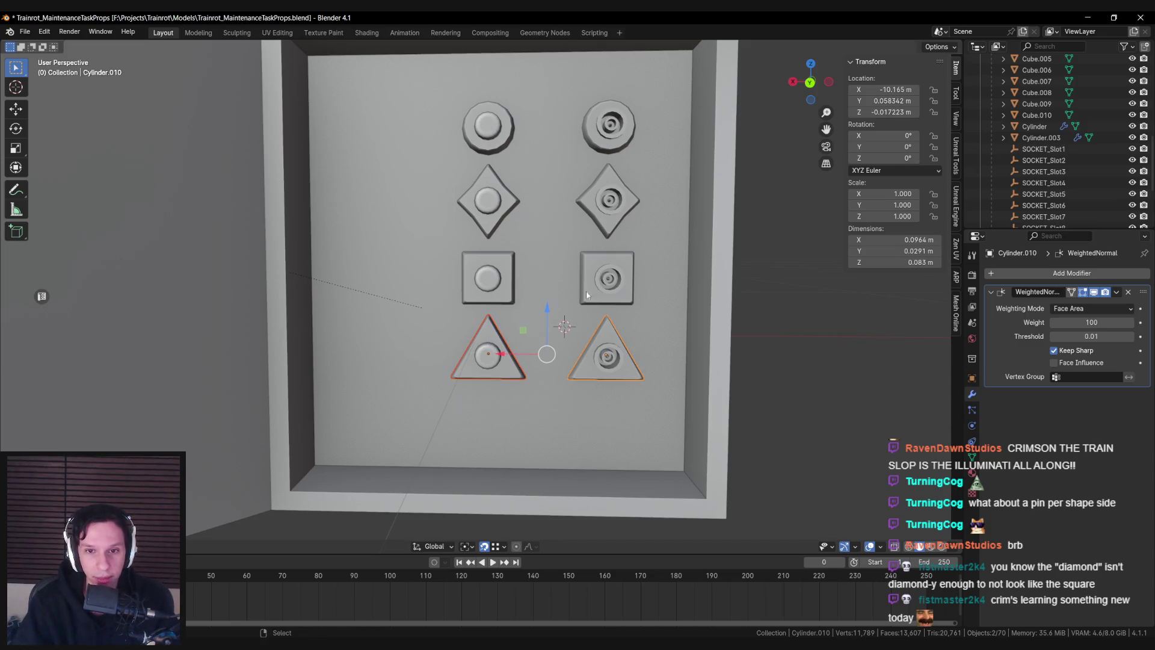
pyautogui.click(487, 277)
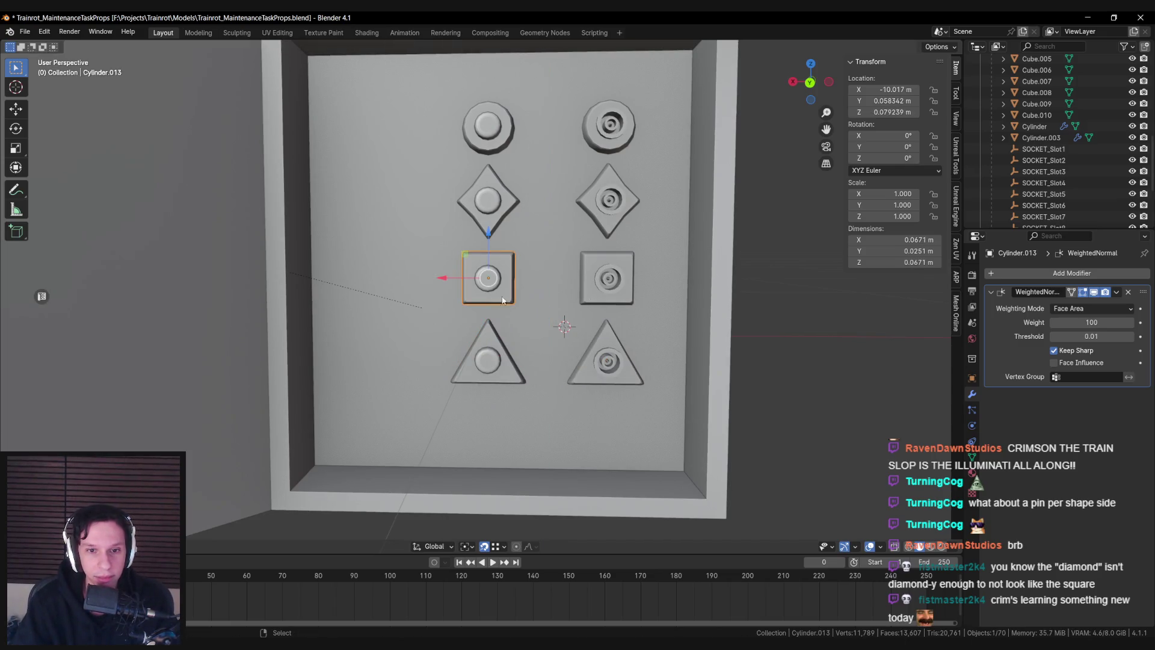
pyautogui.keyDown('shift'); pyautogui.click(606, 277); pyautogui.keyUp('shift')
pyautogui.hotkey('alt', 'a')
pyautogui.scroll(-3, 569, 274)
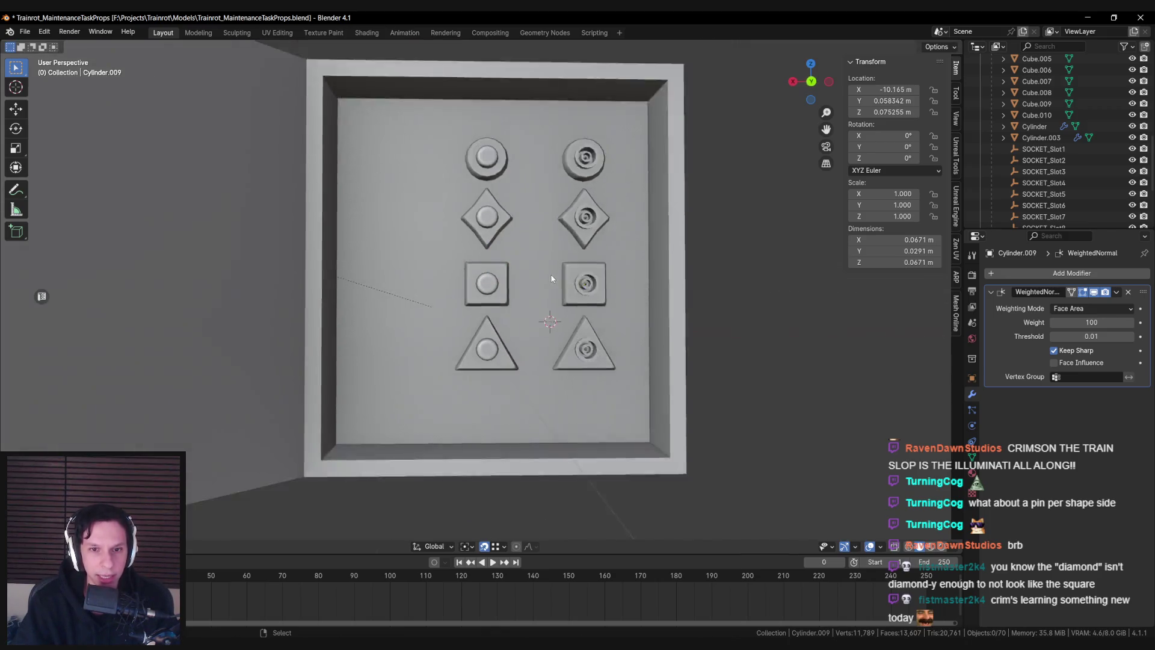
pyautogui.scroll(4, 565, 283)
pyautogui.hotkey('ctrl', 's')
# Compare the top-left and top-right round sockets, save again, and switch to the reference images
pyautogui.click(486, 128)
pyautogui.keyDown('shift'); pyautogui.click(594, 134); pyautogui.keyUp('shift')
pyautogui.hotkey('alt', 'a')
pyautogui.scroll(-5, 508, 169)
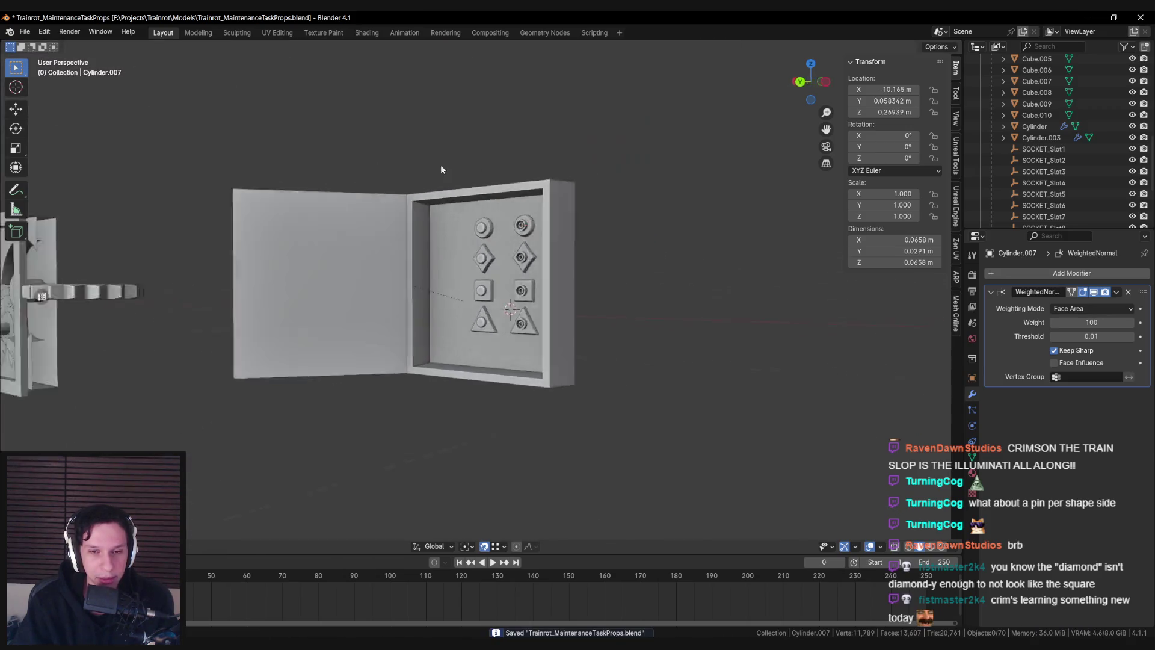
pyautogui.scroll(4, 529, 195)
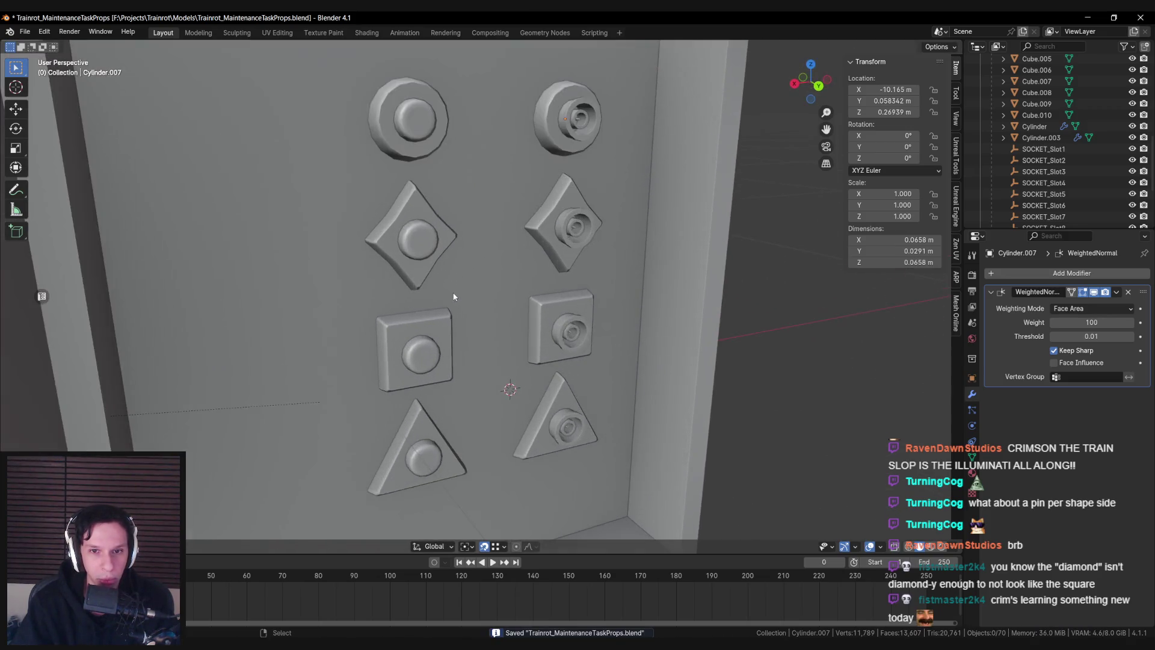
pyautogui.scroll(-2, 448, 283)
pyautogui.hotkey('ctrl', 's')
pyautogui.scroll(3, 450, 294)
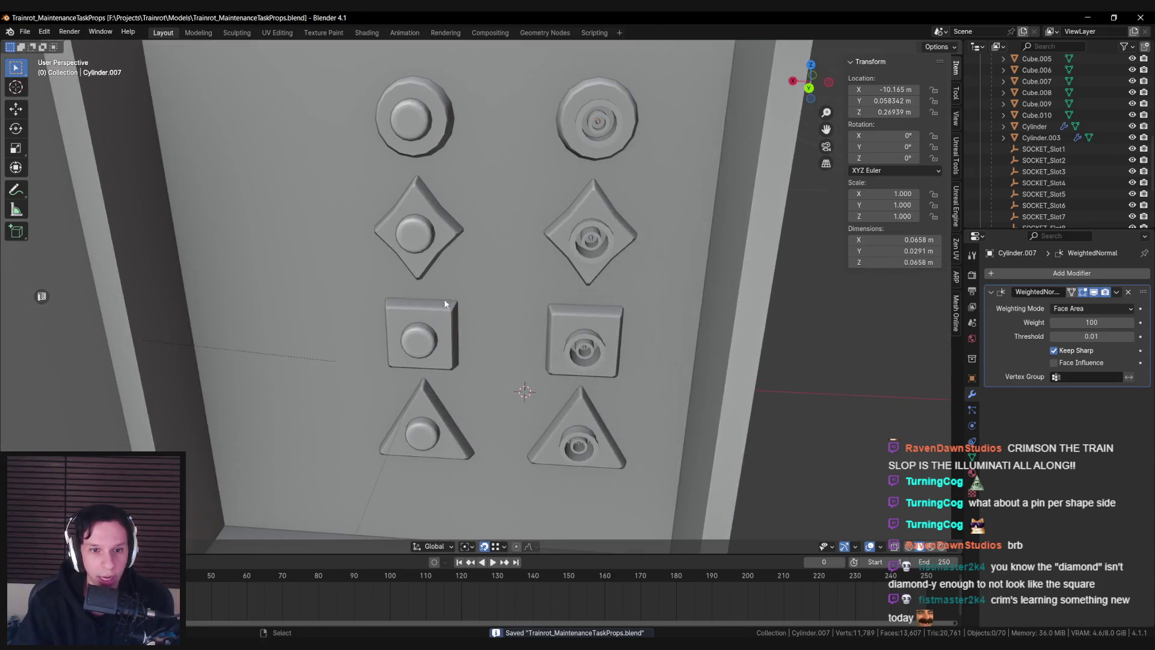
pyautogui.scroll(-3, 416, 355)
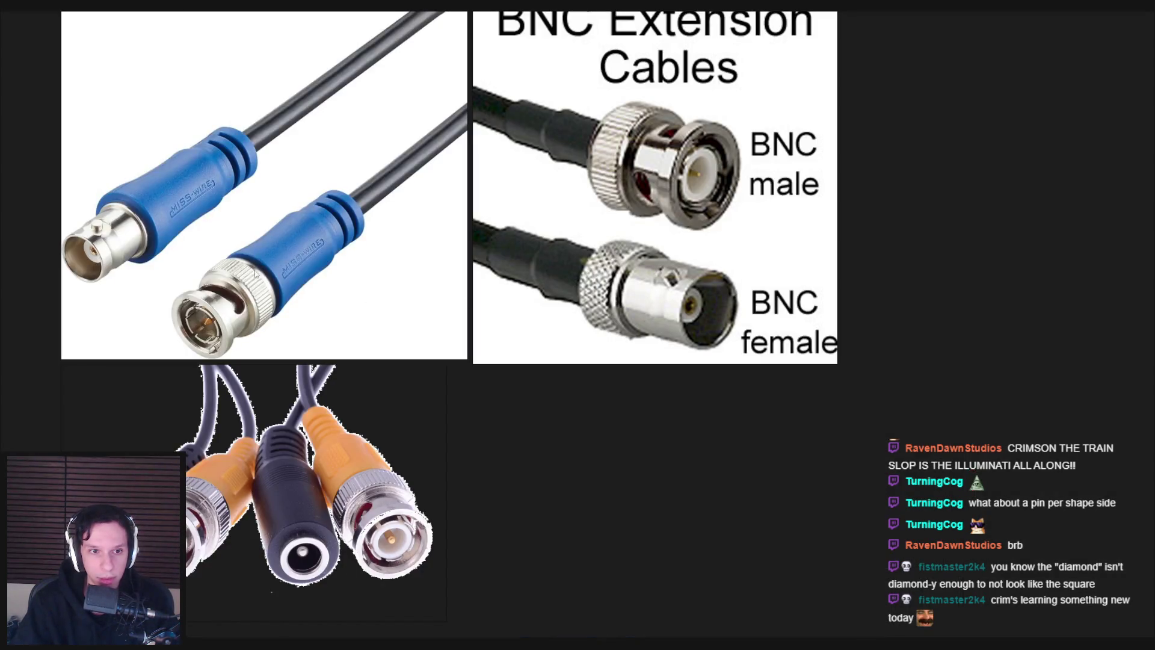
pyautogui.hotkey('alt', 'Tab')
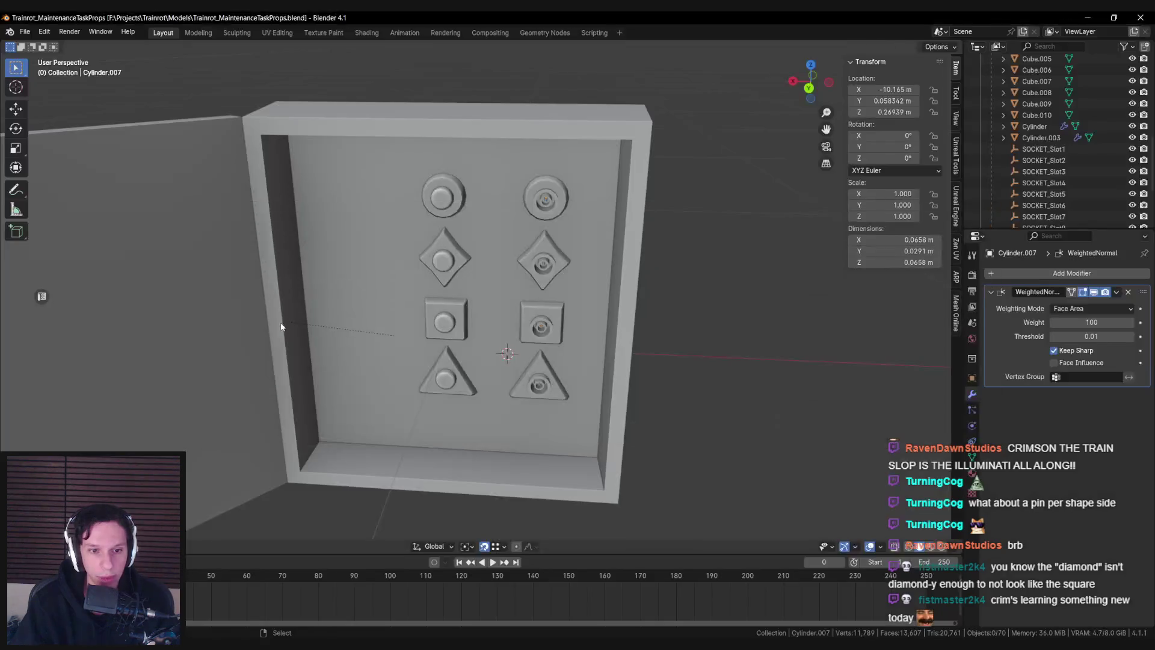
# Switch from Blender to the PureRef board of BNC connector reference images
pyautogui.hotkey('alt', 'Tab')
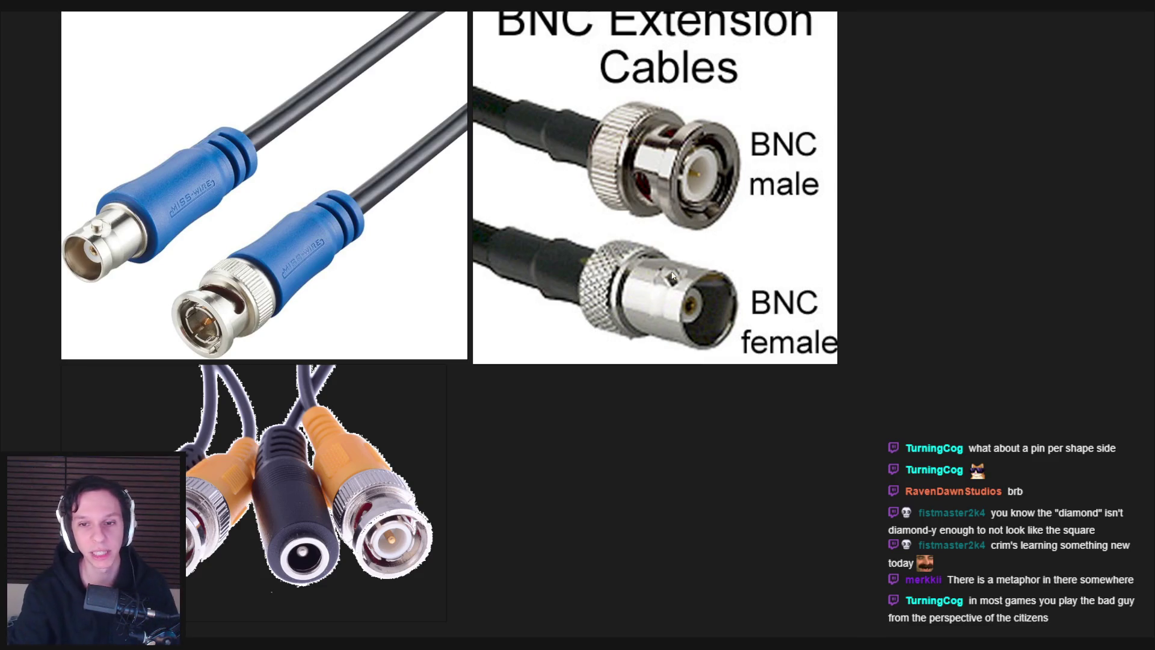
# Review the BNC connector photos, then select and frame the right diamond socket in Blender
pyautogui.scroll(6, 455, 314)
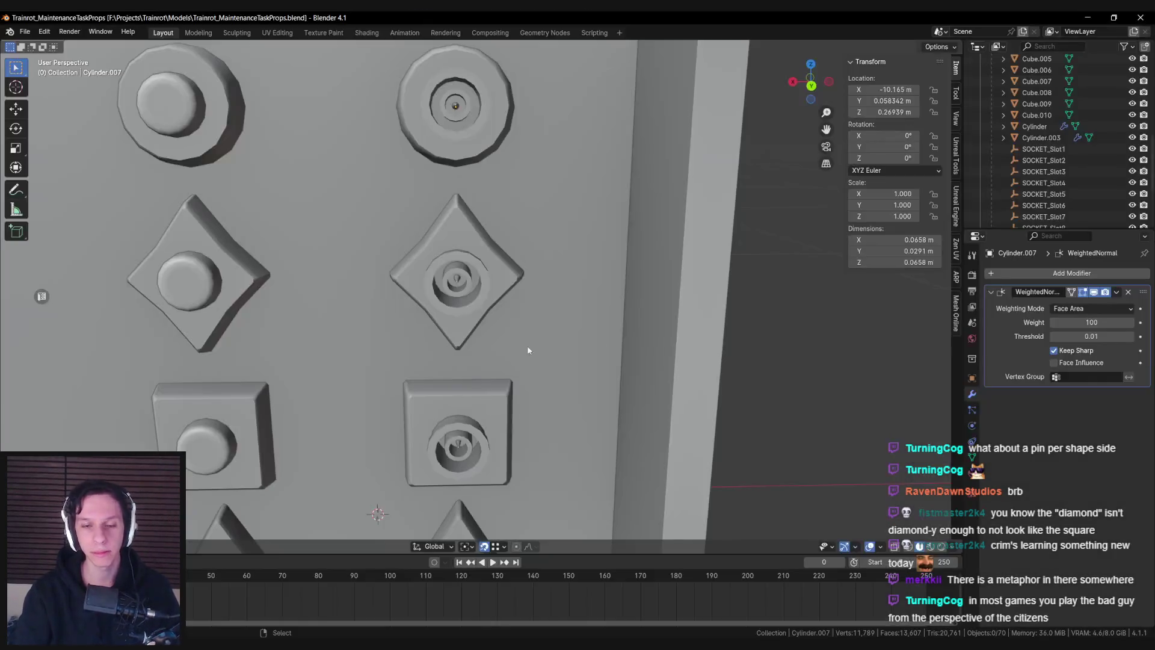
pyautogui.scroll(-3, 392, 317)
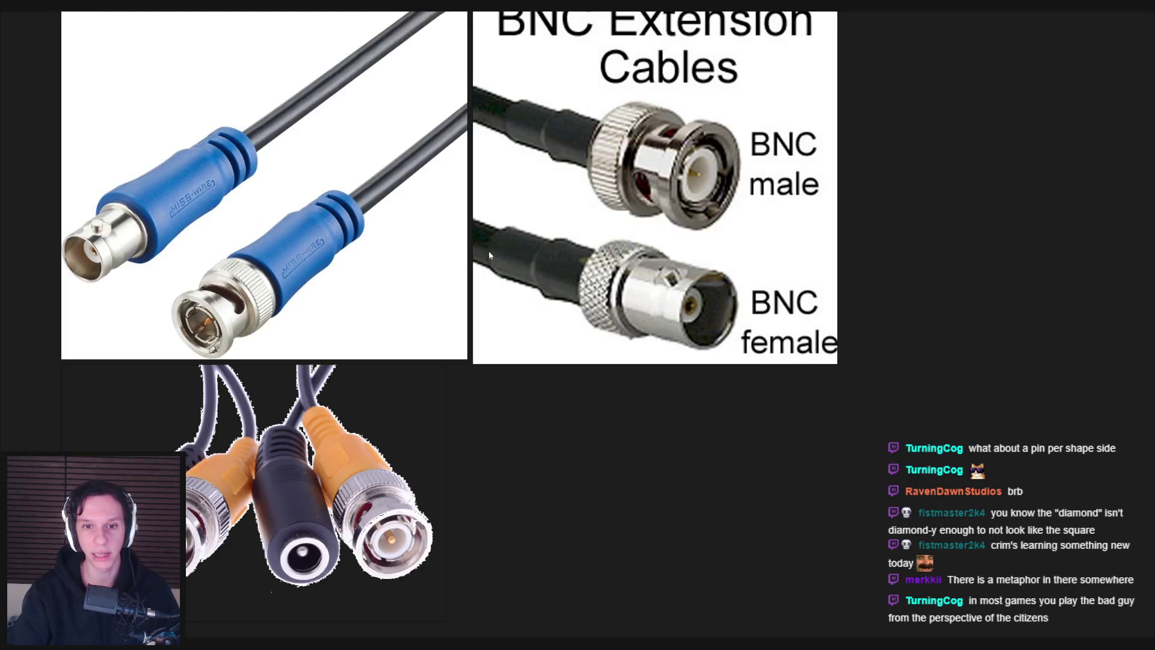
pyautogui.scroll(-4, 482, 336)
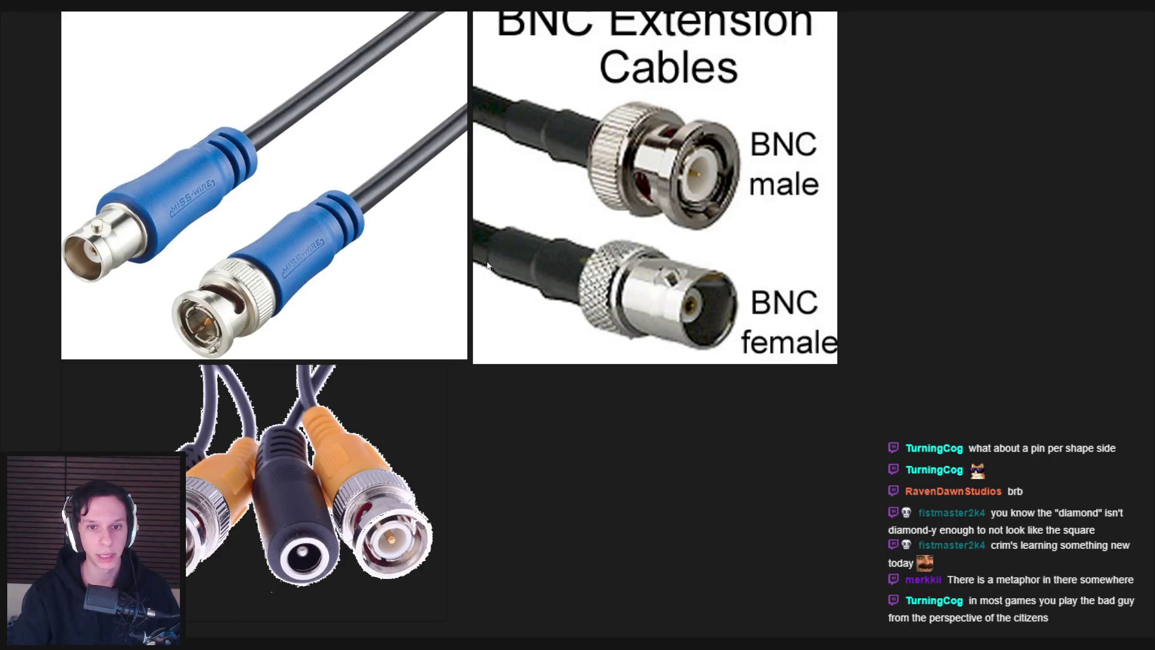
pyautogui.scroll(4, 475, 287)
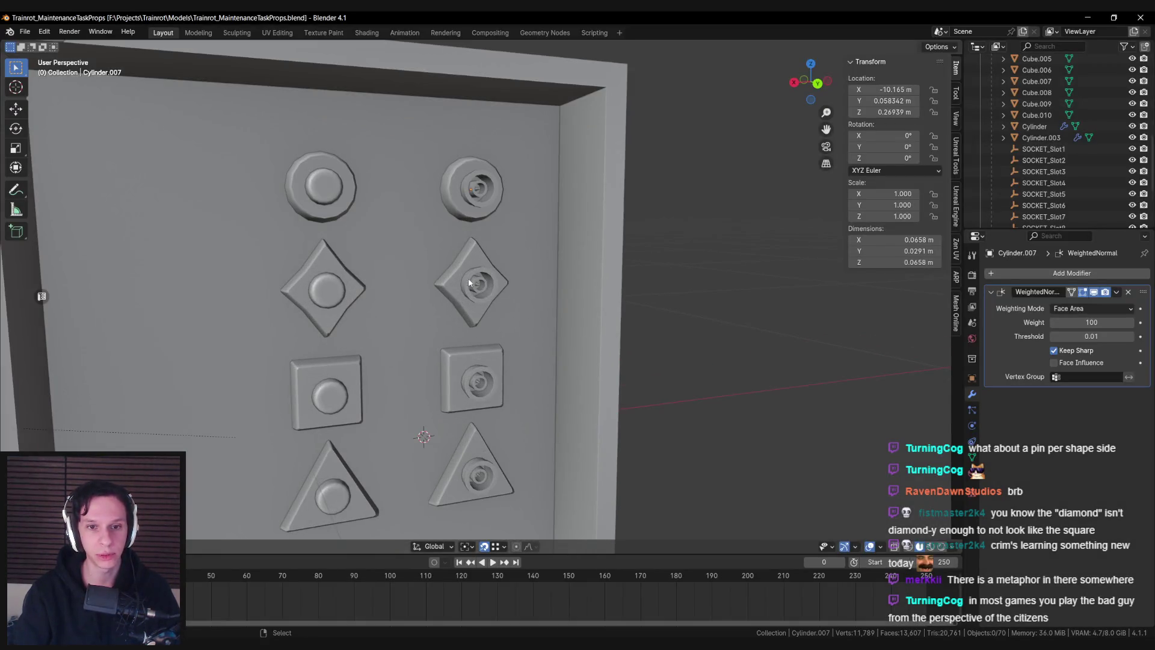
pyautogui.scroll(2, 464, 324)
pyautogui.scroll(-2, 465, 313)
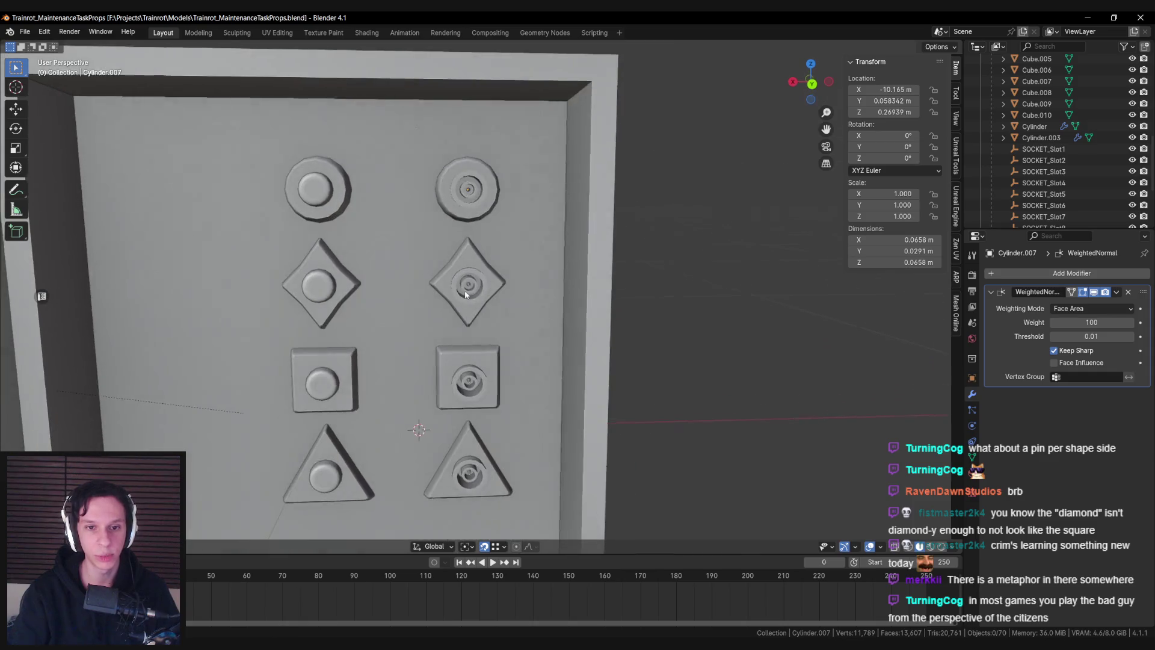
pyautogui.click(465, 303)
pyautogui.press('KP_Decimal')
# Duplicate the diamond socket's inner face ring and separate it into its own object
pyautogui.press('Tab')
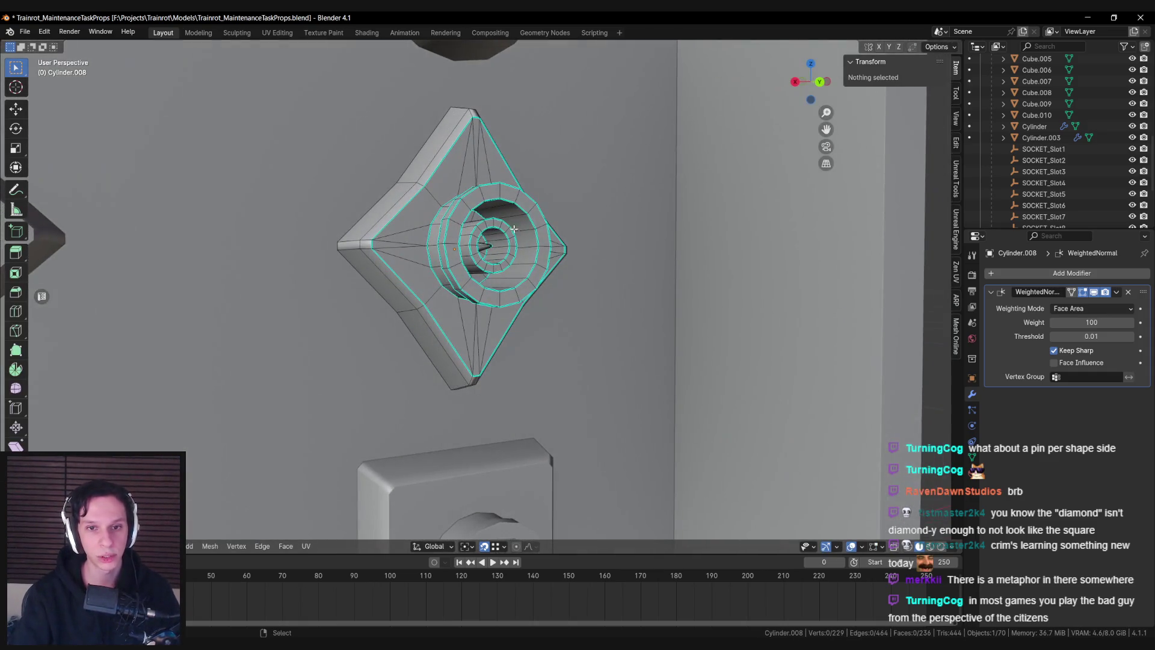
pyautogui.keyDown('alt'); pyautogui.click(522, 258); pyautogui.keyUp('alt')
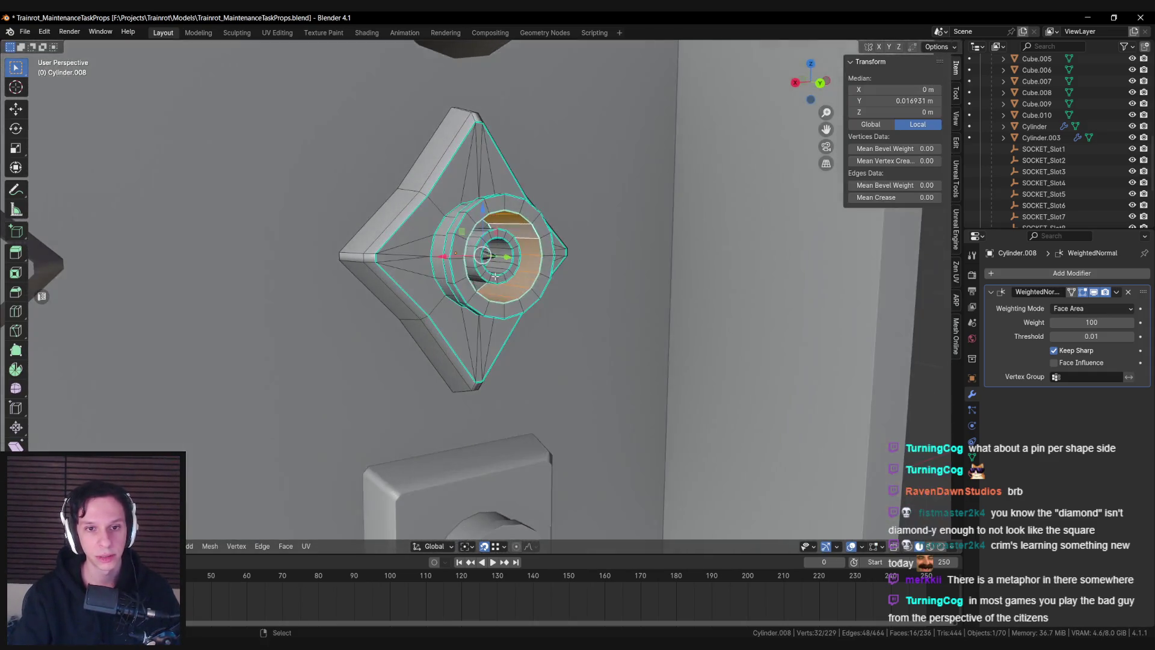
pyautogui.hotkey('shift', 'd')
pyautogui.press('Escape')
pyautogui.press('p')
pyautogui.click(446, 279)
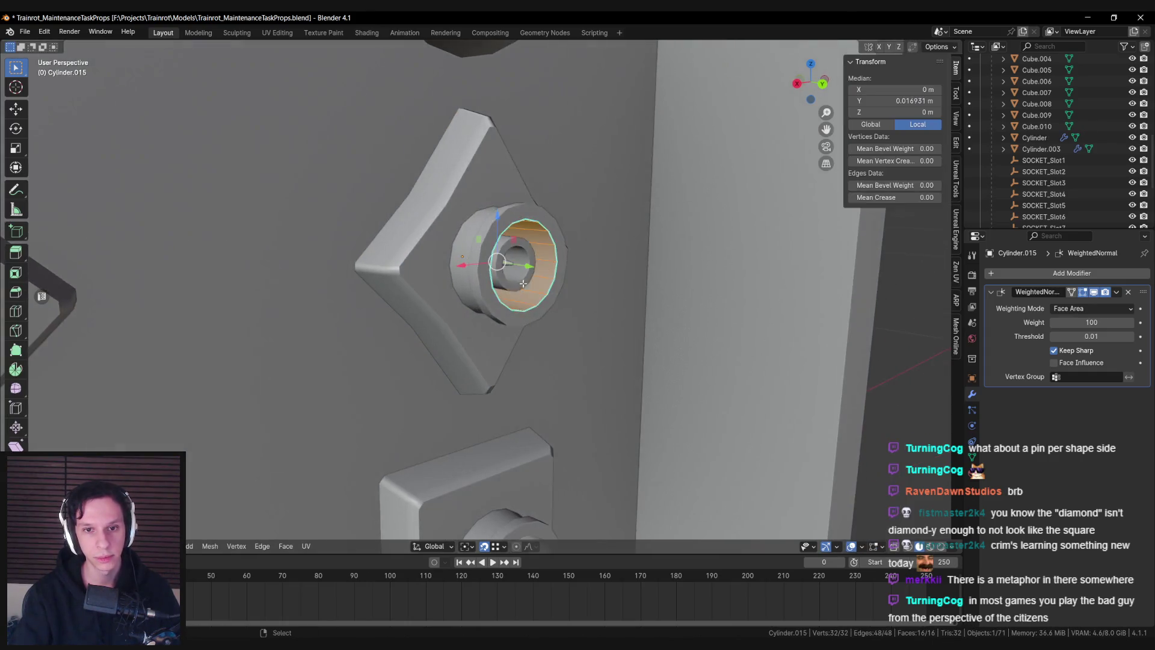
pyautogui.hotkey('alt', 'Tab')
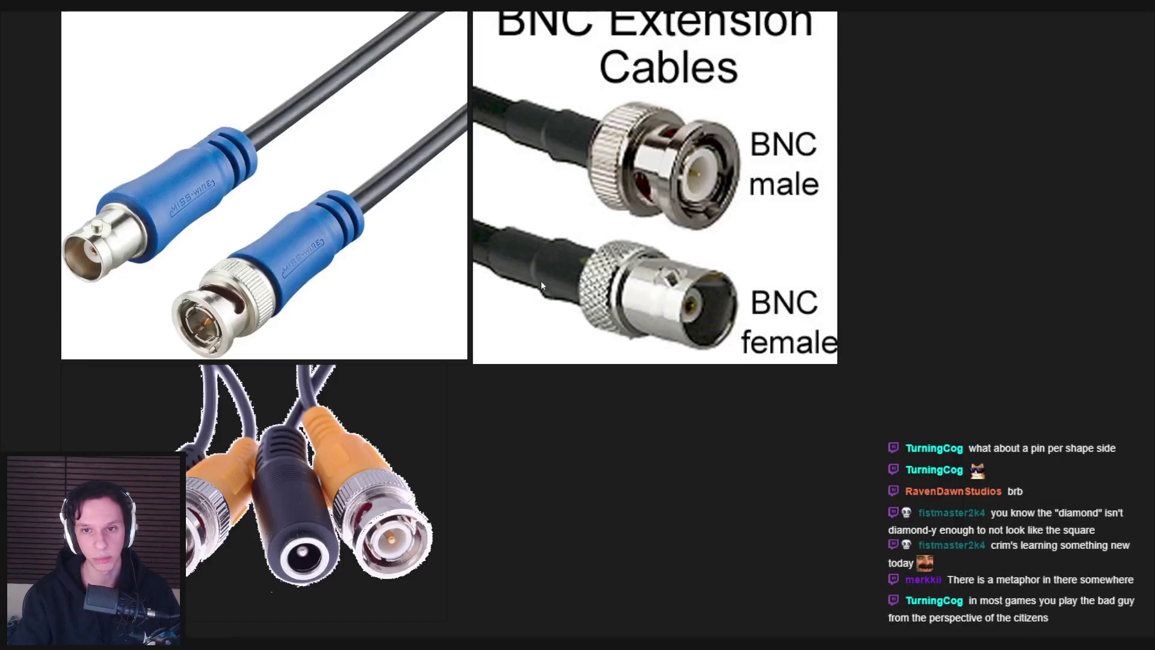
pyautogui.hotkey('alt', 'Tab')
pyautogui.press('KP_Decimal')
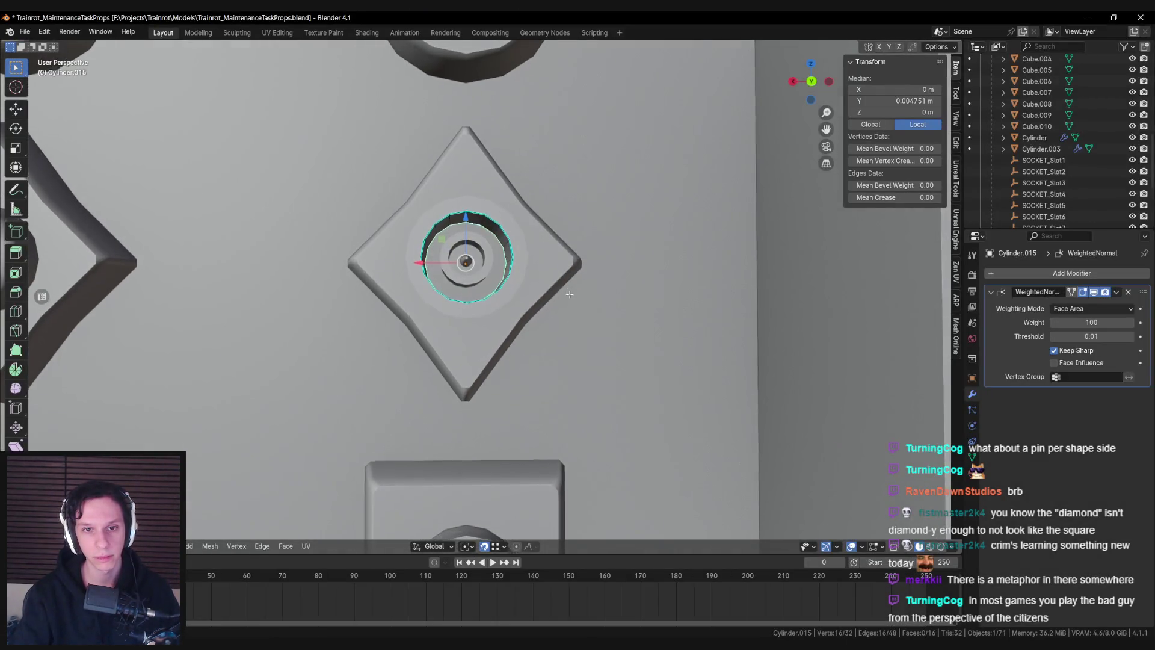
# Extrude the ring's edge inward, then outward along its axis to start the plug wall
pyautogui.press('e')
pyautogui.press('s')
pyautogui.click(620, 333)
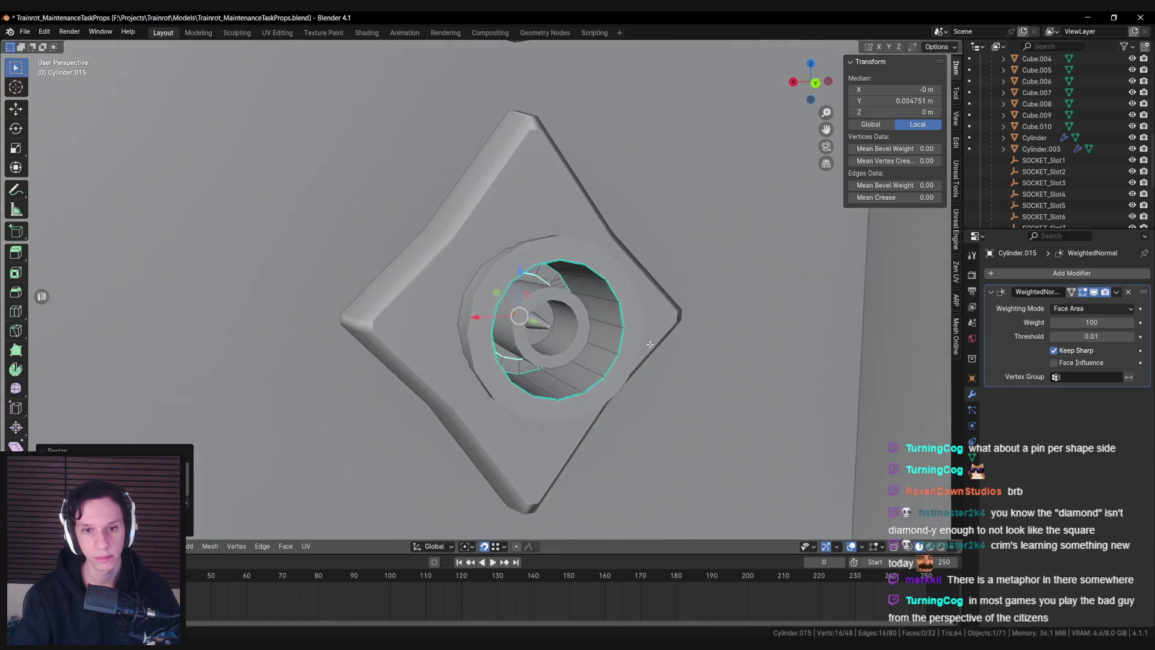
pyautogui.moveTo(650, 345); pyautogui.dragTo(529, 317)
pyautogui.press('e')
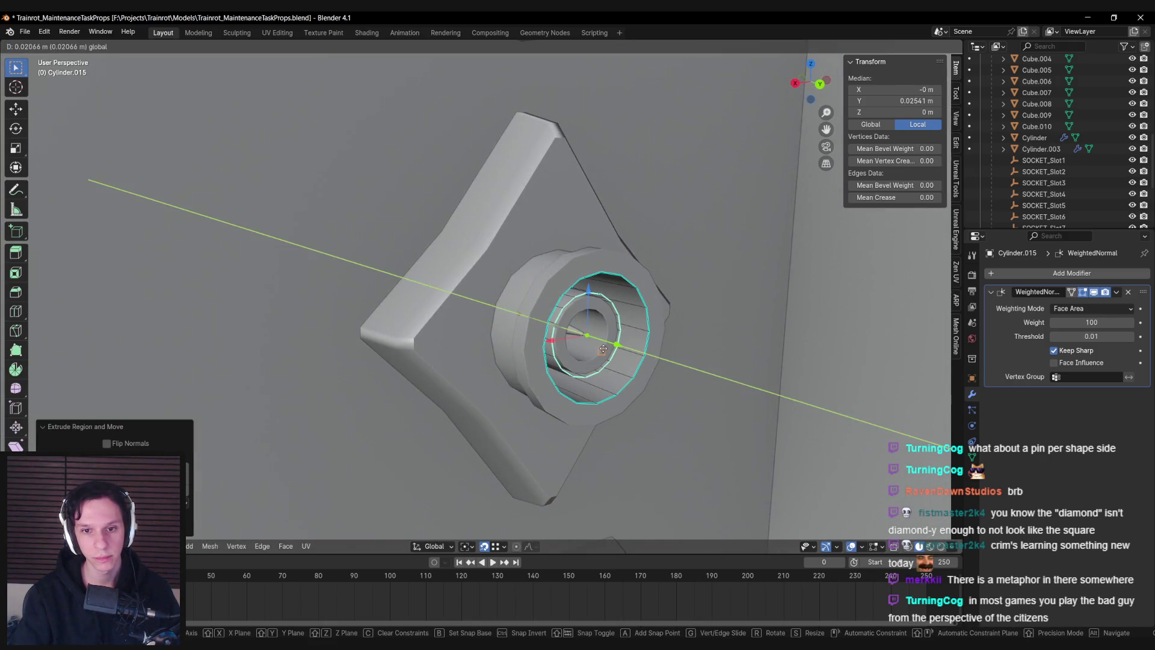
pyautogui.click(610, 350)
pyautogui.moveTo(611, 349); pyautogui.dragTo(591, 350)
# Extrude another edge ring and resize it
pyautogui.press('e')
pyautogui.click(591, 350)
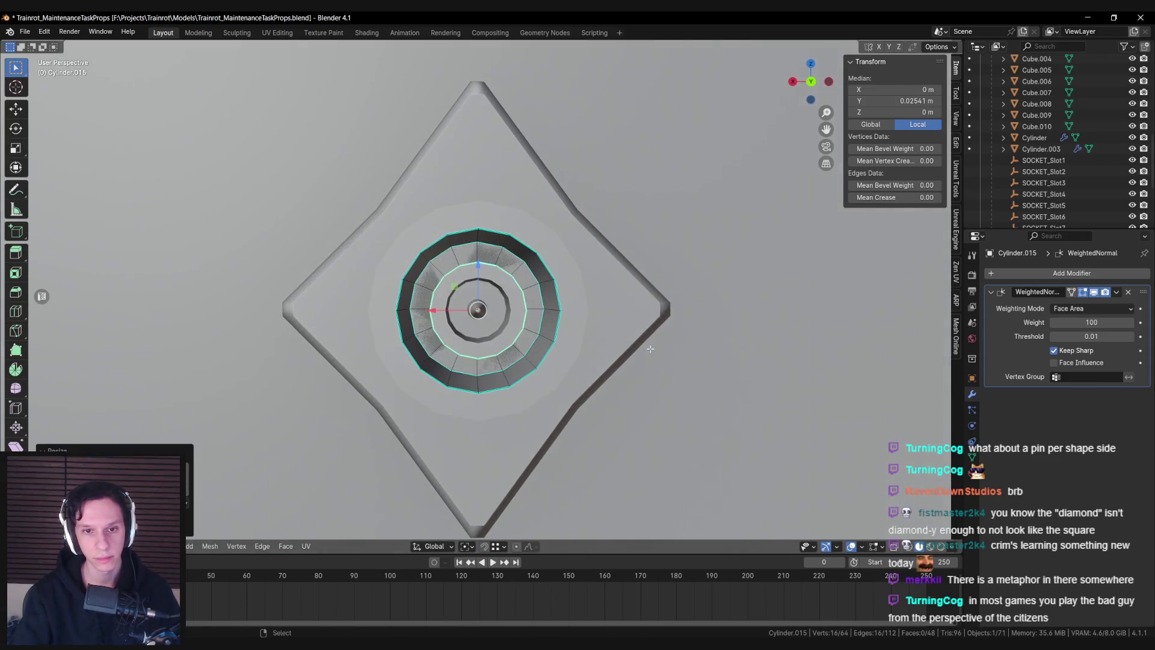
pyautogui.press('s')
pyautogui.click(590, 333)
pyautogui.moveTo(589, 333); pyautogui.dragTo(566, 328)
# Extrude a further edge ring and push it back along the Y axis
pyautogui.press('e')
pyautogui.click(596, 334)
pyautogui.hotkey('alt', 'z')
pyautogui.press('g')
pyautogui.press('y')
pyautogui.click(576, 318)
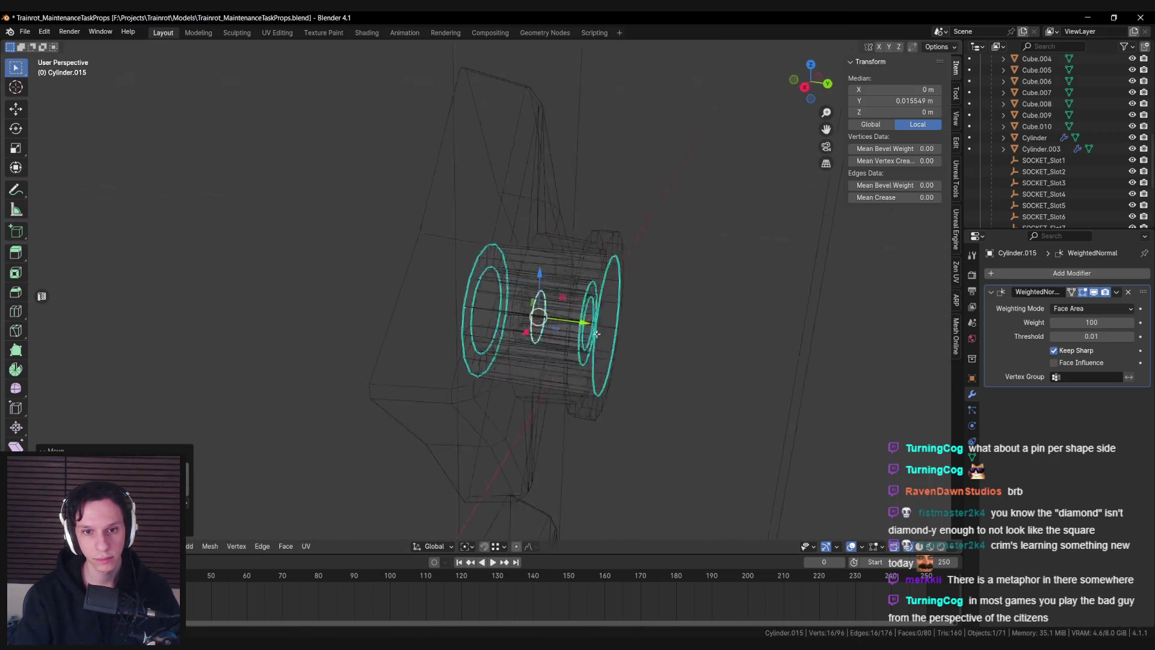
pyautogui.press('g')
pyautogui.press('y')
pyautogui.click(561, 319)
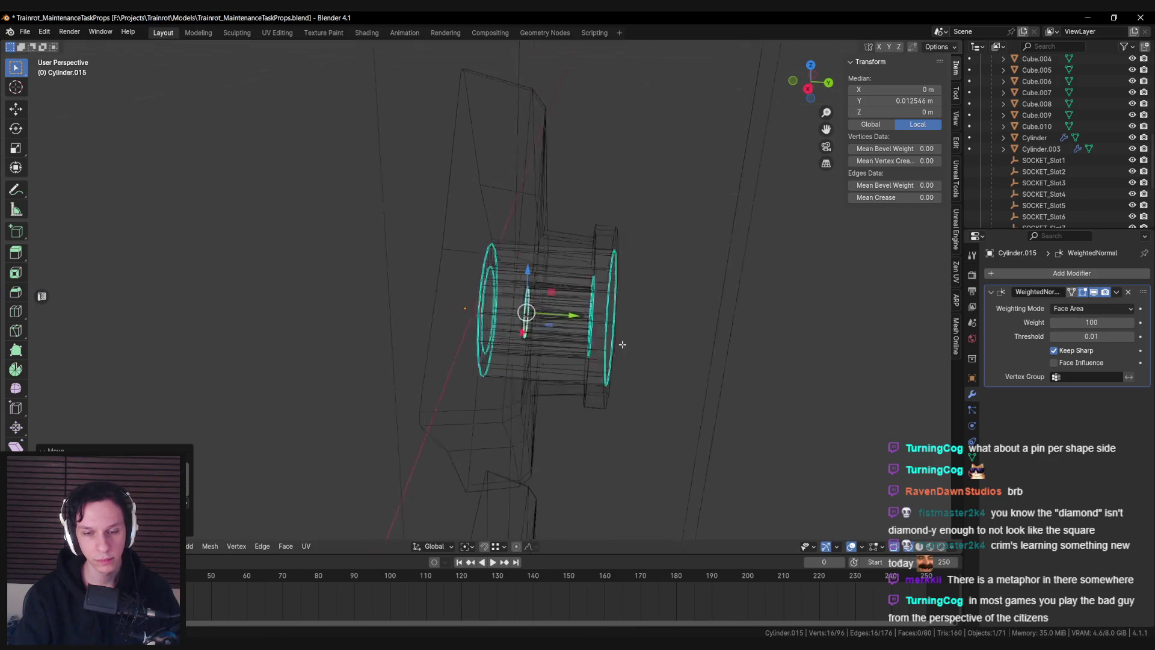
pyautogui.hotkey('alt', 'z')
# Extrude and shrink an inner step, then move it along Y to form the hollow end
pyautogui.moveTo(474, 307); pyautogui.dragTo(525, 327)
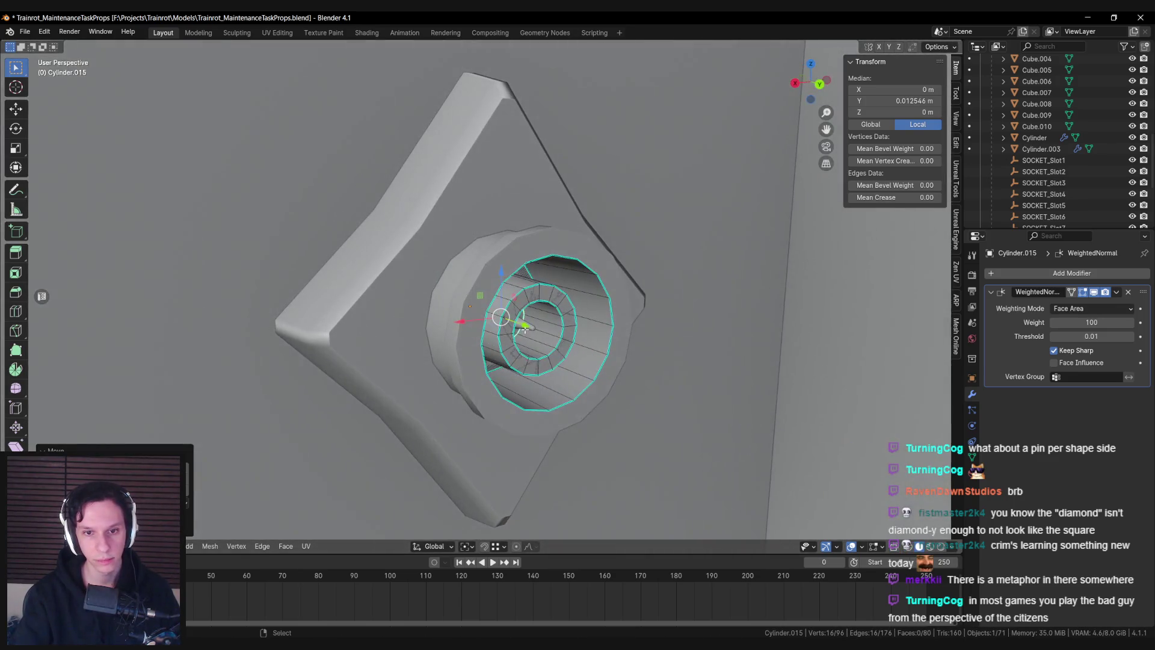
pyautogui.press('shift+KP_7')
pyautogui.press('e')
pyautogui.press('s')
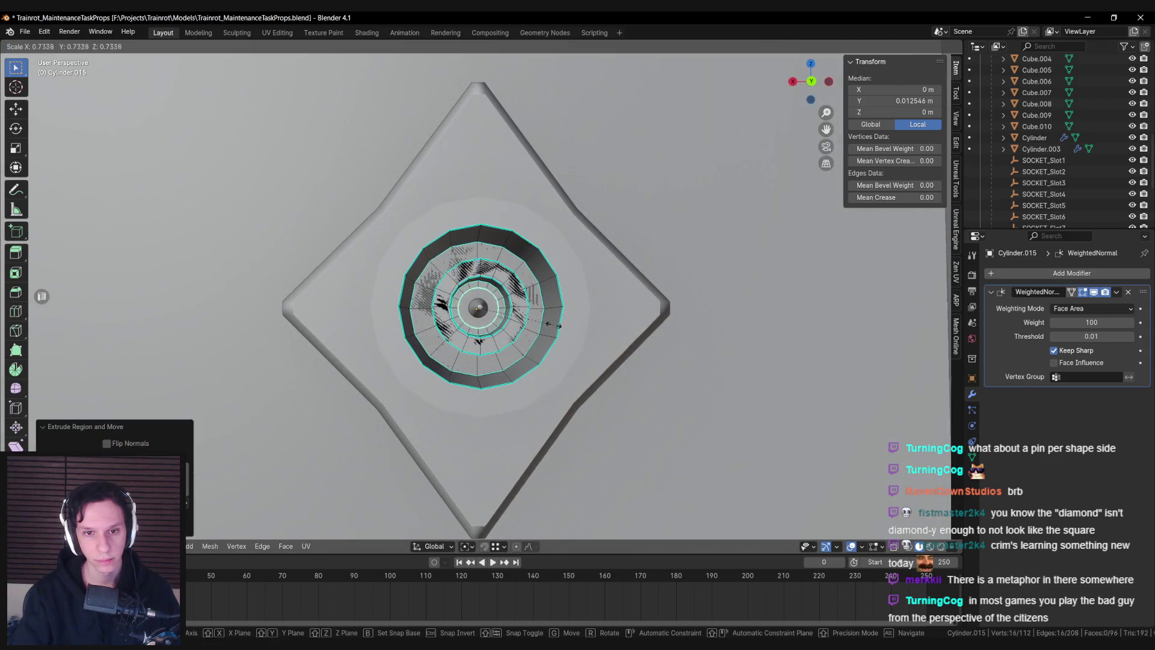
pyautogui.click(523, 316)
pyautogui.moveTo(522, 316); pyautogui.dragTo(590, 333)
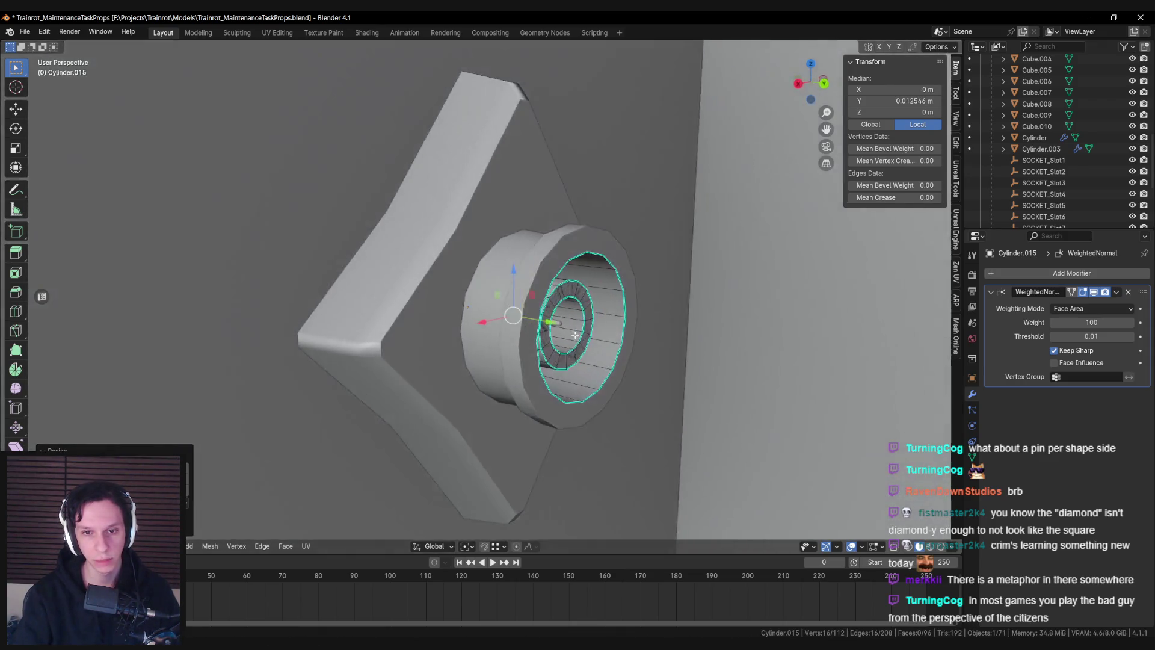
pyautogui.hotkey('alt', 'z')
pyautogui.press('g')
pyautogui.press('y')
pyautogui.click(602, 335)
pyautogui.hotkey('alt', 'z')
# Nudge the inner edge along the Y axis to set its depth
pyautogui.press('shift+KP_7')
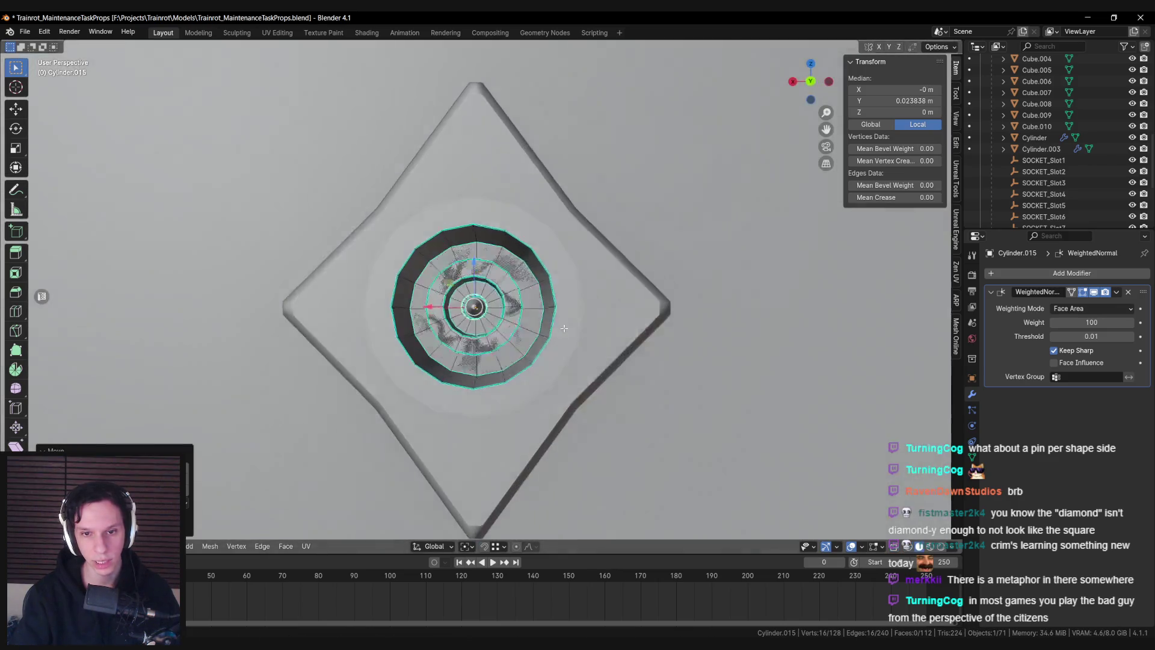
pyautogui.scroll(4, 544, 331)
pyautogui.press('g')
pyautogui.press('y')
pyautogui.click(542, 330)
pyautogui.moveTo(541, 330); pyautogui.dragTo(659, 343)
pyautogui.press('g')
pyautogui.press('y')
pyautogui.click(655, 341)
pyautogui.press('shift+KP_7')
# Scale the inner edge and merge it At Cursor into a pin tip
pyautogui.press('s')
pyautogui.click(521, 325)
pyautogui.press('m')
pyautogui.click(522, 293)
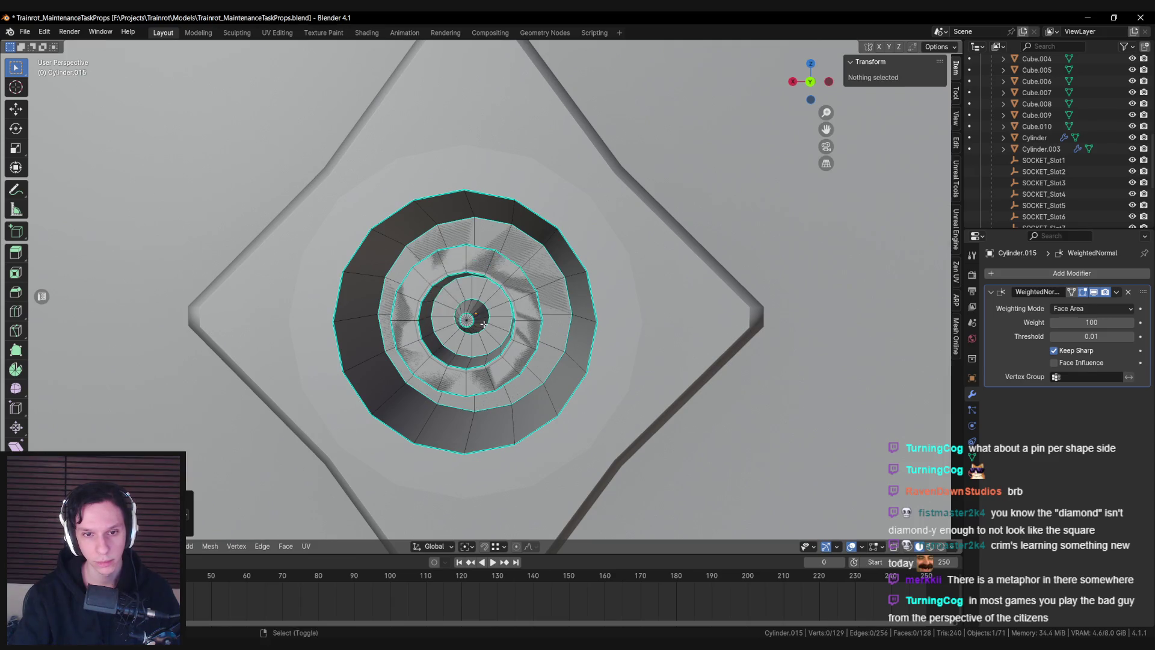
# Slide the new plug object out in front of the socket
pyautogui.press('Tab')
pyautogui.moveTo(523, 297); pyautogui.dragTo(586, 296)
pyautogui.scroll(4, 602, 313)
pyautogui.press('Tab')
pyautogui.press('Tab')
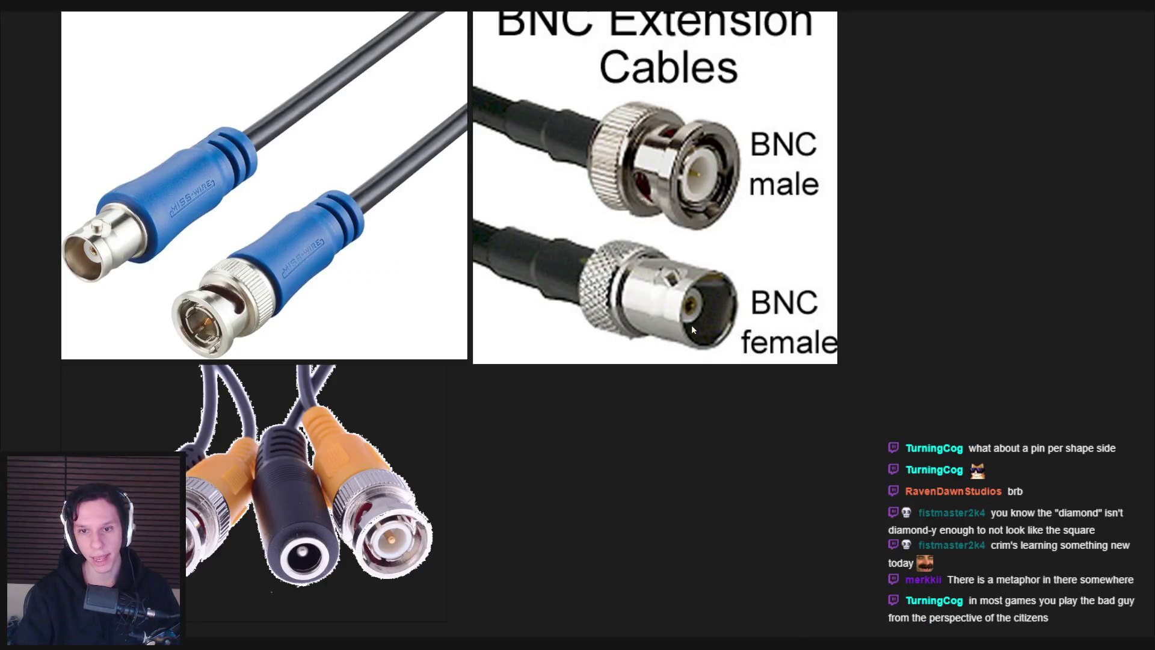
pyautogui.press('KP_Decimal')
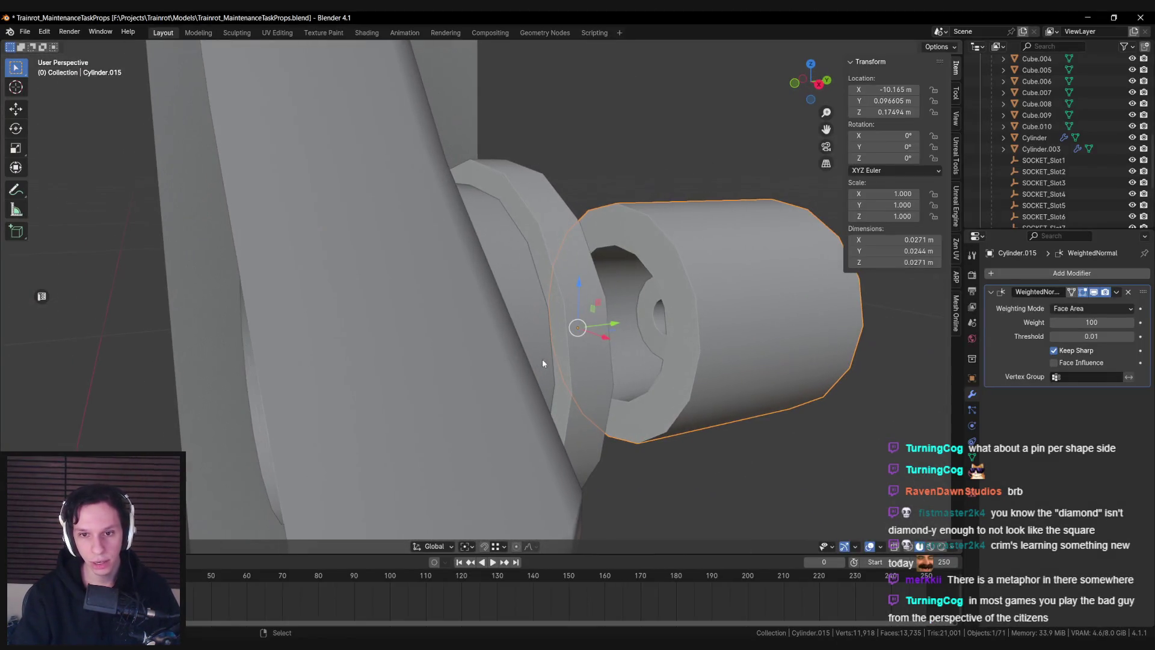
# Select the plug's inner edge loop and resize it
pyautogui.scroll(5, 578, 353)
pyautogui.press('Tab')
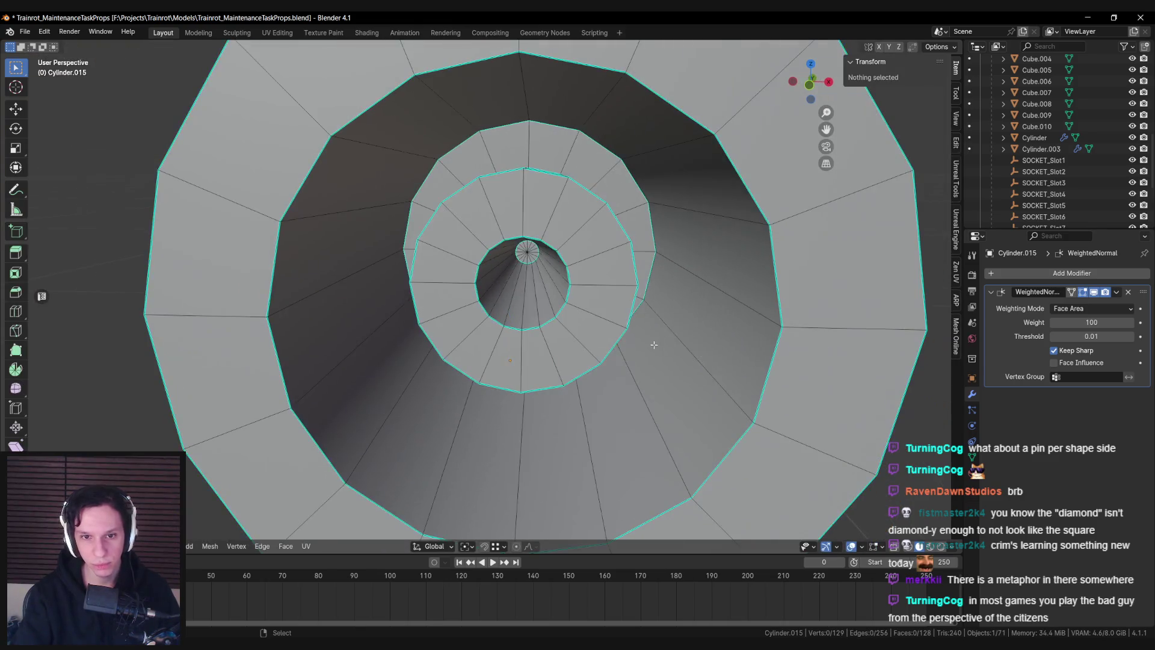
pyautogui.press('Tab')
pyautogui.scroll(-3, 640, 358)
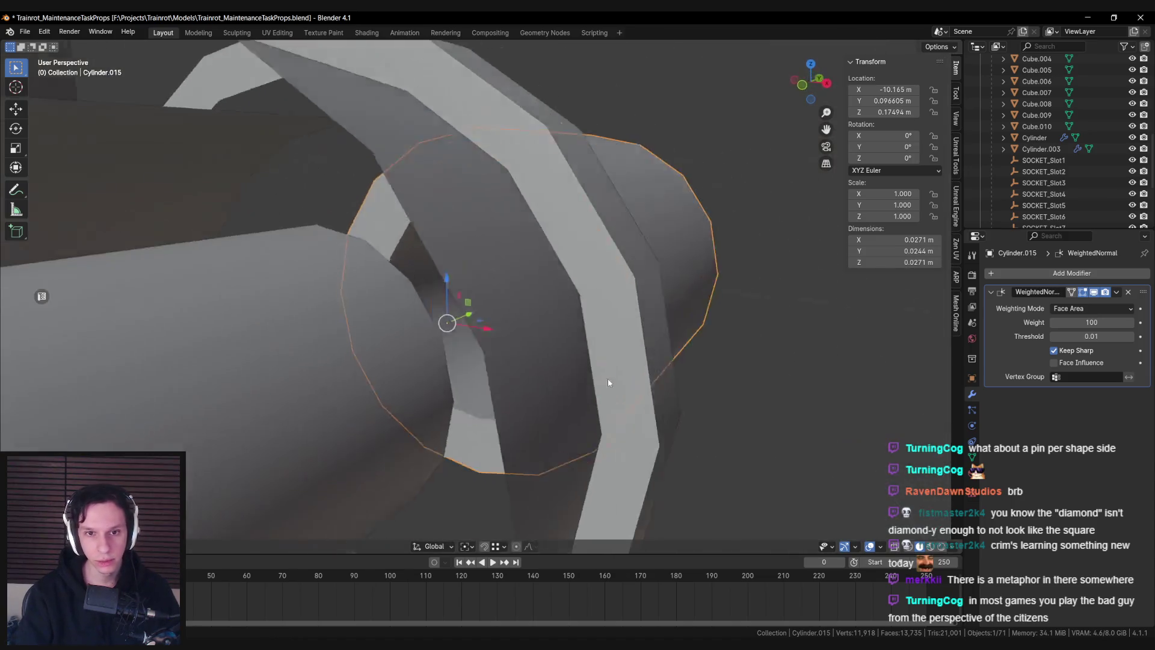
pyautogui.press('Tab')
pyautogui.keyDown('alt'); pyautogui.click(613, 316); pyautogui.keyUp('alt')
pyautogui.press('KP_Decimal')
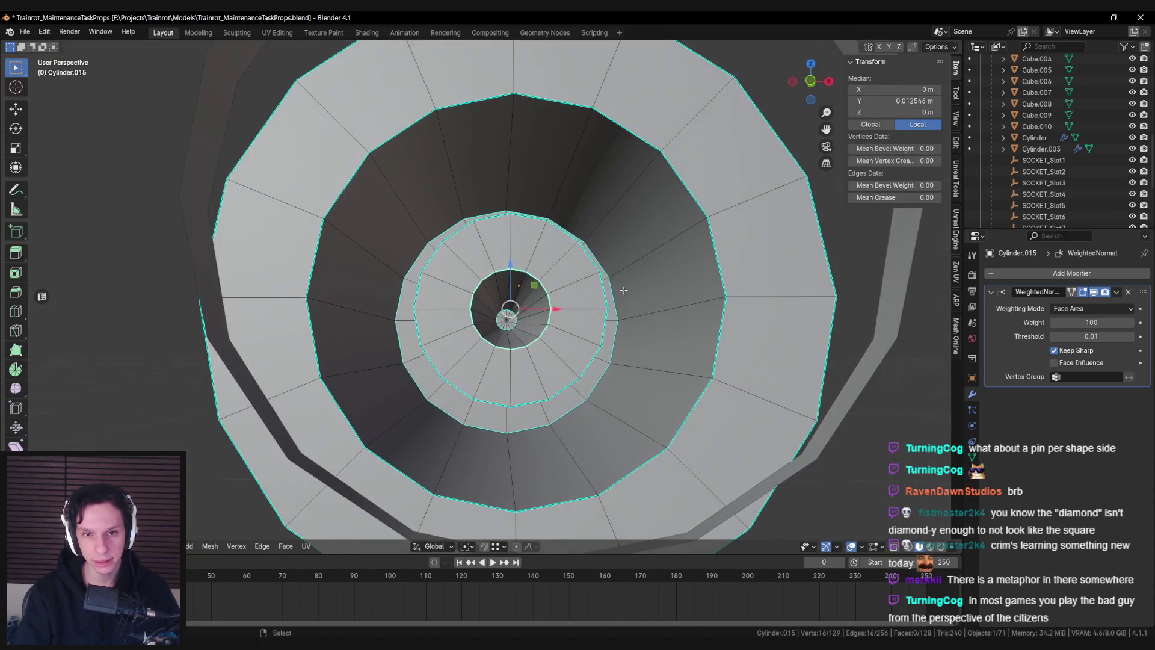
pyautogui.click(697, 322)
pyautogui.press('Tab')
pyautogui.scroll(-3, 590, 351)
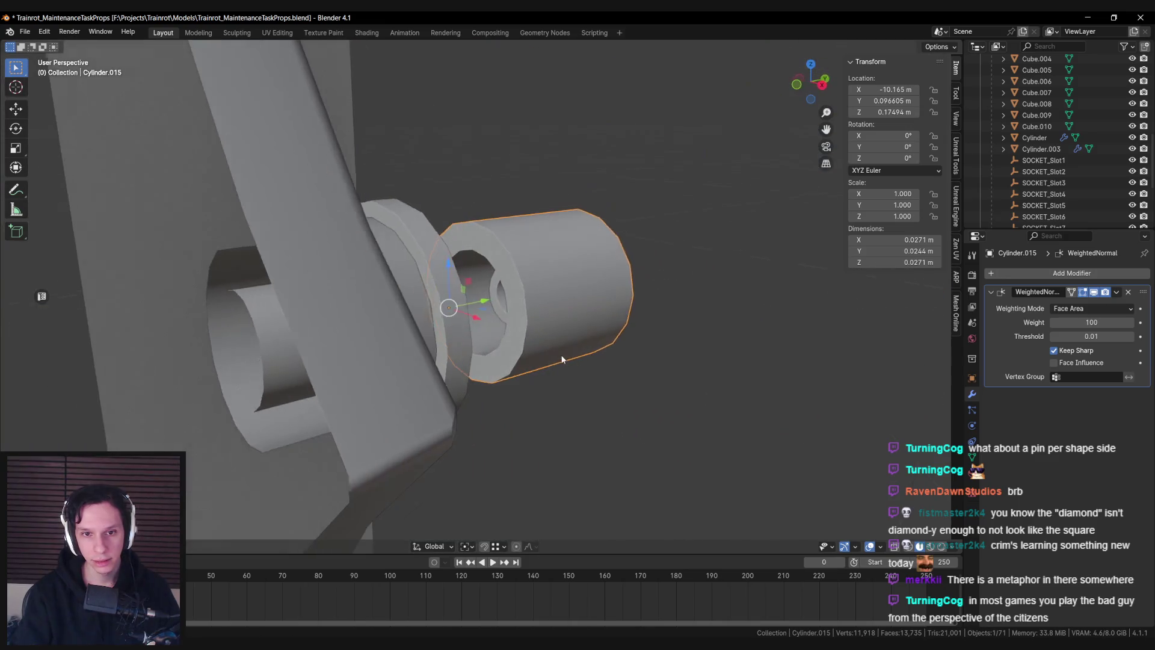
# After checking the BNC references, move the plug along Y out from the panel
pyautogui.press('Tab')
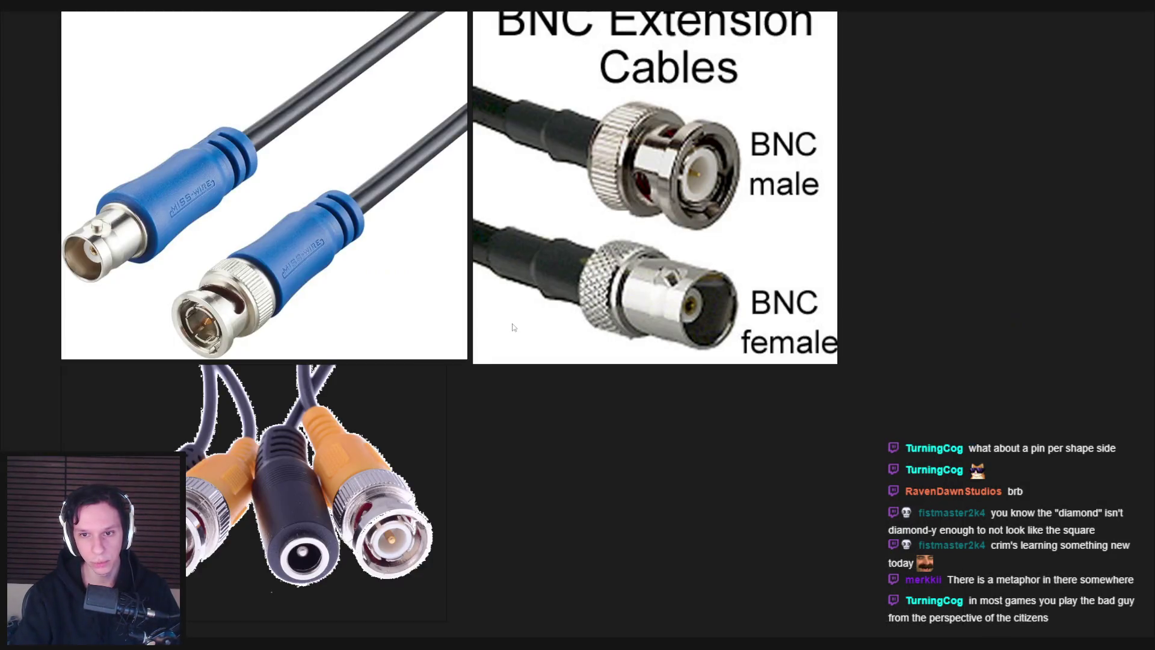
pyautogui.scroll(-5, 513, 327)
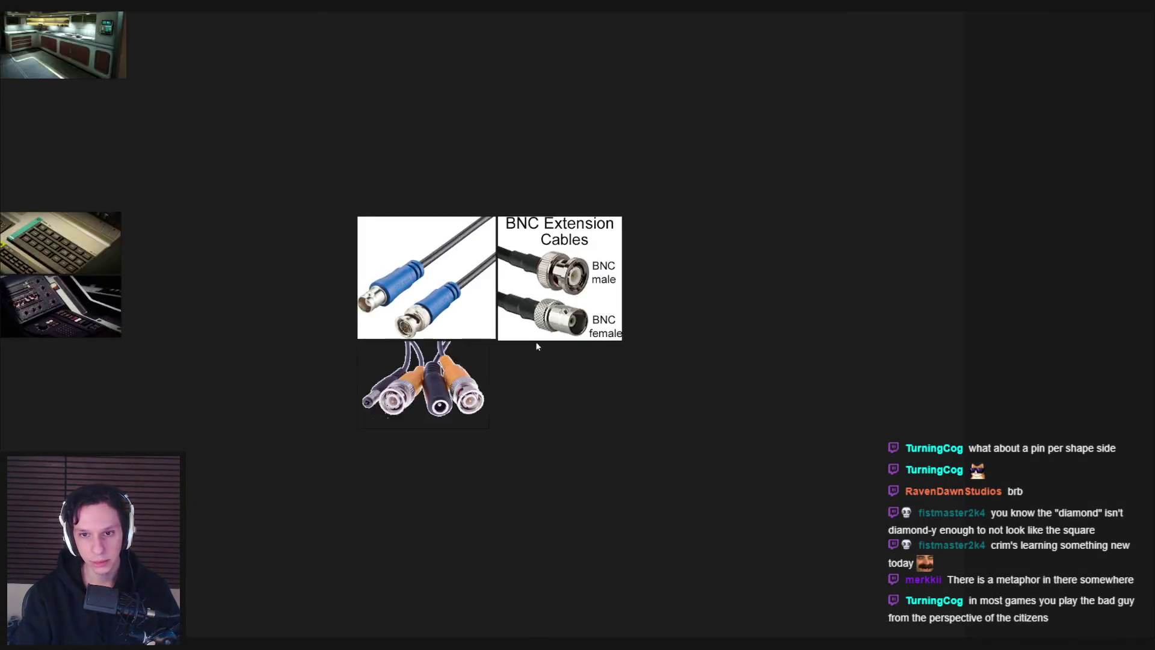
pyautogui.hotkey('alt', 'Tab')
pyautogui.scroll(-5, 497, 364)
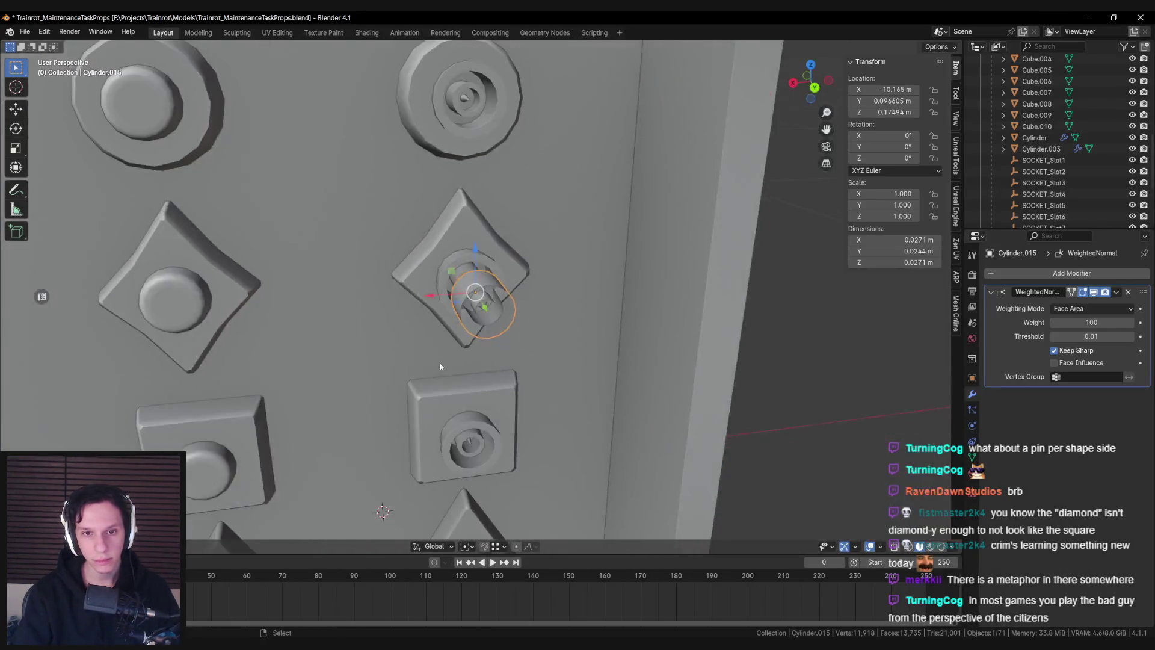
pyautogui.hotkey('alt', 'Tab')
pyautogui.scroll(4, 471, 257)
pyautogui.hotkey('alt', 'Tab')
pyautogui.scroll(6, 515, 352)
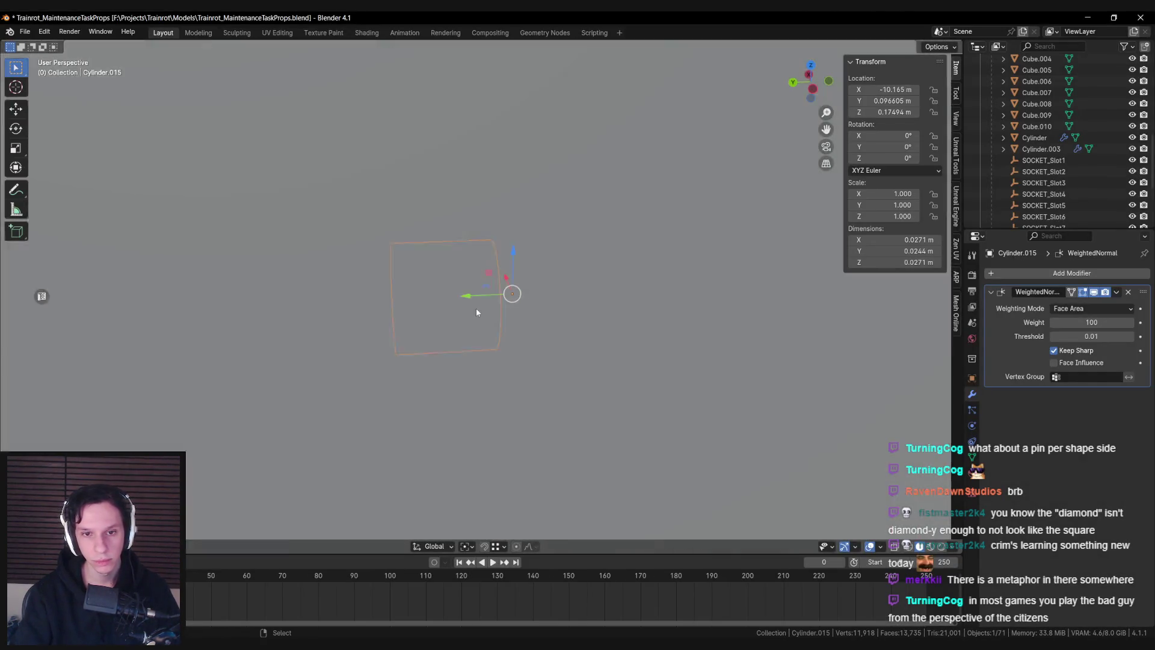
pyautogui.press('g')
pyautogui.press('y')
pyautogui.click(395, 358)
# Enlarge the inner face ring on the plug's end while keeping it flat (S Shift+Y)
pyautogui.hotkey('alt', 'Tab')
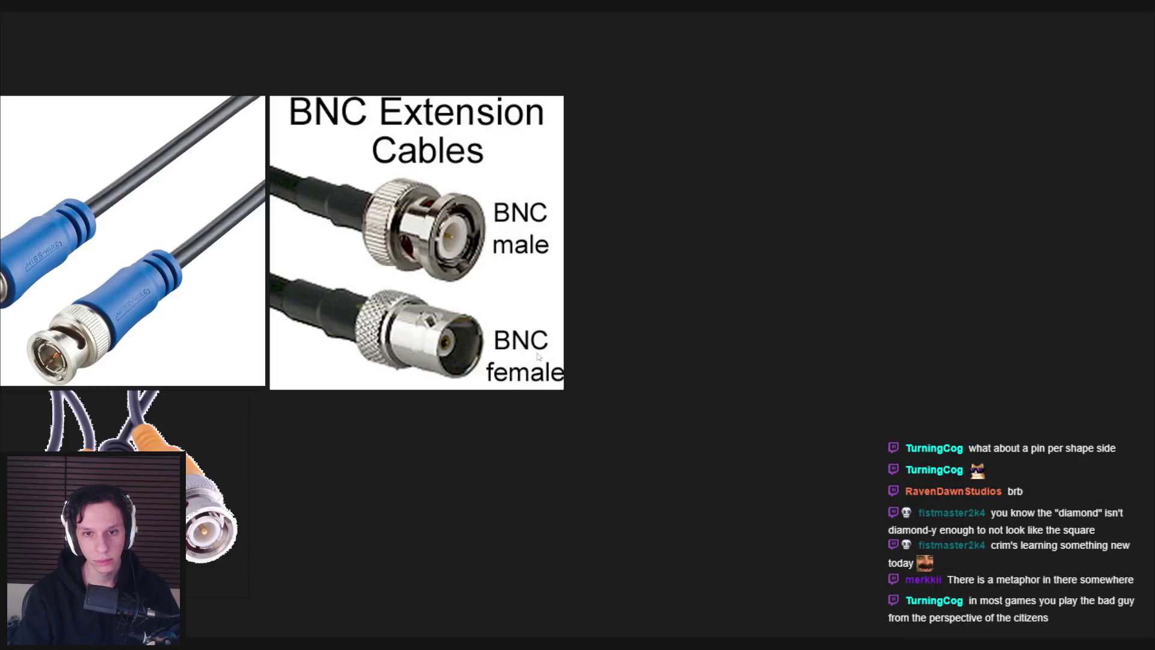
pyautogui.hotkey('alt', 'Tab')
pyautogui.press('Tab')
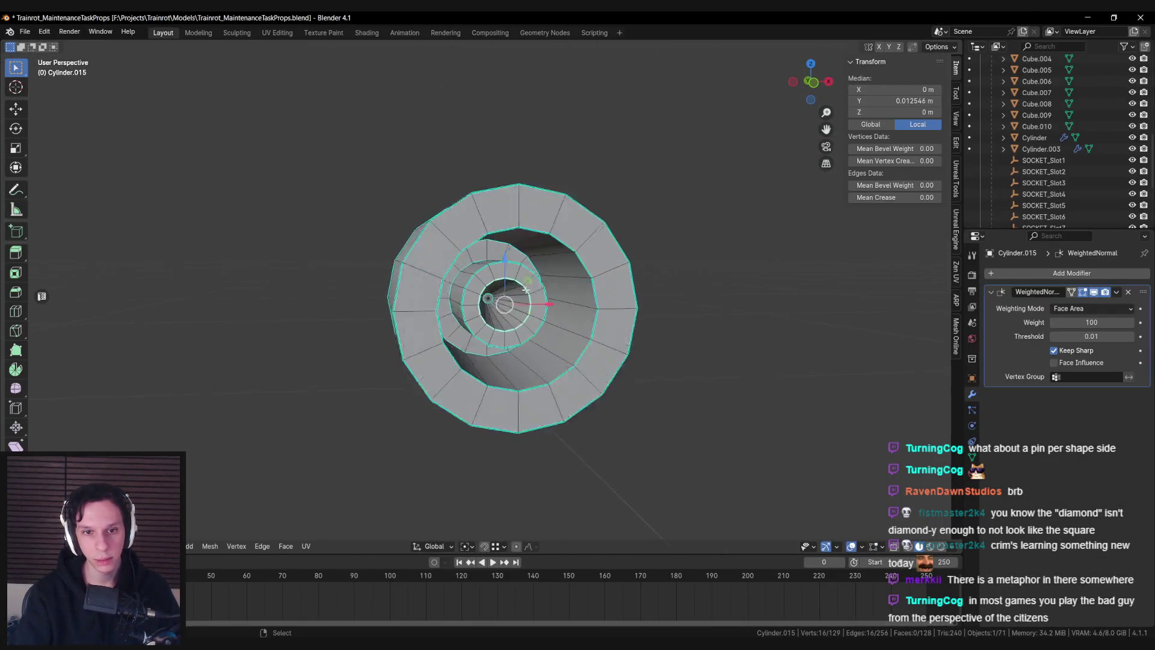
pyautogui.keyDown('alt'); pyautogui.keyDown('shift'); pyautogui.click(580, 301); pyautogui.keyUp('shift'); pyautogui.keyUp('alt')
pyautogui.press('s')
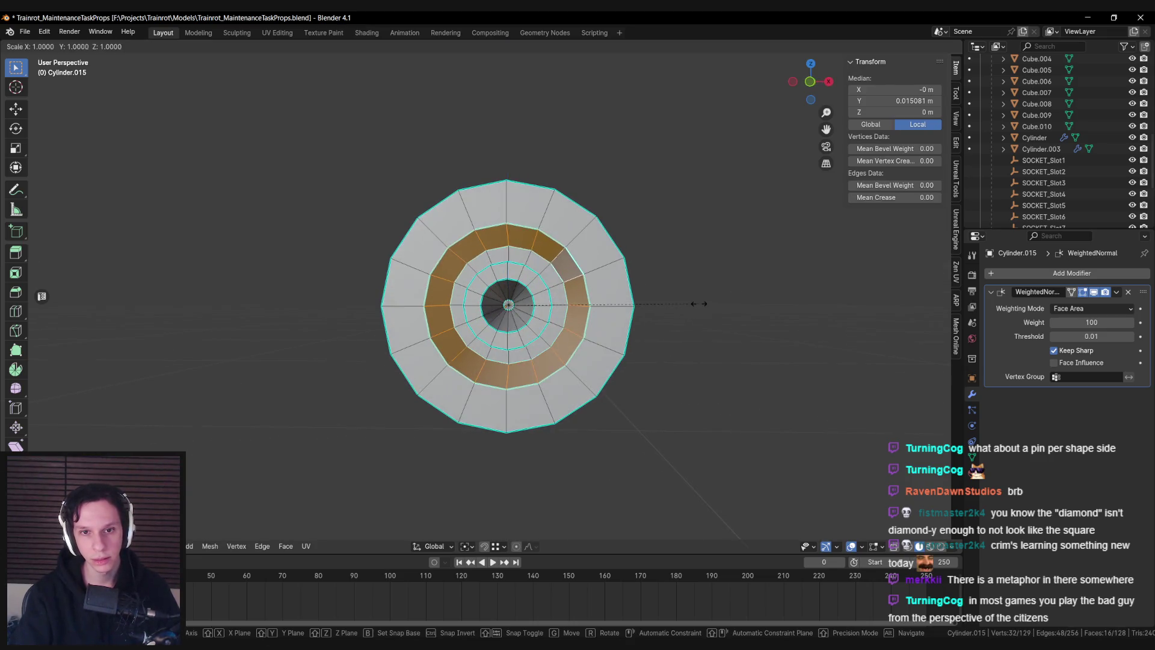
pyautogui.hotkey('shift', 'y')
pyautogui.press('Tab')
pyautogui.moveTo(741, 310)
pyautogui.mouseDown()
pyautogui.moveTo(629, 322)
pyautogui.moveTo(565, 361)
pyautogui.moveTo(569, 327)
pyautogui.moveTo(604, 298)
pyautogui.mouseUp()
pyautogui.scroll(-3, 630, 322)
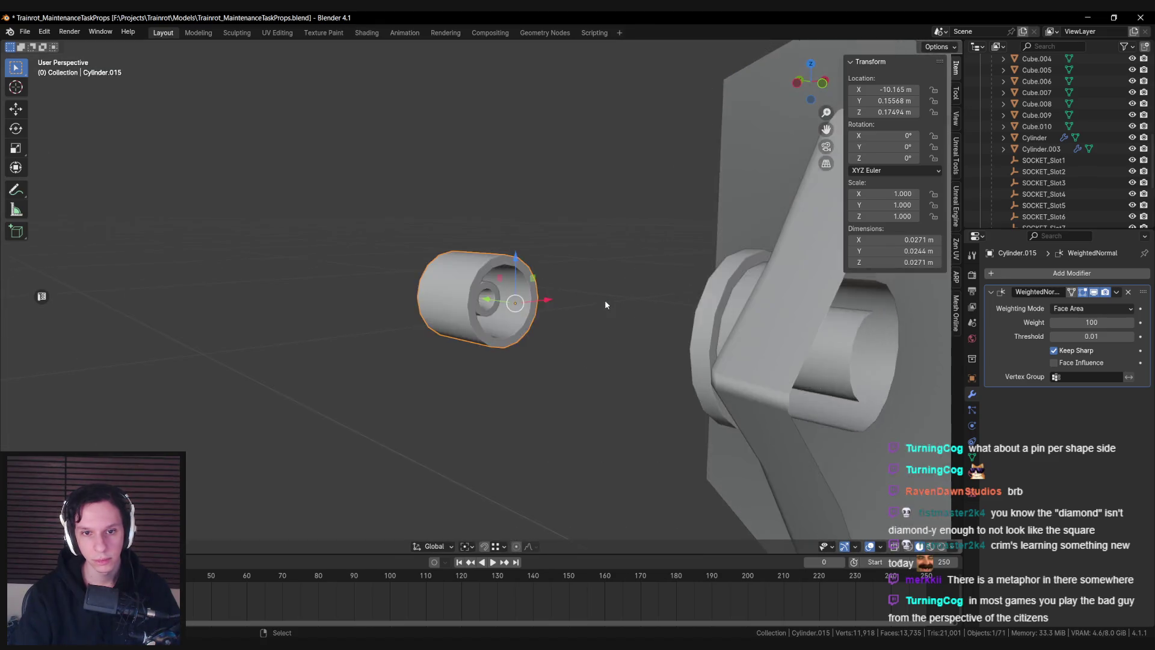
pyautogui.scroll(5, 605, 299)
# Shift the small inner ring loop along the plug's length
pyautogui.press('Tab')
pyautogui.keyDown('alt'); pyautogui.click(487, 277); pyautogui.keyUp('alt')
pyautogui.moveTo(488, 277); pyautogui.dragTo(450, 290)
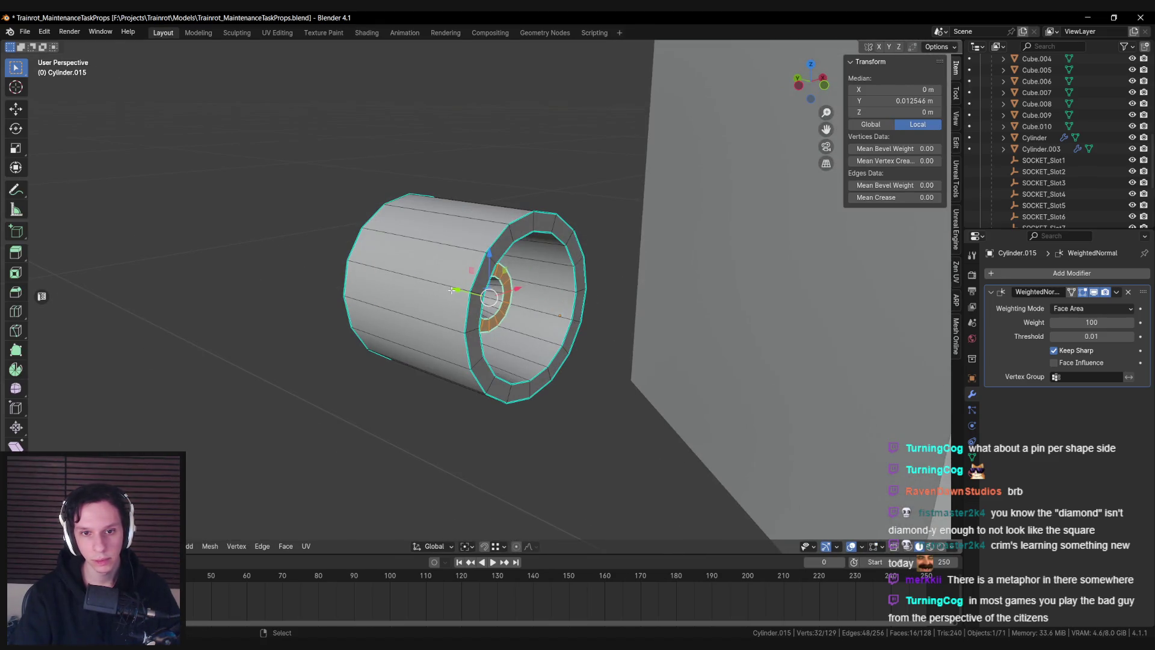
pyautogui.click(464, 292)
pyautogui.press('Tab')
pyautogui.scroll(-4, 470, 331)
pyautogui.moveTo(540, 352); pyautogui.dragTo(603, 335)
# Extrude the plug's outer edge loop to begin a flared collar
pyautogui.press('Tab')
pyautogui.moveTo(410, 312)
pyautogui.mouseDown()
pyautogui.moveTo(458, 301)
pyautogui.moveTo(505, 313)
pyautogui.mouseUp()
pyautogui.scroll(4, 464, 301)
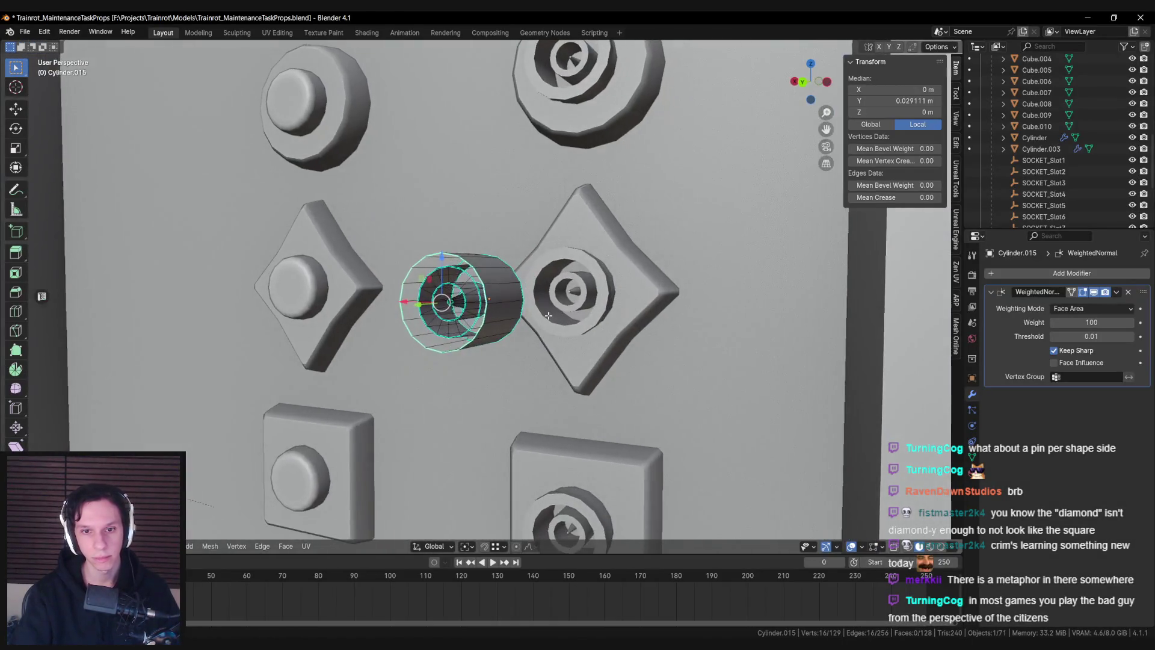
pyautogui.keyDown('alt'); pyautogui.click(512, 317); pyautogui.keyUp('alt')
pyautogui.press('e')
pyautogui.press('Escape')
# Widen the collar loop flat across the plug and slide it along Y
pyautogui.press('s')
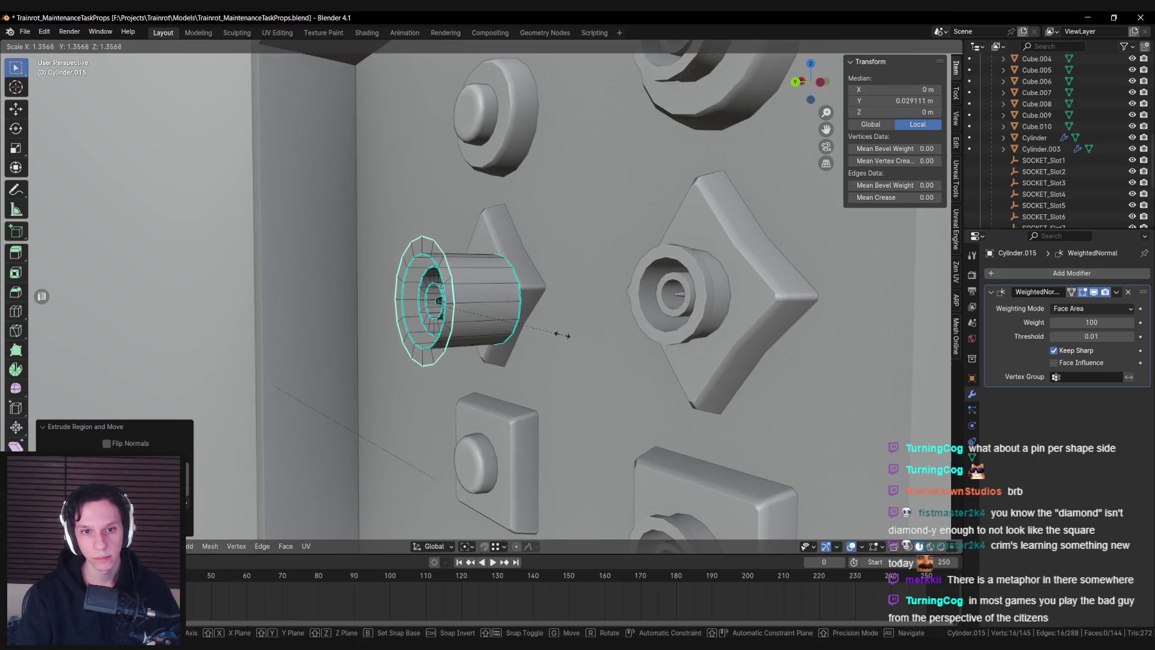
pyautogui.click(566, 336)
pyautogui.press('g')
pyautogui.press('y')
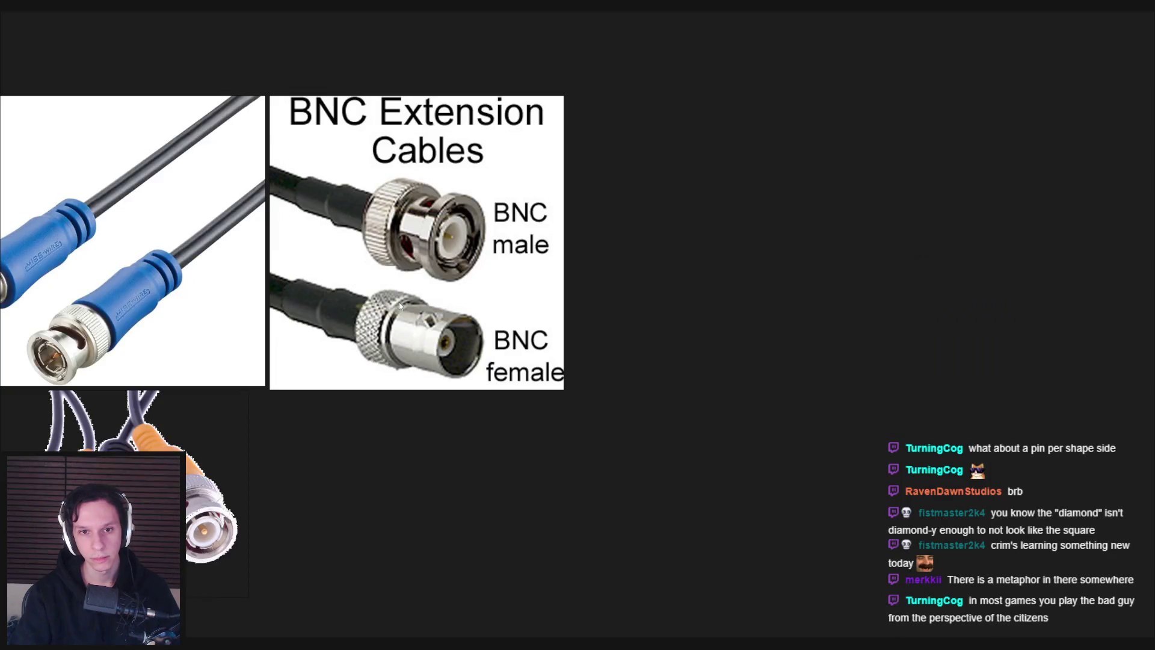
pyautogui.click(394, 301)
pyautogui.press('g')
pyautogui.press('y')
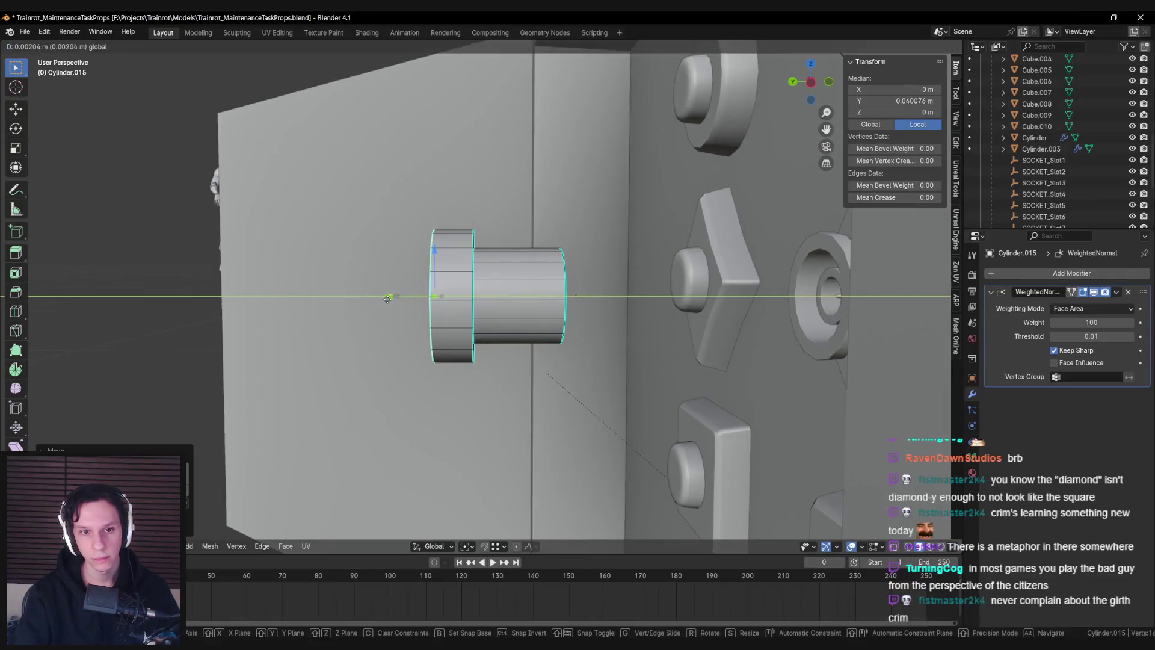
pyautogui.click(388, 299)
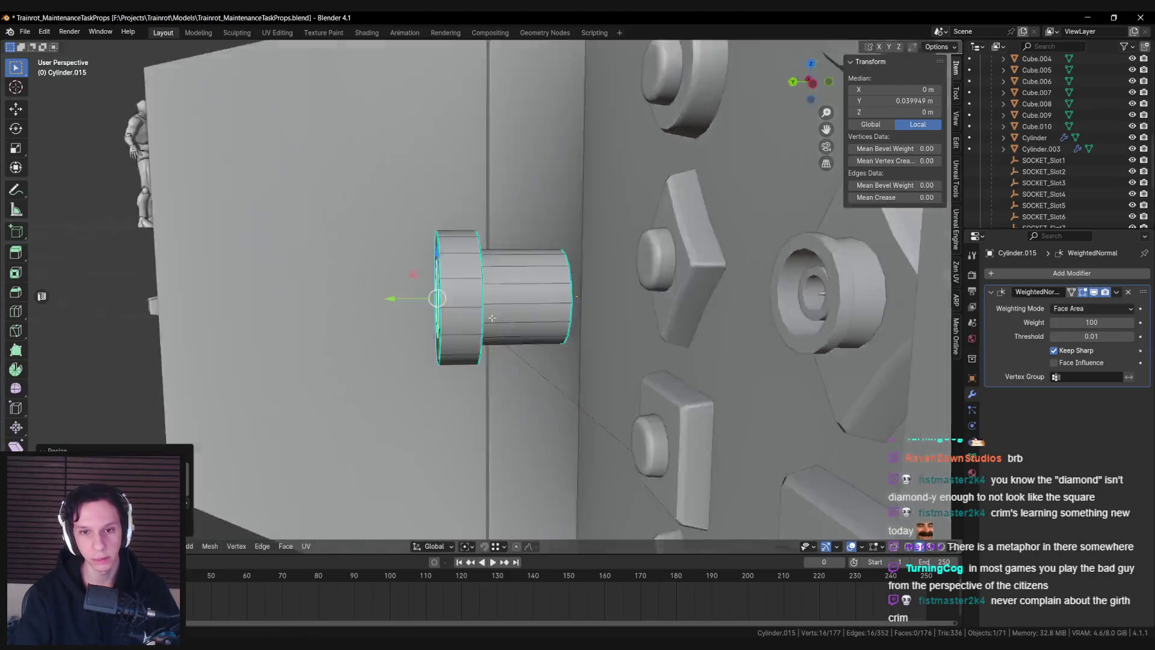
# Add the neighbouring loop and scale both along Y to set the collar band width
pyautogui.moveTo(493, 318)
pyautogui.mouseDown()
pyautogui.moveTo(448, 299)
pyautogui.moveTo(442, 325)
pyautogui.mouseUp()
pyautogui.keyDown('alt'); pyautogui.keyDown('shift'); pyautogui.click(448, 337); pyautogui.keyUp('shift'); pyautogui.keyUp('alt')
pyautogui.press('s')
pyautogui.press('y')
pyautogui.click(564, 310)
pyautogui.hotkey('alt', 'a')
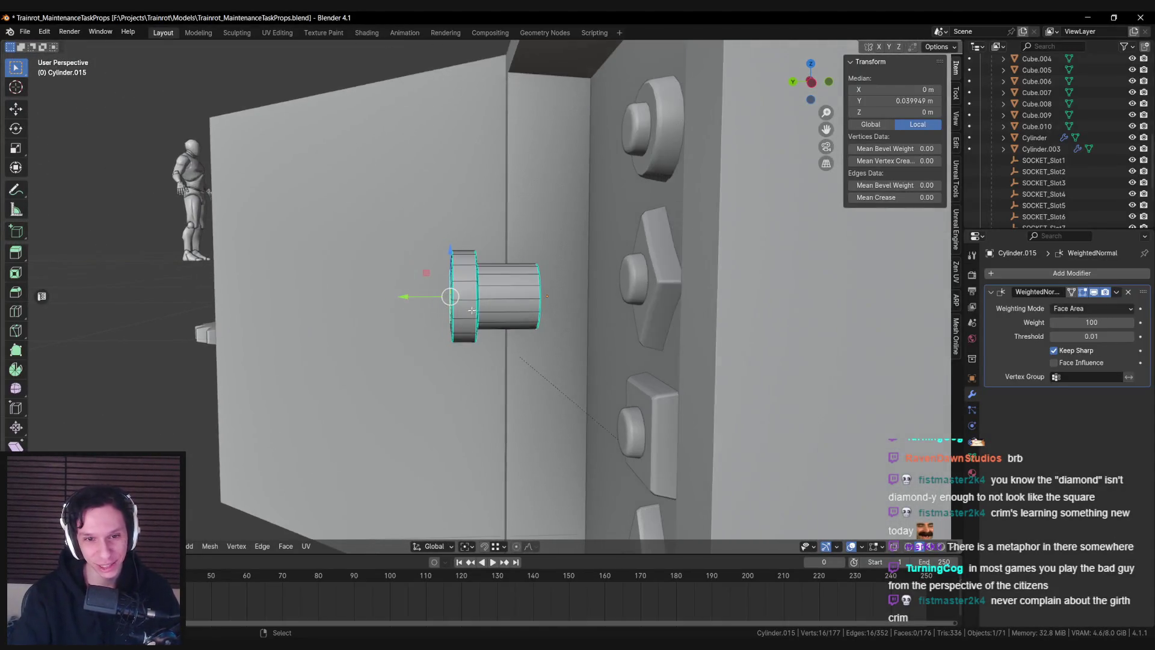
# Extrude the plug's front ring outward and enlarge it flat across the plug
pyautogui.press('e')
pyautogui.scroll(2, 397, 301)
pyautogui.press('s')
pyautogui.press('e')
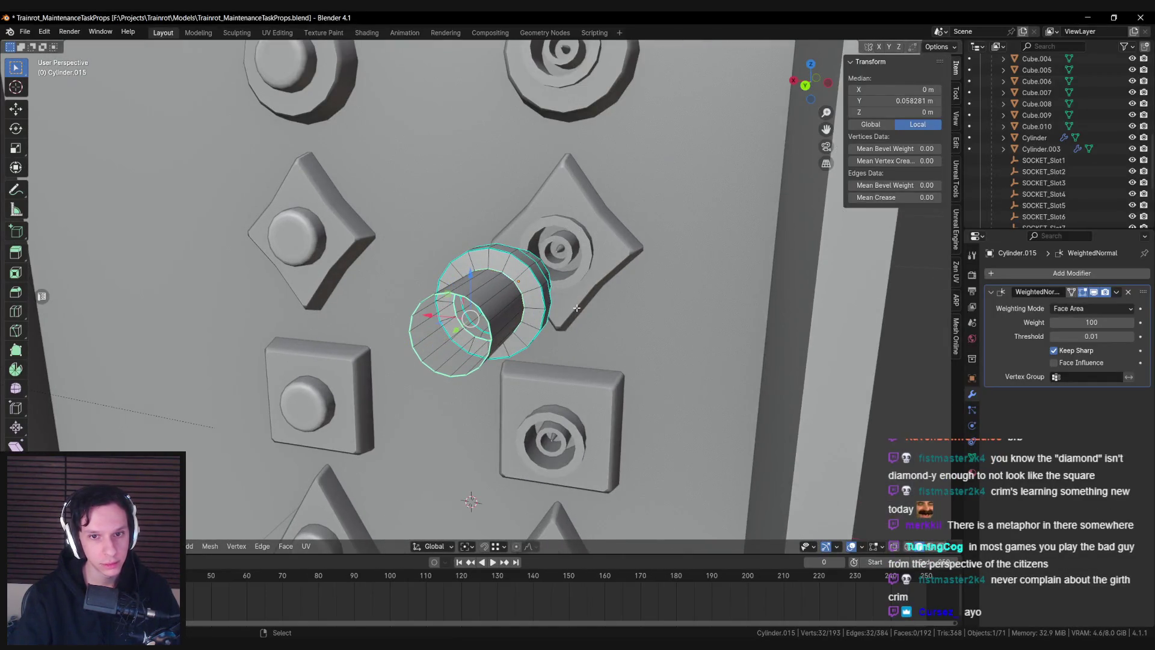
pyautogui.press('s')
pyautogui.hotkey('shift', 'y')
pyautogui.click(609, 313)
pyautogui.scroll(-3, 609, 312)
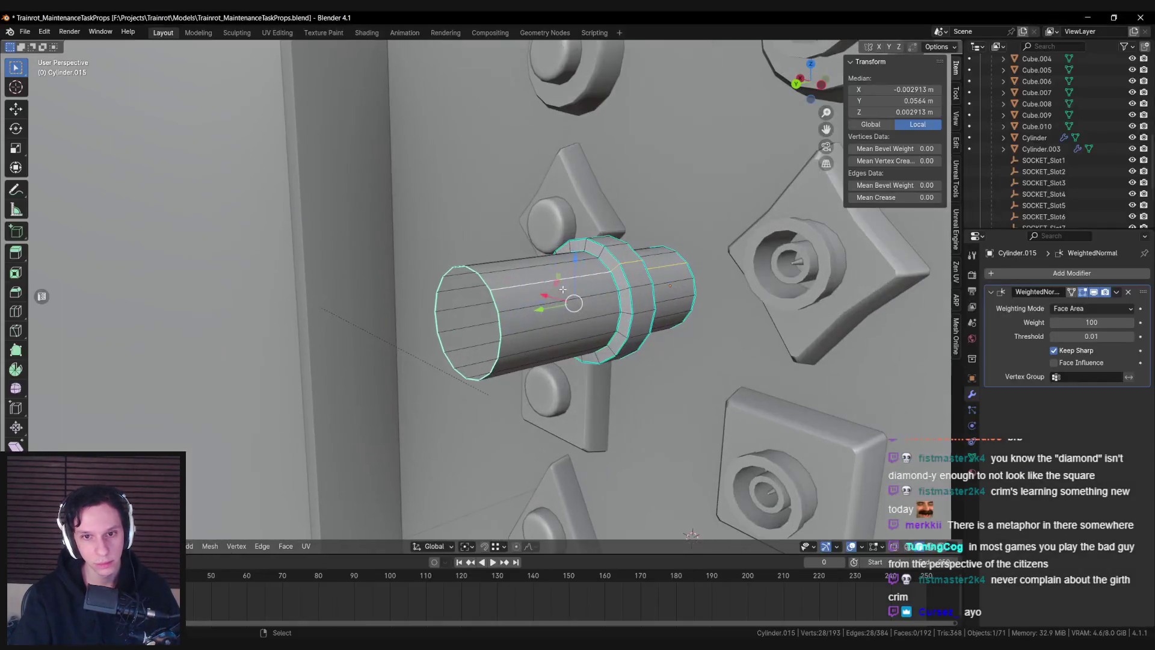
# Slightly enlarge the selected front ring flat across the plug
pyautogui.press('s')
pyautogui.press('y')
pyautogui.press('Escape')
pyautogui.press('s')
pyautogui.hotkey('shift', 'y')
pyautogui.click(732, 348)
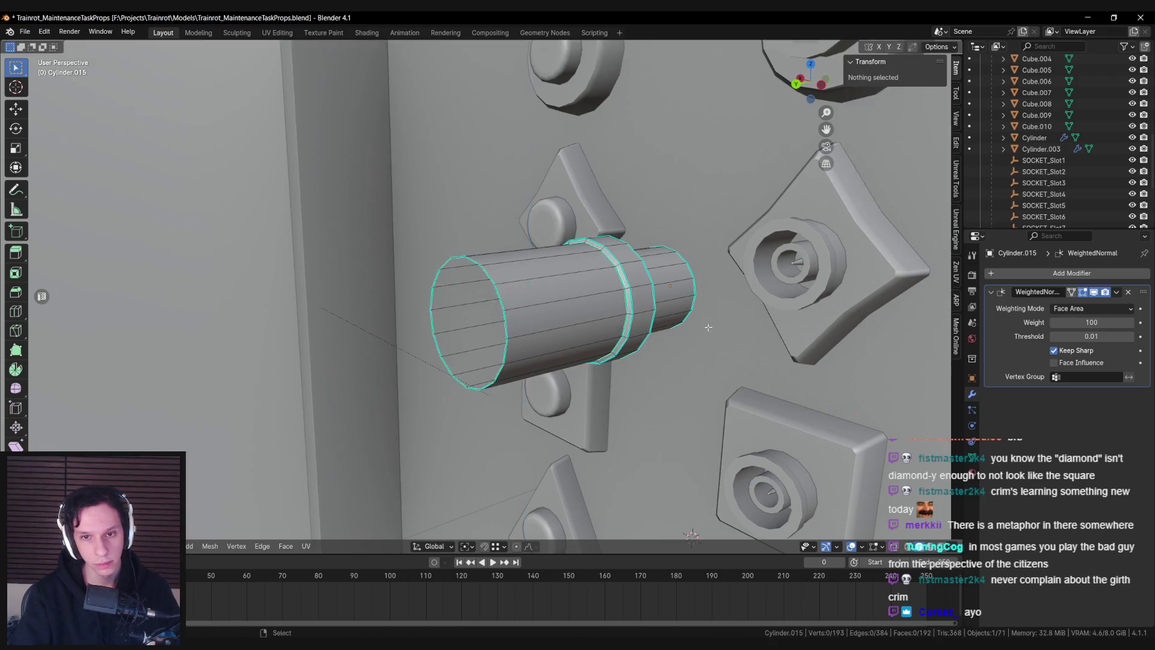
# Lengthen the plug's end loop along Y and resize the new end
pyautogui.press('Tab')
pyautogui.scroll(-3, 548, 332)
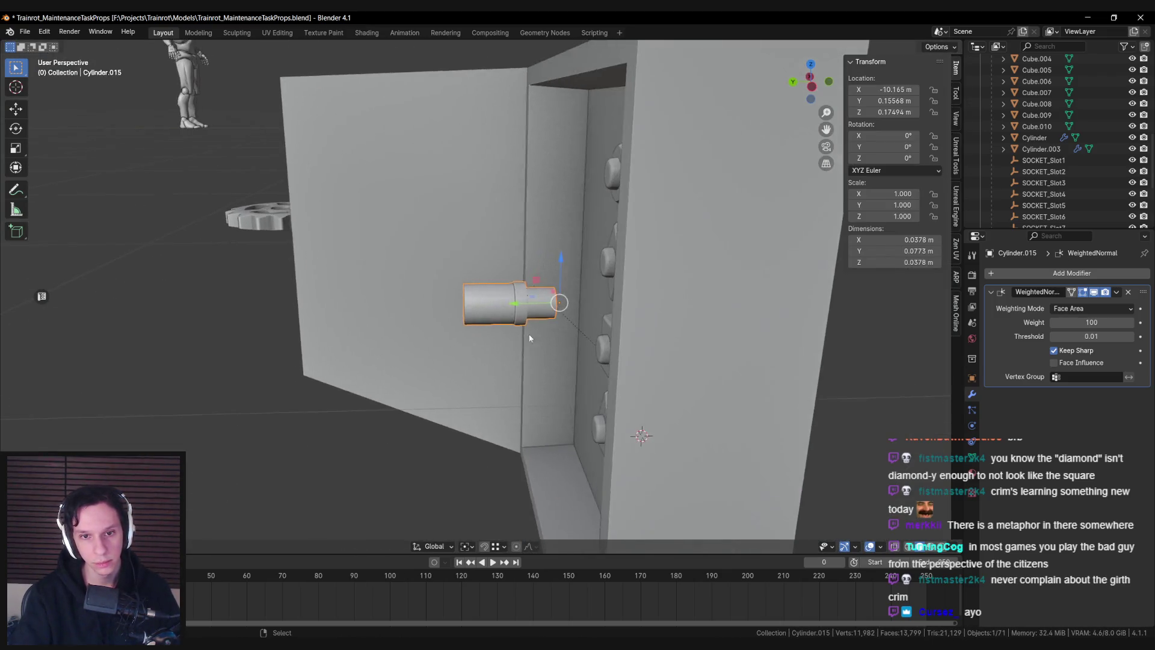
pyautogui.press('Tab')
pyautogui.scroll(3, 548, 333)
pyautogui.press('g')
pyautogui.press('y')
pyautogui.click(493, 307)
pyautogui.press('s')
pyautogui.click(615, 317)
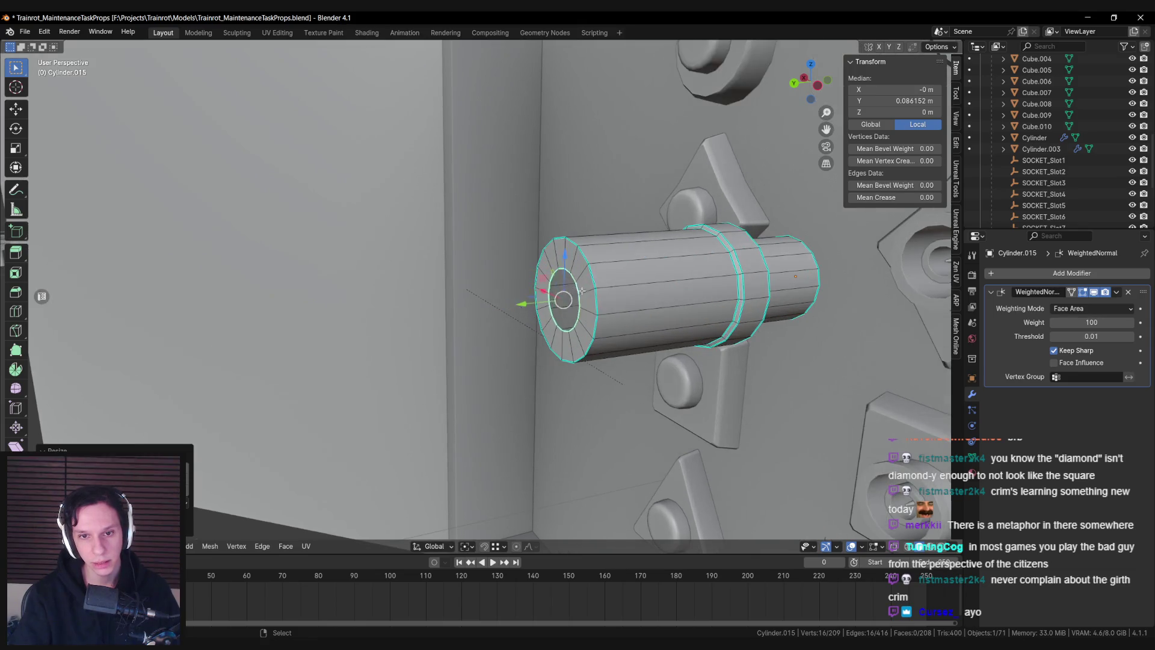
# Bevel the plug's end edge and mark the bevelled edges sharp
pyautogui.scroll(2, 602, 296)
pyautogui.click(682, 324)
pyautogui.hotkey('ctrl', 'e')
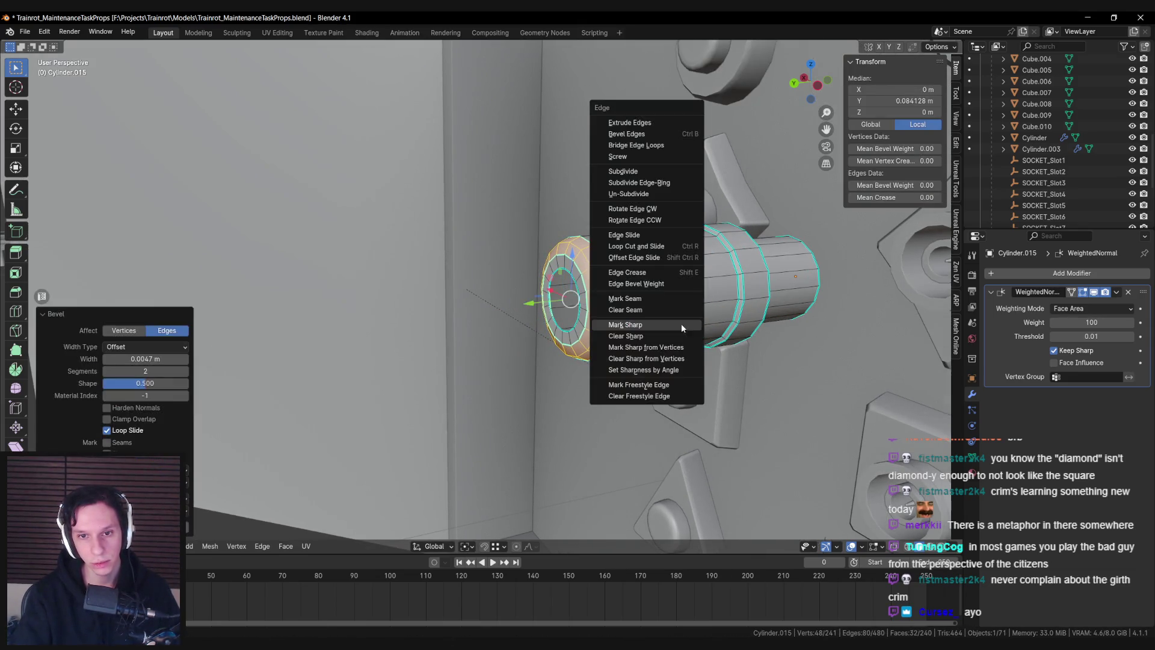
pyautogui.click(677, 337)
pyautogui.hotkey('alt', 'a')
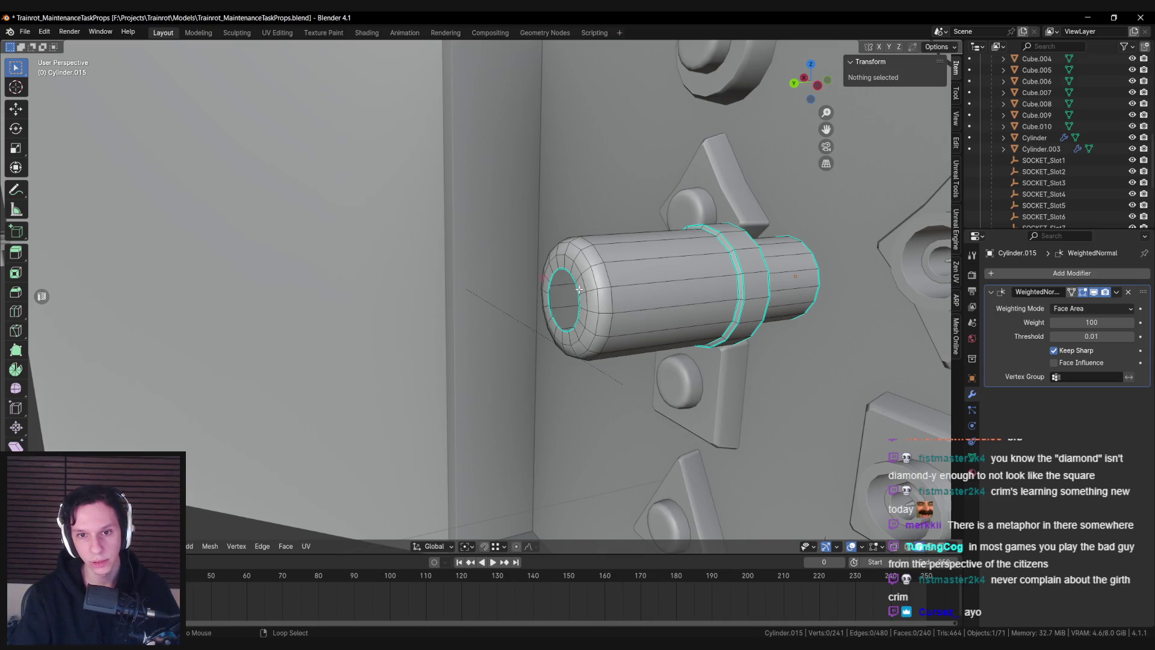
# Fill the open end with a cap and mark the cap and adjacent loop edges sharp
pyautogui.keyDown('alt'); pyautogui.click(578, 289); pyautogui.keyUp('alt')
pyautogui.press('f')
pyautogui.hotkey('alt', 'a')
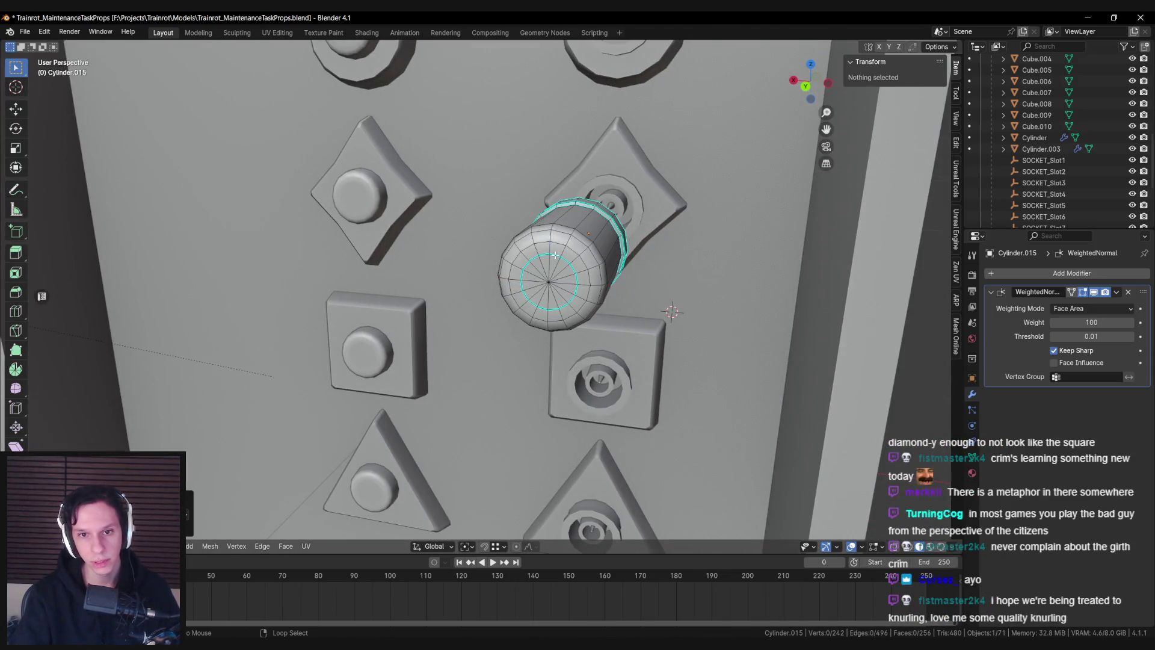
pyautogui.hotkey('ctrl', 'e')
pyautogui.click(585, 300)
pyautogui.hotkey('ctrl', 'e')
pyautogui.click(576, 293)
pyautogui.hotkey('alt', 'a')
# Clear sharpness from the selected edges and return to Object Mode
pyautogui.hotkey('ctrl', 'e')
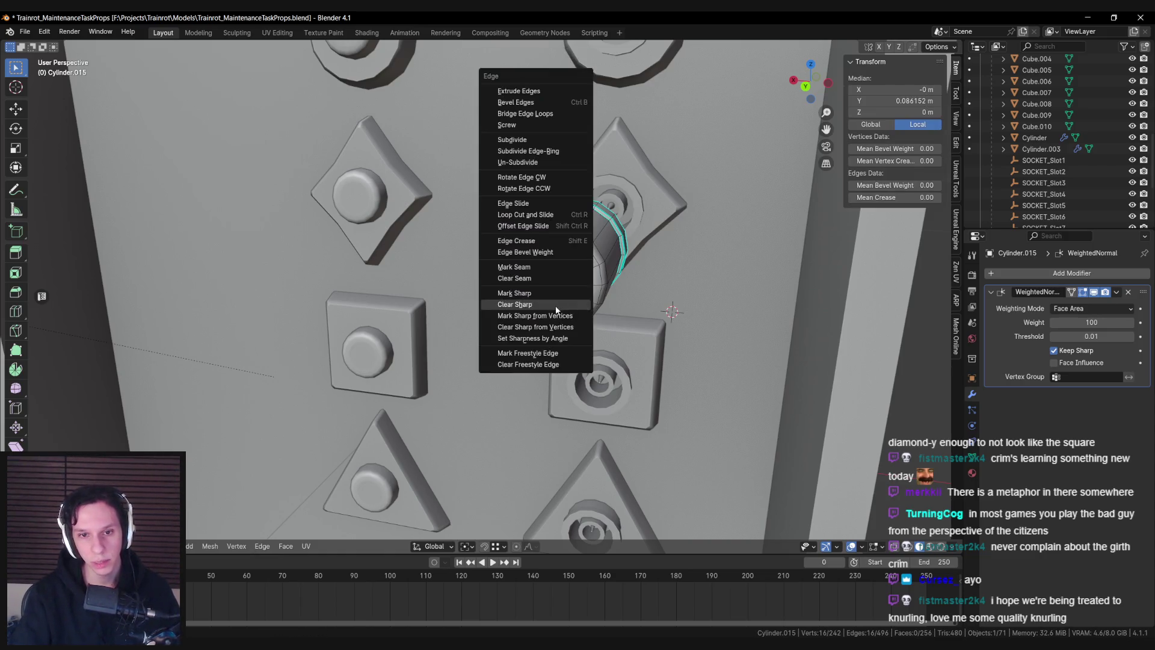
pyautogui.click(559, 310)
pyautogui.press('Tab')
pyautogui.scroll(-5, 542, 313)
# Reselect the plug, pick its end ring of faces and snap the 3D cursor there
pyautogui.moveTo(523, 318)
pyautogui.mouseDown()
pyautogui.moveTo(591, 328)
pyautogui.moveTo(533, 304)
pyautogui.mouseUp()
pyautogui.scroll(4, 564, 308)
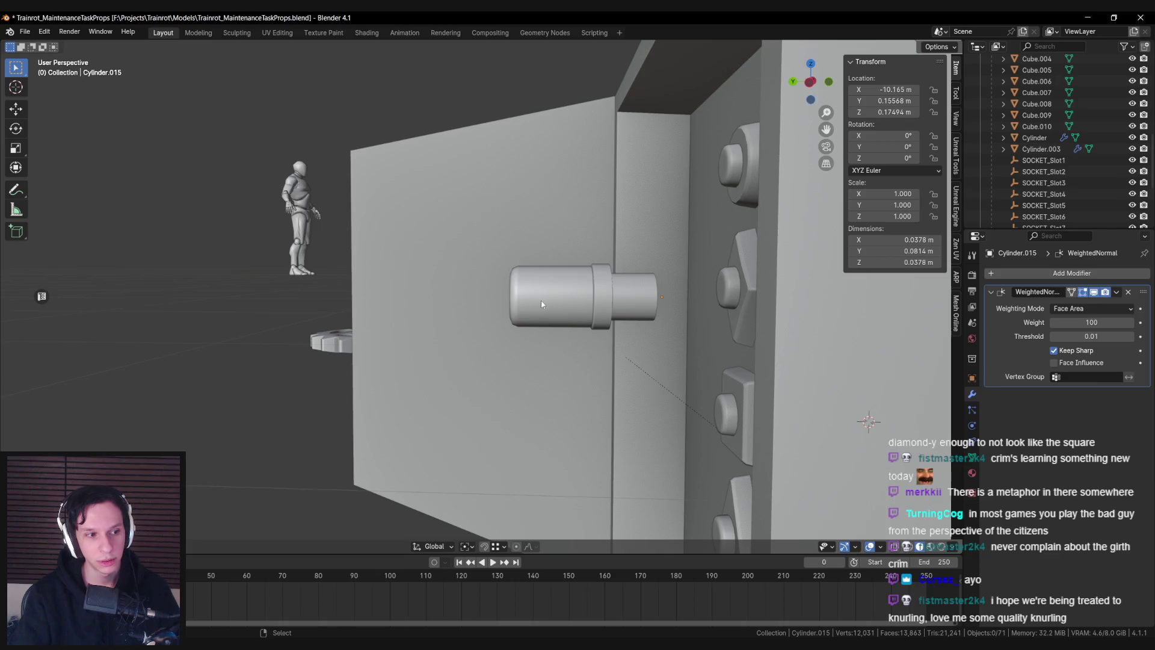
pyautogui.click(533, 300)
pyautogui.moveTo(659, 315); pyautogui.dragTo(554, 340)
pyautogui.press('Tab')
pyautogui.scroll(5, 493, 339)
pyautogui.scroll(-5, 493, 340)
pyautogui.moveTo(480, 335); pyautogui.dragTo(472, 325)
pyautogui.scroll(4, 428, 299)
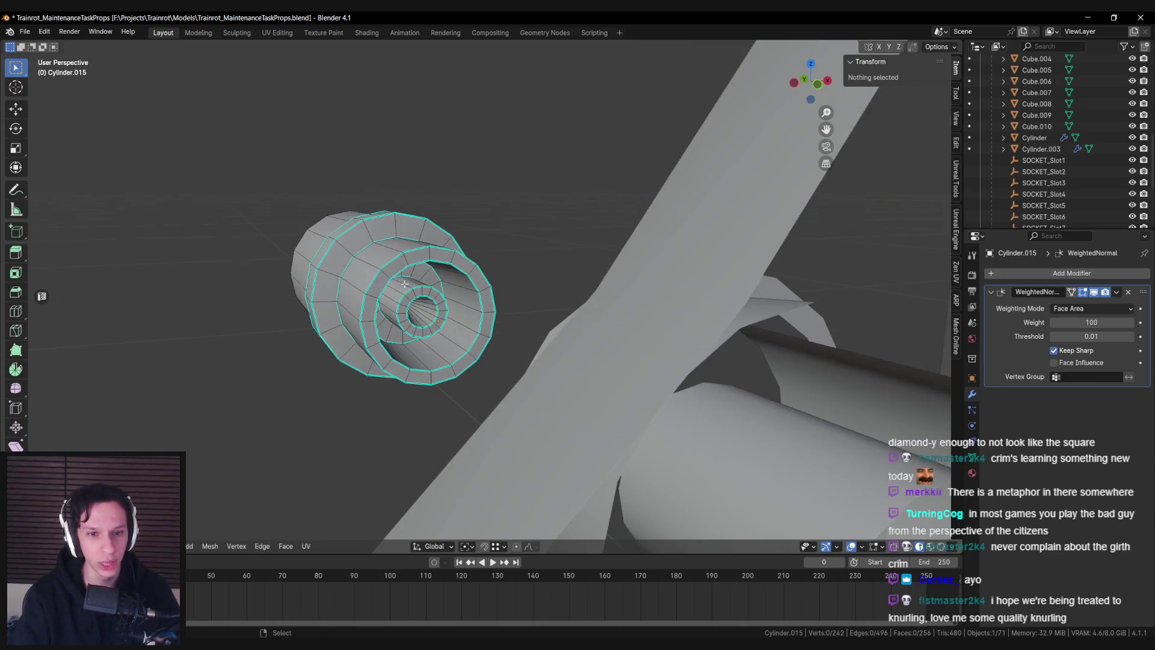
pyautogui.keyDown('alt'); pyautogui.click(441, 305); pyautogui.keyUp('alt')
pyautogui.press('Tab')
pyautogui.rightClick(547, 406)
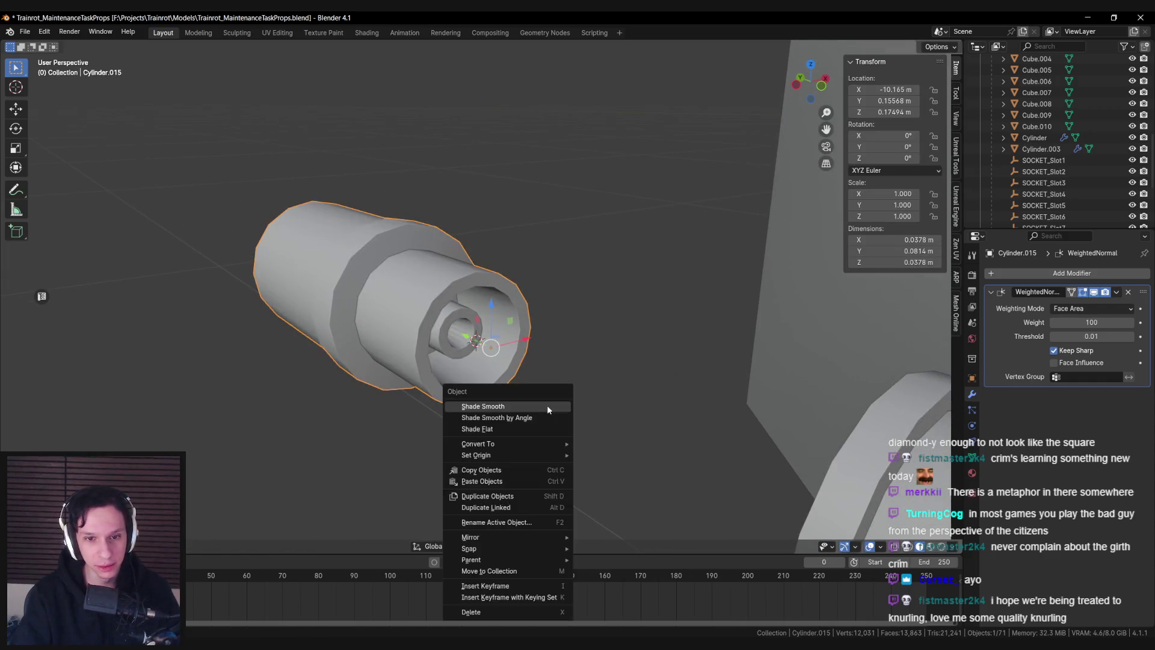
# Set the plug's origin to the 3D cursor, then reframe the socket panel and check the BNC references
pyautogui.click(620, 479)
pyautogui.scroll(-4, 507, 322)
pyautogui.moveTo(507, 323); pyautogui.dragTo(621, 313)
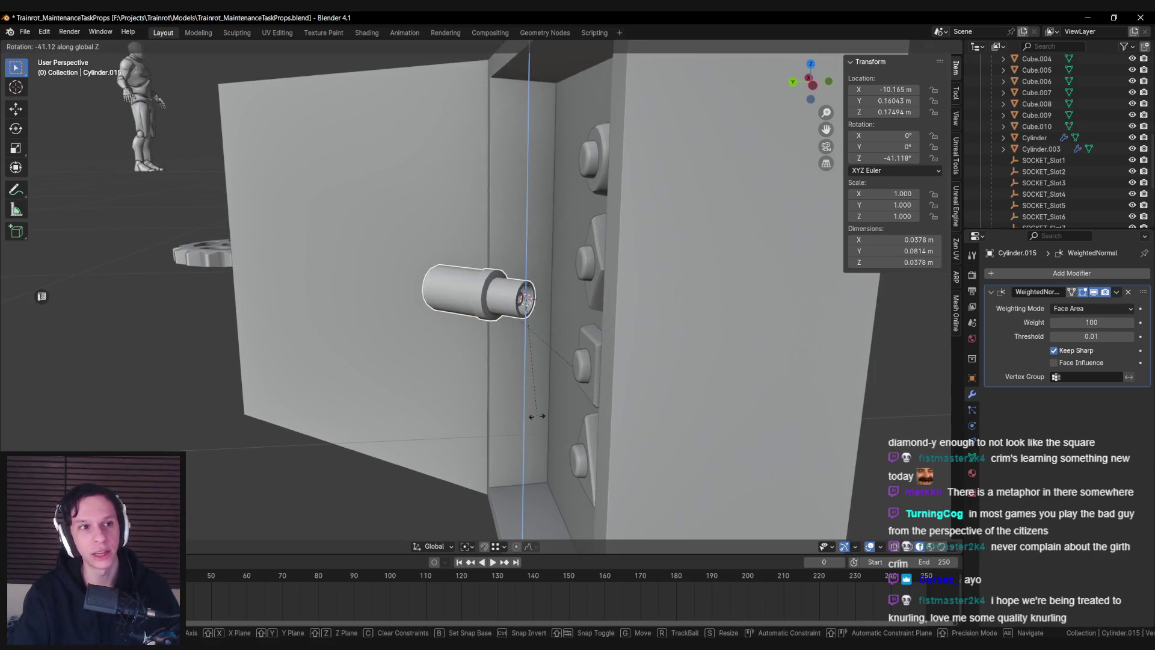
pyautogui.moveTo(466, 383); pyautogui.dragTo(476, 283)
pyautogui.moveTo(393, 374); pyautogui.dragTo(521, 323)
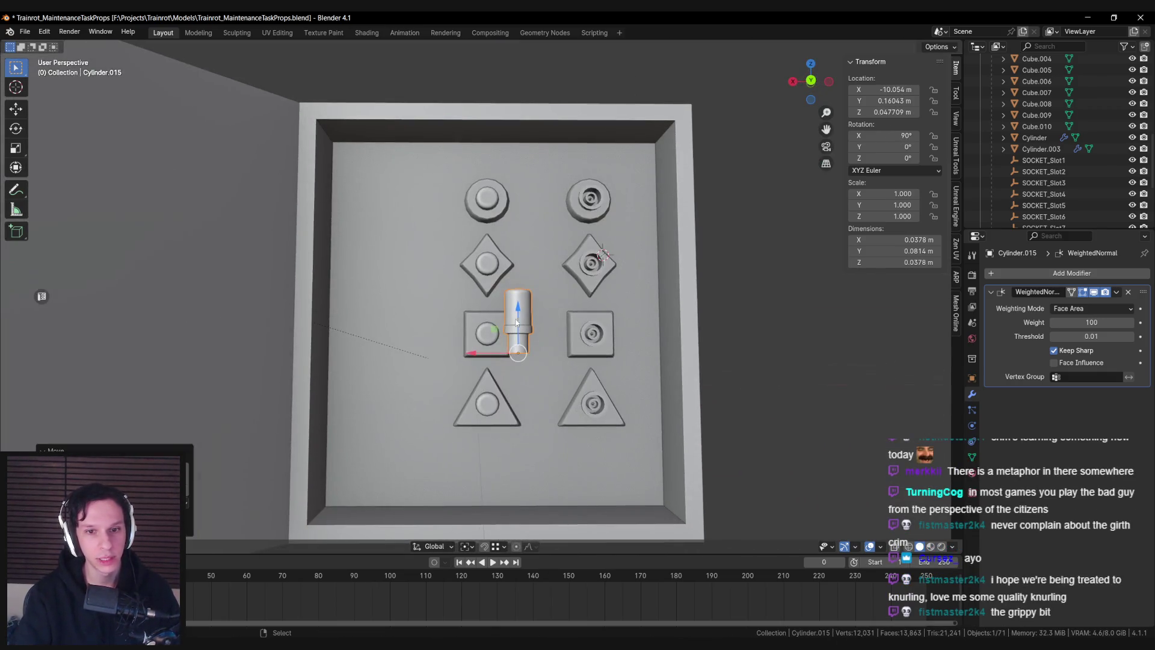
pyautogui.scroll(3, 504, 333)
pyautogui.hotkey('alt', 'Tab')
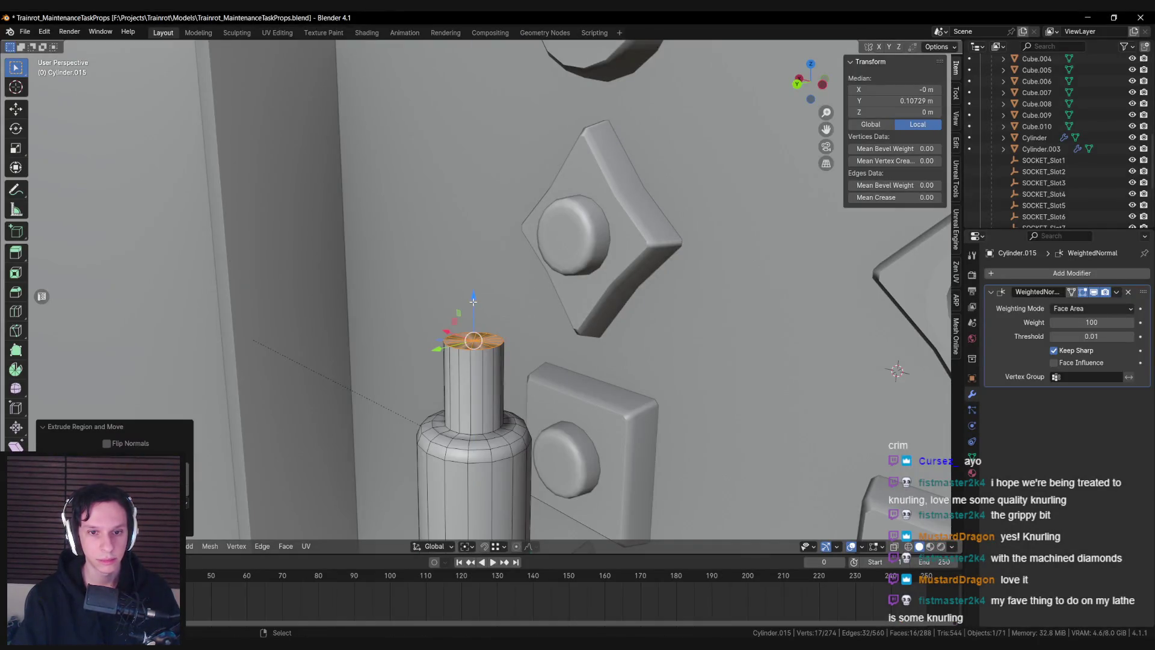
# Shrink the pin's top face and mark its rim edge loop sharp
pyautogui.moveTo(474, 301); pyautogui.dragTo(473, 294)
pyautogui.press('s')
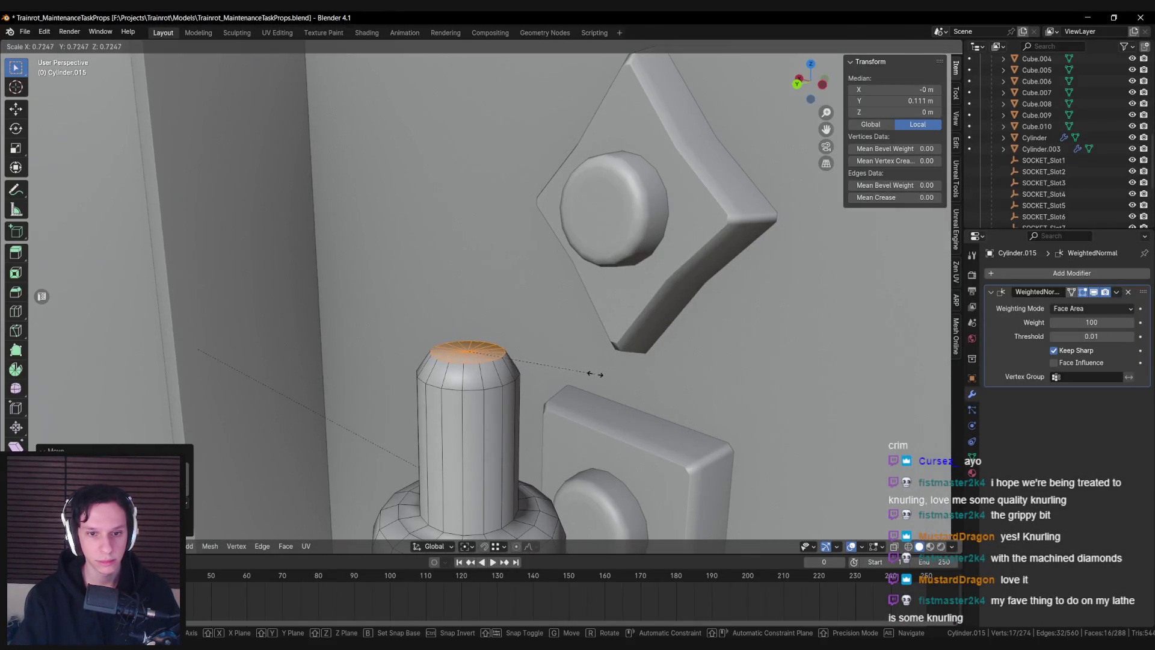
pyautogui.click(595, 374)
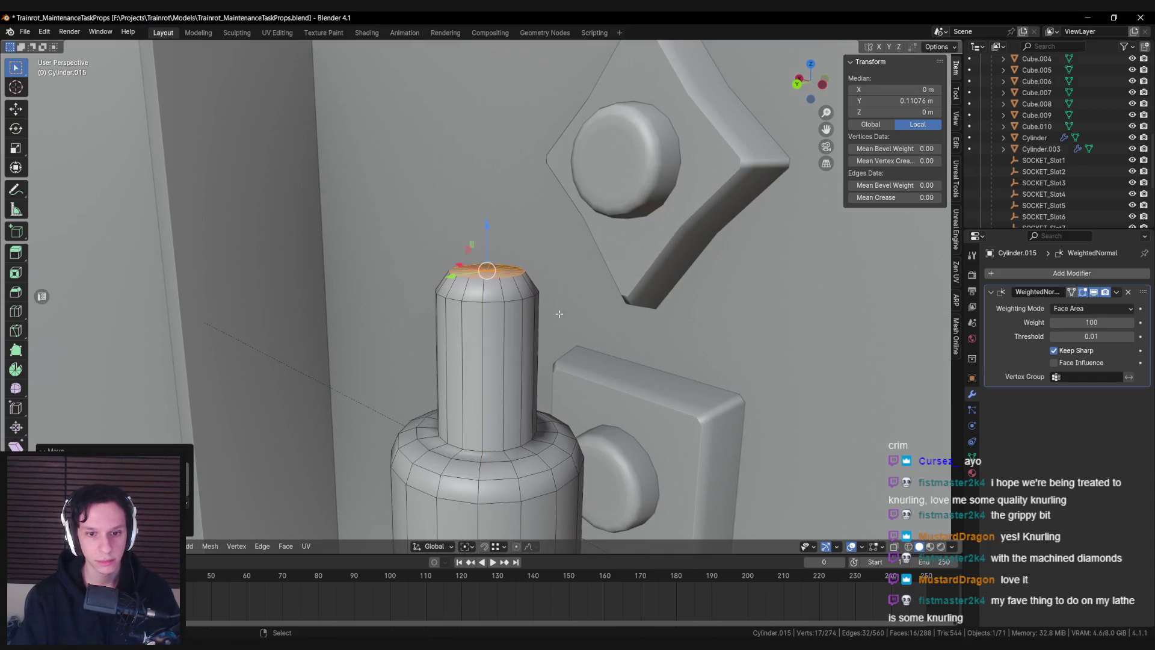
pyautogui.keyDown('alt'); pyautogui.click(476, 298); pyautogui.keyUp('alt')
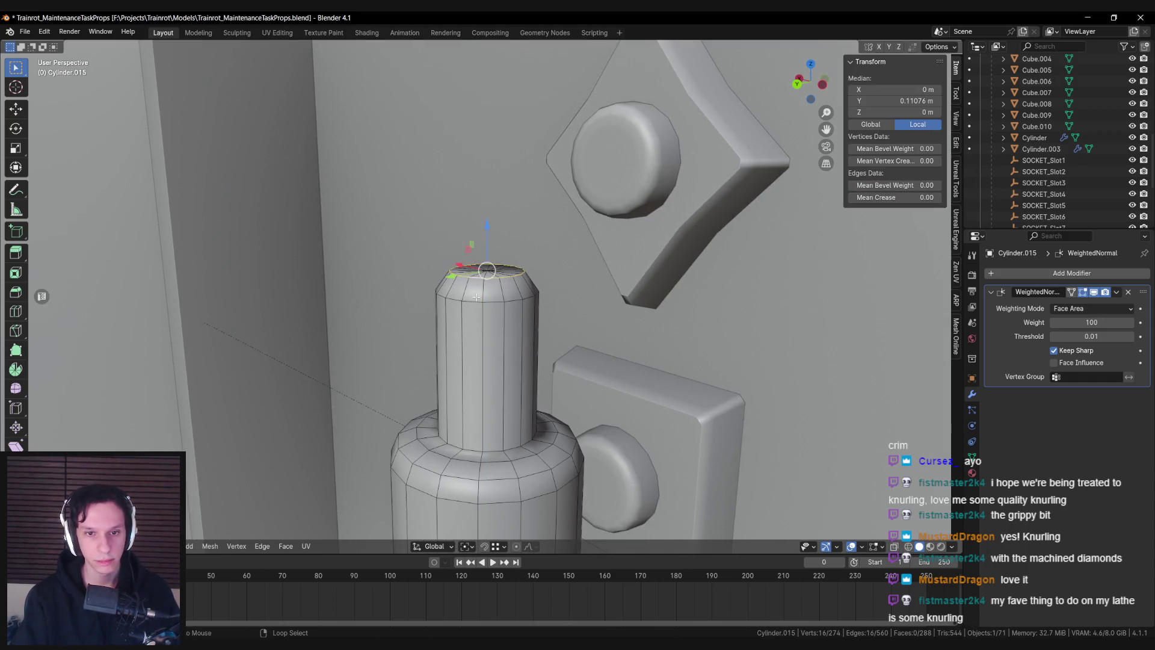
pyautogui.rightClick(472, 446)
pyautogui.click(471, 447)
# Compare with the BNC reference photos, then bevel the edges at the pin's base
pyautogui.press('Tab')
pyautogui.scroll(-6, 541, 409)
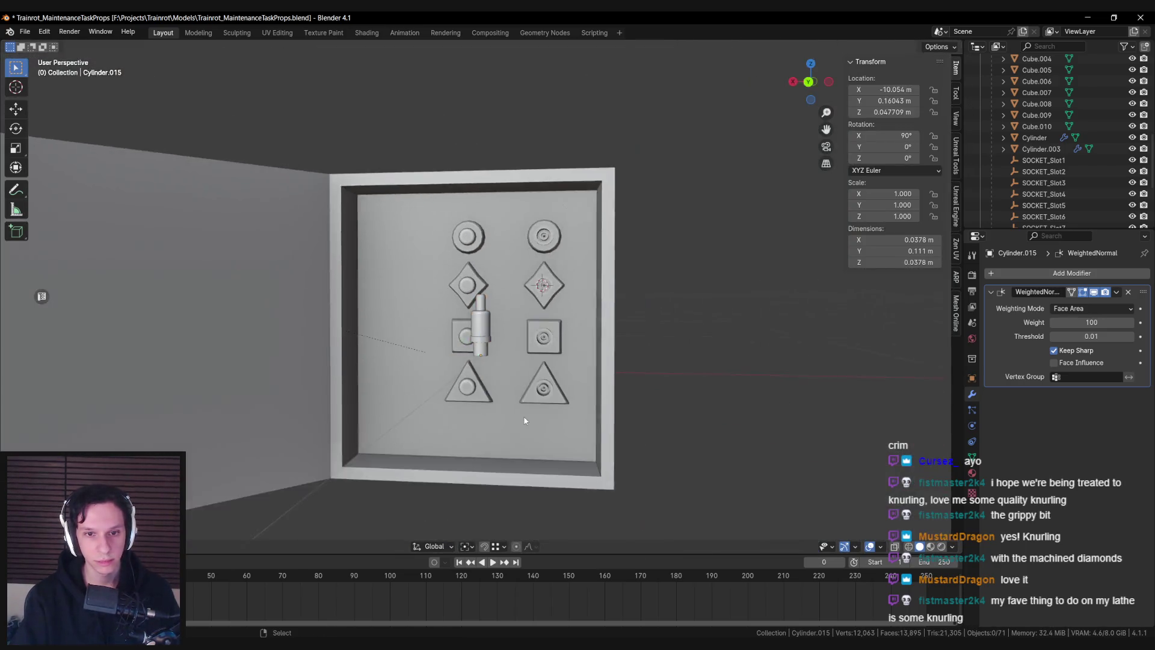
pyautogui.hotkey('alt', 'Tab')
pyautogui.hotkey('alt', 'Tab')
pyautogui.scroll(6, 481, 369)
pyautogui.rightClick(482, 368)
pyautogui.click(479, 373)
pyautogui.hotkey('alt', 'a')
pyautogui.scroll(4, 485, 329)
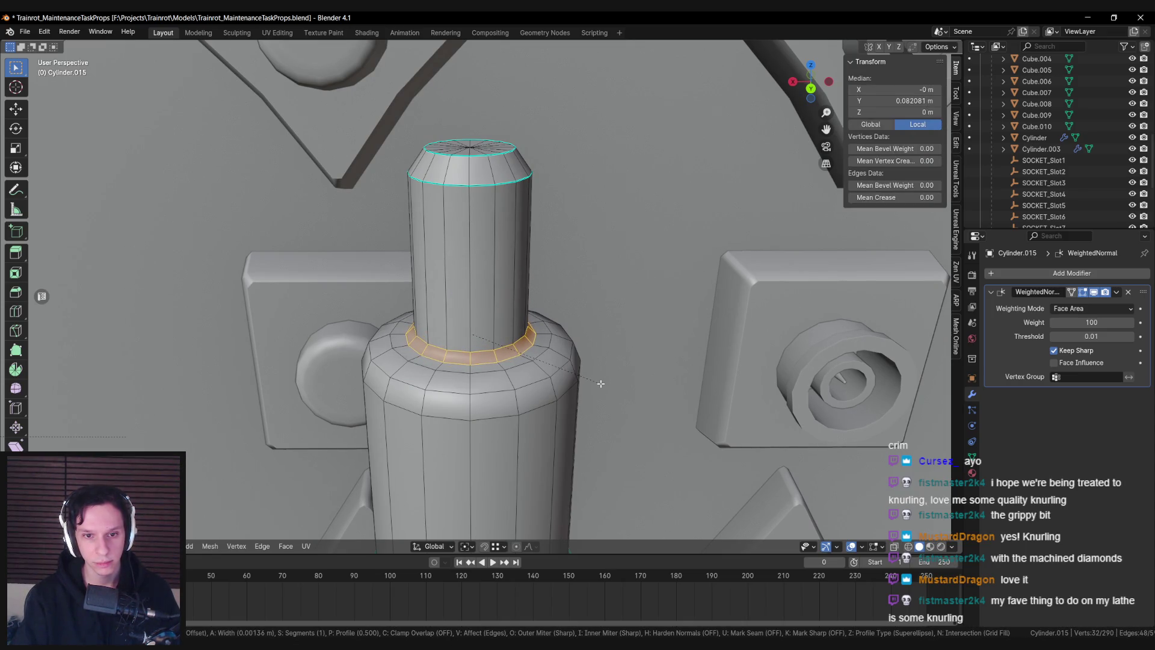
pyautogui.click(601, 383)
# Apply another edge option to the plug's selected edges and return to Object Mode
pyautogui.press('Tab')
pyautogui.scroll(-8, 602, 383)
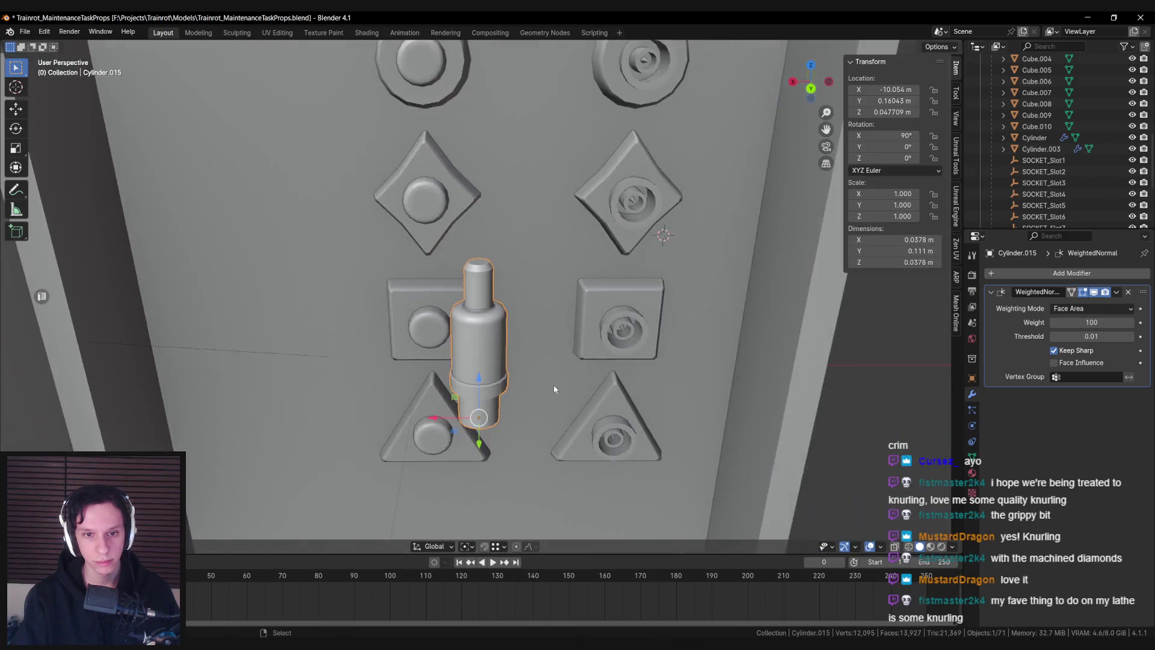
pyautogui.press('Tab')
pyautogui.scroll(5, 500, 299)
pyautogui.rightClick(521, 283)
pyautogui.click(507, 282)
pyautogui.press('Tab')
# Face the socket panel frontally and select the connector plug for editing
pyautogui.scroll(-10, 510, 291)
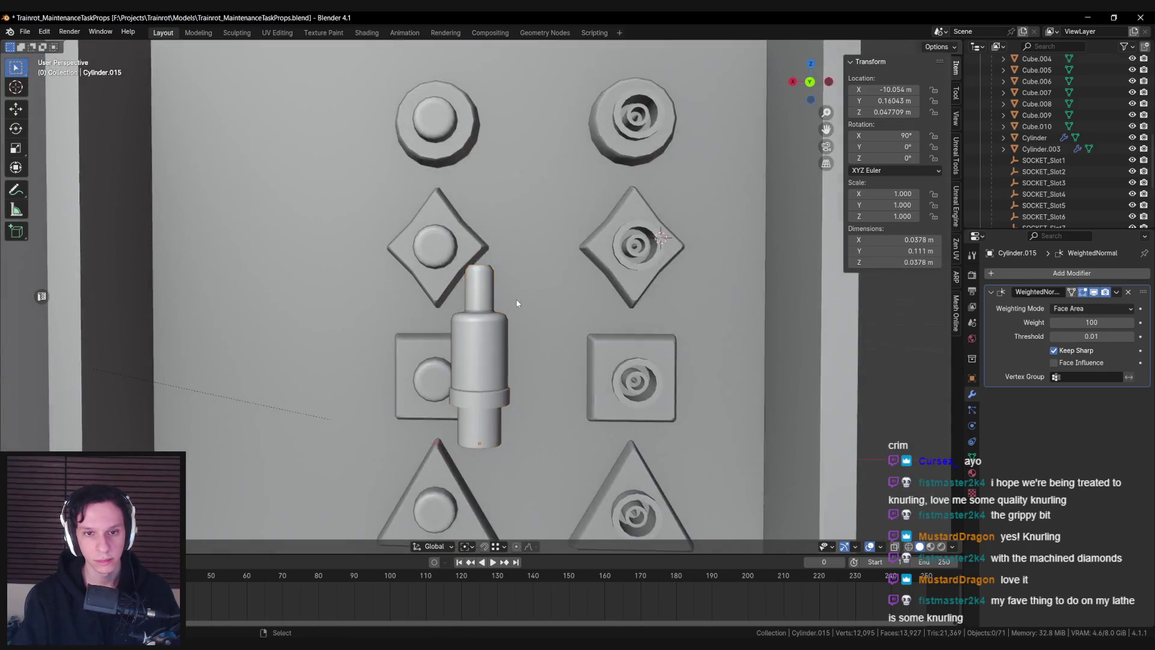
pyautogui.scroll(-3, 405, 307)
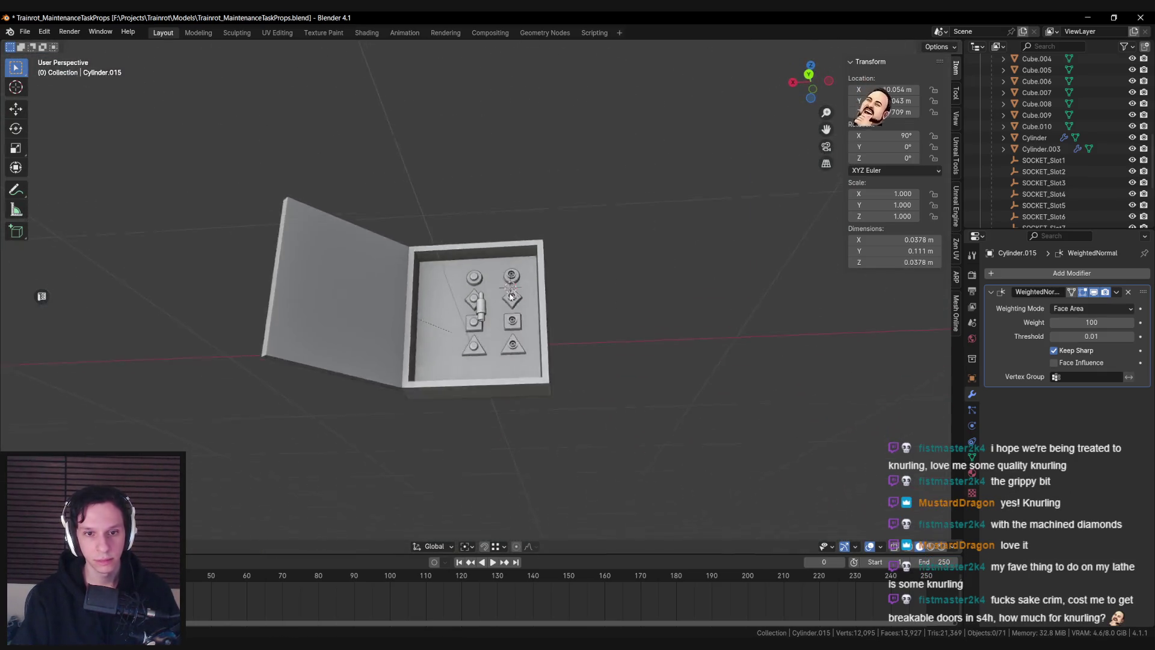
pyautogui.scroll(4, 507, 301)
pyautogui.moveTo(508, 298); pyautogui.dragTo(514, 327)
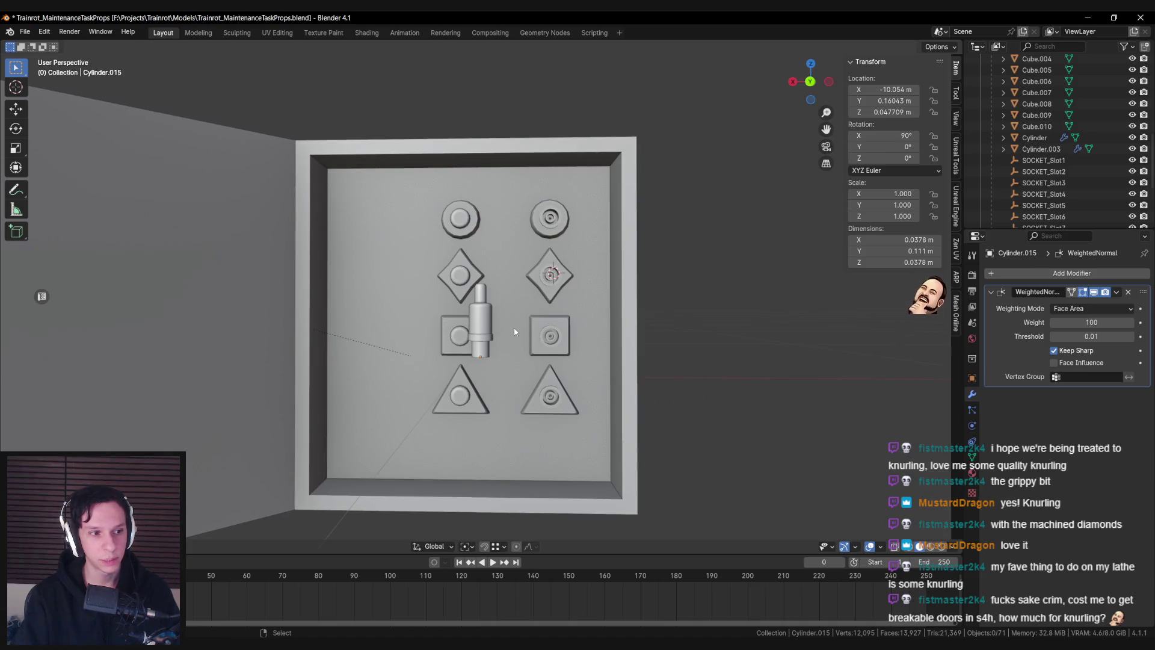
pyautogui.scroll(4, 509, 327)
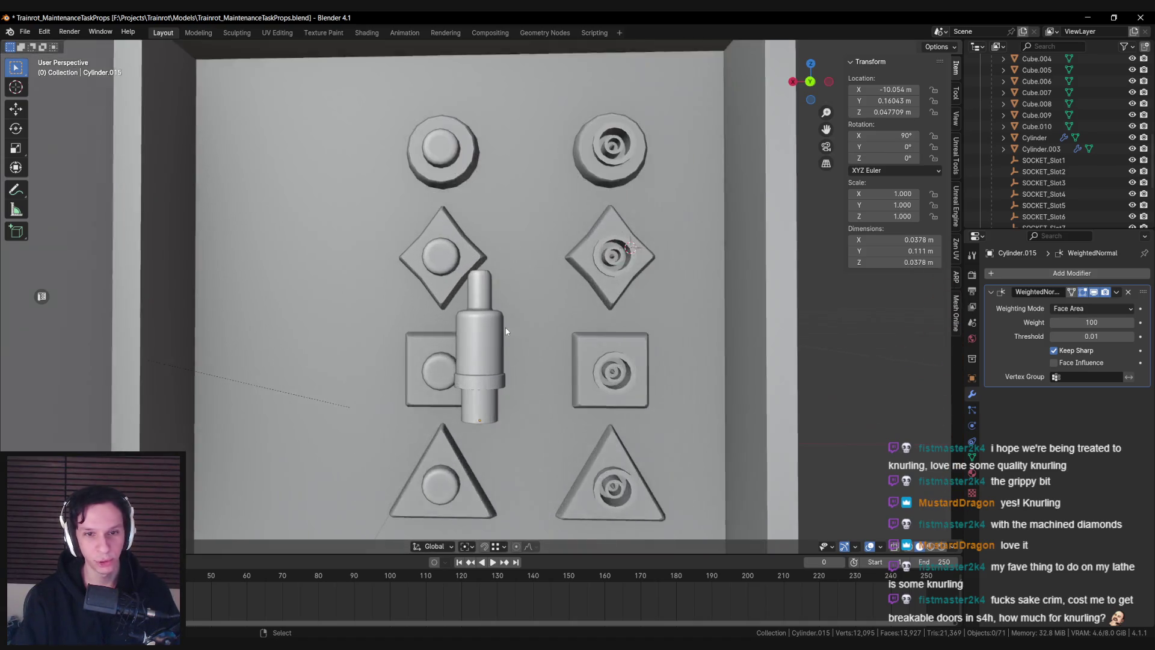
pyautogui.click(497, 368)
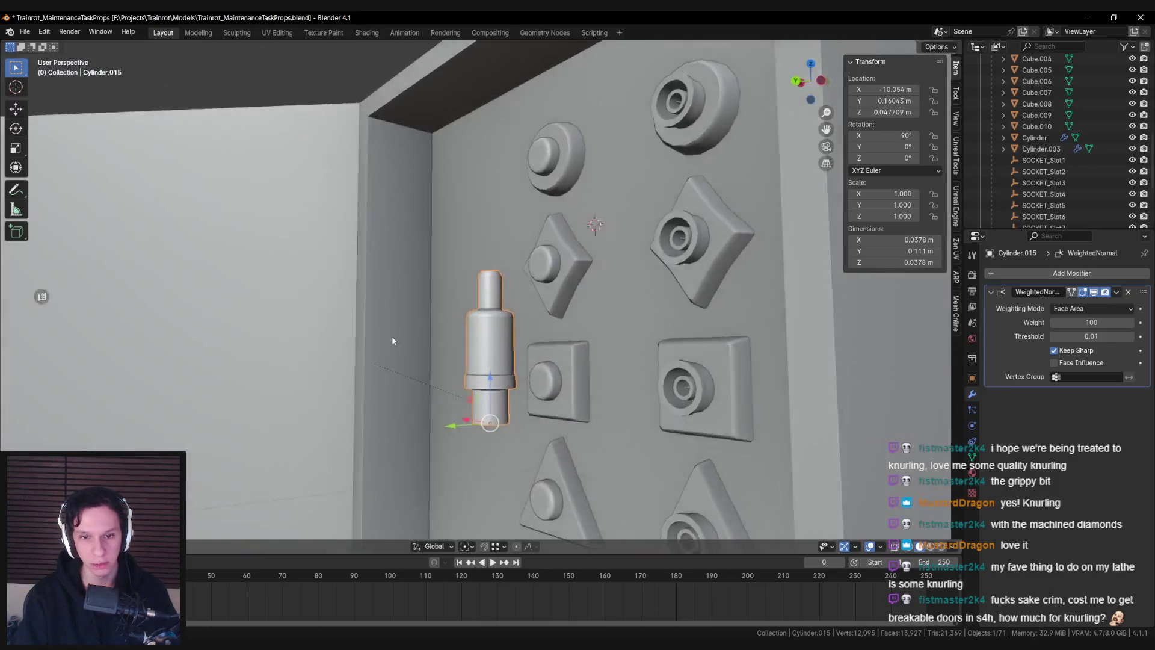
pyautogui.press('Tab')
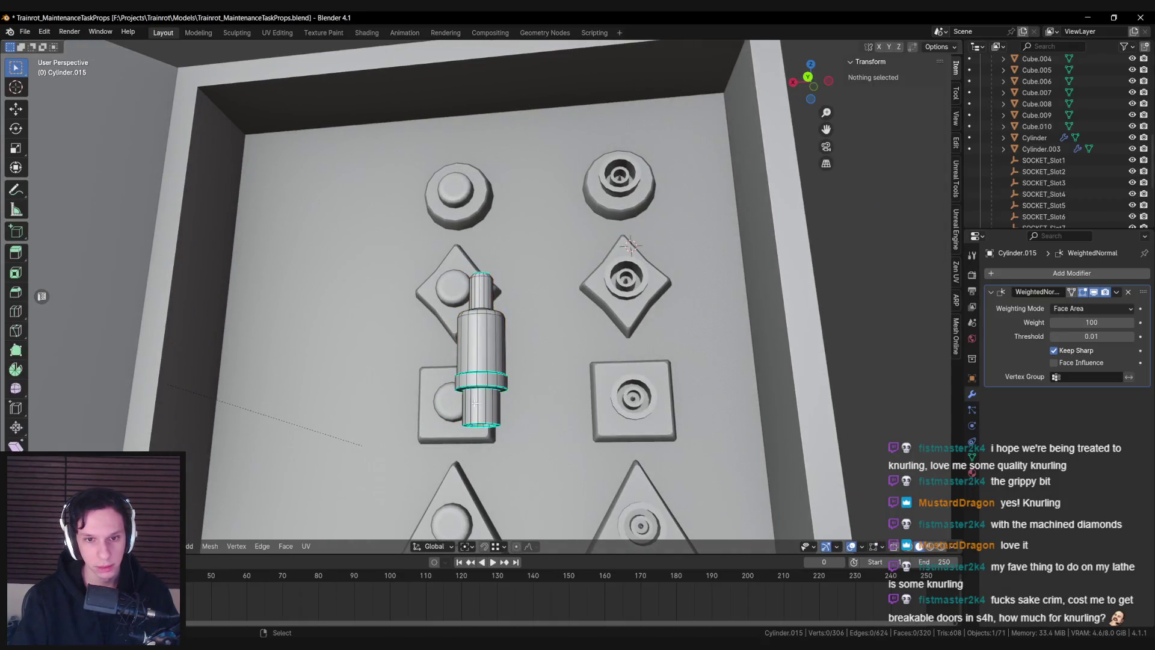
# Box-select the plug's collar ring vertices in front wireframe view, then exit local view
pyautogui.press('KP_7')
pyautogui.press('KP_1')
pyautogui.hotkey('shift', 'z')
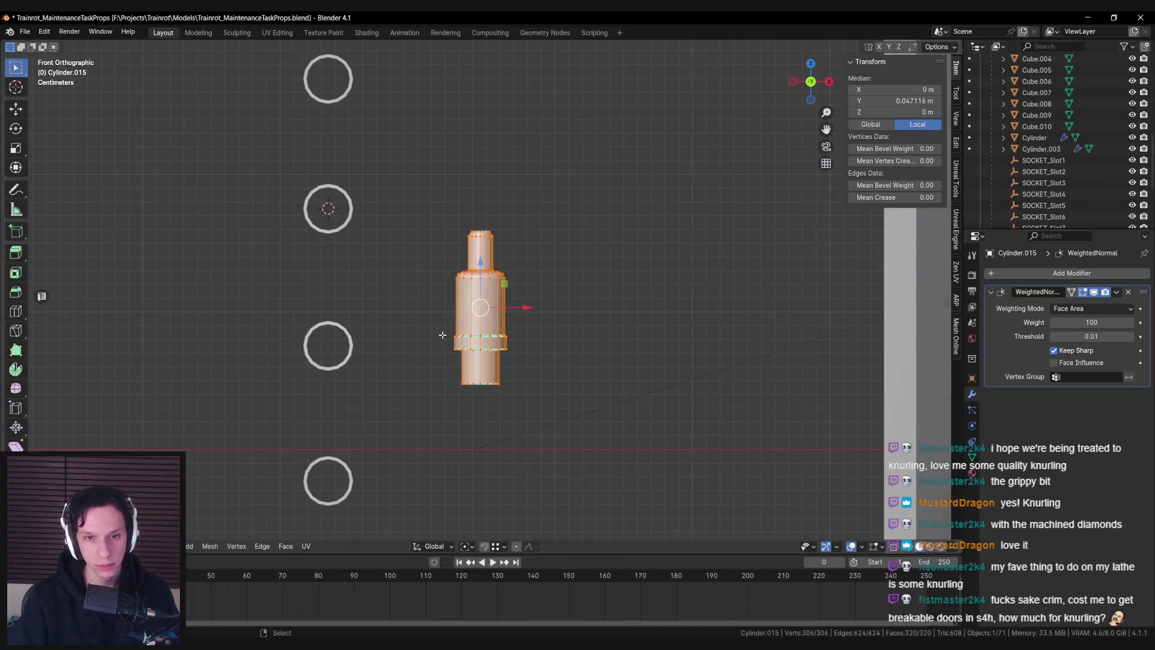
pyautogui.hotkey('alt', 'a')
pyautogui.press('b')
pyautogui.moveTo(549, 361); pyautogui.dragTo(550, 361)
pyautogui.press('Tab')
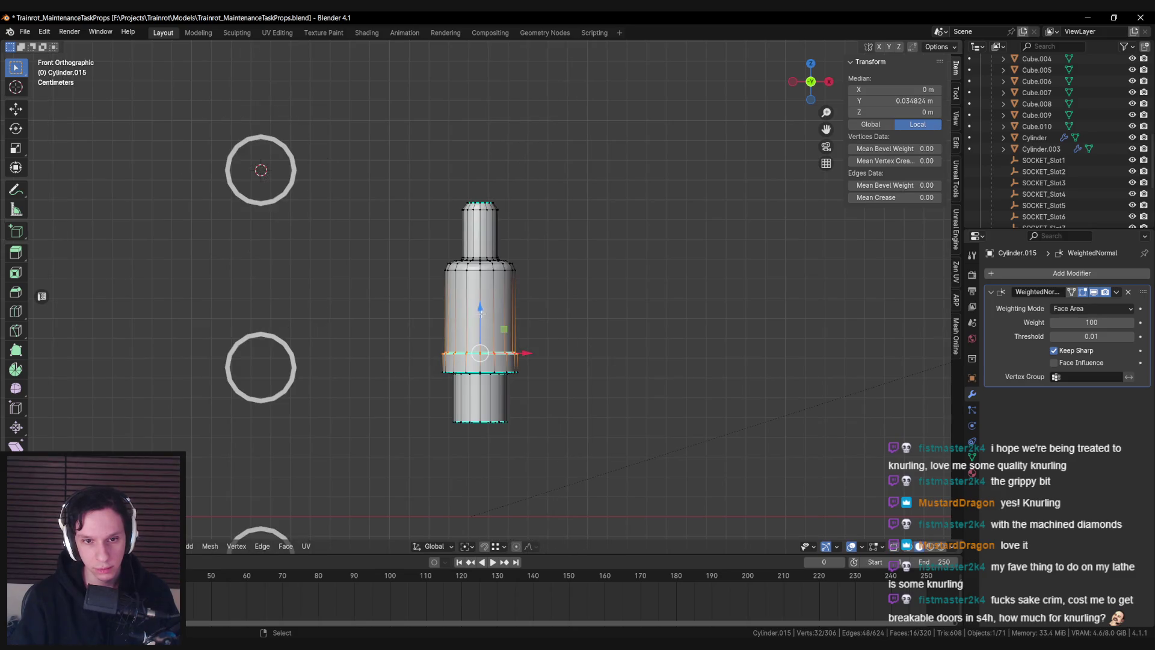
pyautogui.press('/')
# Rotate the plug -90° on X to lay it horizontal and save the file
pyautogui.moveTo(557, 279)
pyautogui.mouseDown()
pyautogui.moveTo(595, 458)
pyautogui.moveTo(631, 383)
pyautogui.mouseUp()
pyautogui.write('r')
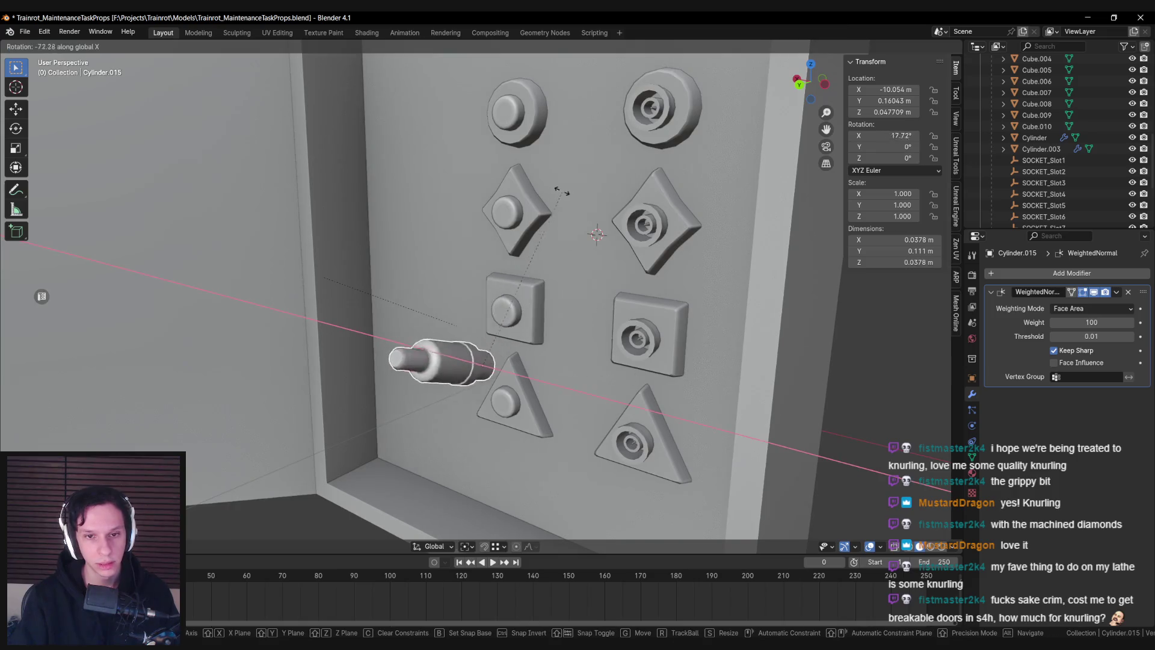
pyautogui.write('x')
pyautogui.write('-90')
pyautogui.press('Return')
pyautogui.moveTo(525, 290)
pyautogui.mouseDown()
pyautogui.moveTo(624, 354)
pyautogui.moveTo(614, 431)
pyautogui.moveTo(504, 363)
pyautogui.mouseUp()
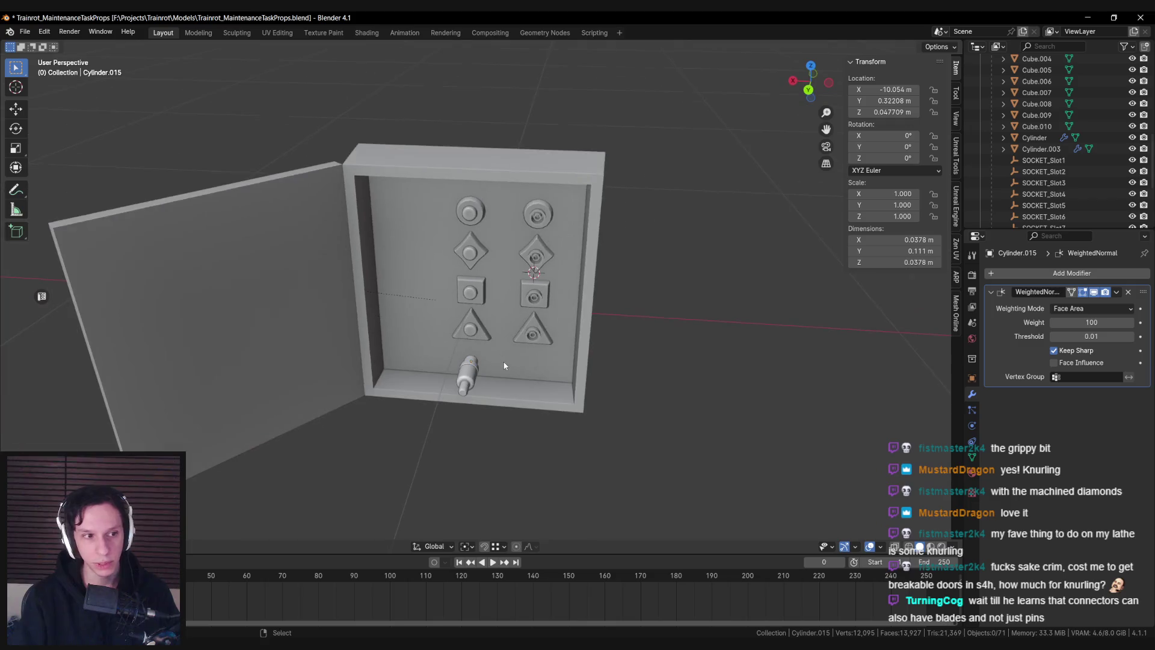
pyautogui.hotkey('ctrl', 's')
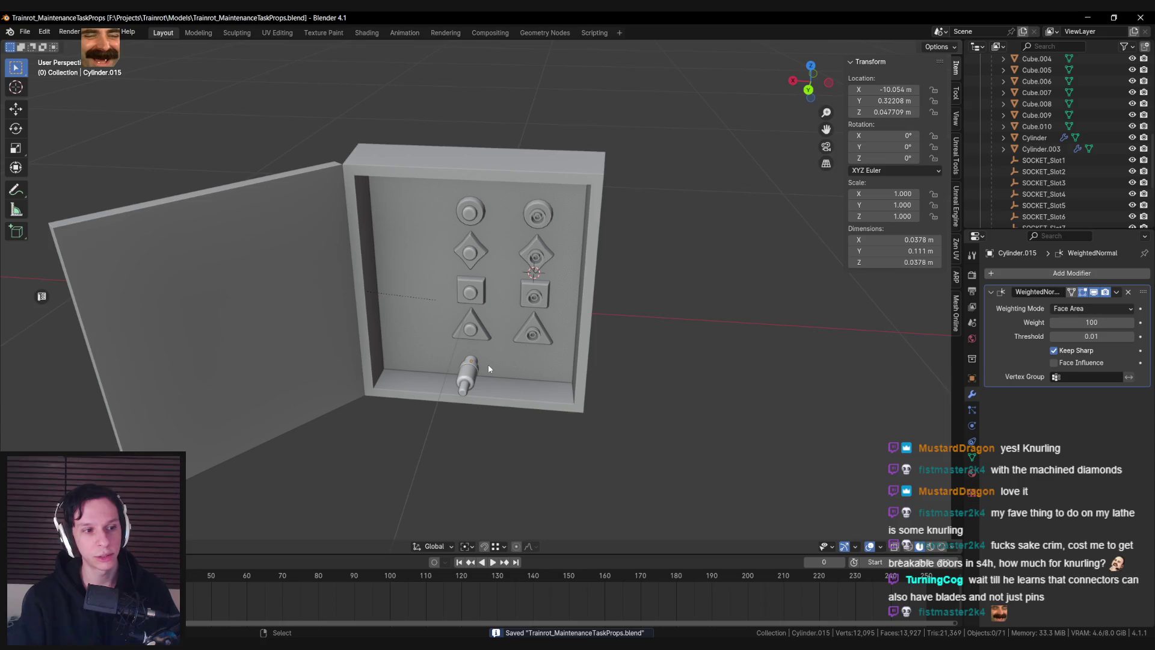
# Hide the sidebar and reframe the panel from an angled view
pyautogui.moveTo(488, 363); pyautogui.dragTo(528, 367)
pyautogui.scroll(3, 528, 367)
pyautogui.press('n')
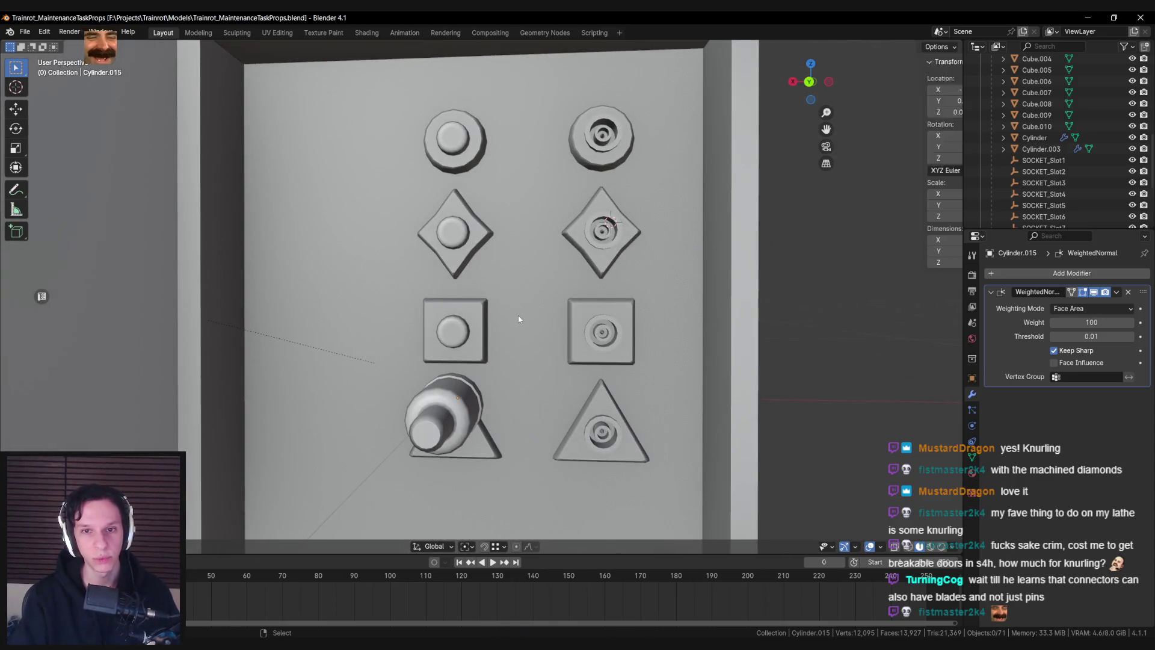
pyautogui.scroll(-2, 519, 323)
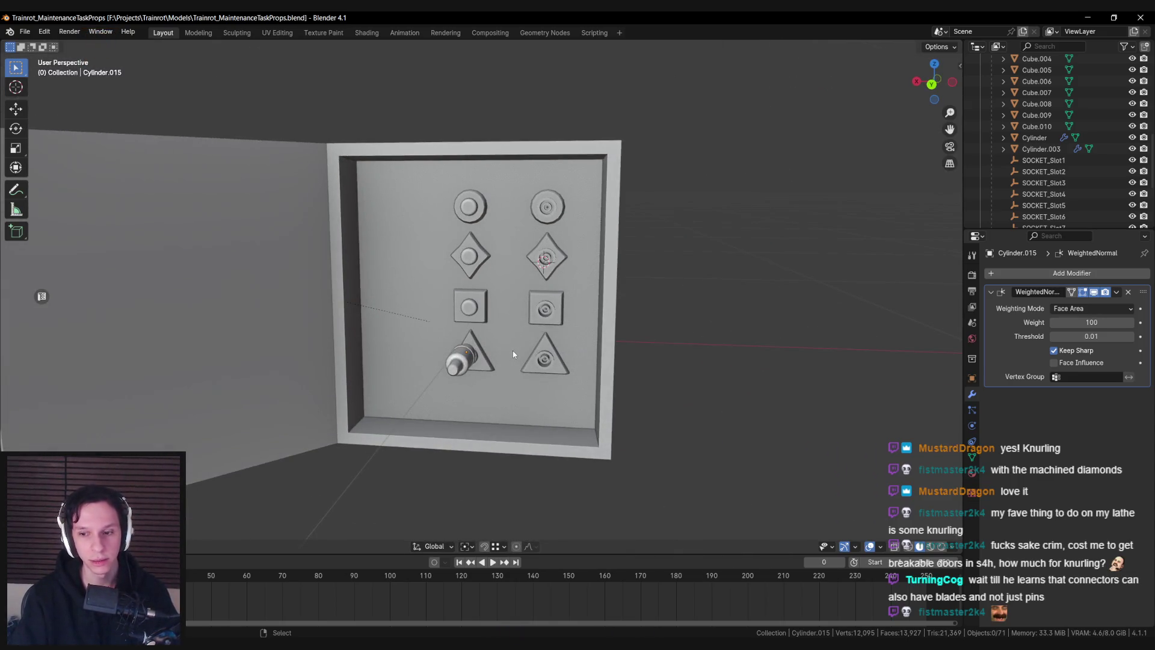
pyautogui.scroll(4, 513, 350)
pyautogui.moveTo(214, 644)
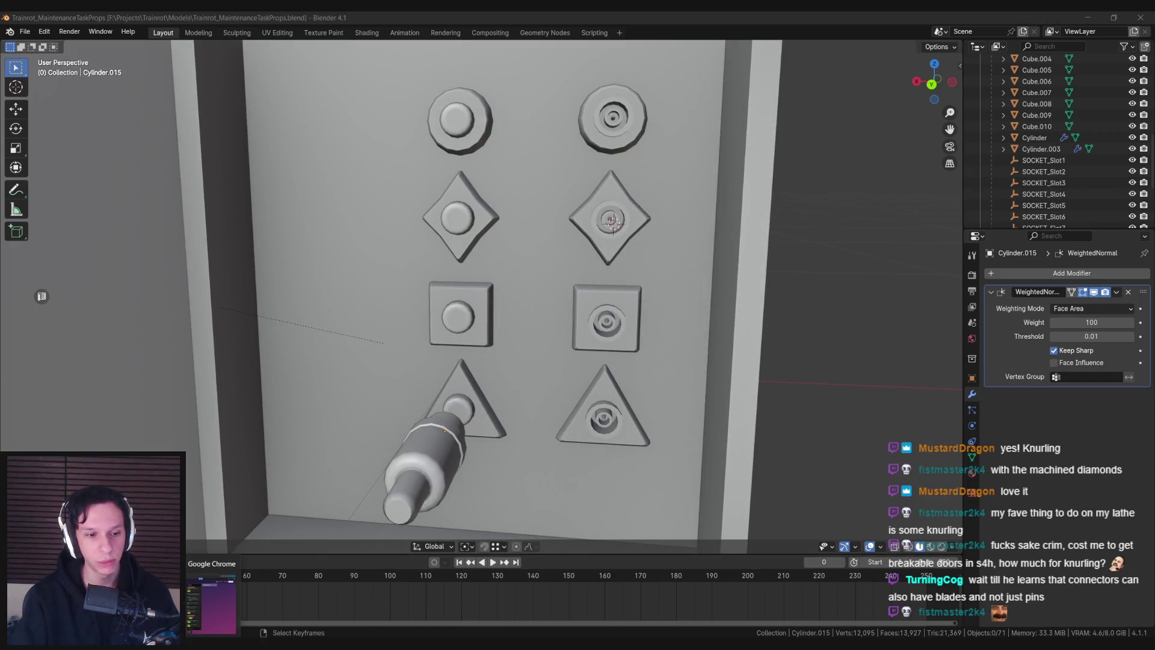
pyautogui.scroll(-2, 382, 362)
pyautogui.moveTo(387, 361)
pyautogui.mouseDown()
pyautogui.moveTo(511, 396)
pyautogui.moveTo(569, 370)
pyautogui.moveTo(513, 408)
pyautogui.moveTo(528, 409)
pyautogui.mouseUp()
# Move the plug along Y beside the panel and save Trainrot_MaintenanceTaskProps.blend
pyautogui.click(601, 364)
pyautogui.press('g')
pyautogui.press('y')
pyautogui.hotkey('shift', 'z')
pyautogui.click(678, 419)
pyautogui.hotkey('ctrl', 's')
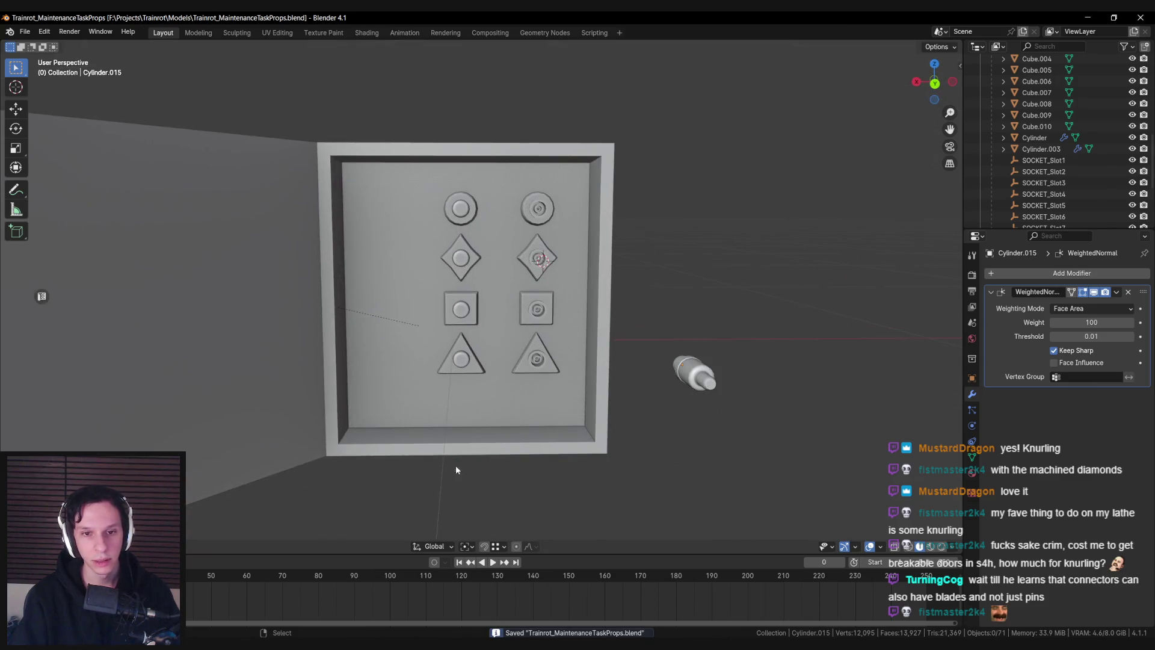
pyautogui.hotkey('alt', 'Tab')
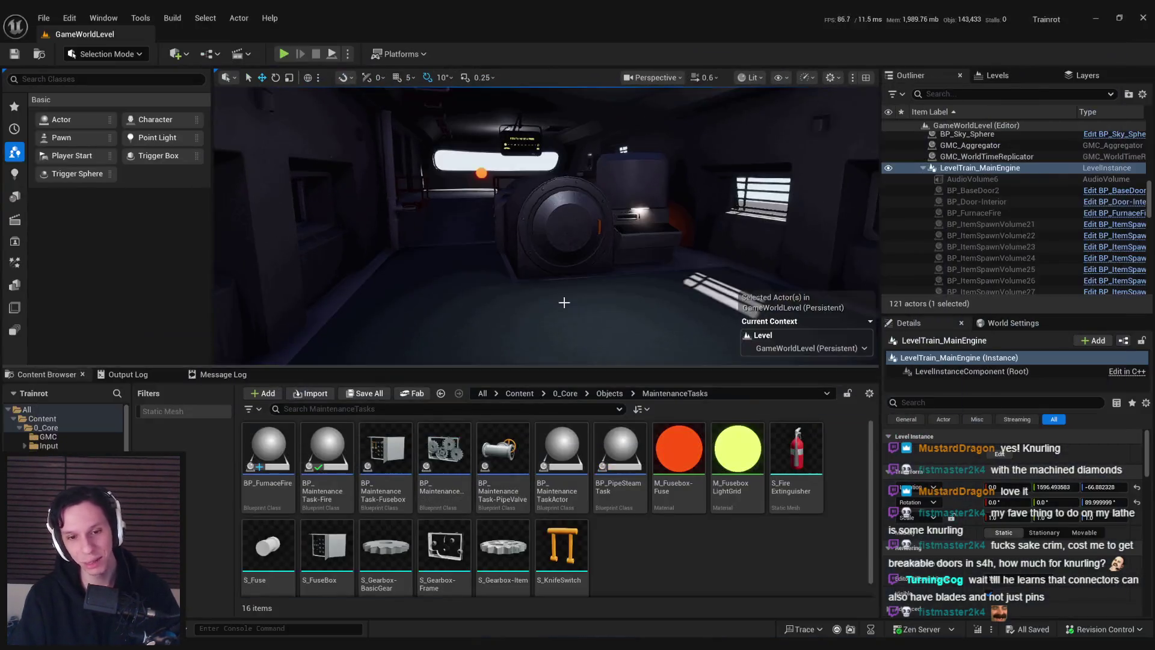
# Fly the viewport across the gear panel, door and lockers with the level view filling the editor
pyautogui.moveTo(564, 302); pyautogui.dragTo(526, 328)
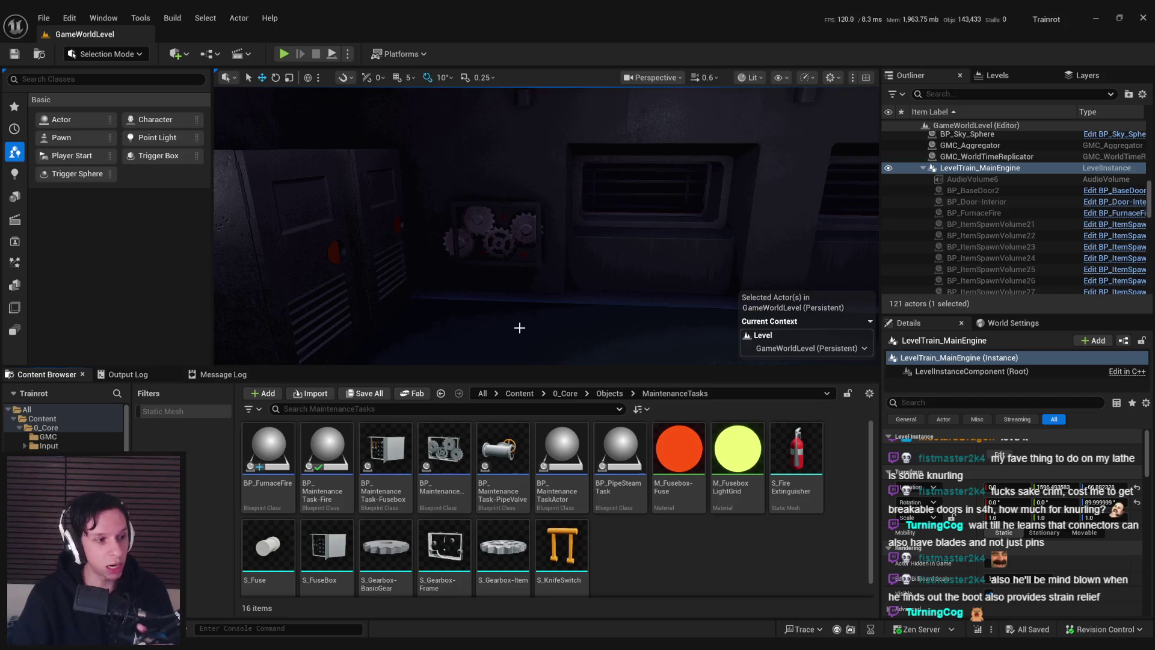
pyautogui.moveTo(519, 316)
pyautogui.mouseDown()
pyautogui.moveTo(596, 333)
pyautogui.moveTo(621, 360)
pyautogui.moveTo(621, 349)
pyautogui.mouseUp()
pyautogui.press('F11')
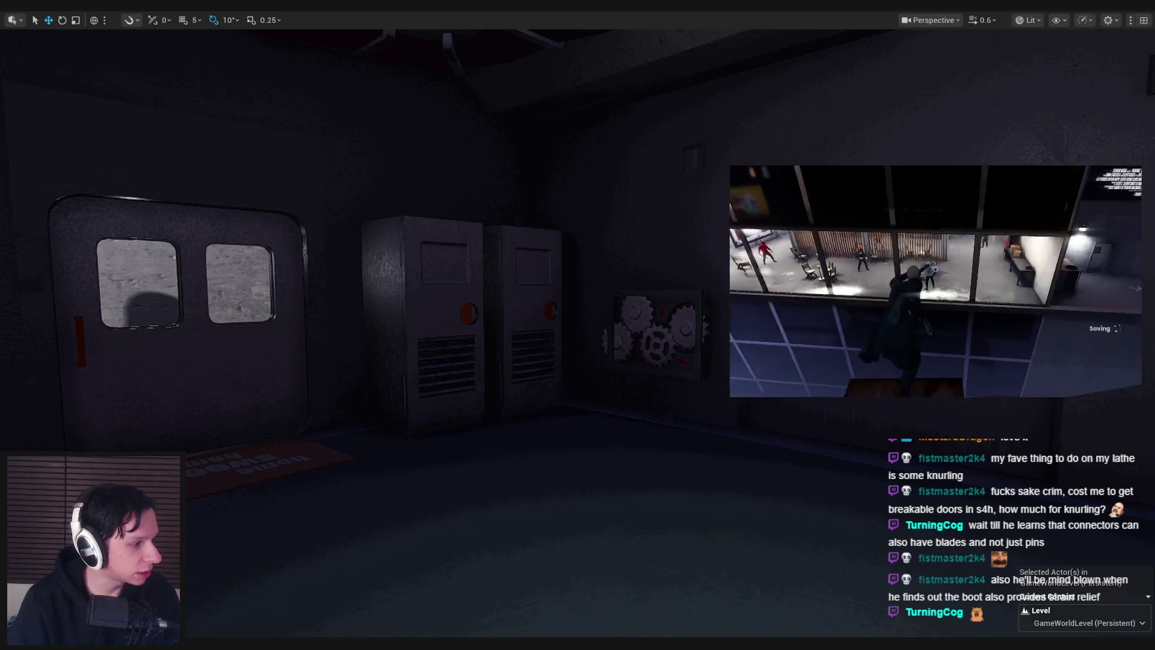
pyautogui.moveTo(245, 330); pyautogui.dragTo(528, 340)
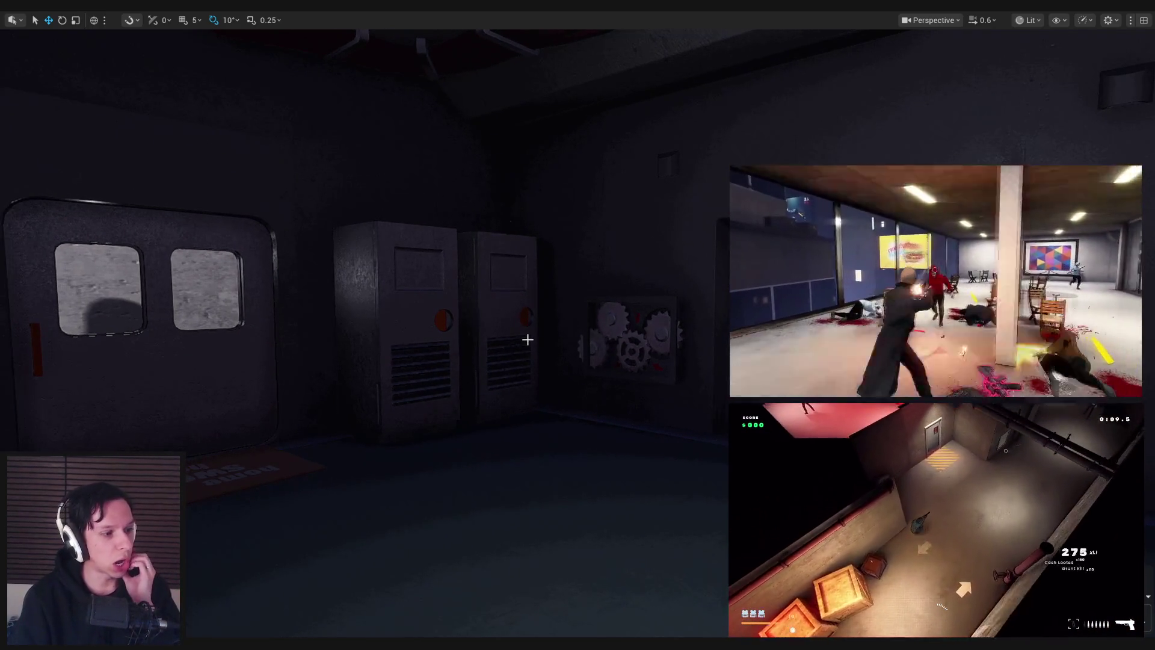
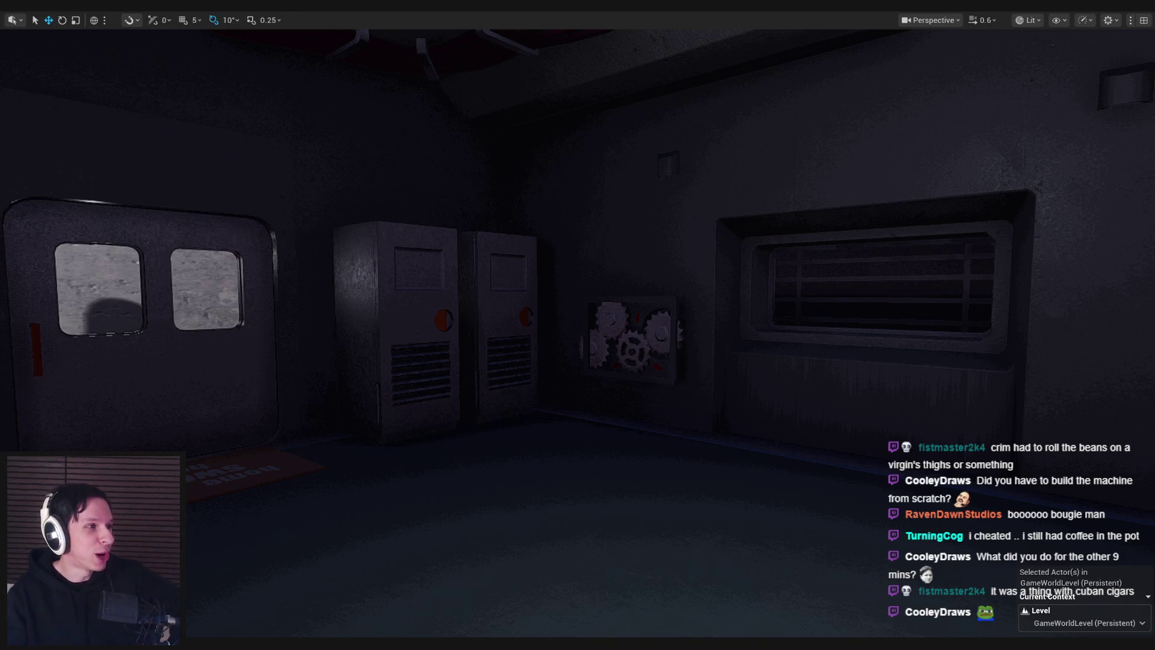
# Fly the viewport camera back through the room and over to the vented wall
pyautogui.hotkey('alt', 'Tab')
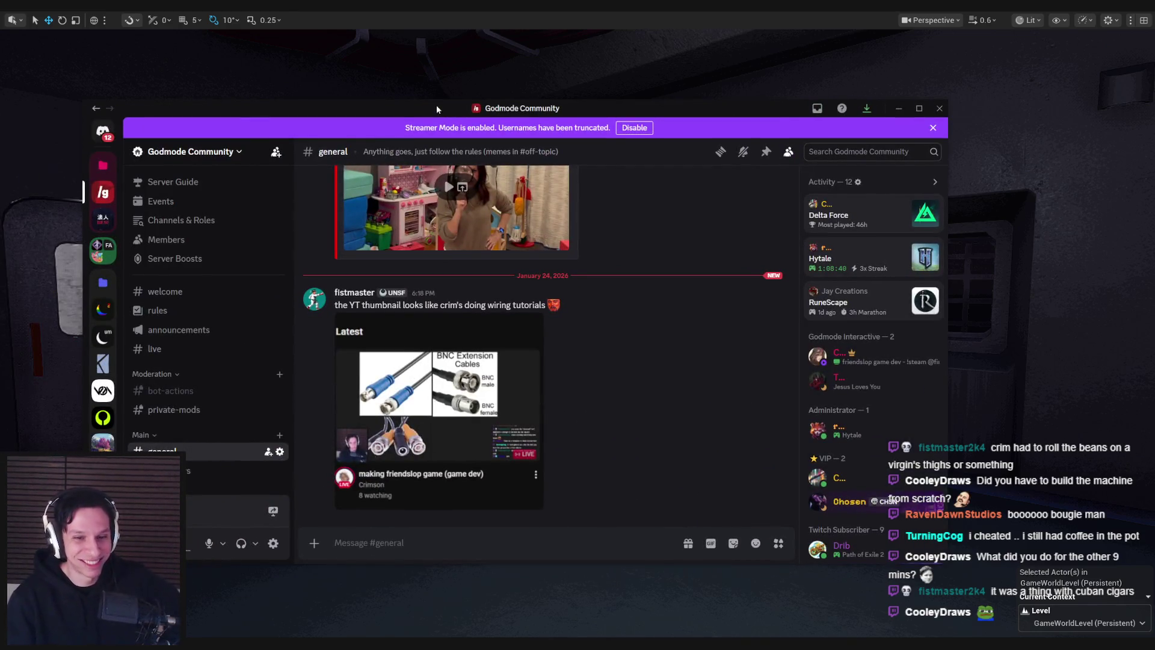
pyautogui.hotkey('alt', 'Tab')
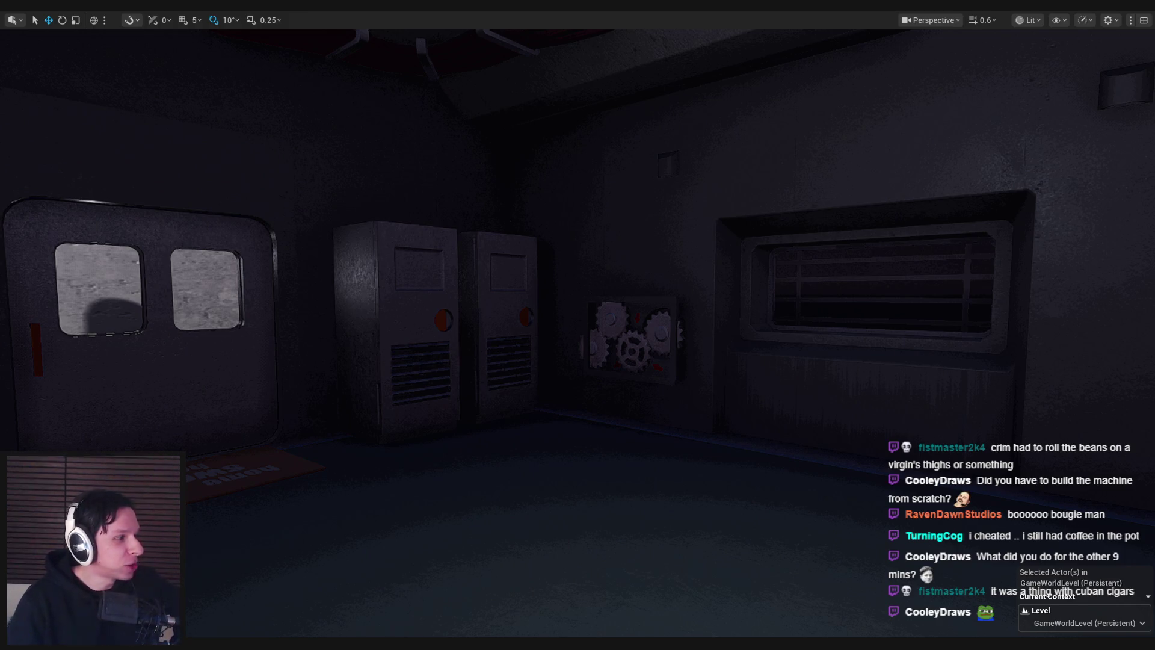
pyautogui.moveTo(348, 287); pyautogui.dragTo(382, 315)
pyautogui.moveTo(581, 355); pyautogui.dragTo(581, 355)
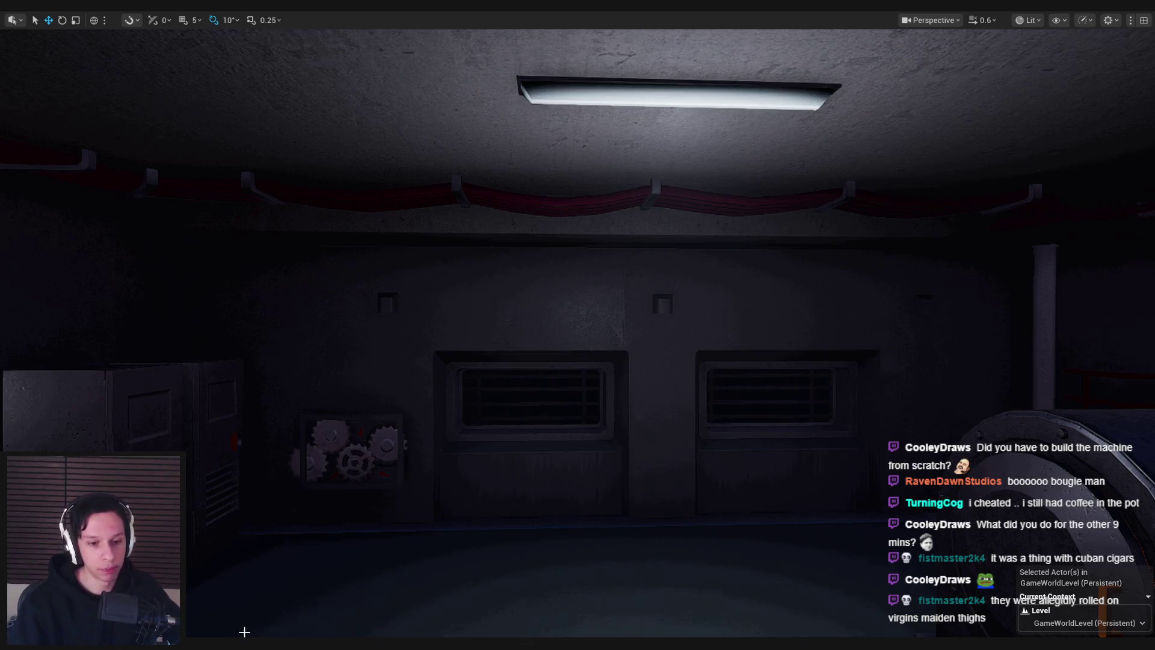
# Switch to Blender showing the Trainrot_MaintenanceTaskProps.blend wire box panel model
pyautogui.hotkey('alt', 'Tab')
pyautogui.scroll(-3, 482, 348)
pyautogui.scroll(3, 485, 377)
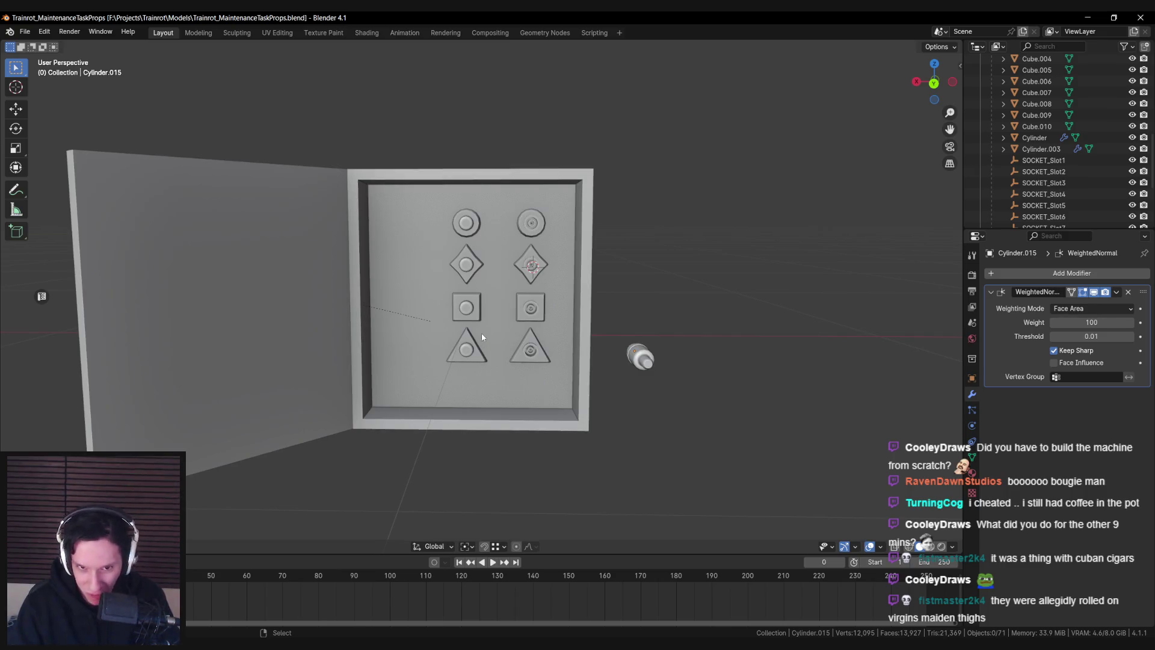
# Select only the top-left round knob (Cylinder.011) on the wire box panel
pyautogui.click(473, 231)
pyautogui.click(467, 265)
pyautogui.click(467, 307)
pyautogui.click(467, 347)
pyautogui.click(467, 308)
pyautogui.click(467, 264)
pyautogui.click(467, 235)
pyautogui.click(398, 246)
pyautogui.moveTo(371, 241); pyautogui.dragTo(402, 267)
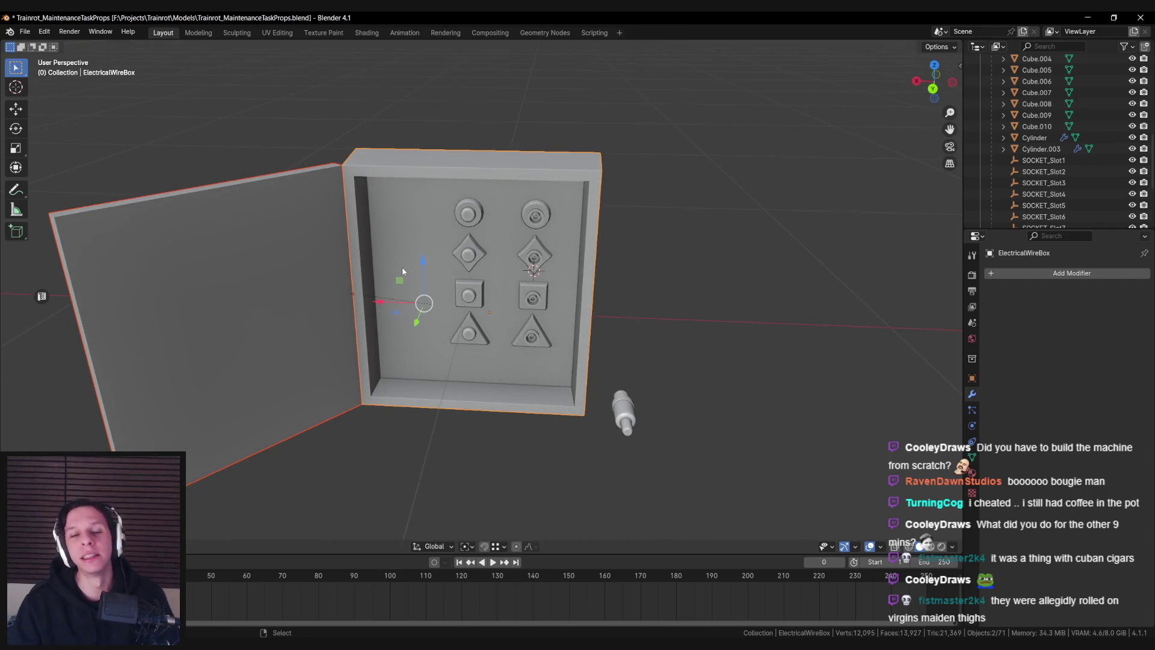
pyautogui.click(477, 217)
pyautogui.scroll(2, 486, 290)
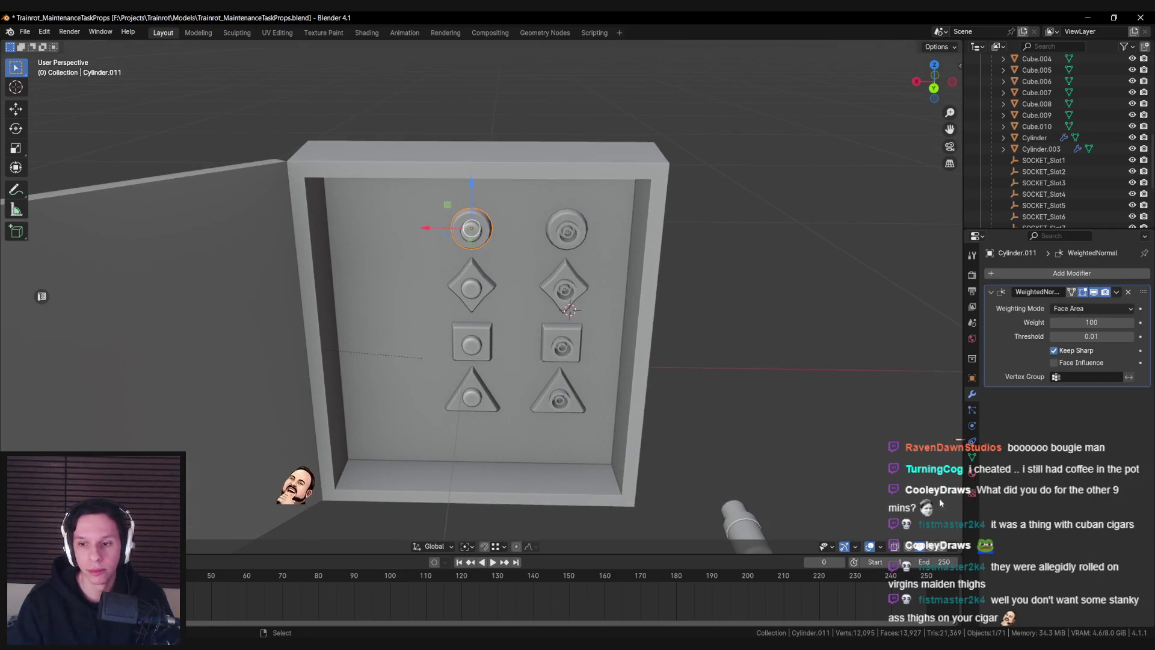
# Give the top-left knob two material slots: Main first, then Metal
pyautogui.click(972, 473)
pyautogui.scroll(3, 447, 353)
pyautogui.scroll(-5, 456, 357)
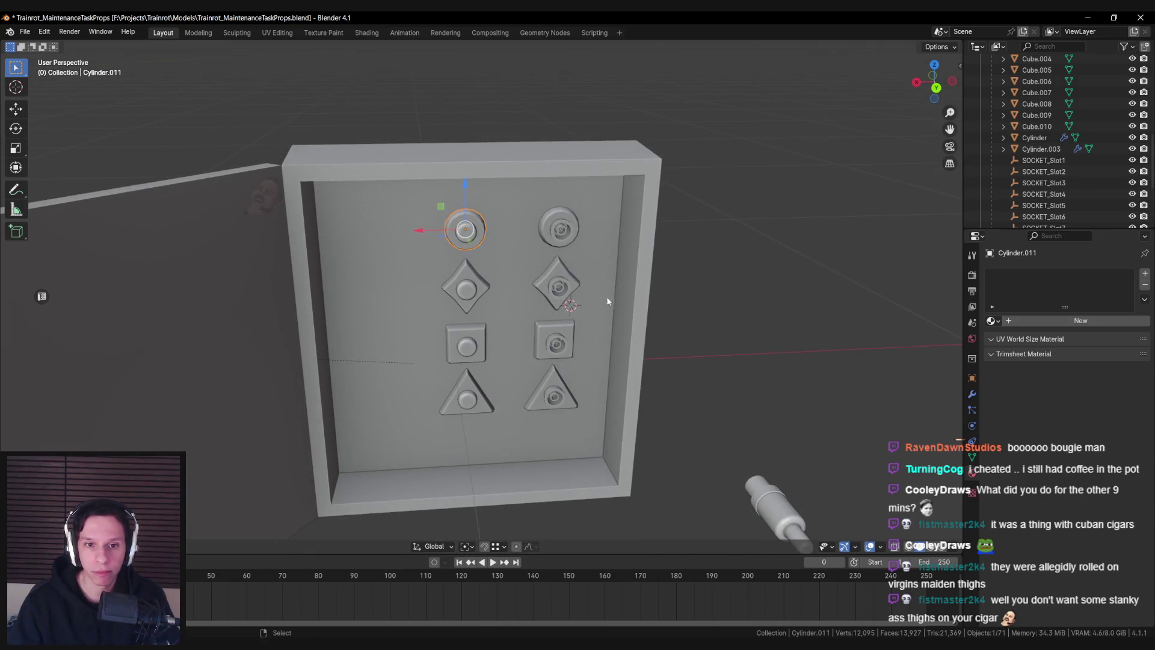
pyautogui.moveTo(575, 328); pyautogui.dragTo(584, 323)
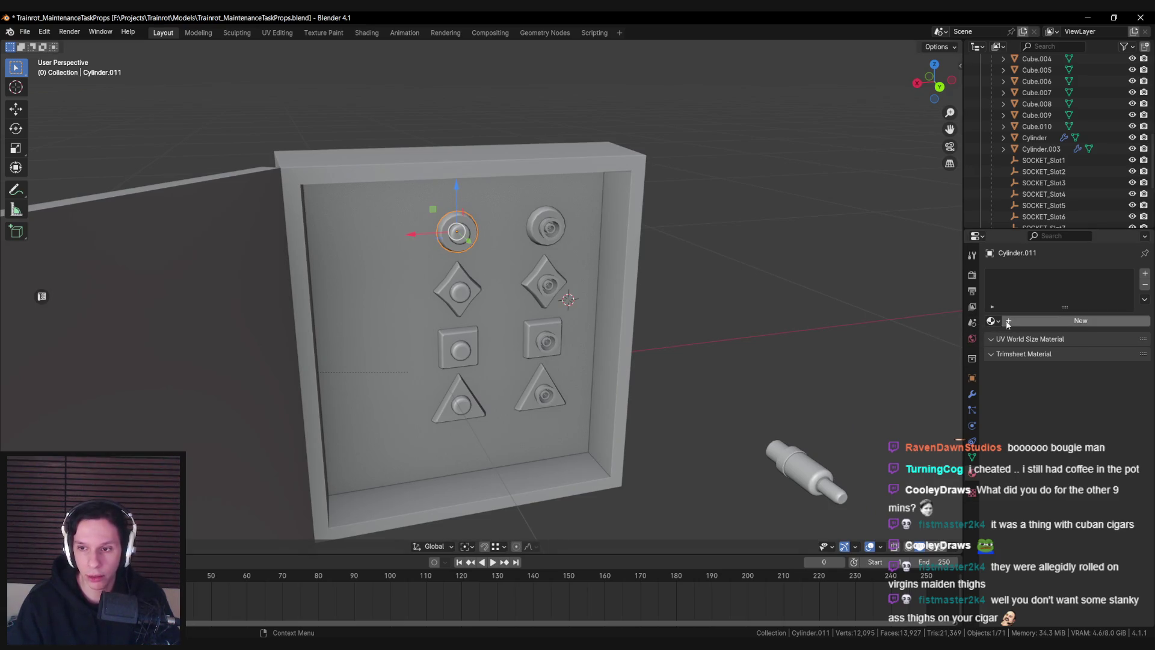
pyautogui.click(1081, 321)
pyautogui.click(992, 322)
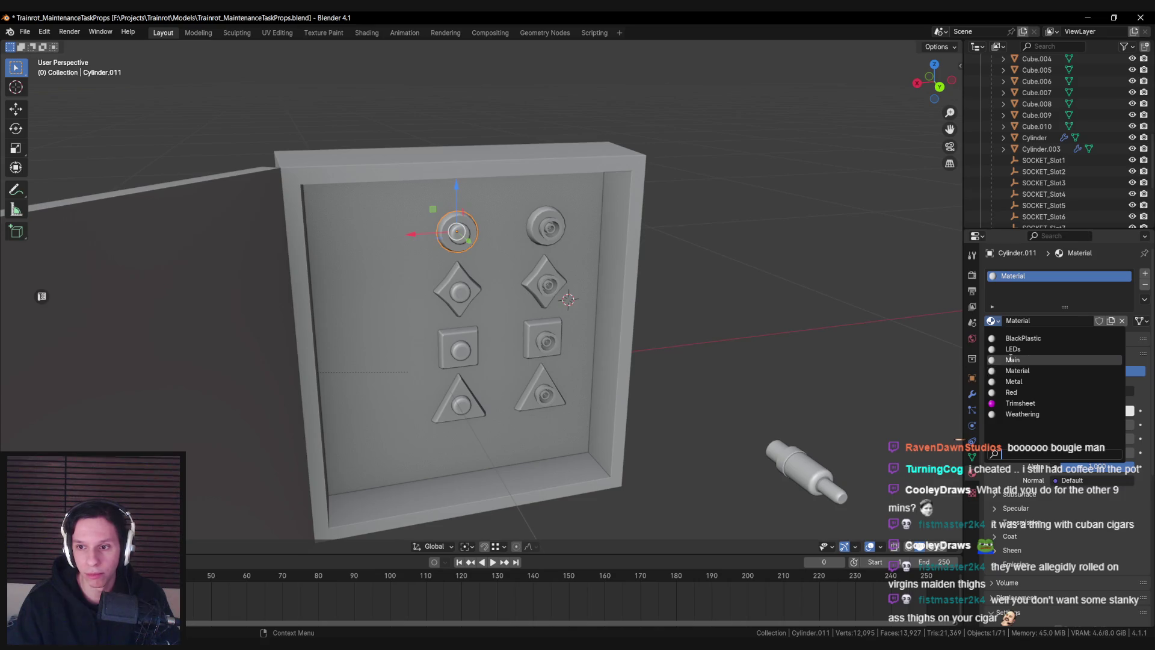
pyautogui.click(1013, 360)
pyautogui.click(1145, 275)
pyautogui.click(992, 343)
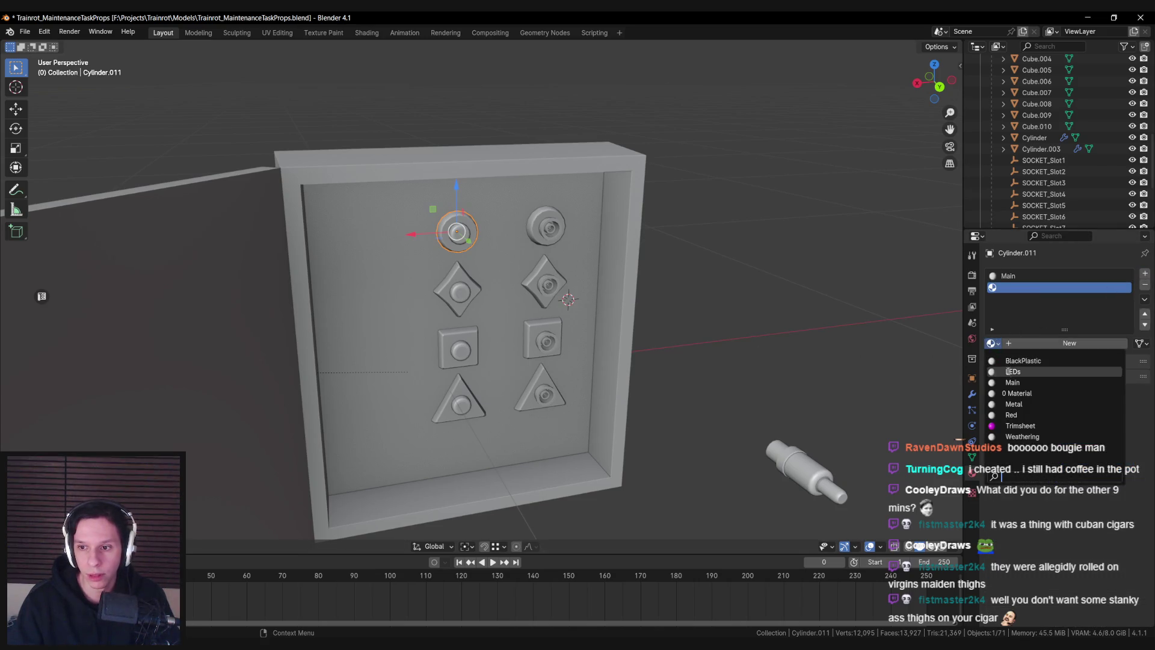
pyautogui.click(1023, 403)
# Link the knob's Main and Metal materials to all other panel buttons with Ctrl+L
pyautogui.click(458, 400)
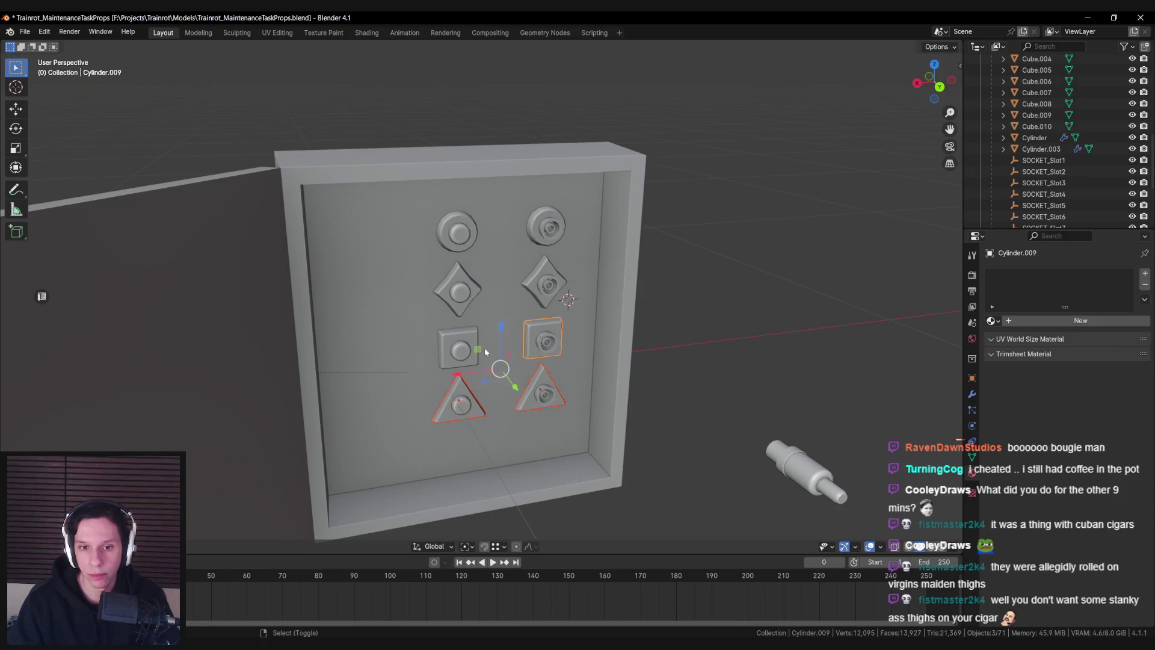
pyautogui.keyDown('shift'); pyautogui.click(540, 394); pyautogui.keyUp('shift')
pyautogui.keyDown('shift'); pyautogui.click(544, 339); pyautogui.keyUp('shift')
pyautogui.keyDown('shift'); pyautogui.click(459, 348); pyautogui.keyUp('shift')
pyautogui.keyDown('shift'); pyautogui.click(458, 290); pyautogui.keyUp('shift')
pyautogui.keyDown('shift'); pyautogui.click(544, 283); pyautogui.keyUp('shift')
pyautogui.keyDown('shift'); pyautogui.click(546, 227); pyautogui.keyUp('shift')
pyautogui.keyDown('shift'); pyautogui.click(457, 232); pyautogui.keyUp('shift')
pyautogui.hotkey('ctrl', 'l')
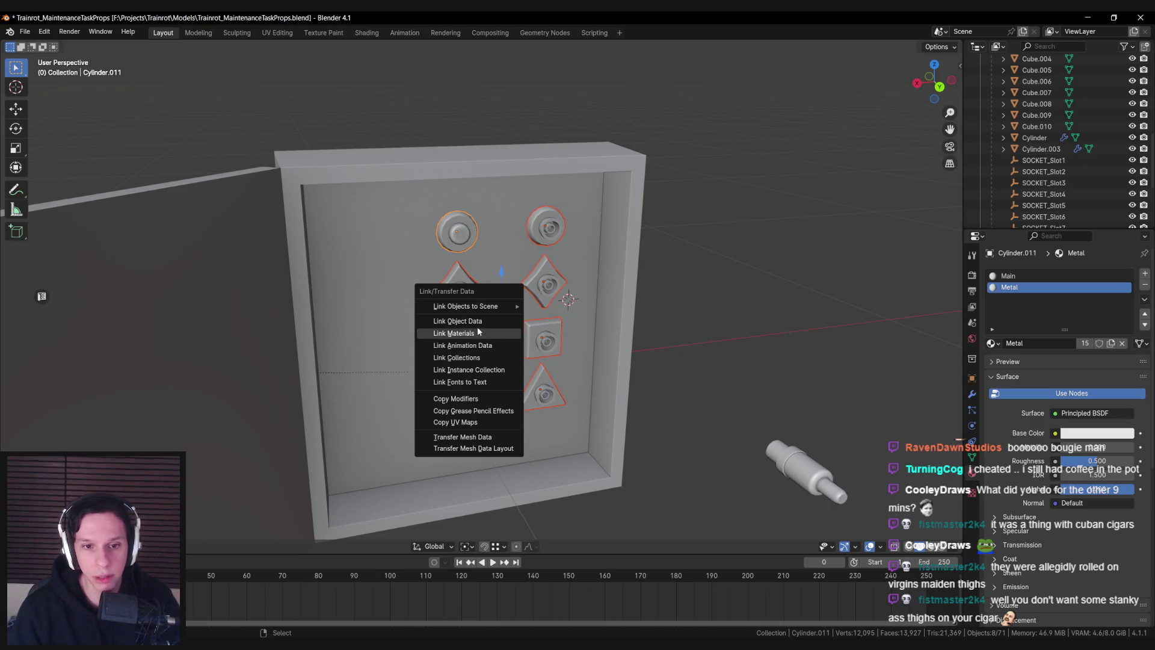
pyautogui.click(475, 333)
# Reselect all eight buttons, starting from the top-left knob, and enter Edit Mode
pyautogui.click(468, 235)
pyautogui.keyDown('shift'); pyautogui.click(468, 295); pyautogui.keyUp('shift')
pyautogui.keyDown('shift'); pyautogui.click(469, 243); pyautogui.keyUp('shift')
pyautogui.keyDown('shift'); pyautogui.click(461, 292); pyautogui.keyUp('shift')
pyautogui.keyDown('shift'); pyautogui.click(459, 347); pyautogui.keyUp('shift')
pyautogui.keyDown('shift'); pyautogui.click(459, 402); pyautogui.keyUp('shift')
pyautogui.keyDown('shift'); pyautogui.click(542, 391); pyautogui.keyUp('shift')
pyautogui.keyDown('shift'); pyautogui.click(541, 341); pyautogui.keyUp('shift')
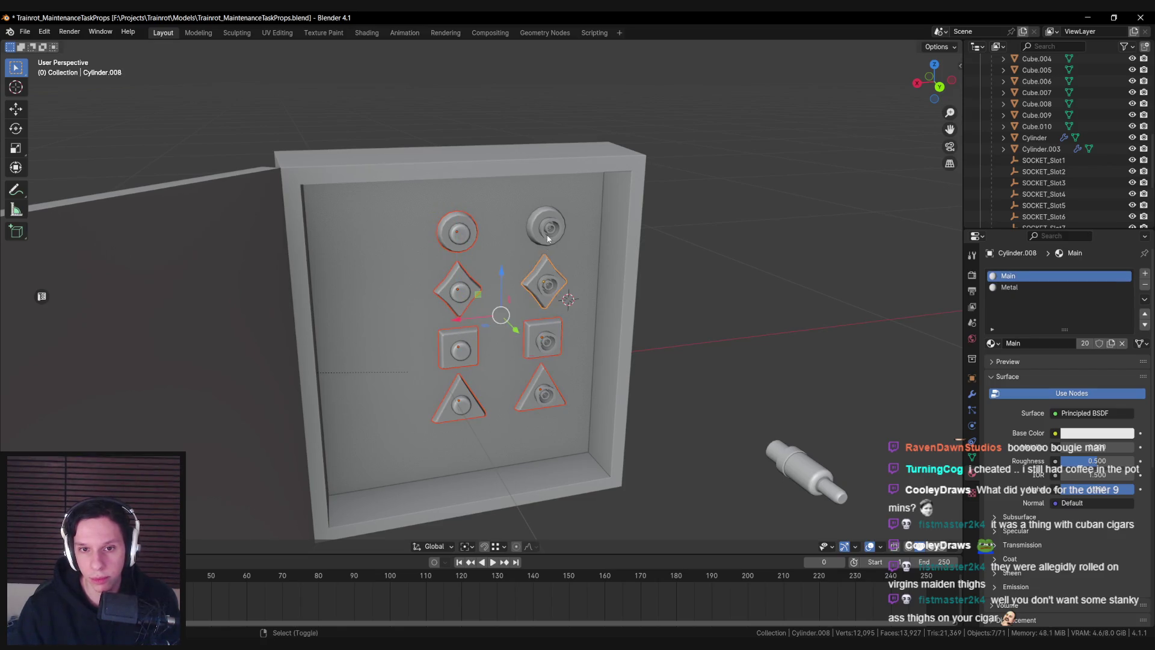
pyautogui.keyDown('shift'); pyautogui.click(545, 283); pyautogui.keyUp('shift')
pyautogui.keyDown('shift'); pyautogui.click(546, 227); pyautogui.keyUp('shift')
pyautogui.scroll(2, 479, 249)
pyautogui.press('Tab')
# Select the buttons' inner domes plus the right square and diamond knobs' centre pieces and rings
pyautogui.scroll(3, 478, 250)
pyautogui.scroll(1, 478, 251)
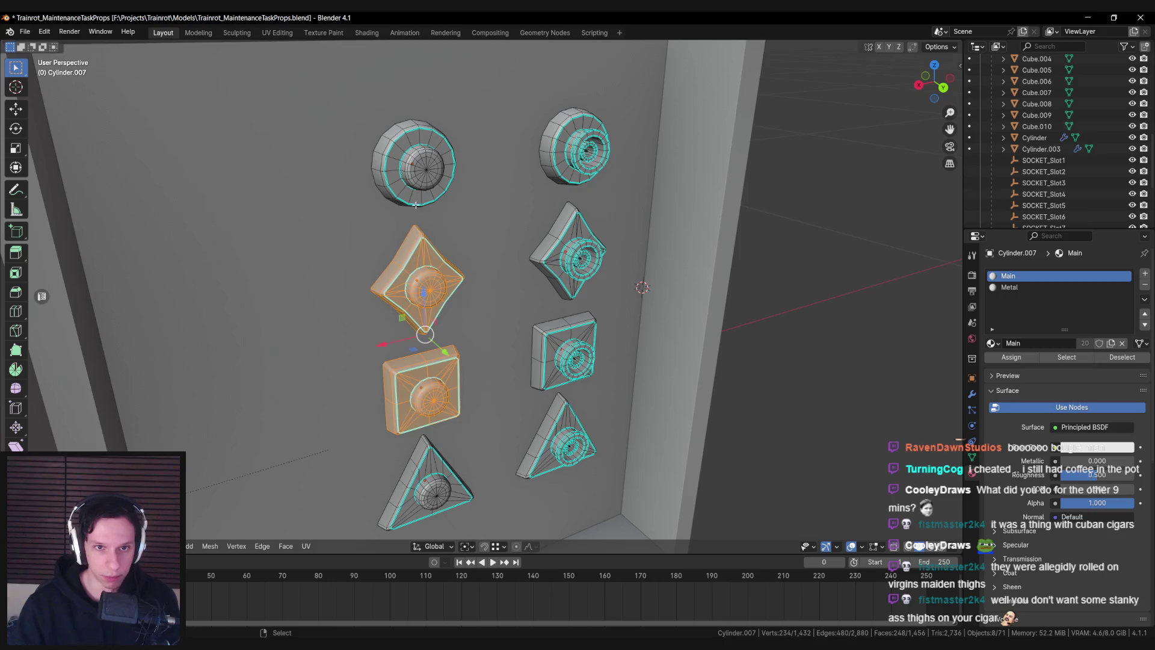
pyautogui.hotkey('alt', 'a')
pyautogui.press('l')
pyautogui.hotkey('shift', 'l')
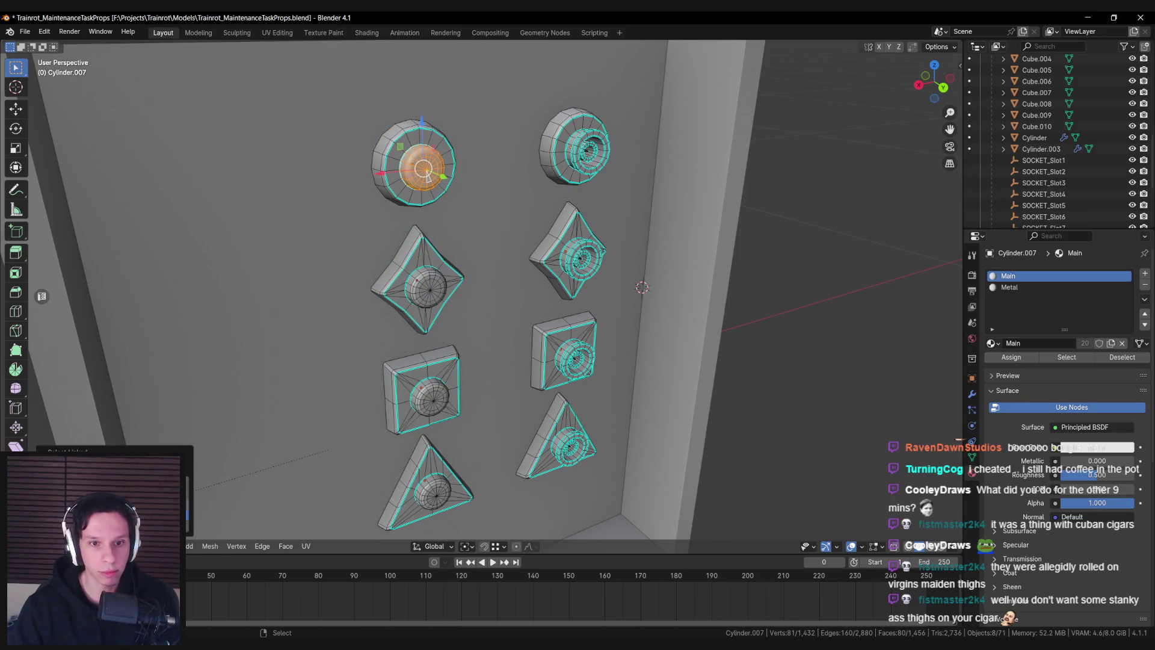
pyautogui.press('l')
pyautogui.press('l')
pyautogui.press('l')
pyautogui.press('l')
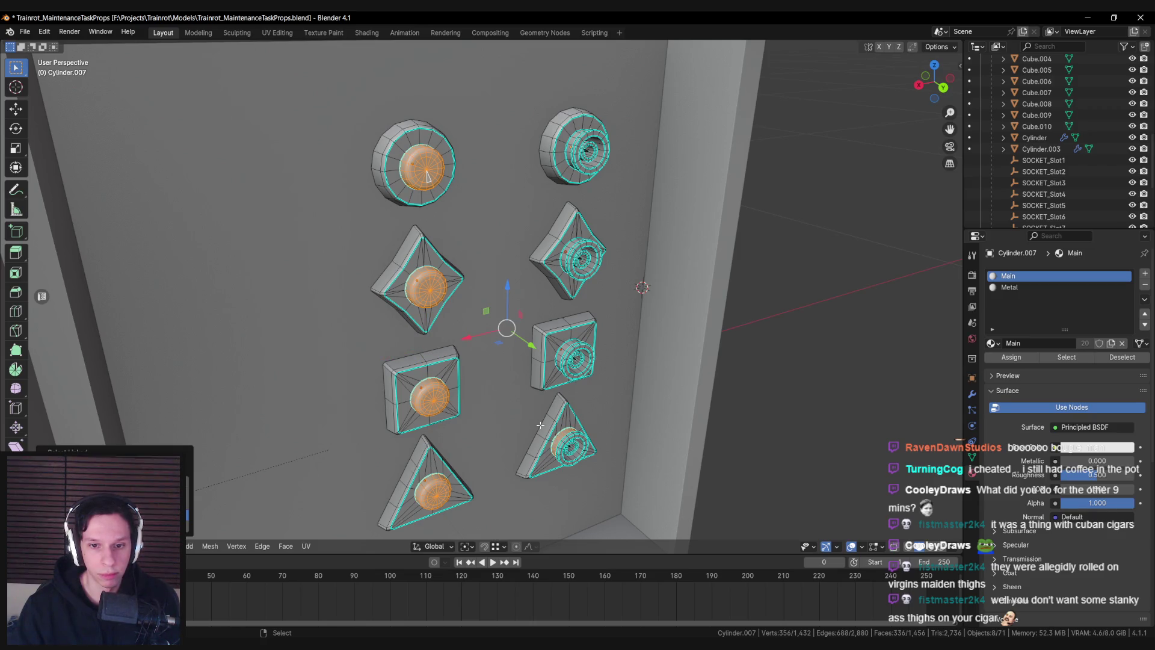
pyautogui.scroll(2, 481, 301)
pyautogui.press('l')
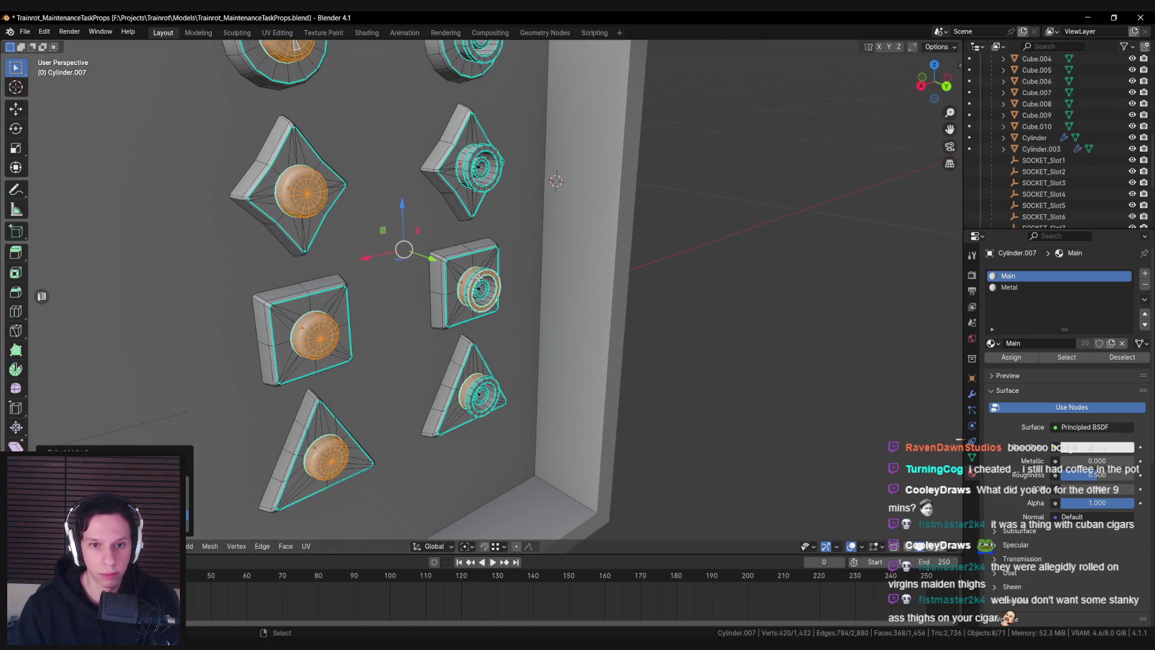
pyautogui.press('l')
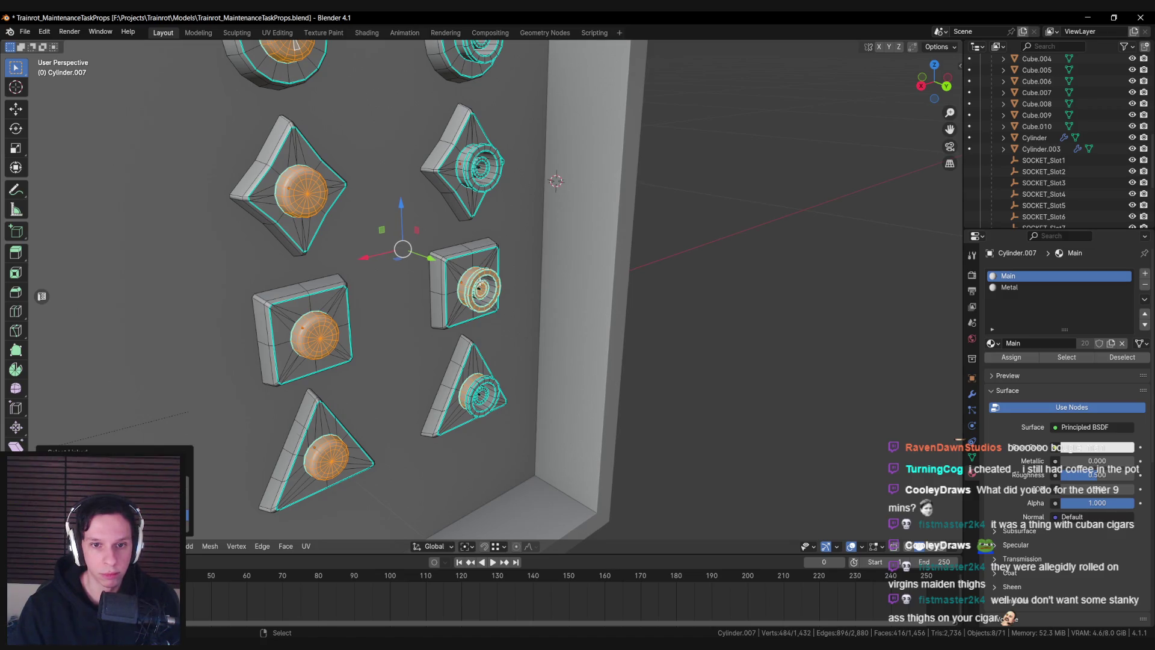
pyautogui.press('l')
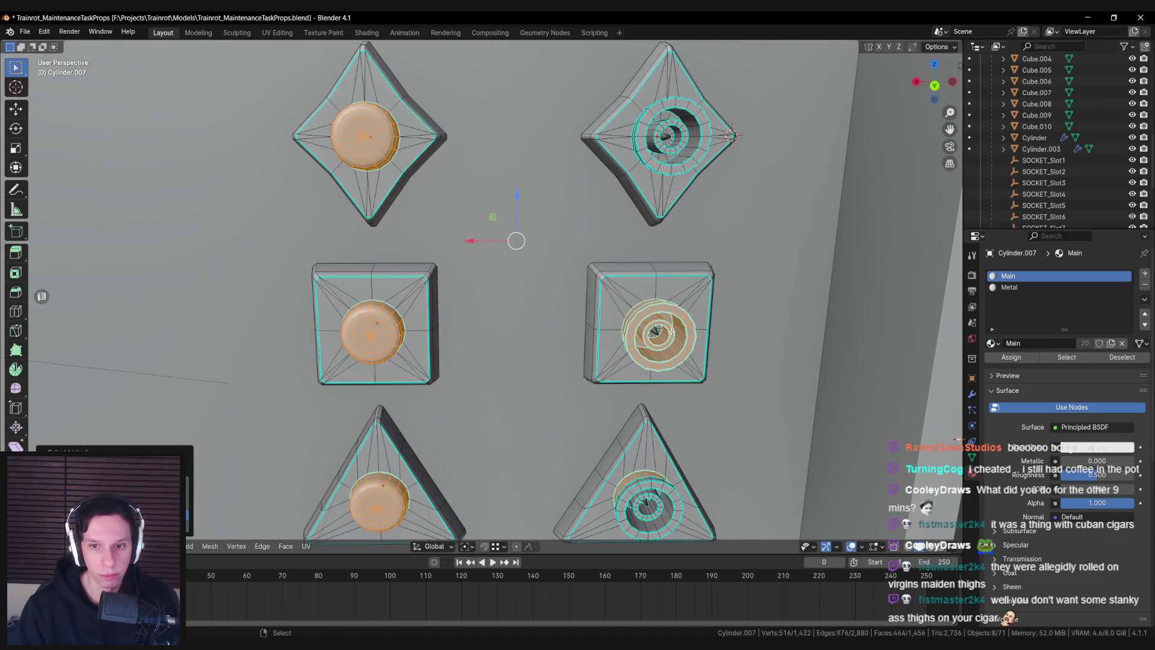
pyautogui.scroll(3, 672, 325)
pyautogui.press('l')
pyautogui.press('l')
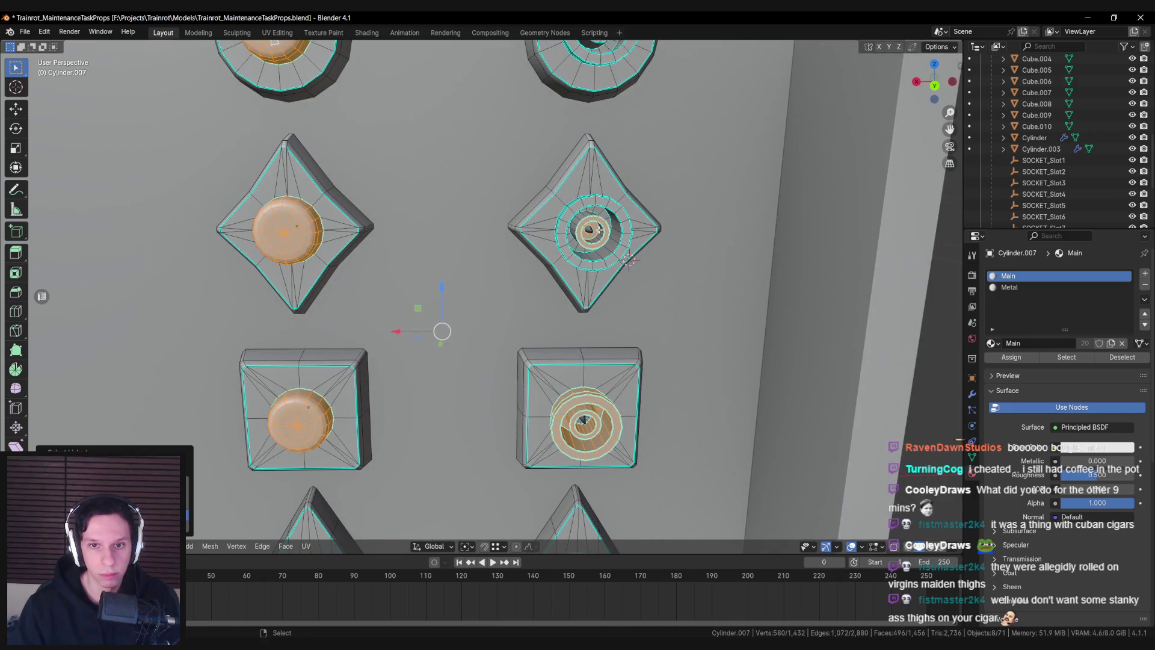
pyautogui.press('l')
pyautogui.press('l')
pyautogui.press('l')
pyautogui.press('l')
pyautogui.scroll(2, 648, 347)
pyautogui.press('l')
pyautogui.scroll(5, 477, 270)
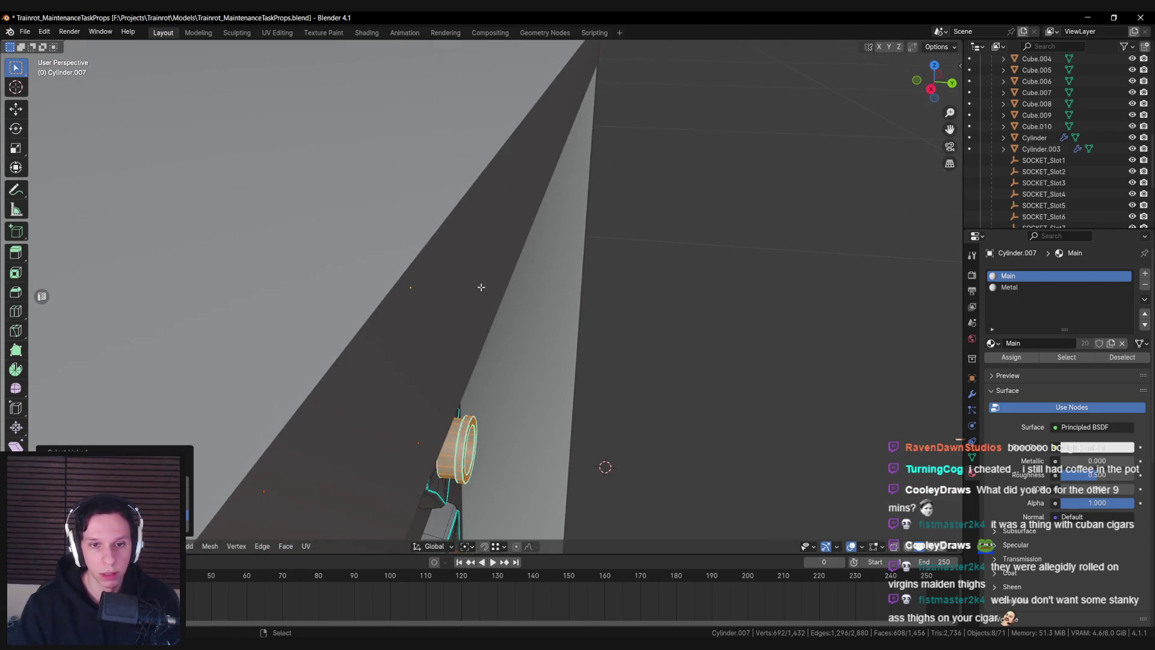
# In top view, box-select the top knob's parts and add the triangle knob's inner rings
pyautogui.press('KP_7')
pyautogui.scroll(1, 398, 289)
pyautogui.press('b')
pyautogui.moveTo(398, 290)
pyautogui.mouseDown()
pyautogui.moveTo(572, 336)
pyautogui.moveTo(576, 352)
pyautogui.mouseUp()
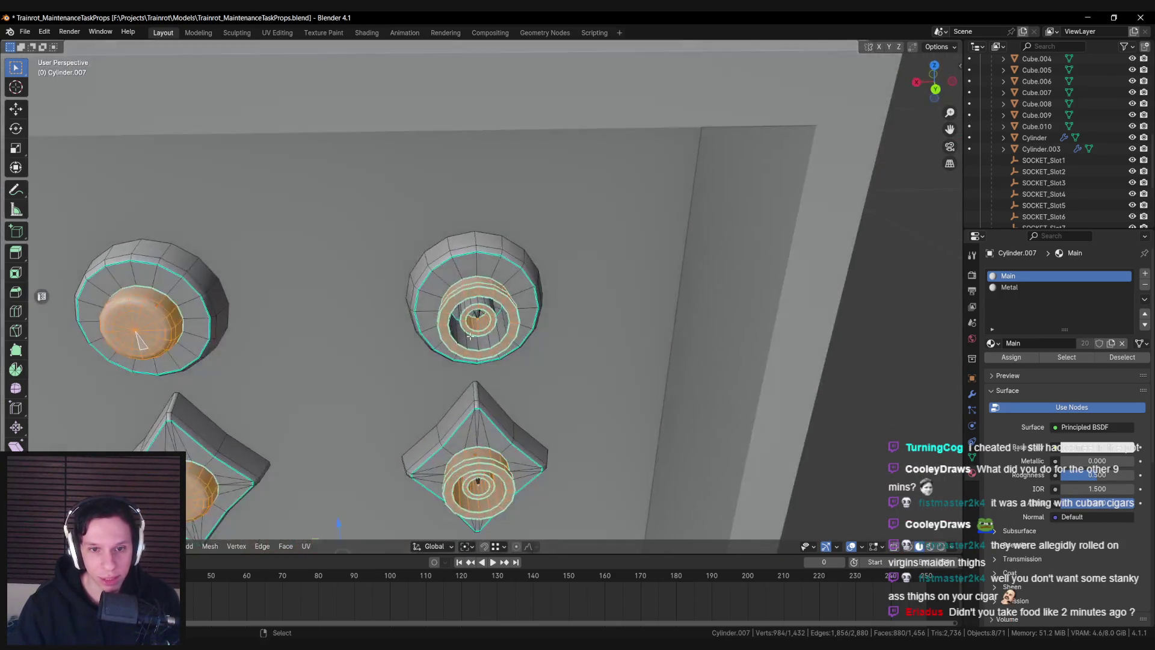
pyautogui.scroll(-3, 471, 319)
pyautogui.scroll(4, 510, 164)
pyautogui.press('l')
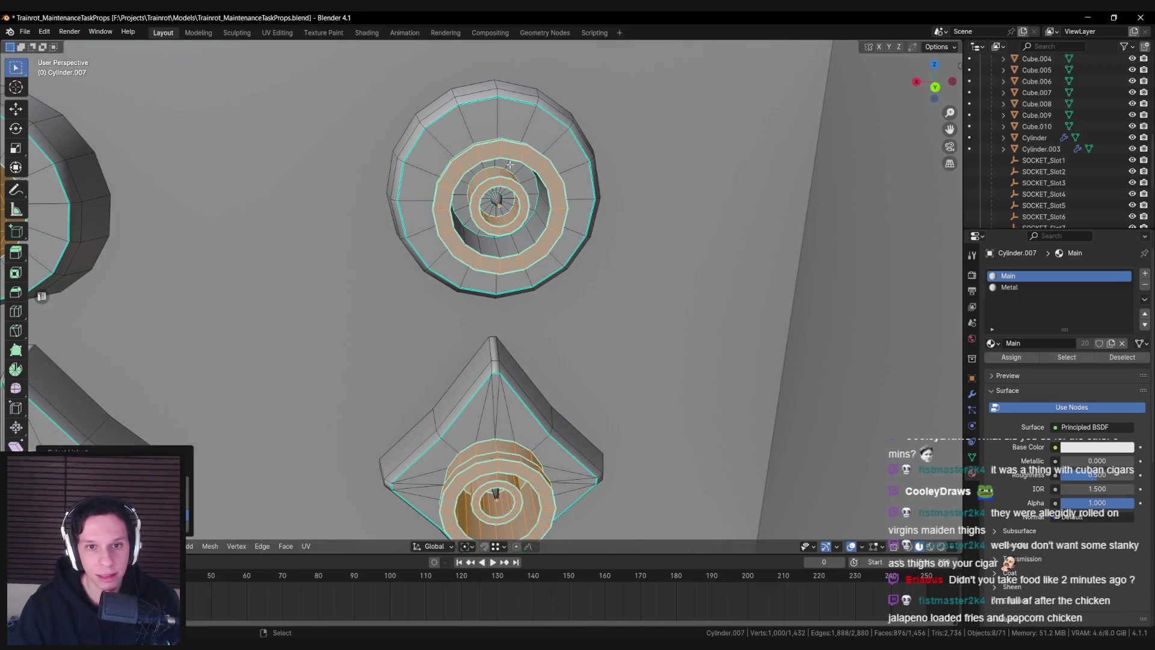
pyautogui.press('l')
pyautogui.scroll(-3, 510, 164)
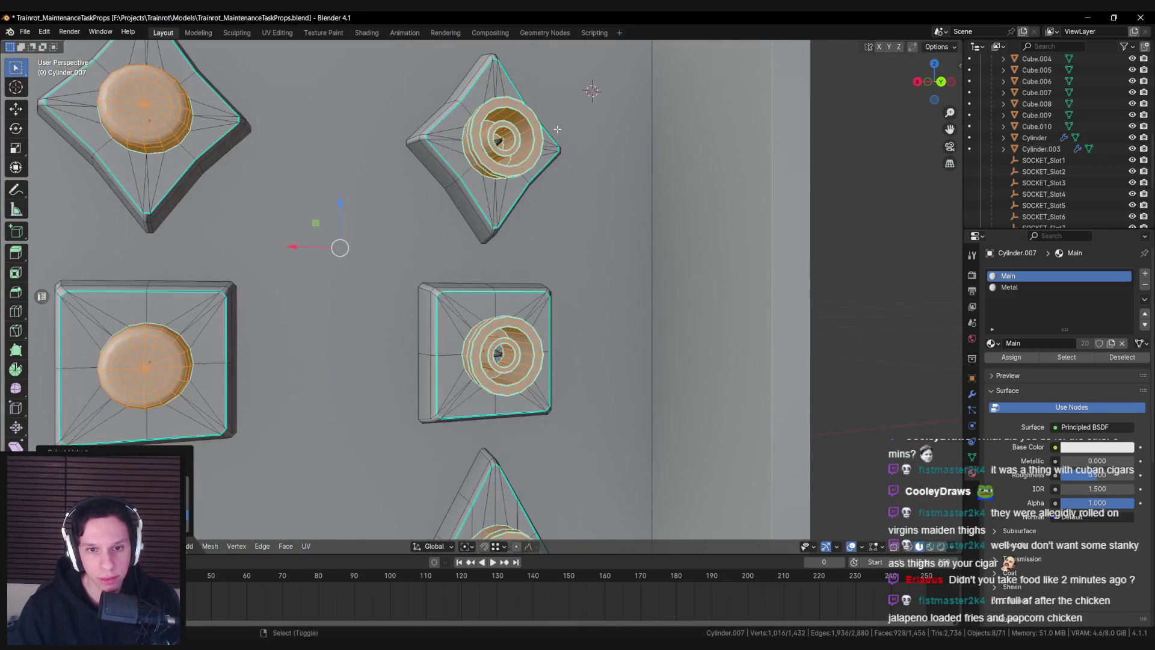
pyautogui.scroll(-2, 558, 129)
pyautogui.scroll(4, 543, 110)
pyautogui.press('l')
pyautogui.scroll(-3, 543, 110)
pyautogui.scroll(4, 529, 253)
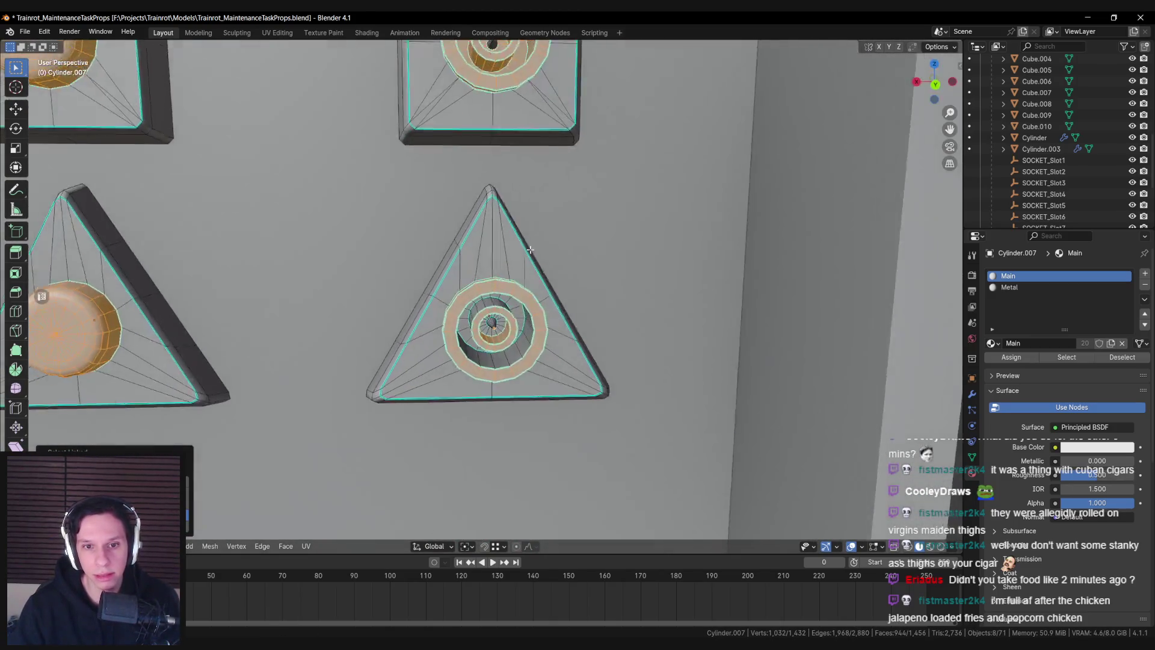
pyautogui.scroll(2, 479, 311)
pyautogui.scroll(-3, 515, 345)
pyautogui.press('l')
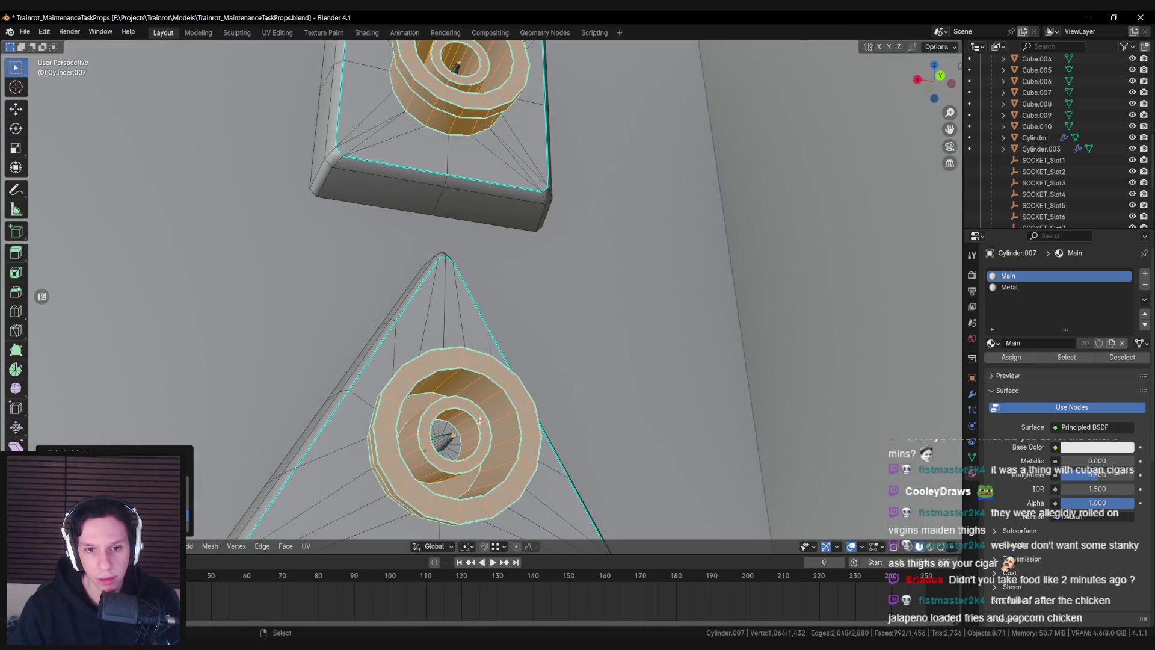
pyautogui.scroll(3, 481, 326)
pyautogui.scroll(-3, 482, 325)
pyautogui.scroll(5, 475, 328)
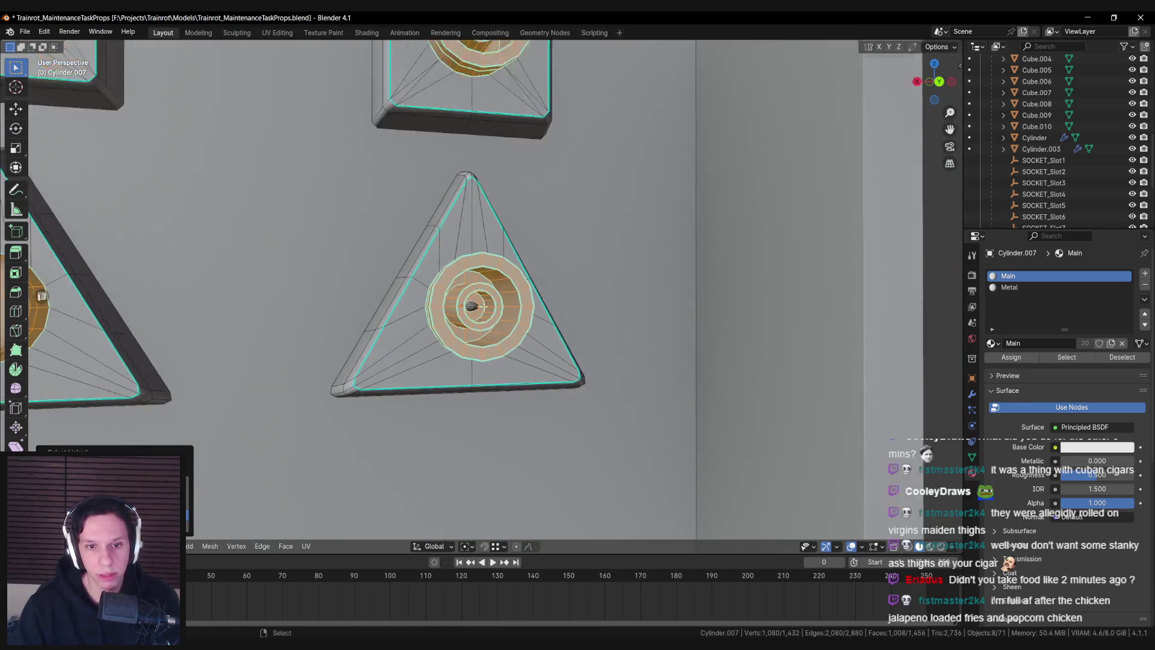
pyautogui.scroll(4, 474, 330)
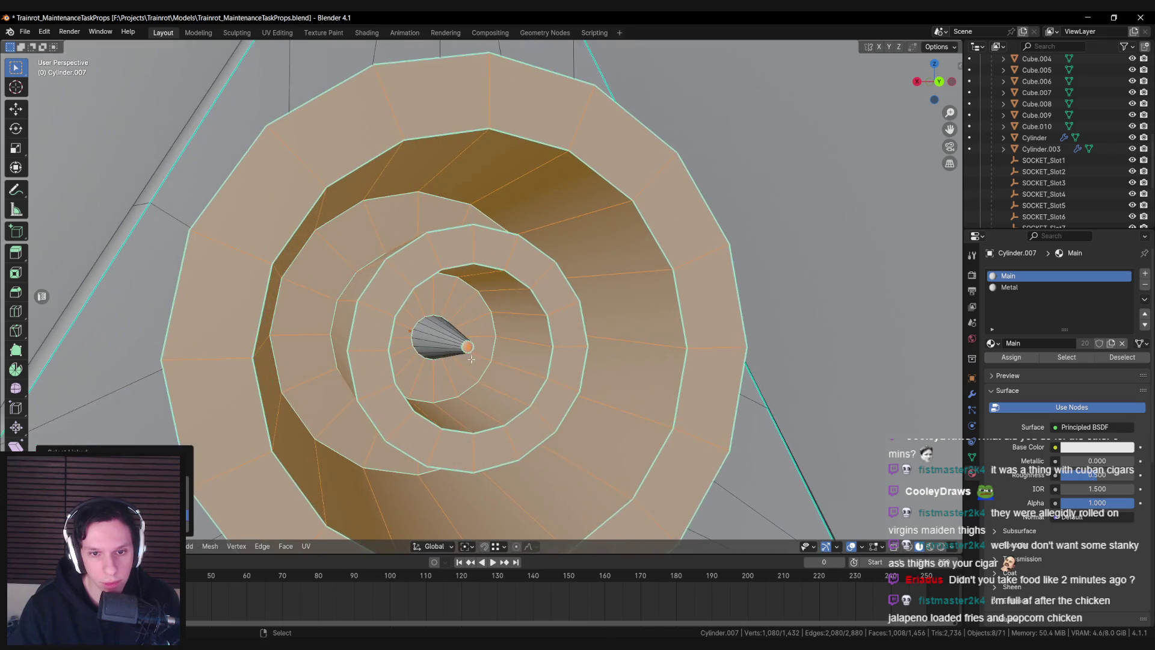
# Remove the inner cone faces from the selection using circle select
pyautogui.middleClick(469, 359)
pyautogui.press('Escape')
pyautogui.scroll(-8, 475, 373)
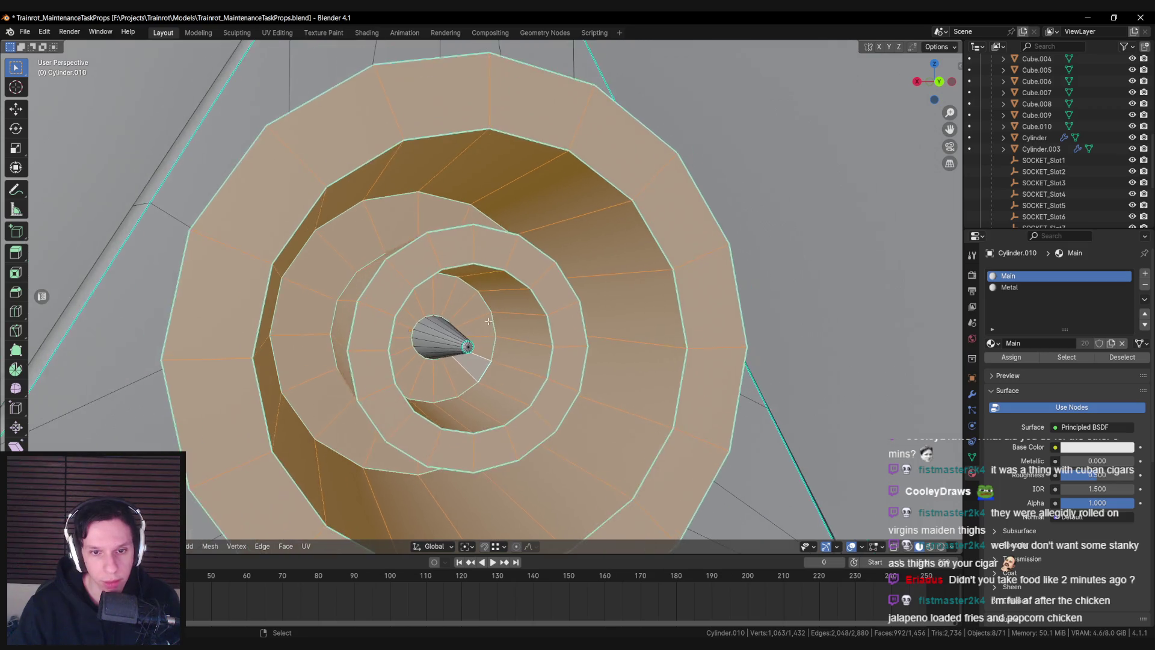
pyautogui.scroll(8, 473, 388)
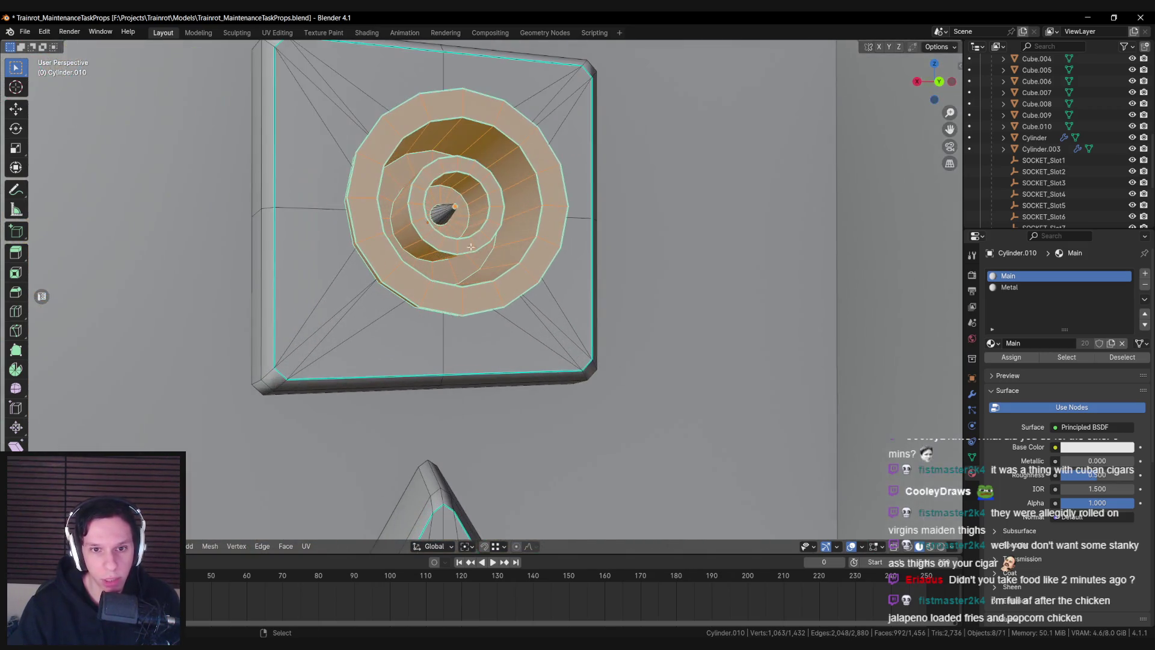
pyautogui.press('c')
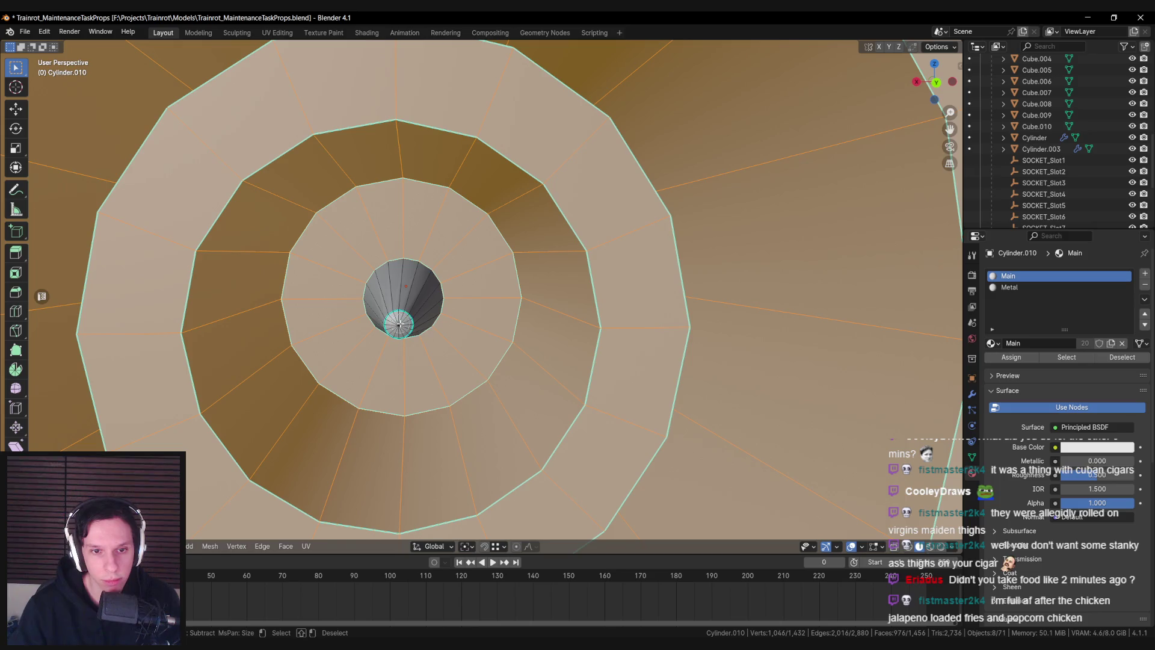
pyautogui.press('Escape')
pyautogui.scroll(-6, 399, 324)
pyautogui.scroll(5, 450, 266)
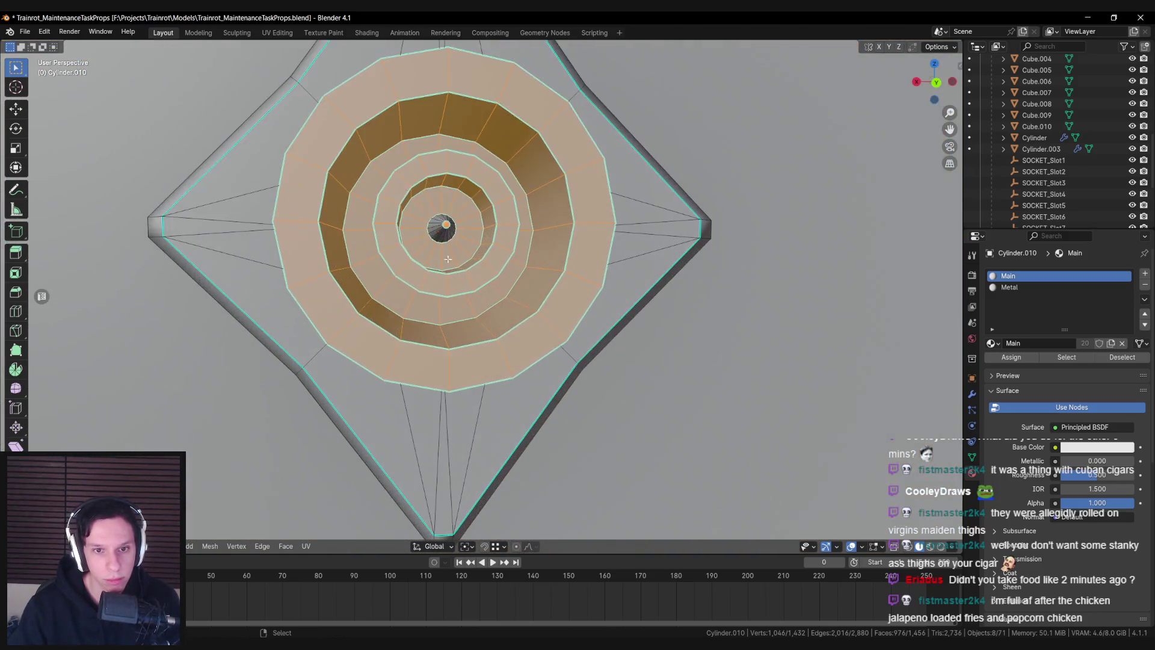
pyautogui.scroll(3, 450, 267)
pyautogui.scroll(4, 421, 274)
pyautogui.press('c')
pyautogui.middleClick(415, 279)
pyautogui.press('Escape')
pyautogui.scroll(-6, 413, 276)
pyautogui.scroll(-4, 509, 360)
pyautogui.scroll(6, 522, 290)
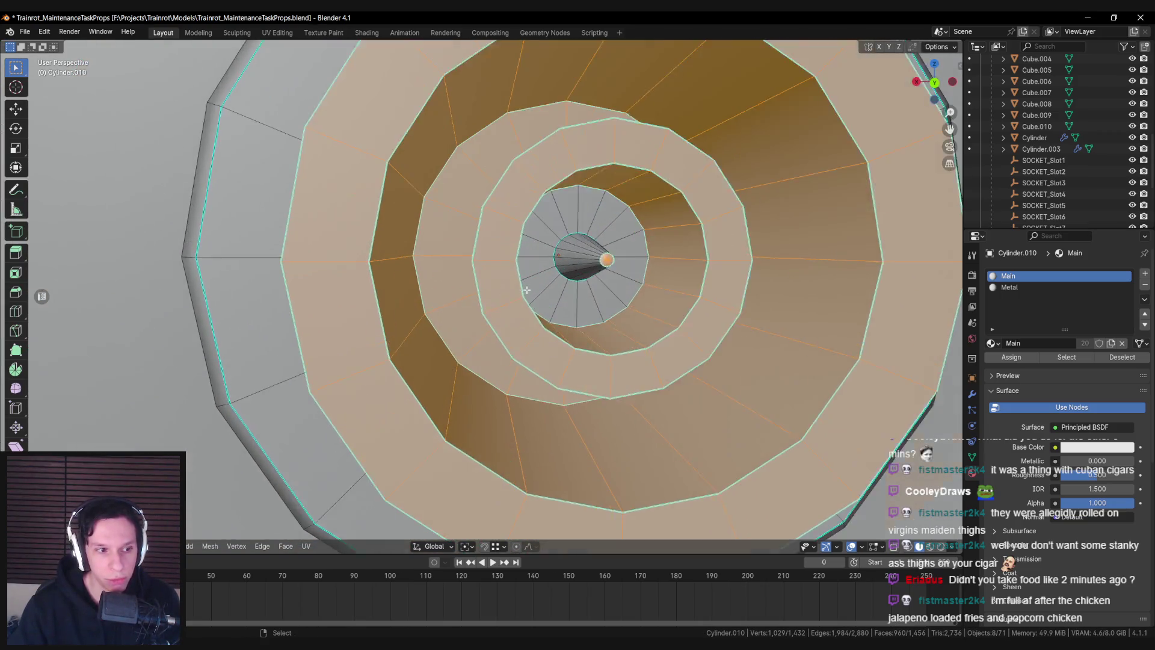
pyautogui.scroll(5, 522, 290)
pyautogui.press('c')
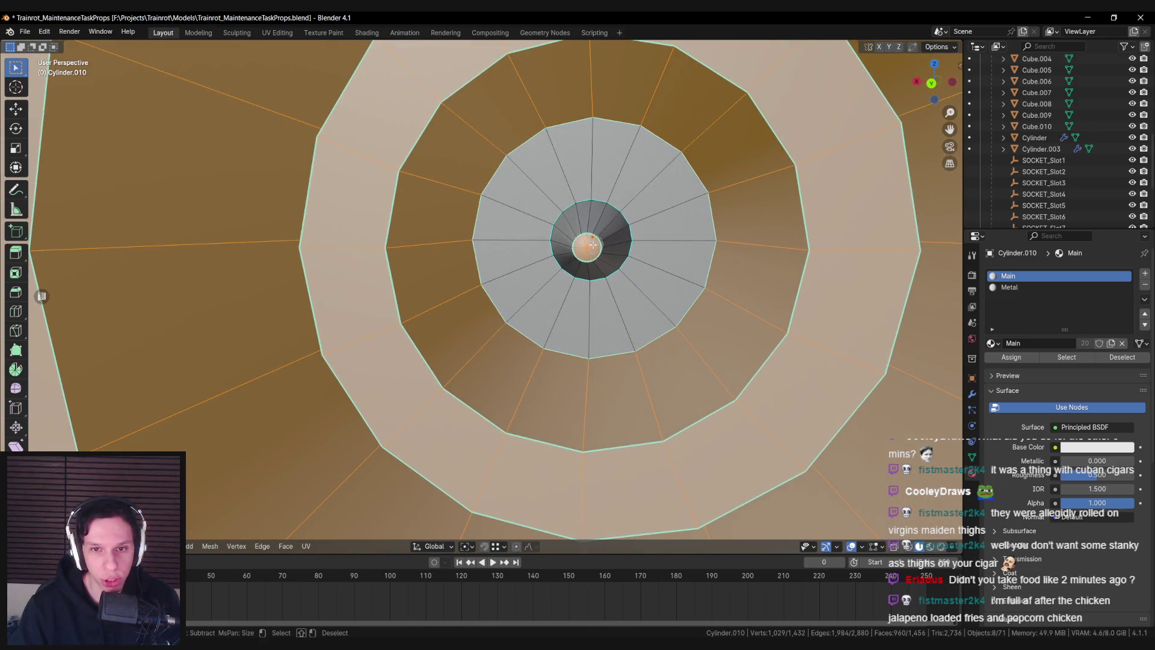
pyautogui.press('Escape')
pyautogui.scroll(-8, 586, 246)
pyautogui.scroll(4, 507, 289)
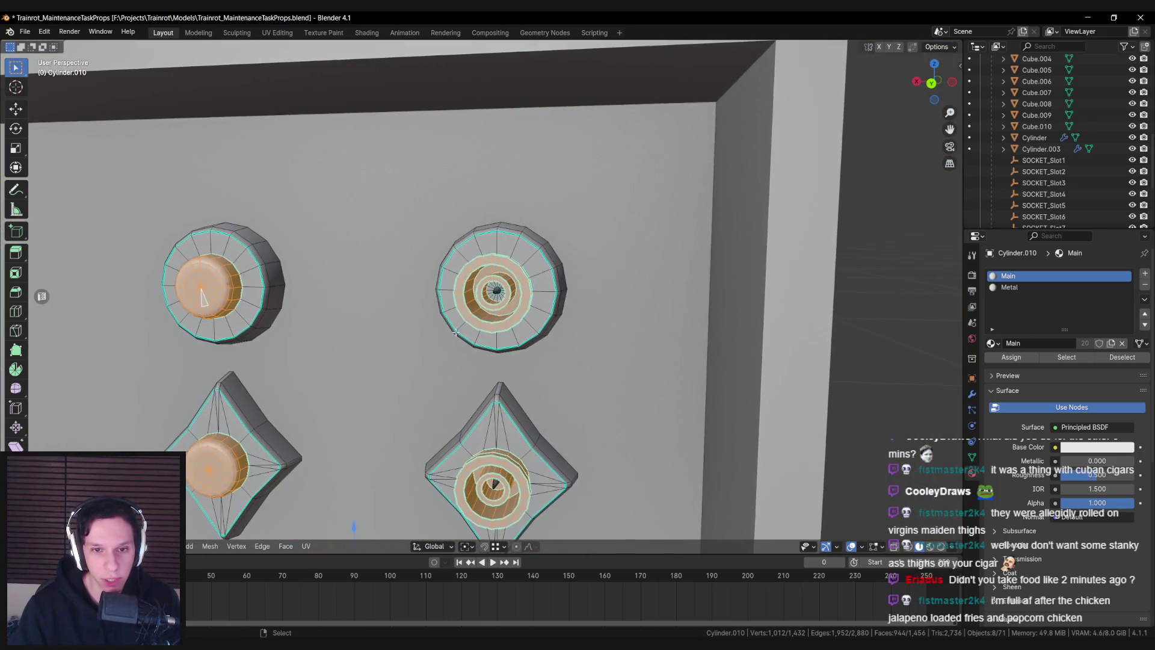
pyautogui.scroll(2, 507, 289)
# Add the centre-hole faces, then deselect the left knobs' centre holes
pyautogui.press('l')
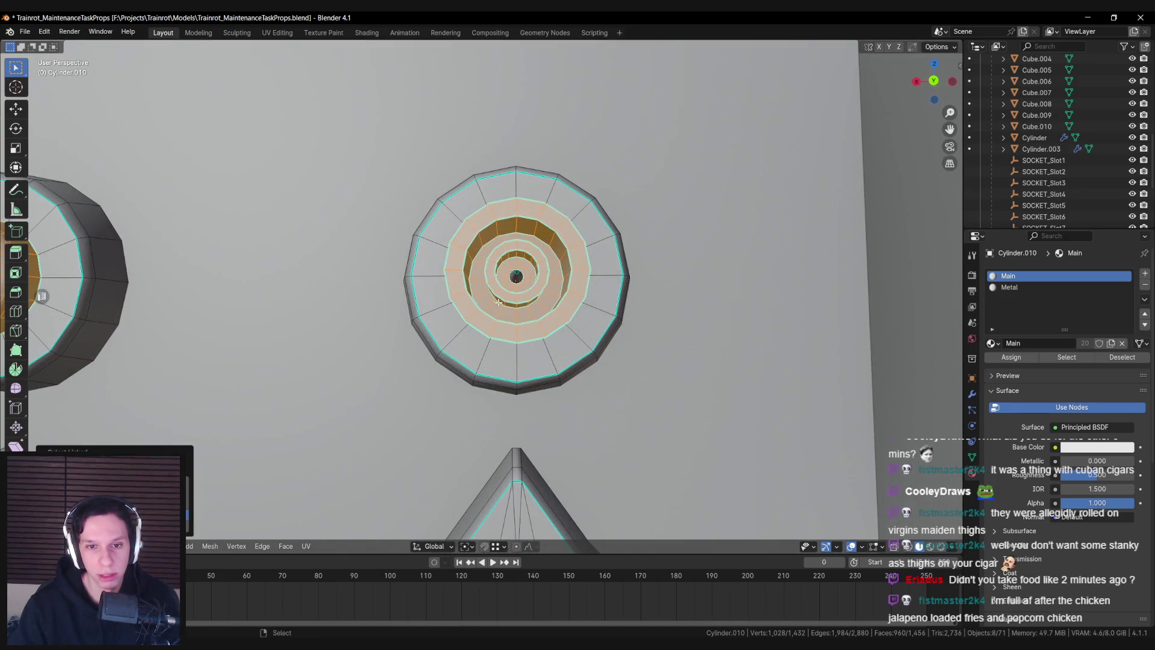
pyautogui.scroll(-5, 507, 267)
pyautogui.scroll(-4, 483, 307)
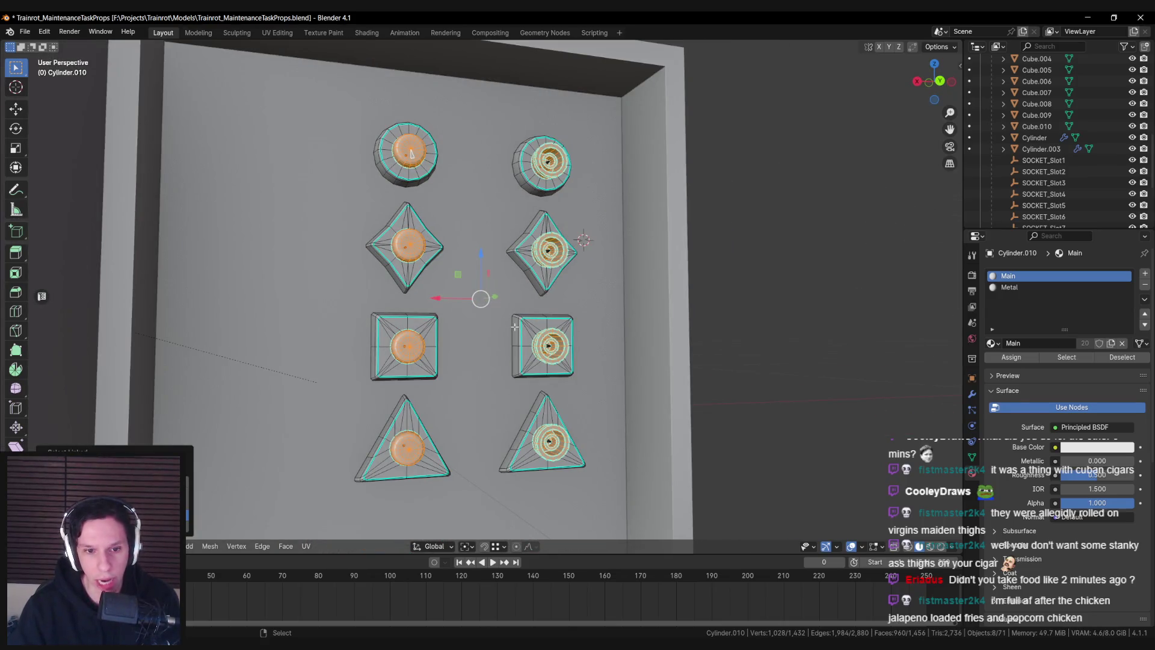
pyautogui.hotkey('shift', 'l')
pyautogui.hotkey('shift', 'l')
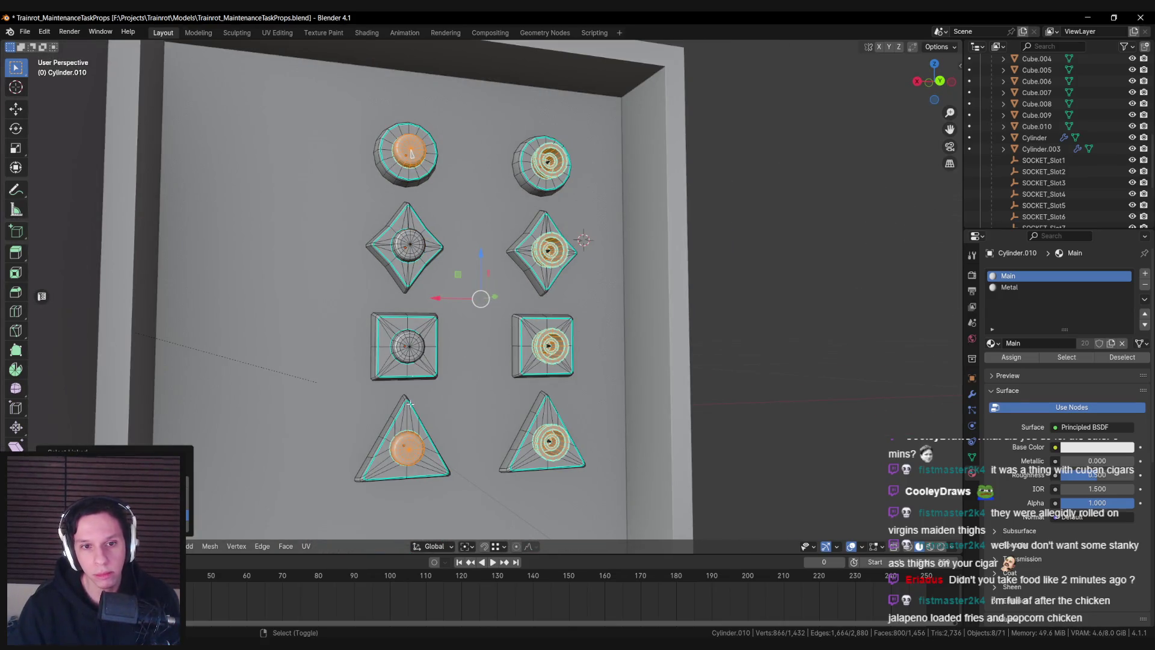
pyautogui.hotkey('shift', 'l')
pyautogui.hotkey('shift', 'l')
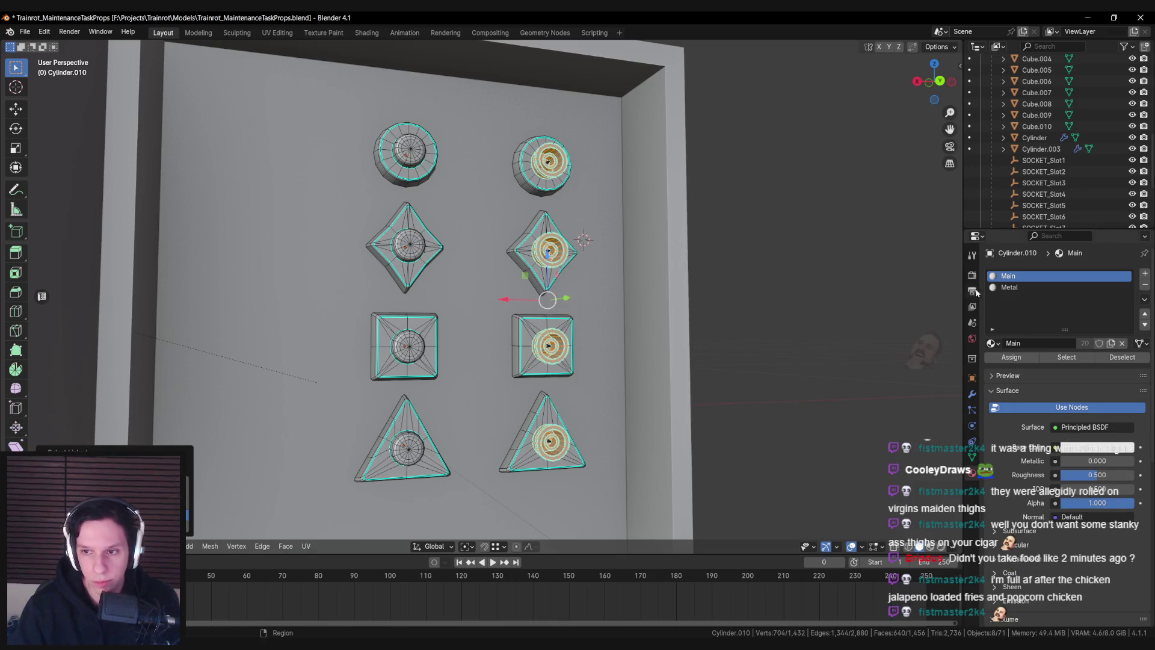
# Assign the Metal material to the selected inner-ring faces and return to object mode
pyautogui.click(1022, 287)
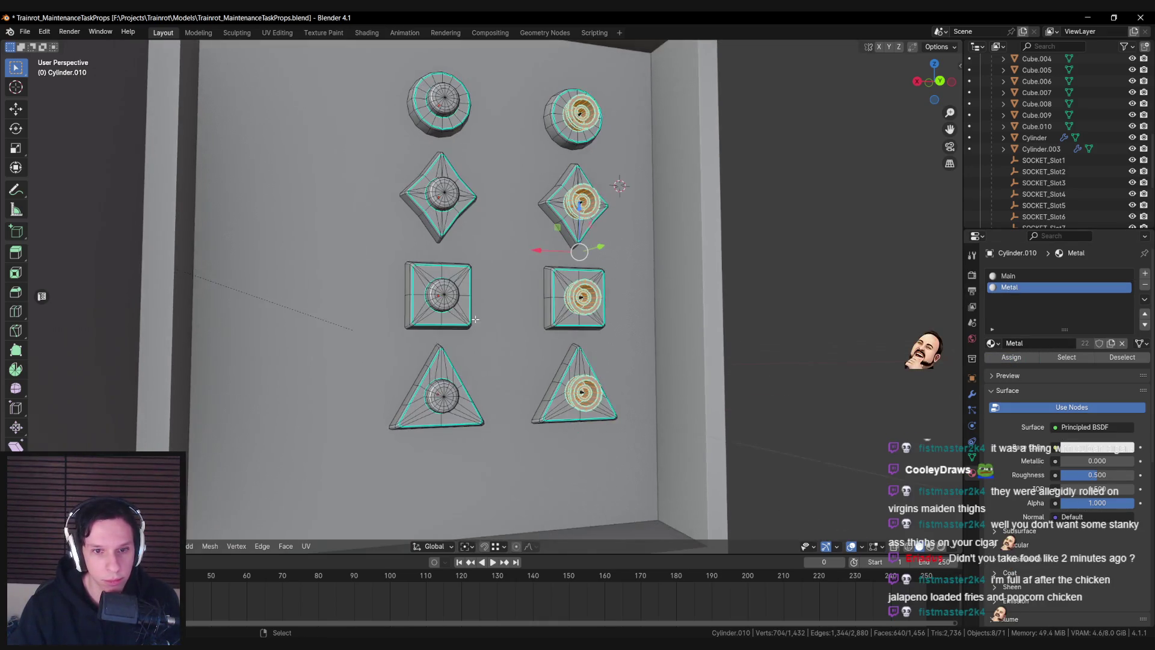
pyautogui.click(1006, 358)
pyautogui.press('Tab')
# Select the three left-column knobs, drop the Metal slot and link their materials
pyautogui.click(445, 397)
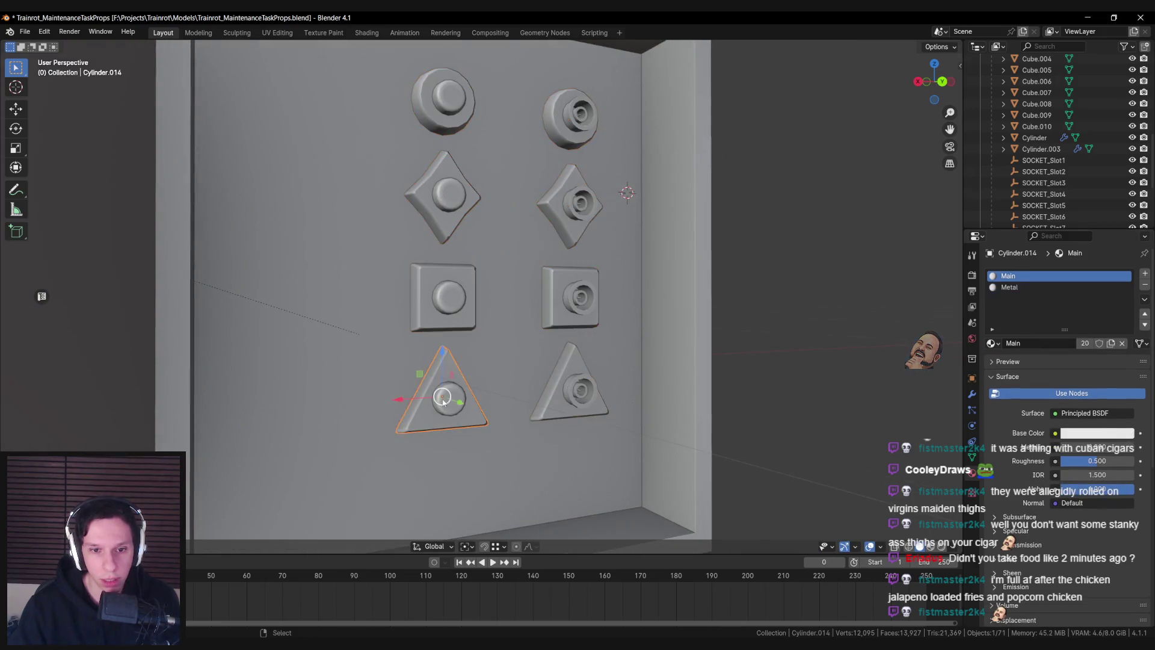
pyautogui.keyDown('shift'); pyautogui.click(445, 301); pyautogui.keyUp('shift')
pyautogui.keyDown('shift'); pyautogui.click(447, 206); pyautogui.keyUp('shift')
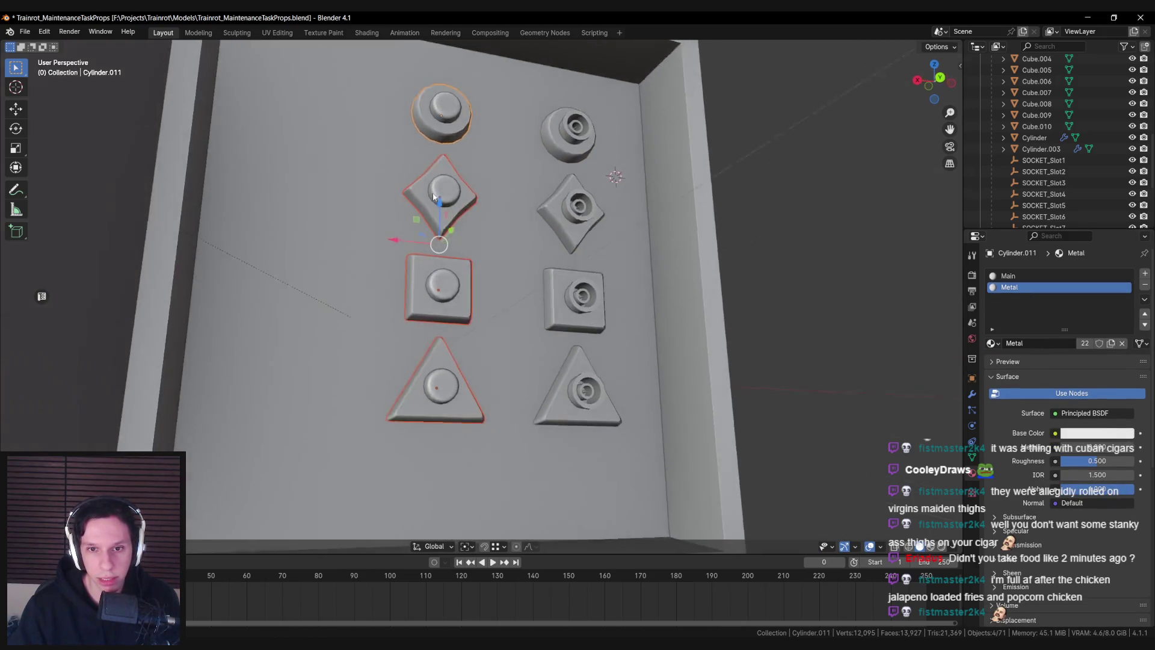
pyautogui.click(1146, 287)
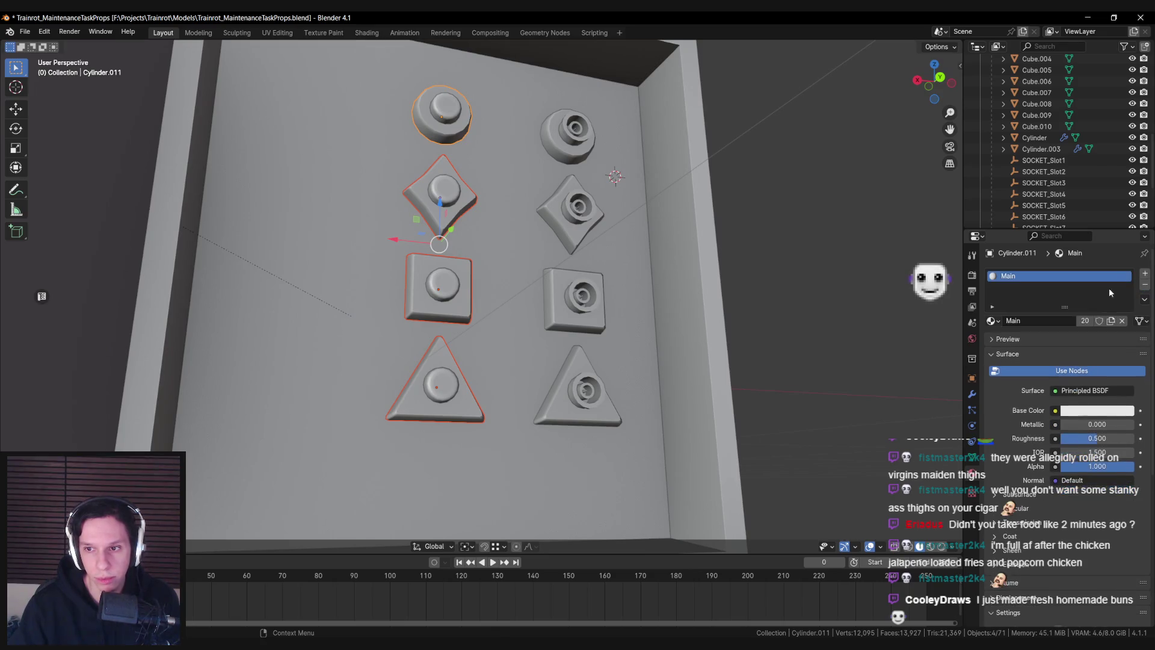
pyautogui.hotkey('ctrl', 'l')
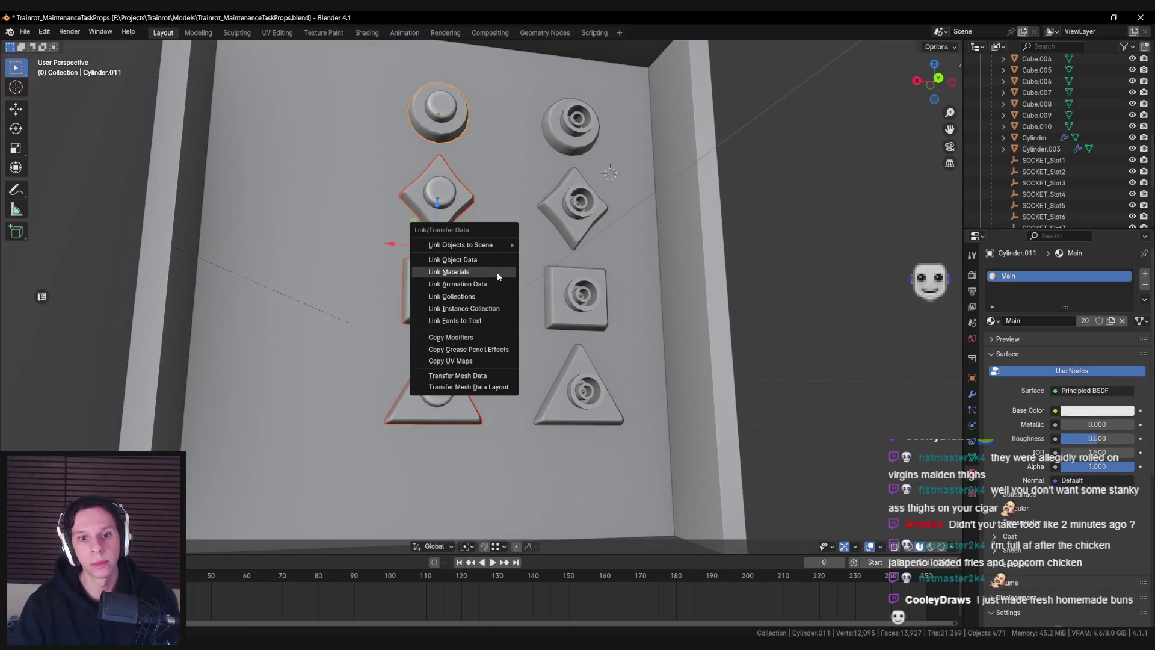
pyautogui.click(497, 272)
pyautogui.click(486, 255)
# Remove the Metal slot individually from the left square, triangle and diamond knobs
pyautogui.click(430, 313)
pyautogui.click(425, 392)
pyautogui.click(432, 288)
pyautogui.click(1077, 287)
pyautogui.click(1148, 287)
pyautogui.click(433, 391)
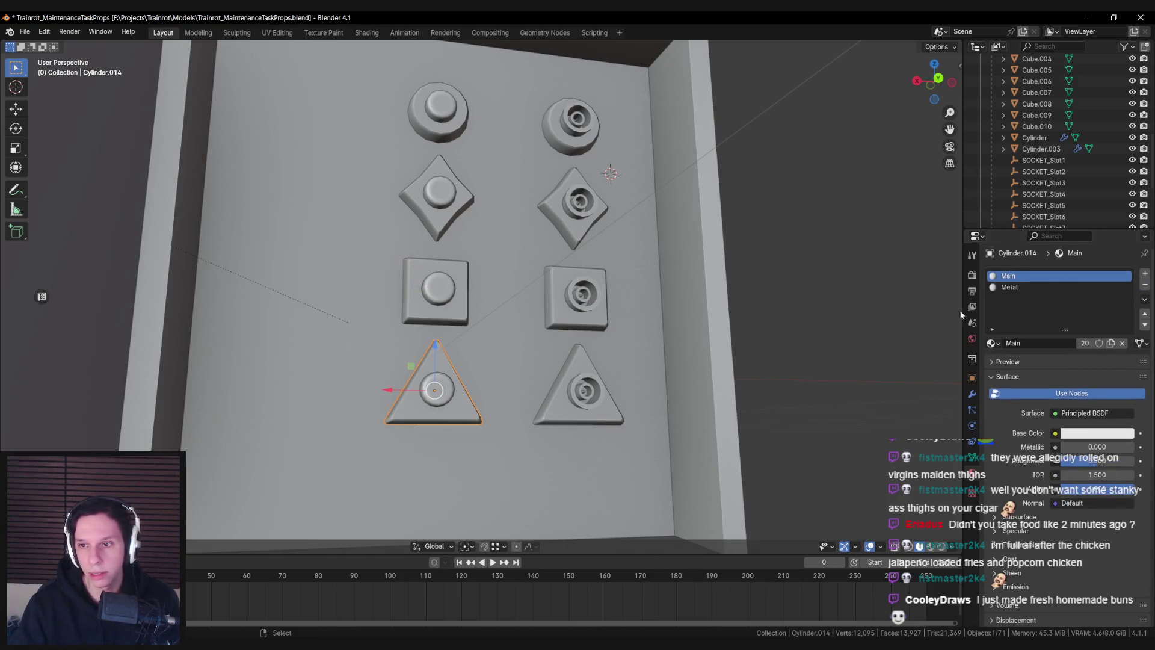
pyautogui.click(1148, 287)
pyautogui.click(437, 199)
pyautogui.click(1077, 287)
pyautogui.click(1145, 285)
# Check the materials on the round and right-column knobs, inspecting the triangle knob's mesh
pyautogui.click(453, 105)
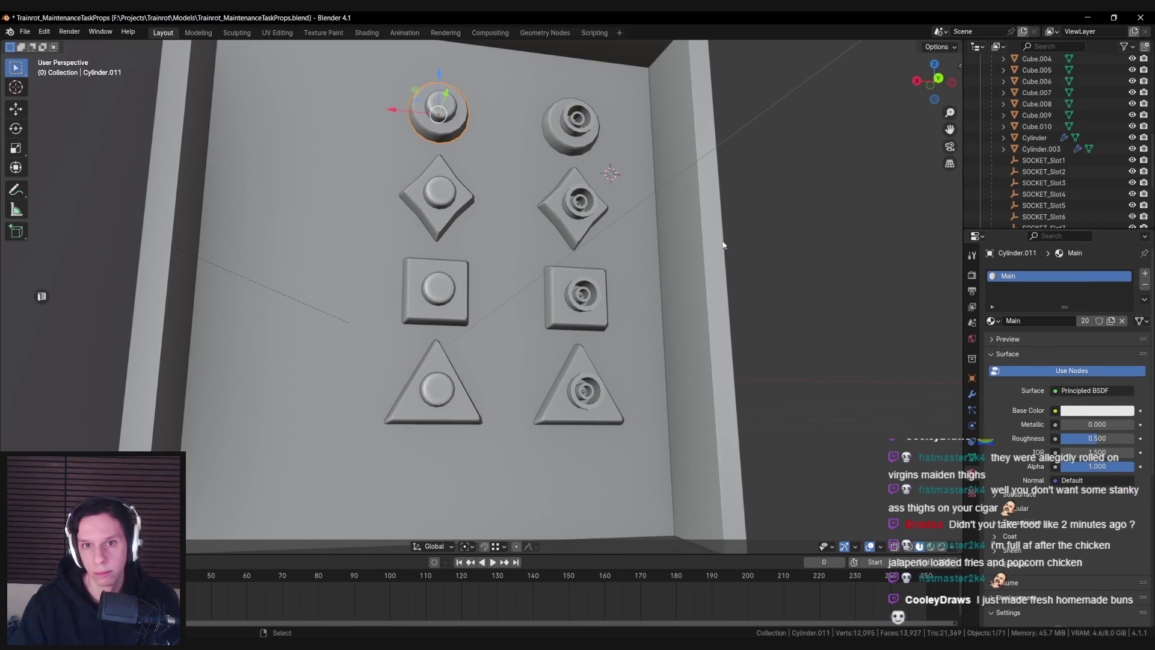
pyautogui.click(570, 123)
pyautogui.click(573, 204)
pyautogui.click(576, 295)
pyautogui.click(579, 391)
pyautogui.press('Tab')
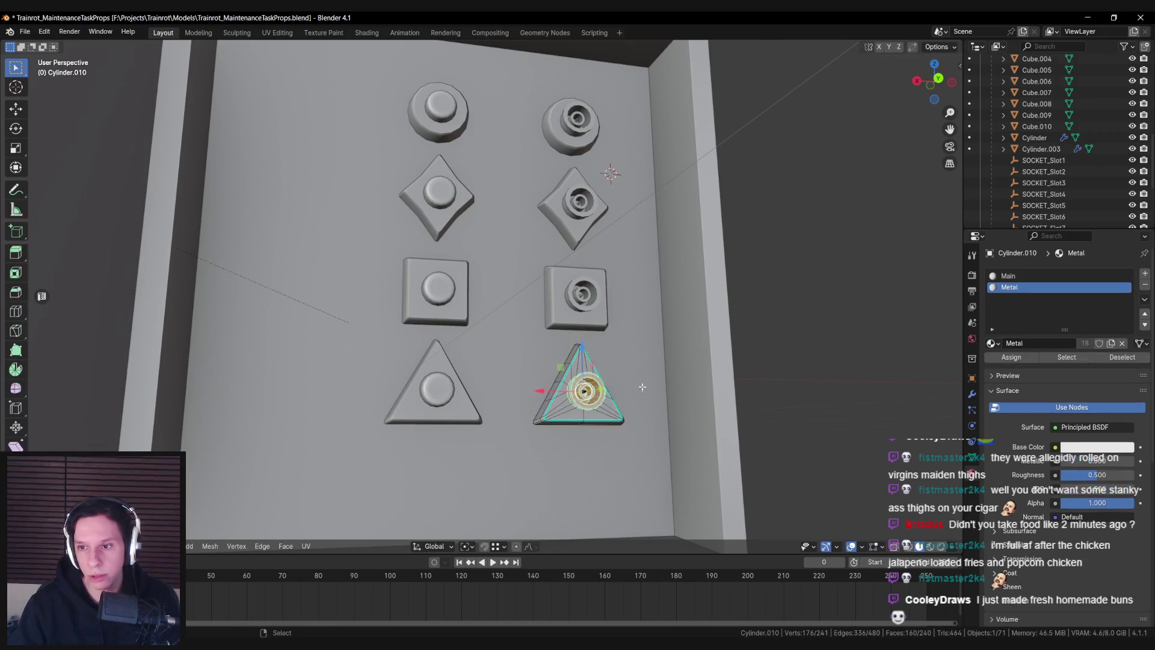
pyautogui.scroll(2, 633, 387)
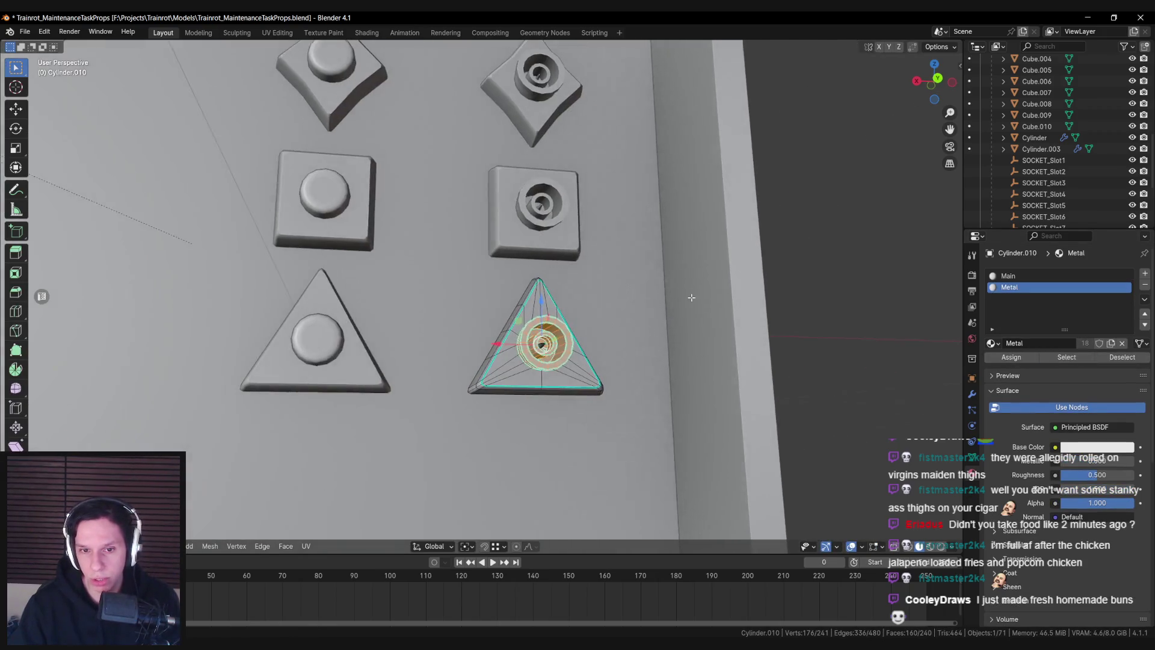
pyautogui.press('Tab')
# Save the blend file
pyautogui.scroll(-4, 676, 307)
pyautogui.scroll(3, 562, 260)
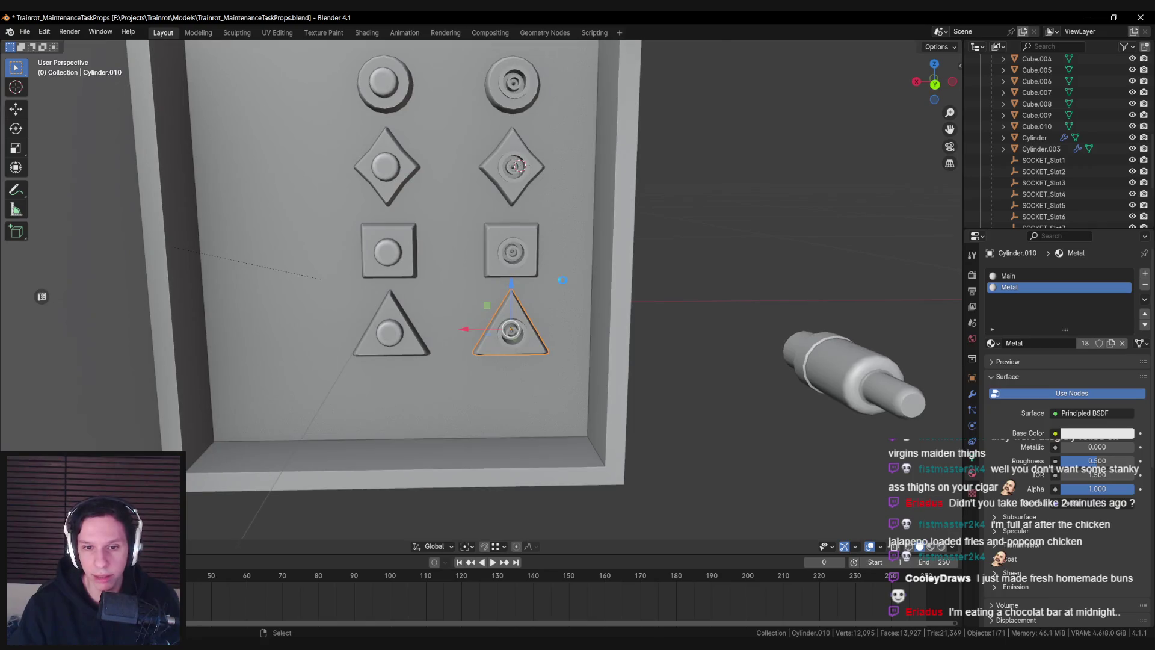
pyautogui.scroll(3, 563, 283)
pyautogui.hotkey('ctrl', 's')
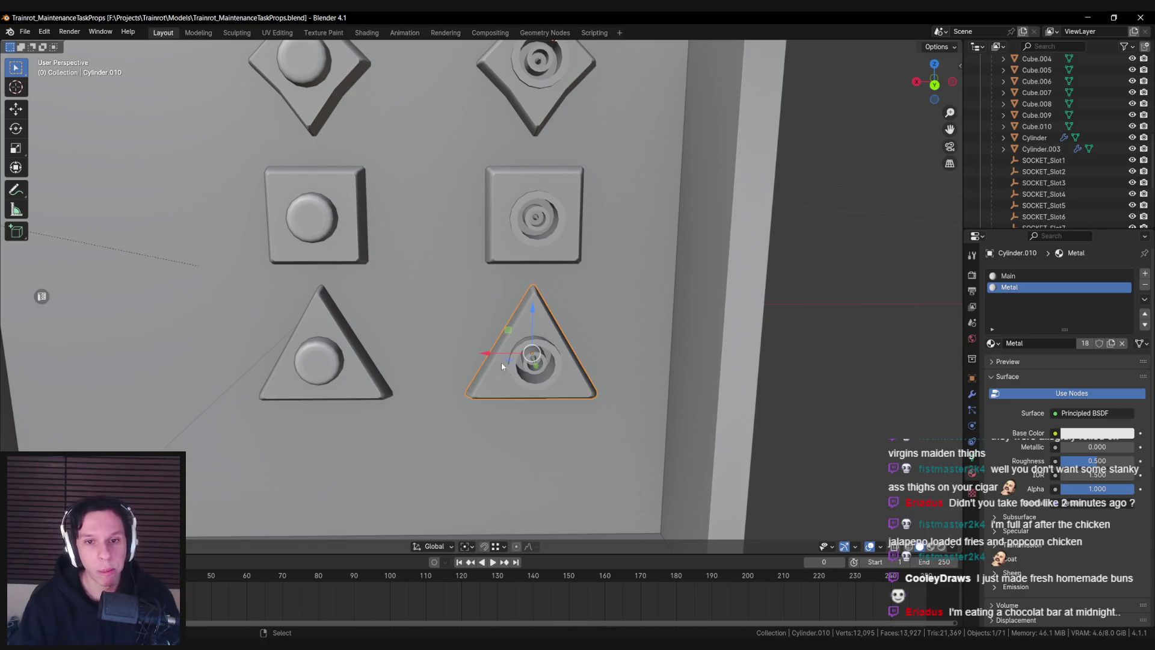
pyautogui.scroll(-5, 504, 363)
pyautogui.scroll(5, 544, 284)
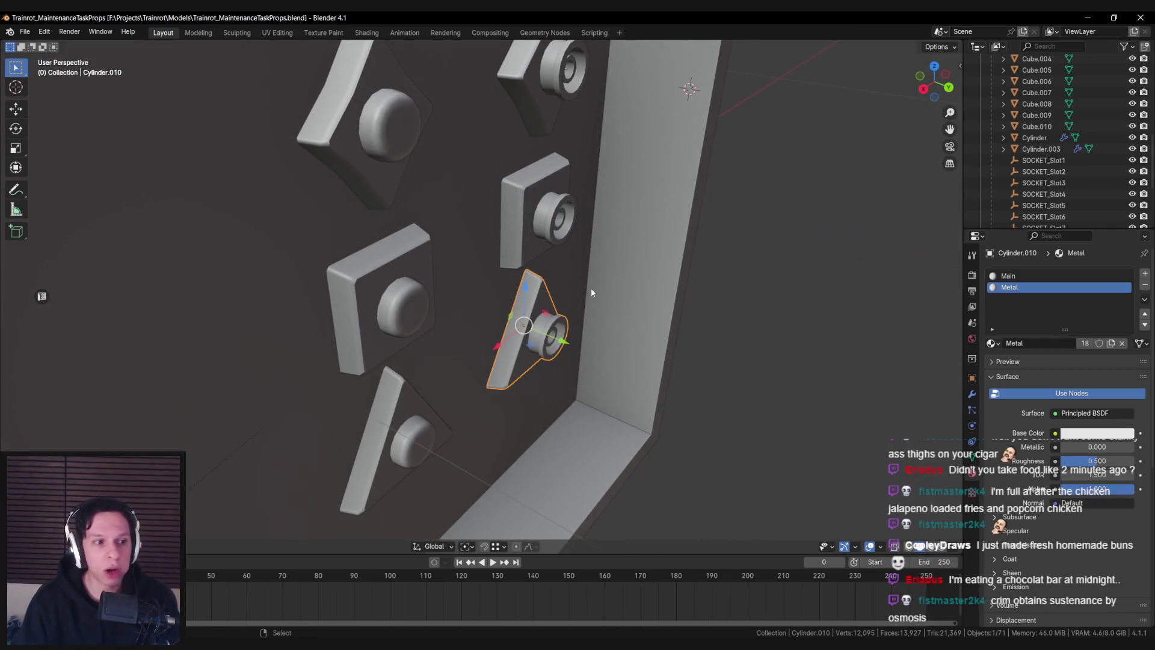
pyautogui.scroll(2, 560, 253)
pyautogui.scroll(-5, 523, 232)
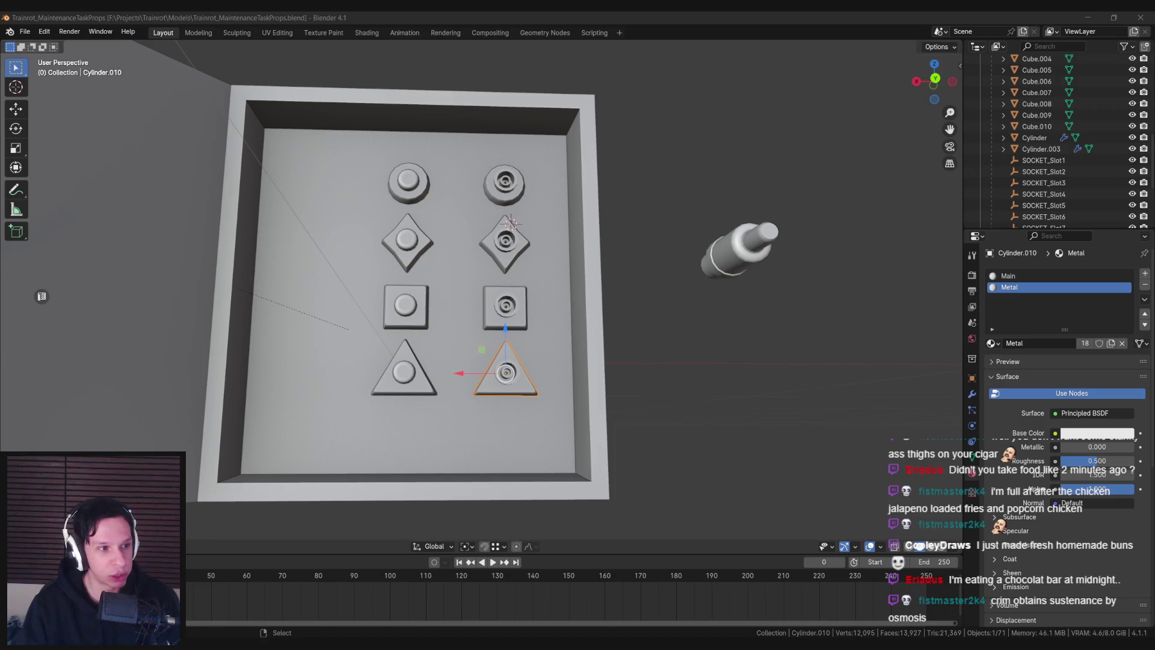
pyautogui.moveTo(415, 223); pyautogui.dragTo(428, 230)
pyautogui.scroll(3, 428, 237)
pyautogui.scroll(-3, 413, 288)
pyautogui.scroll(1, 425, 321)
pyautogui.scroll(2, 424, 320)
pyautogui.moveTo(423, 322); pyautogui.dragTo(413, 304)
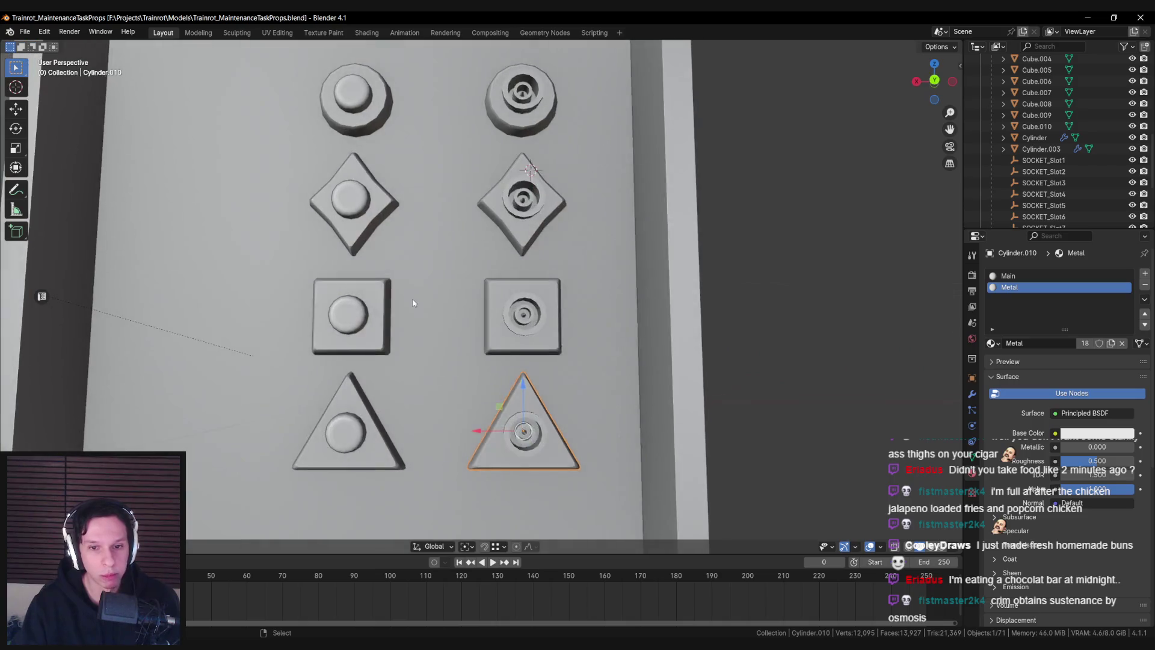
pyautogui.scroll(-2, 412, 303)
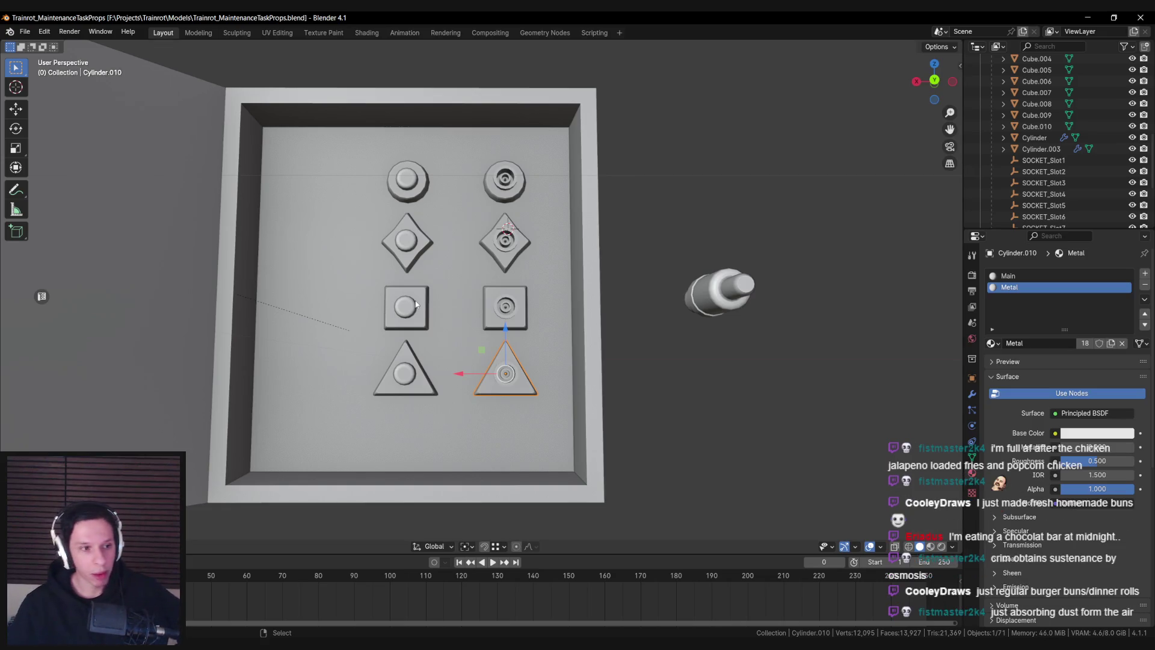
pyautogui.moveTo(569, 331); pyautogui.dragTo(475, 313)
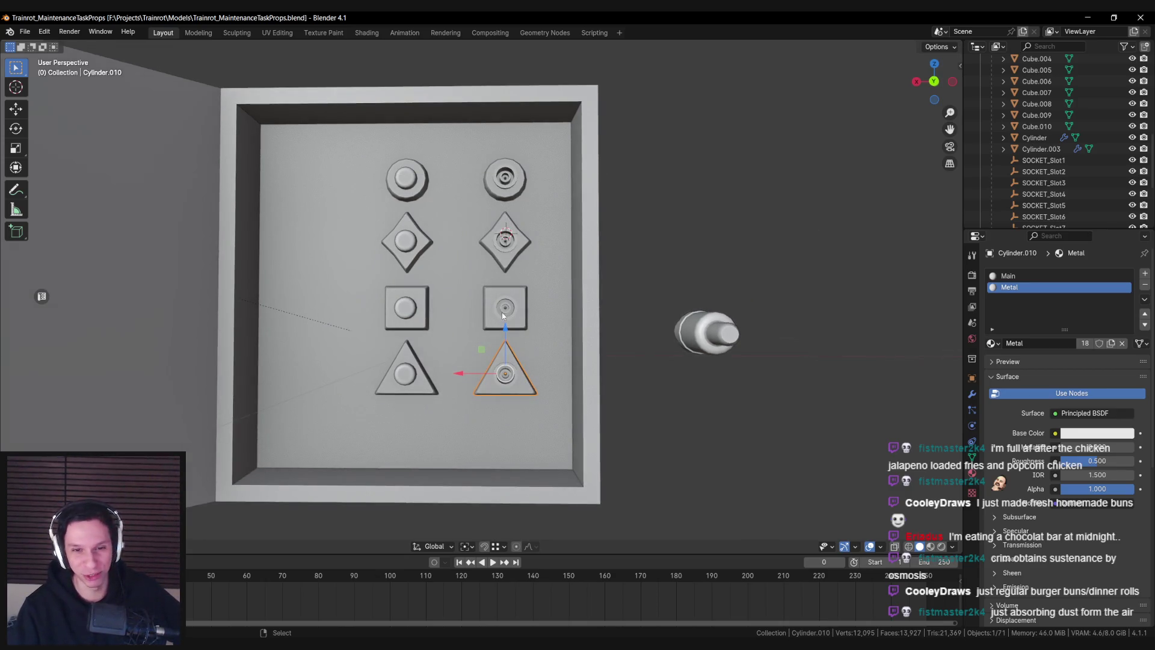
pyautogui.scroll(2, 504, 314)
pyautogui.scroll(-2, 468, 320)
pyautogui.scroll(1, 413, 339)
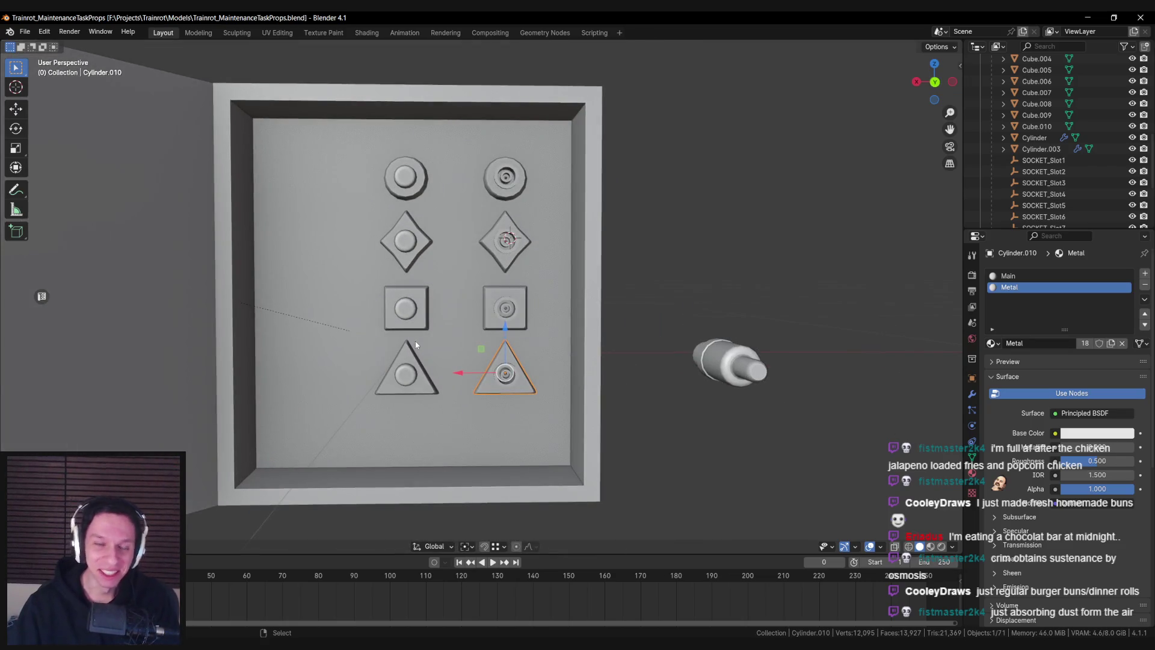
pyautogui.scroll(2, 414, 339)
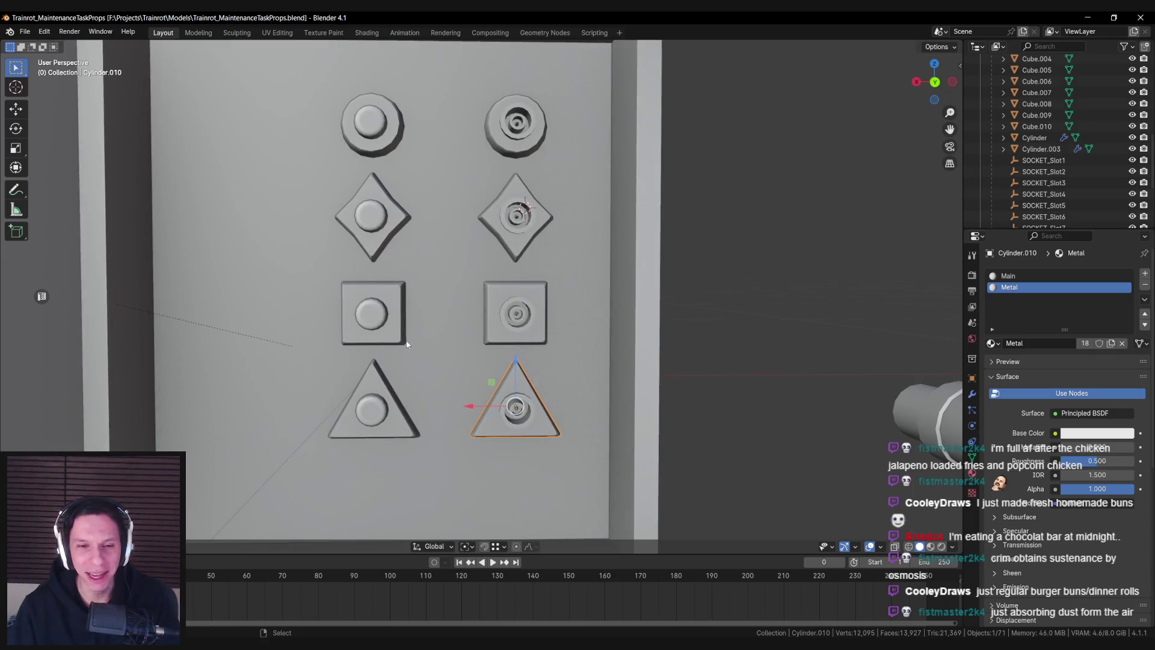
pyautogui.scroll(-2, 403, 332)
pyautogui.scroll(2, 402, 330)
pyautogui.scroll(-4, 402, 331)
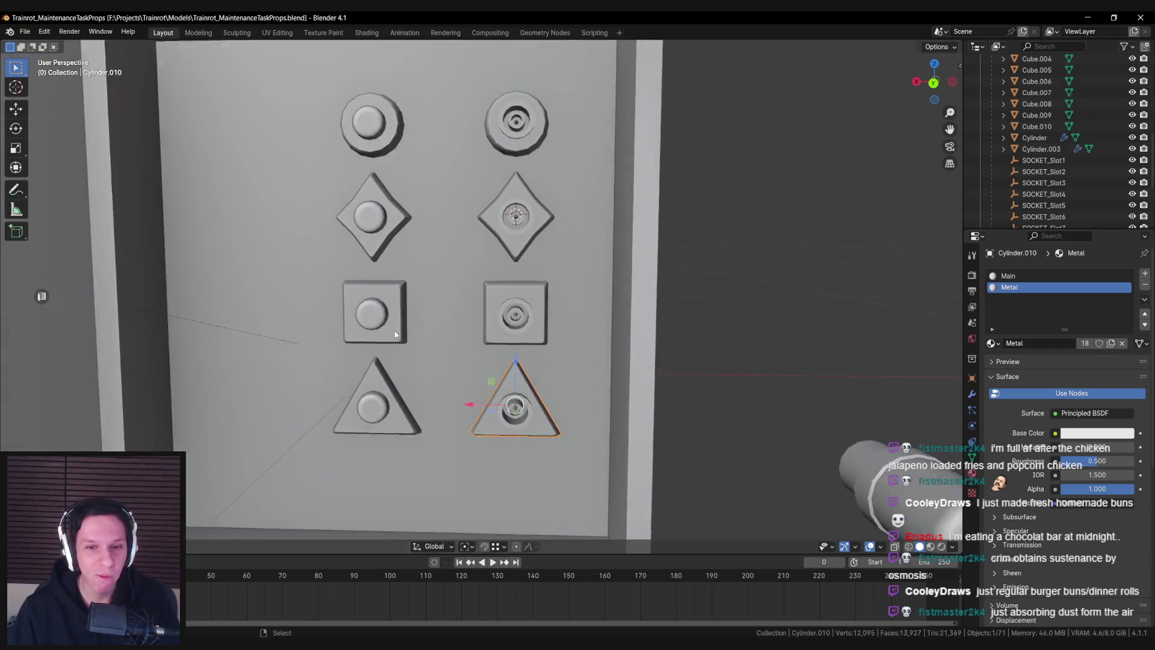
pyautogui.scroll(2, 422, 308)
pyautogui.scroll(-2, 441, 293)
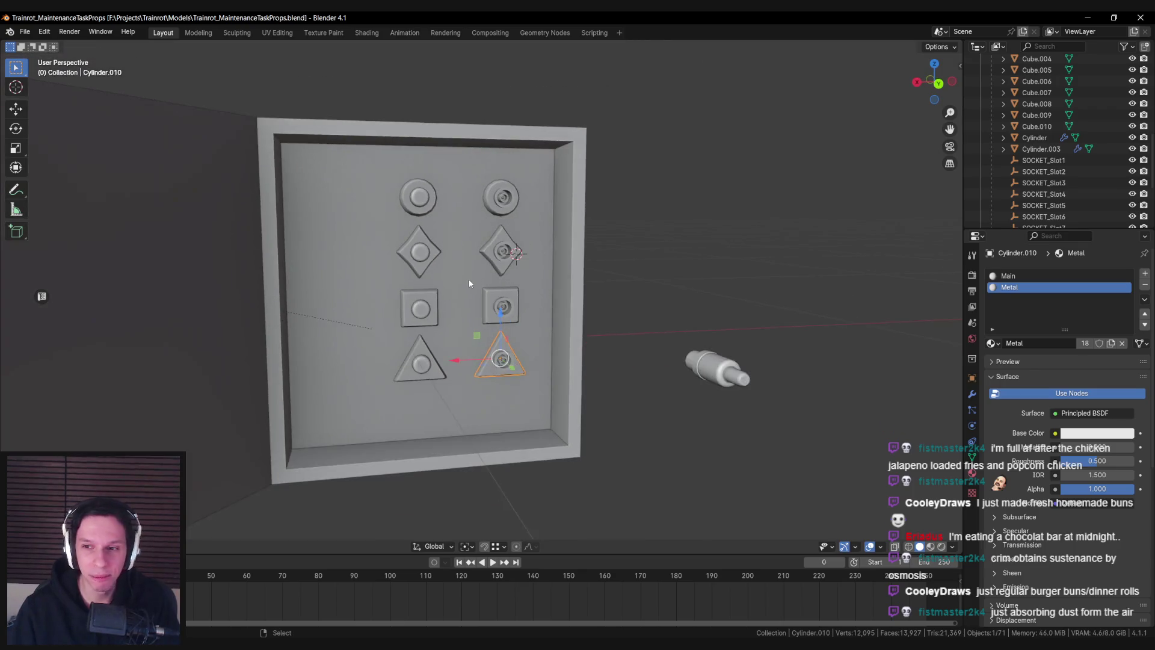
pyautogui.click(493, 187)
# Show the transform sidebar and step through the panel's knobs, ending on the top-left one
pyautogui.scroll(-1, 480, 255)
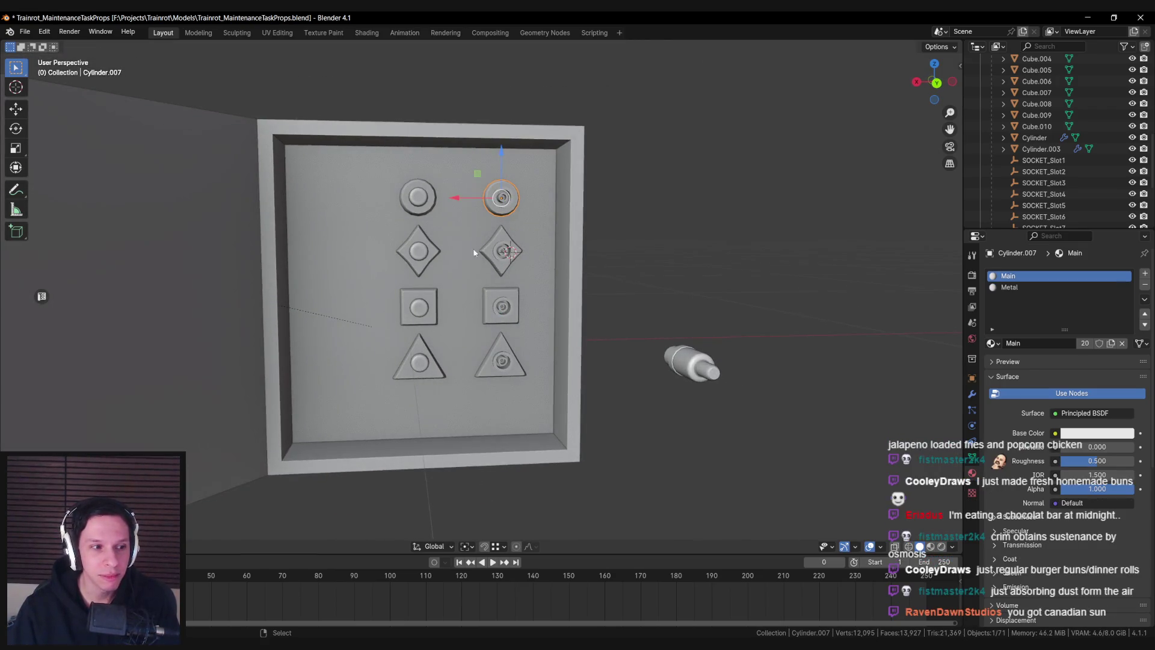
pyautogui.click(424, 209)
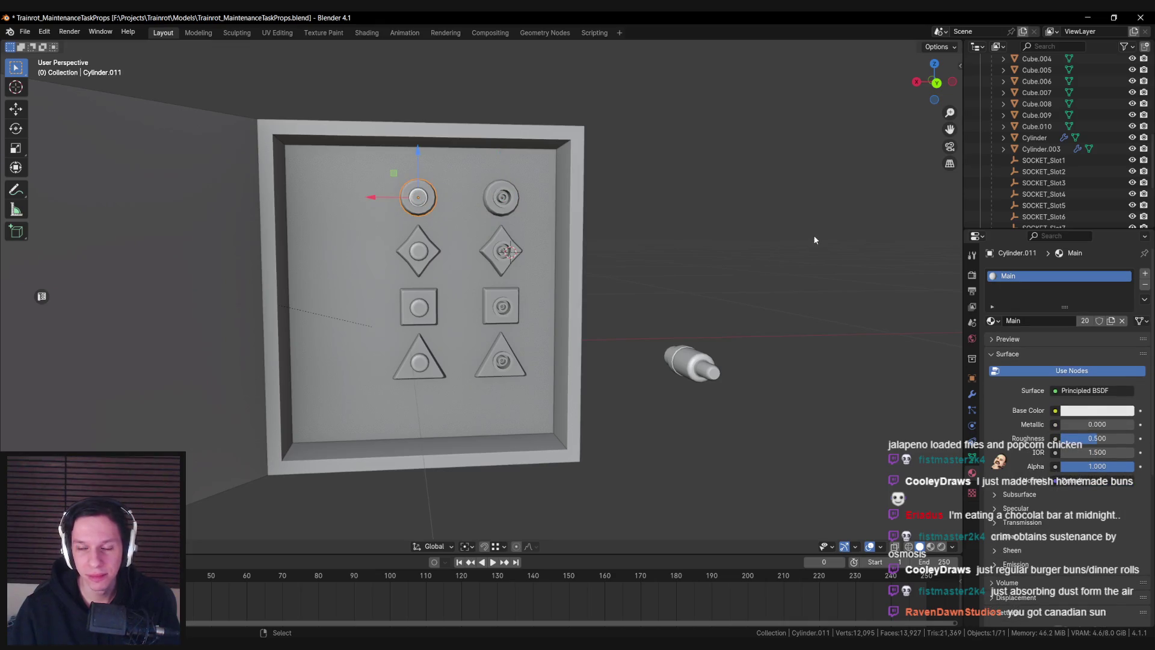
pyautogui.press('n')
pyautogui.click(501, 197)
pyautogui.click(501, 251)
pyautogui.click(502, 307)
pyautogui.click(413, 355)
pyautogui.click(419, 307)
pyautogui.click(419, 251)
pyautogui.click(418, 197)
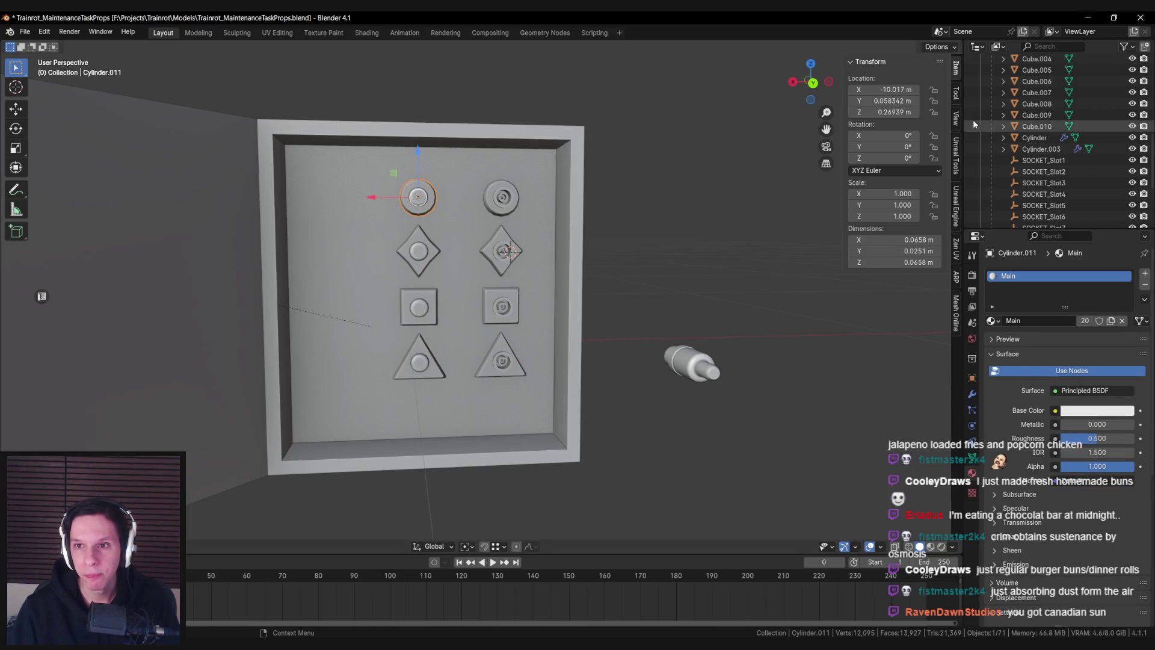
pyautogui.scroll(4, 1068, 204)
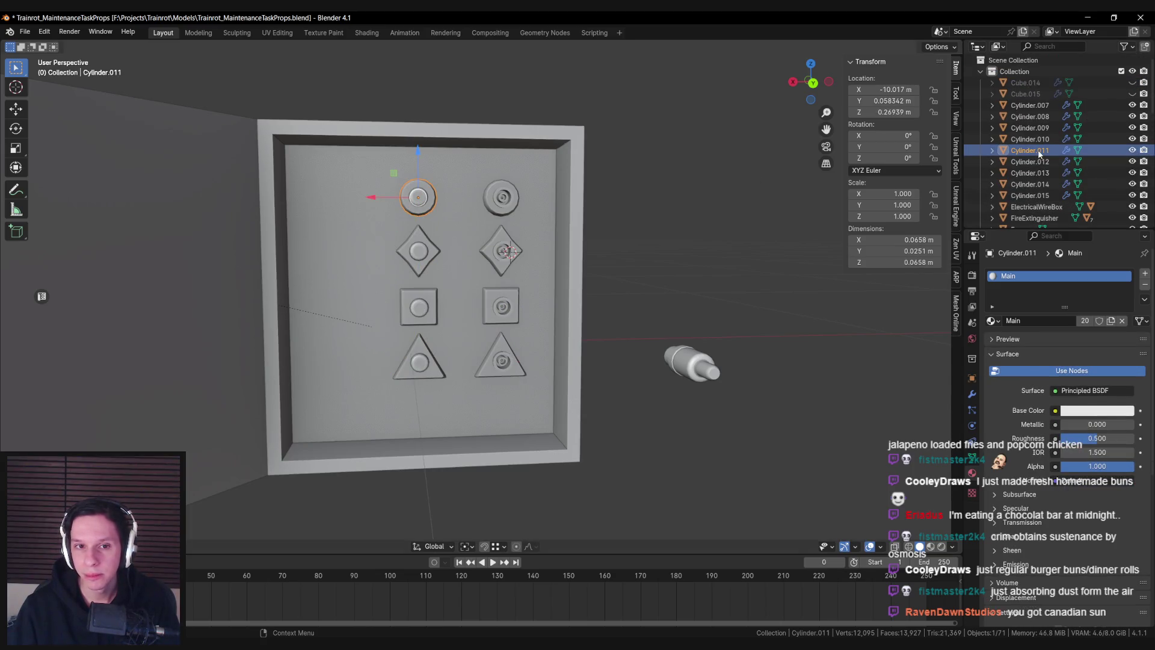
# Rename the top-left round knob (Cylinder.011) to EWire-Connection_F01
pyautogui.doubleClick(1030, 151)
pyautogui.scroll(-1, 1040, 155)
pyautogui.write('EWire-')
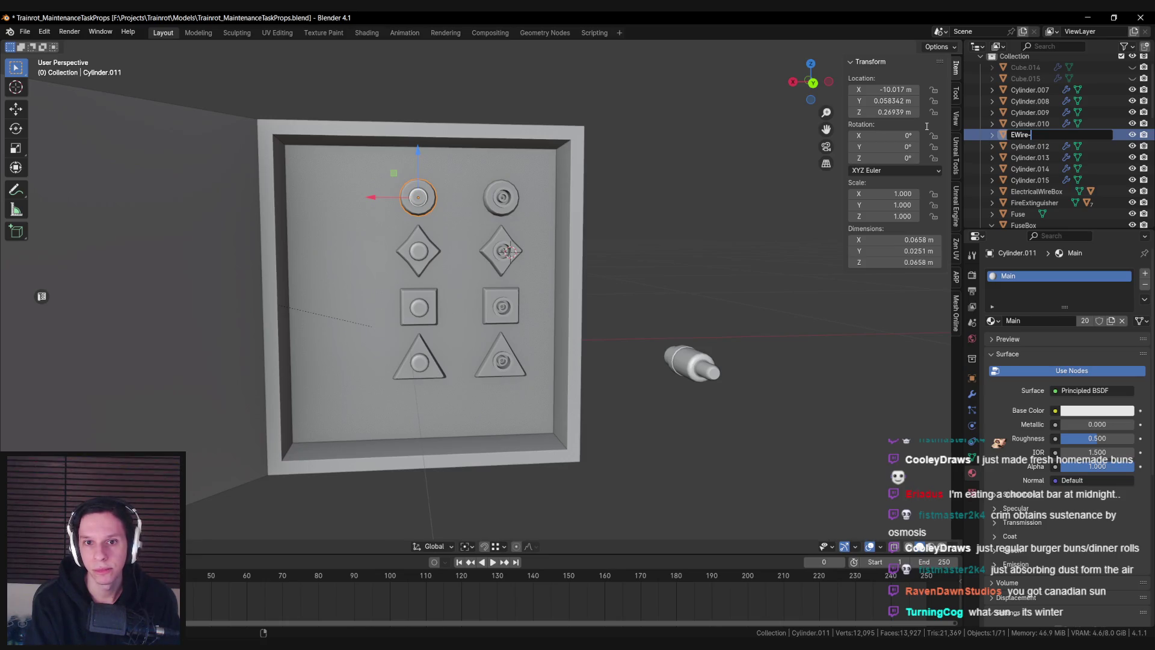
pyautogui.write('Connection')
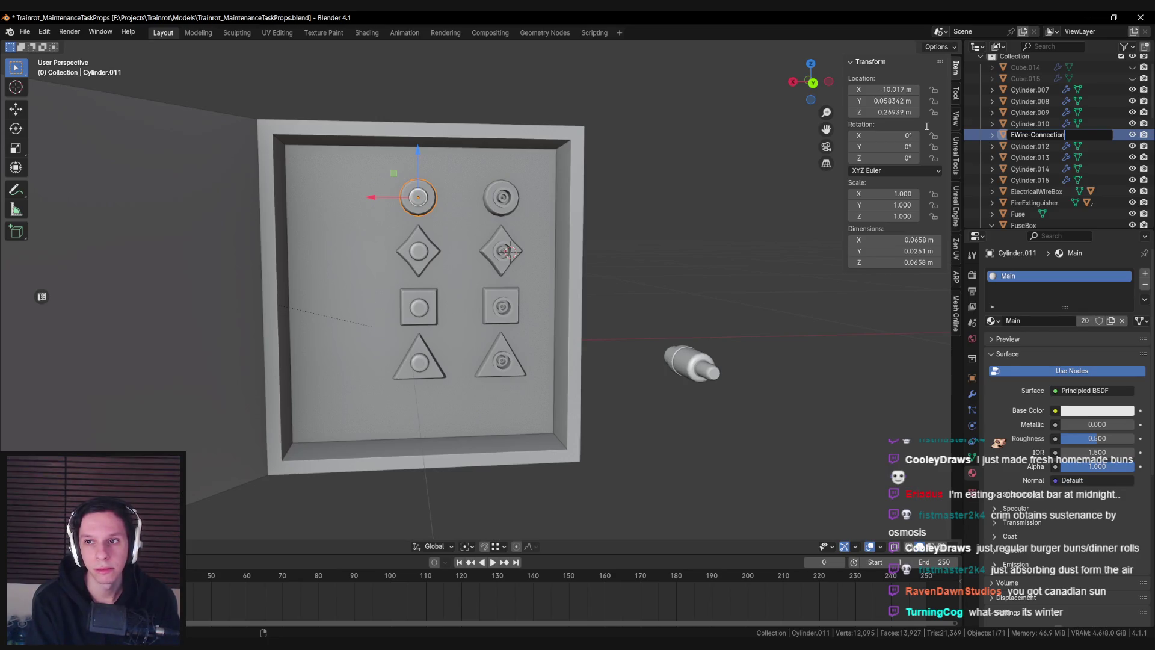
pyautogui.write('_F')
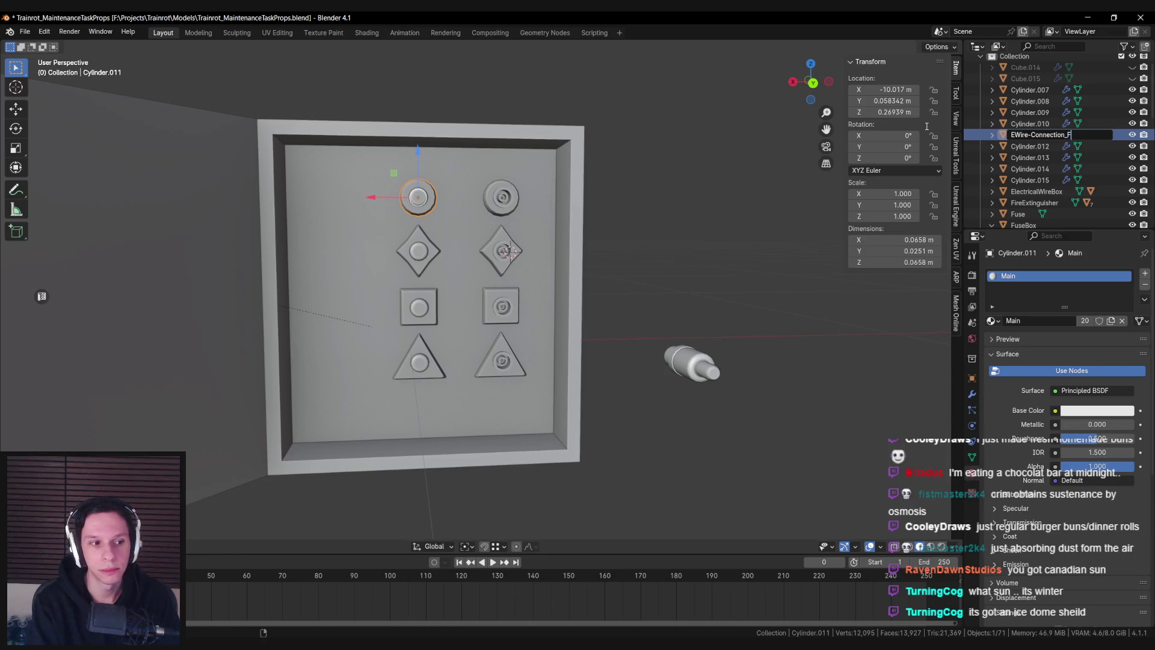
pyautogui.write('01')
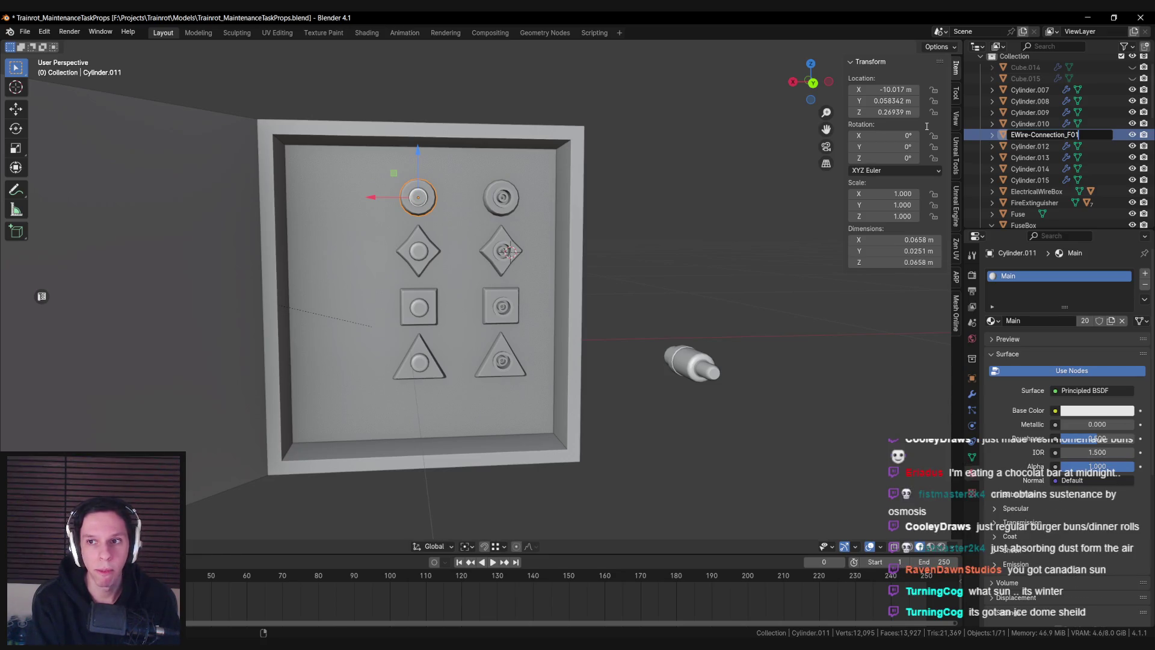
pyautogui.press('Return')
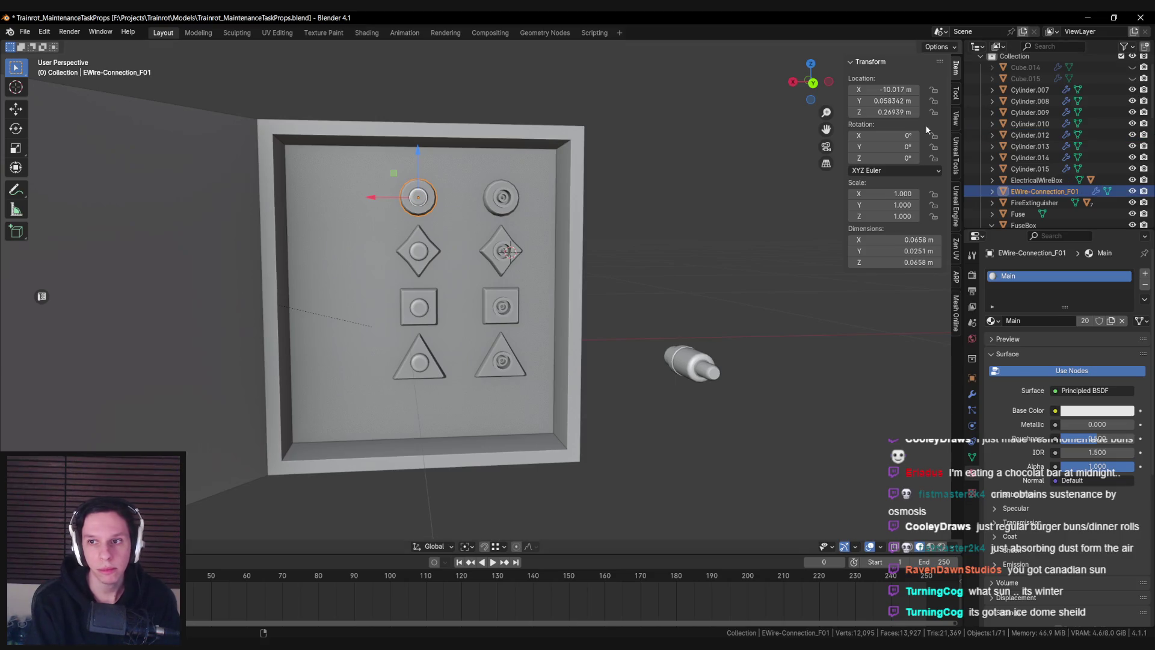
pyautogui.click(502, 209)
# Rename the top-right connector to EWire-Connection_M01 and the left diamond to EWire-Connection_F02
pyautogui.press('F2')
pyautogui.scroll(1, 1048, 162)
pyautogui.write('EWire-Connection_F01')
pyautogui.press('Left')
pyautogui.press('Left')
pyautogui.press('BackSpace')
pyautogui.write('M')
pyautogui.press('Return')
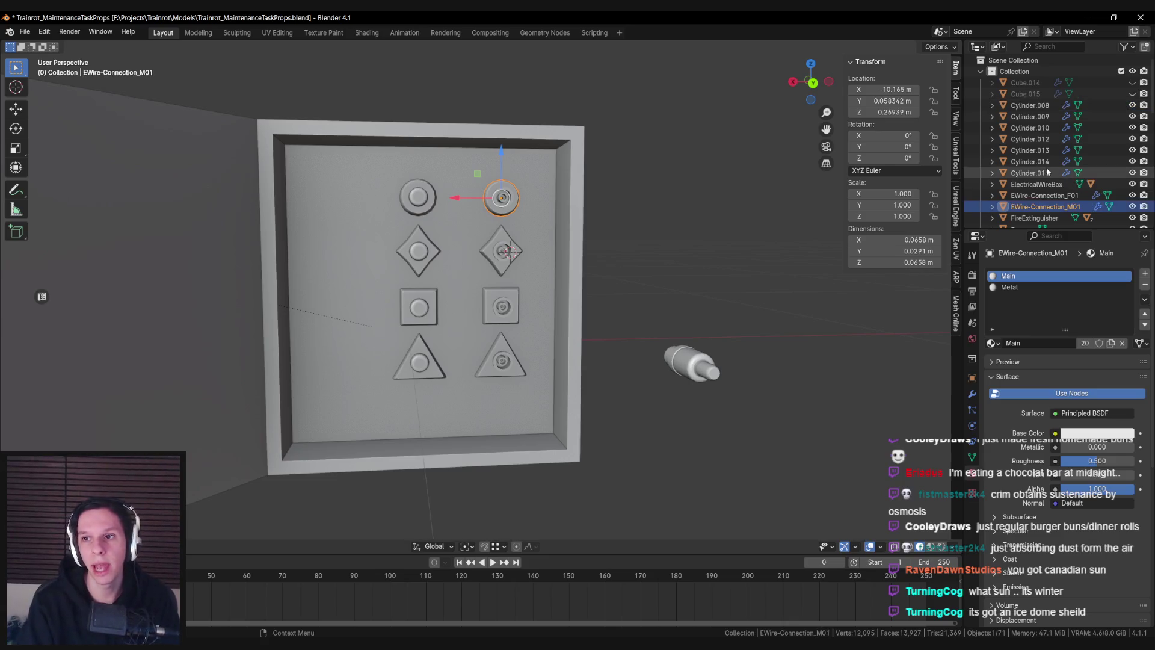
pyautogui.click(437, 215)
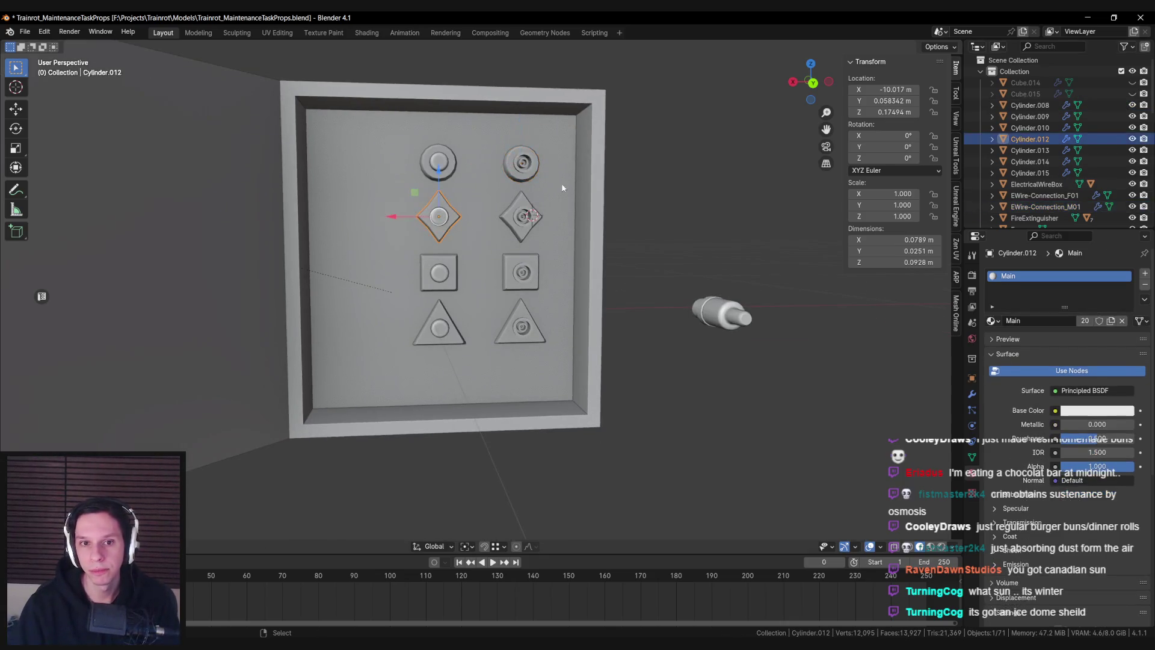
pyautogui.press('F2')
pyautogui.write('EWire-Connection_F01')
pyautogui.press('BackSpace')
pyautogui.write('2')
pyautogui.press('Return')
# Rename the right diamond to EWire-Connection_M02 and the left square to EWire-Connection_F03
pyautogui.click(1030, 106)
pyautogui.press('F2')
pyautogui.write('EWire-Connection_F01')
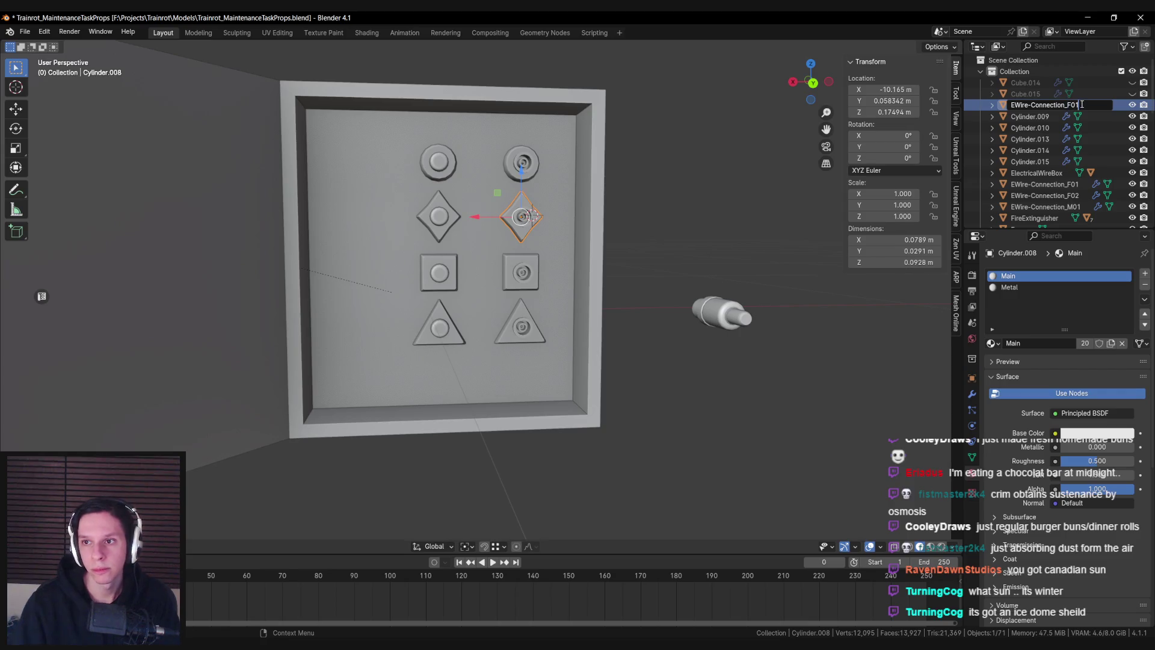
pyautogui.press('BackSpace')
pyautogui.press('BackSpace')
pyautogui.press('BackSpace')
pyautogui.write('M02')
pyautogui.press('Return')
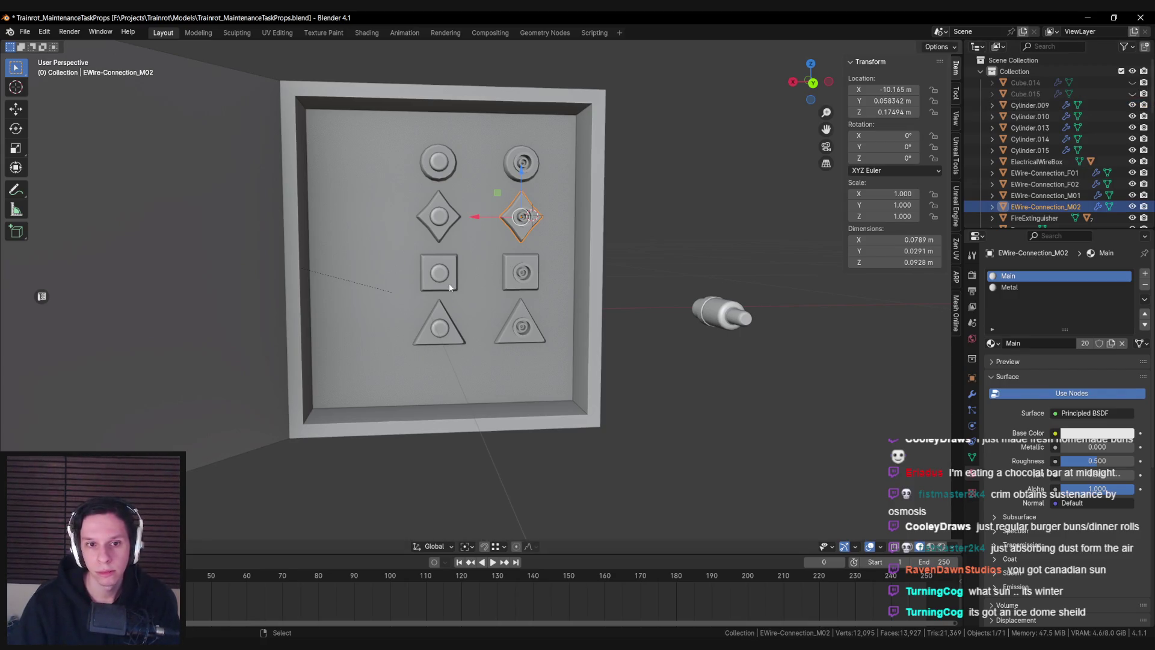
pyautogui.click(450, 289)
pyautogui.press('F2')
pyautogui.write('EWire-Connection_F01')
pyautogui.press('BackSpace')
pyautogui.write('3')
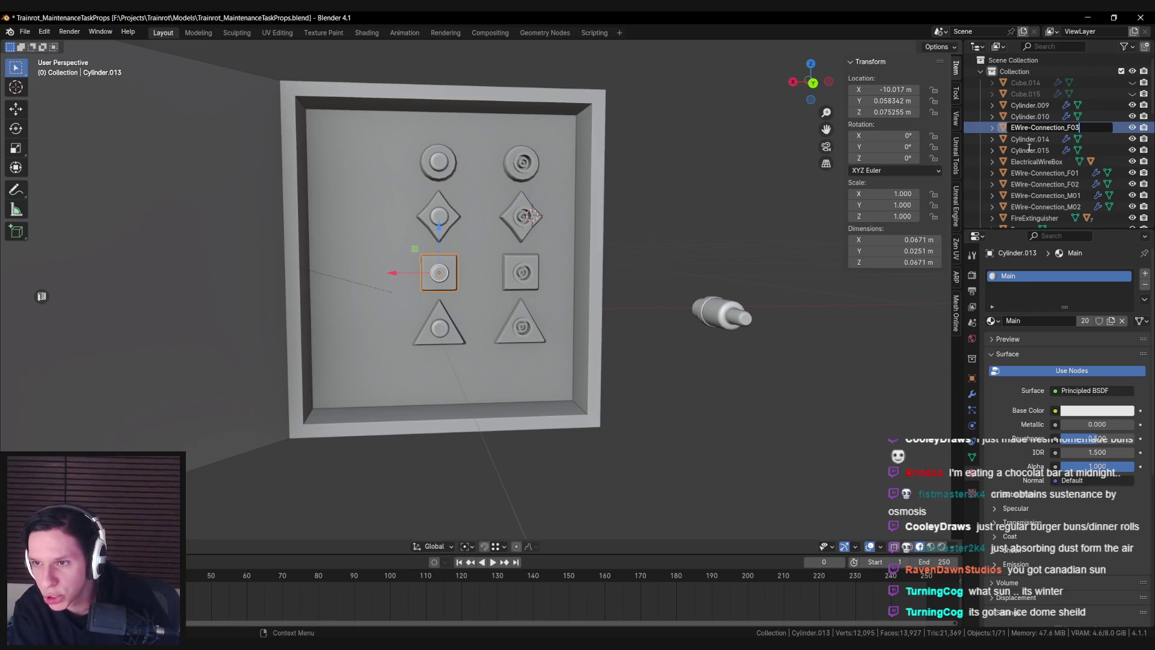
pyautogui.press('Return')
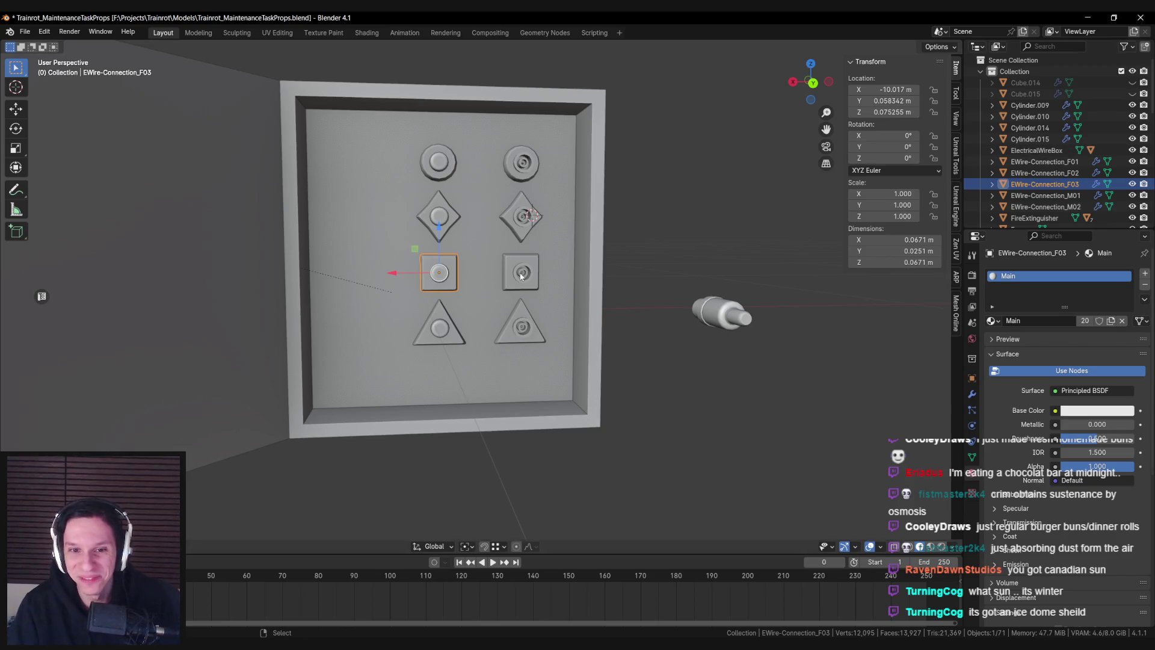
# Rename the right square to EWire-Connection_M03 and the left triangle to EWire-Connection_F04
pyautogui.click(521, 276)
pyautogui.press('F2')
pyautogui.write('EWire-Connection_F01')
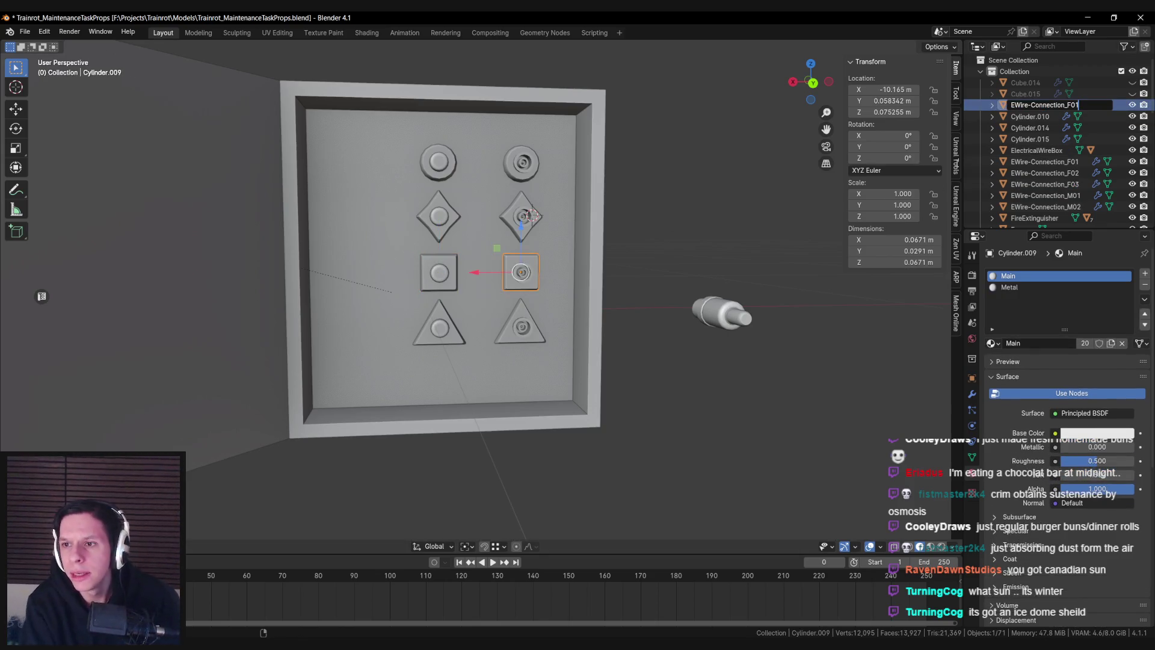
pyautogui.press('BackSpace')
pyautogui.press('BackSpace')
pyautogui.press('BackSpace')
pyautogui.write('M03')
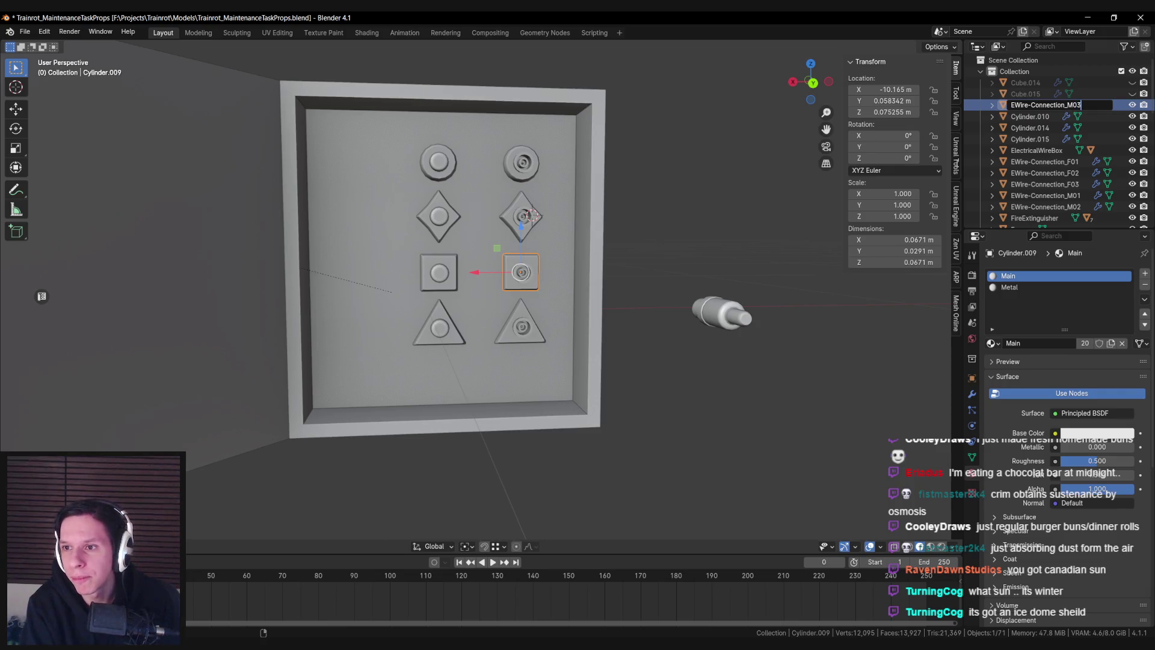
pyautogui.press('Return')
pyautogui.click(455, 310)
pyautogui.doubleClick(1035, 117)
pyautogui.write('EWire-Connection_F01')
pyautogui.press('BackSpace')
pyautogui.write('4')
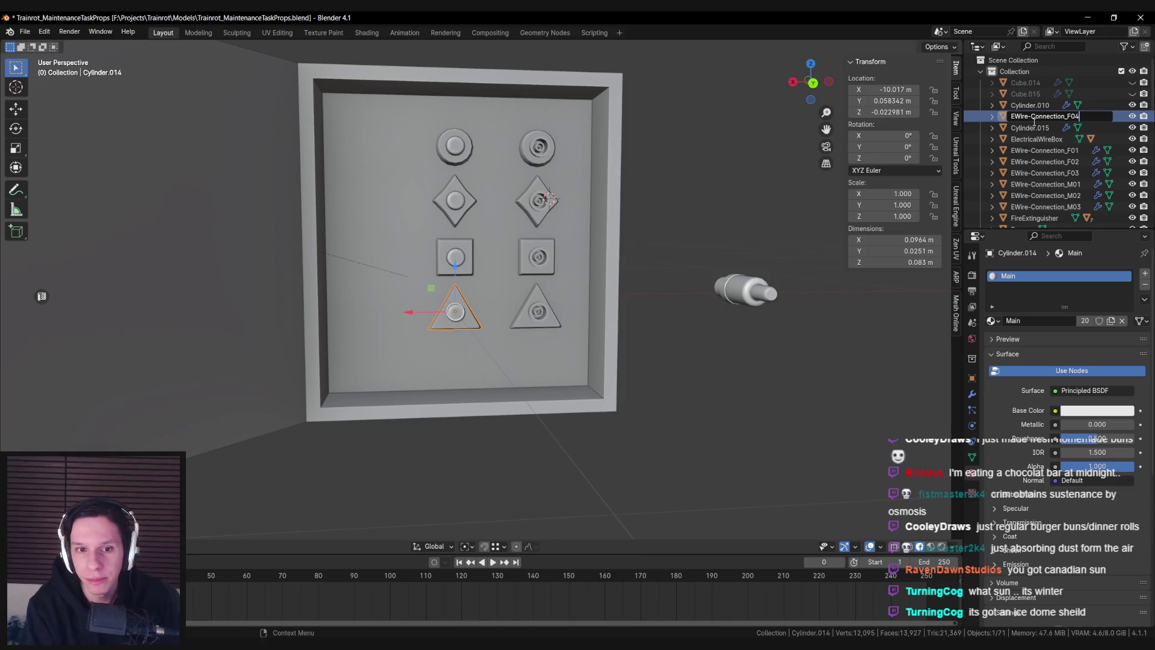
pyautogui.press('Return')
# Rename the right triangle to EWire-Connection_M04 and the plug to EWire-Connection_FPlug
pyautogui.click(544, 320)
pyautogui.doubleClick(1031, 104)
pyautogui.hotkey('ctrl', 'v')
pyautogui.press('BackSpace')
pyautogui.press('BackSpace')
pyautogui.press('BackSpace')
pyautogui.write('M04')
pyautogui.press('Return')
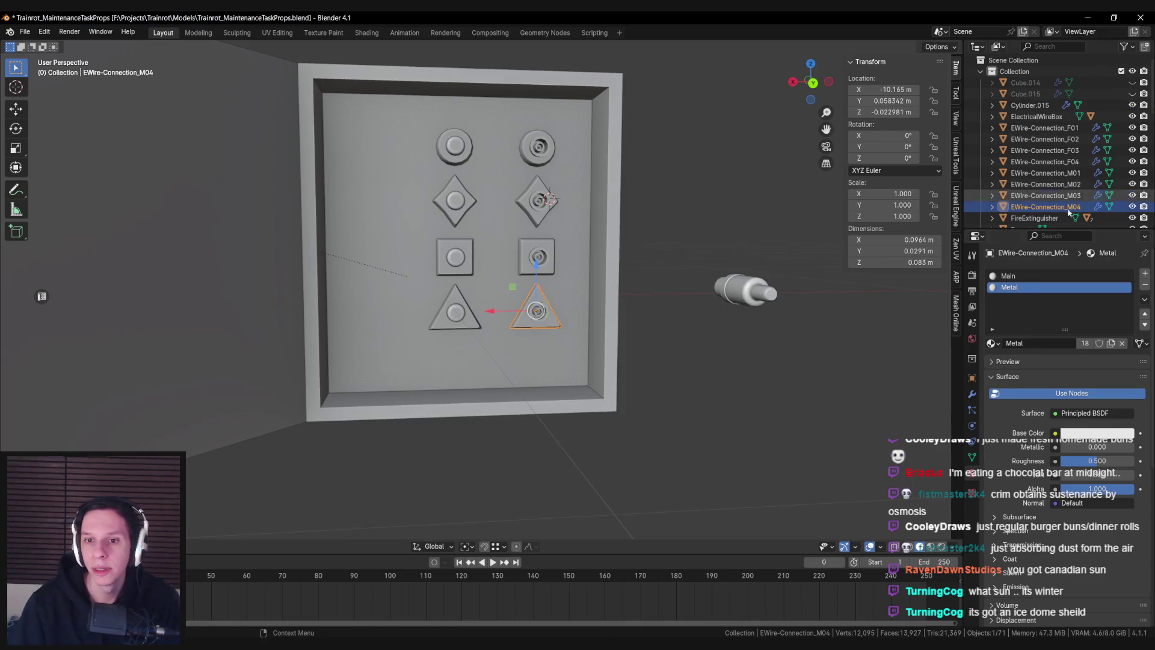
pyautogui.click(1030, 105)
pyautogui.doubleClick(1030, 105)
pyautogui.write('EWire-Connection_F01')
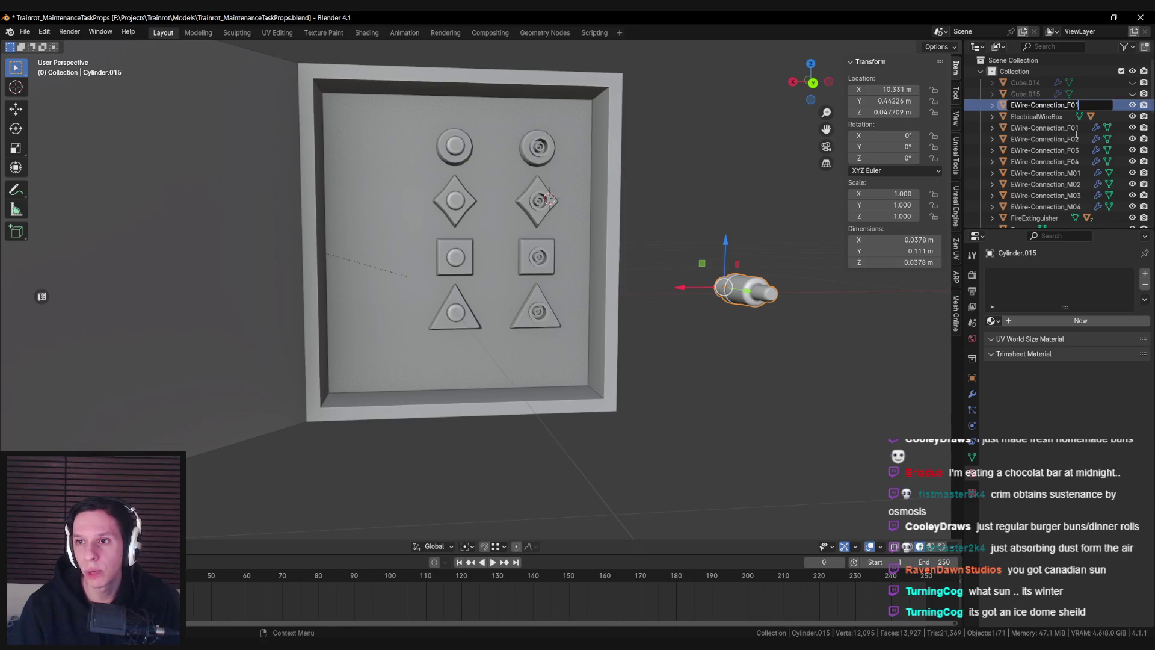
pyautogui.write('Plug')
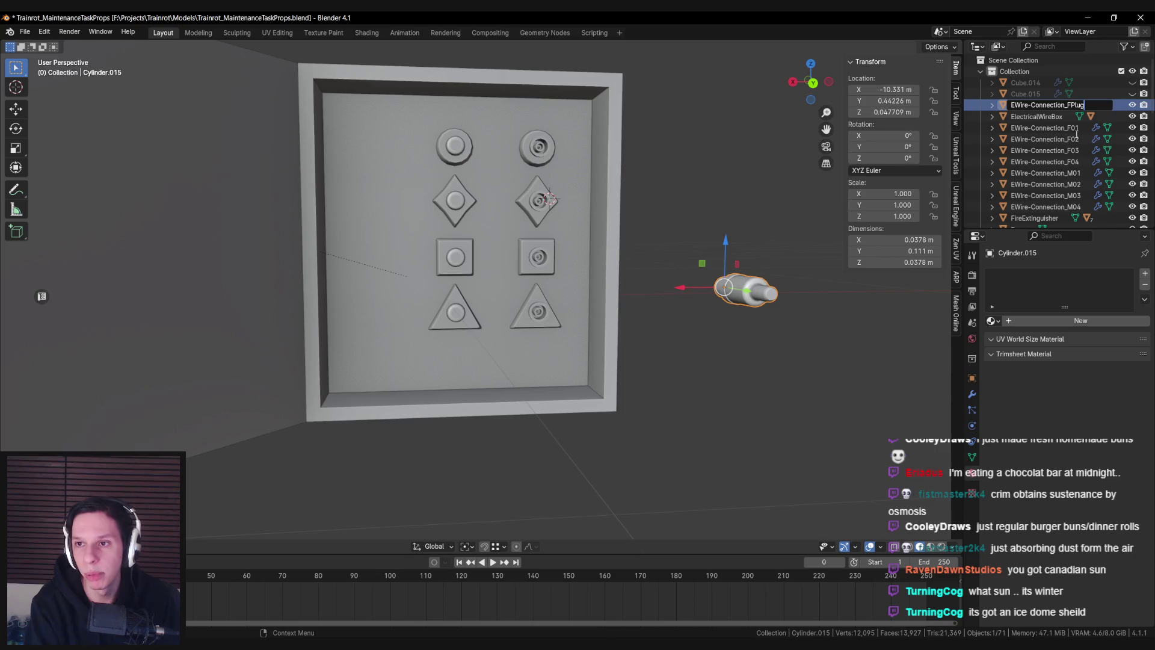
pyautogui.press('Return')
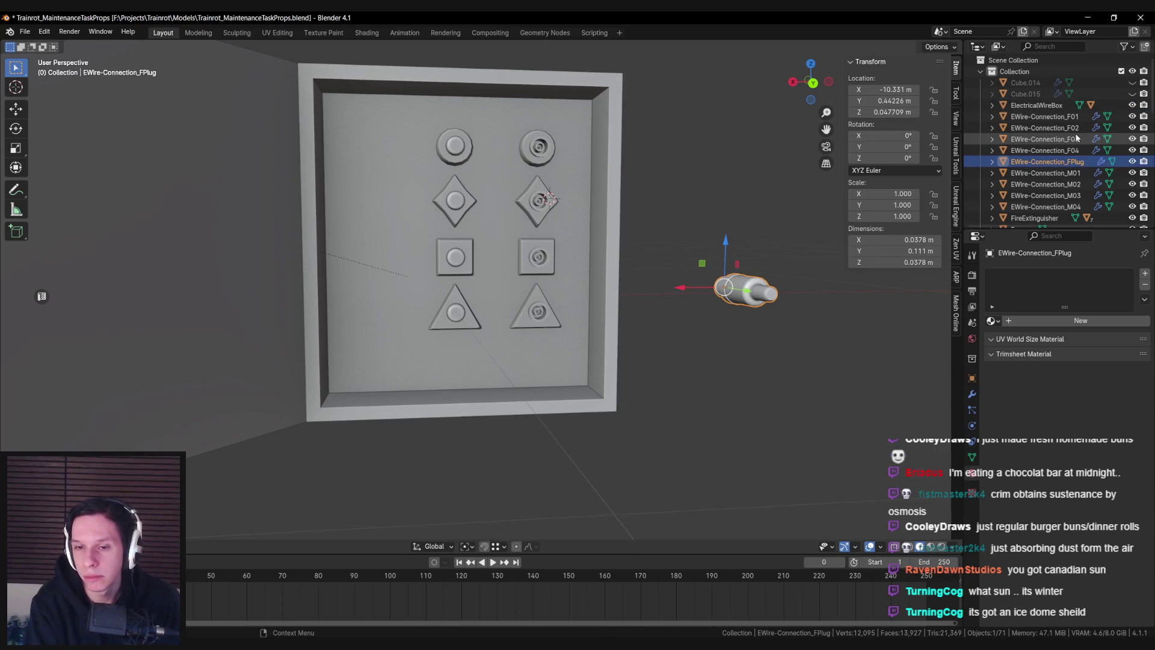
# Give the plug two material slots holding the Main and Metal materials
pyautogui.scroll(-1, 602, 278)
pyautogui.moveTo(592, 297); pyautogui.dragTo(600, 304)
pyautogui.press('KP_Decimal')
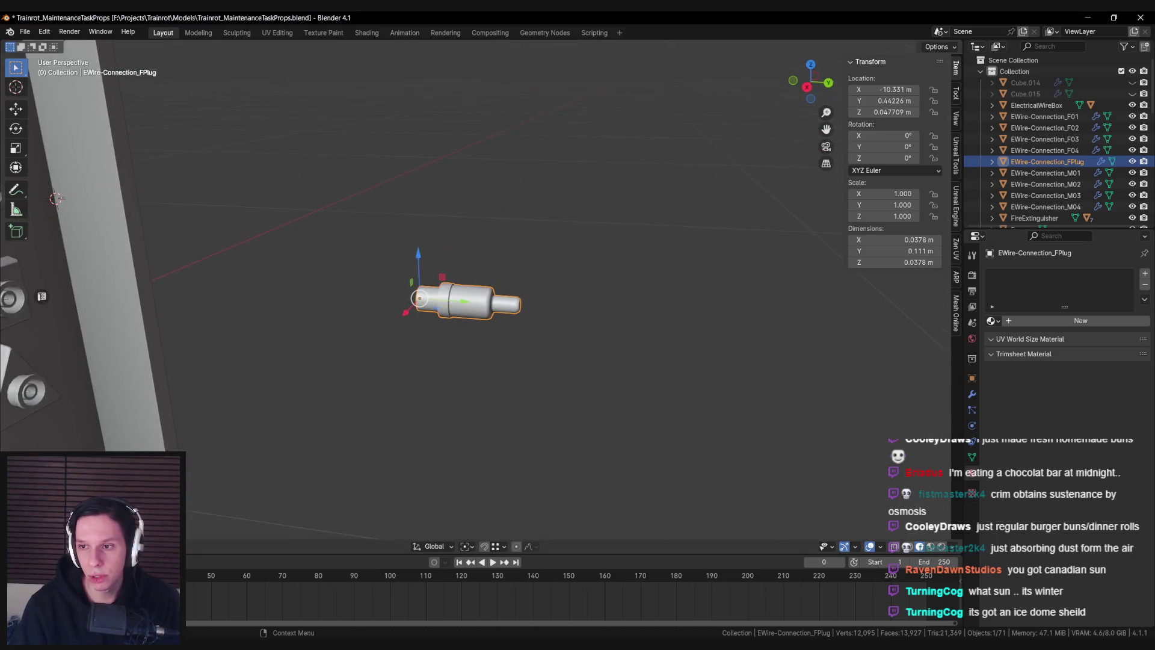
pyautogui.click(1145, 273)
pyautogui.click(1145, 273)
pyautogui.click(991, 343)
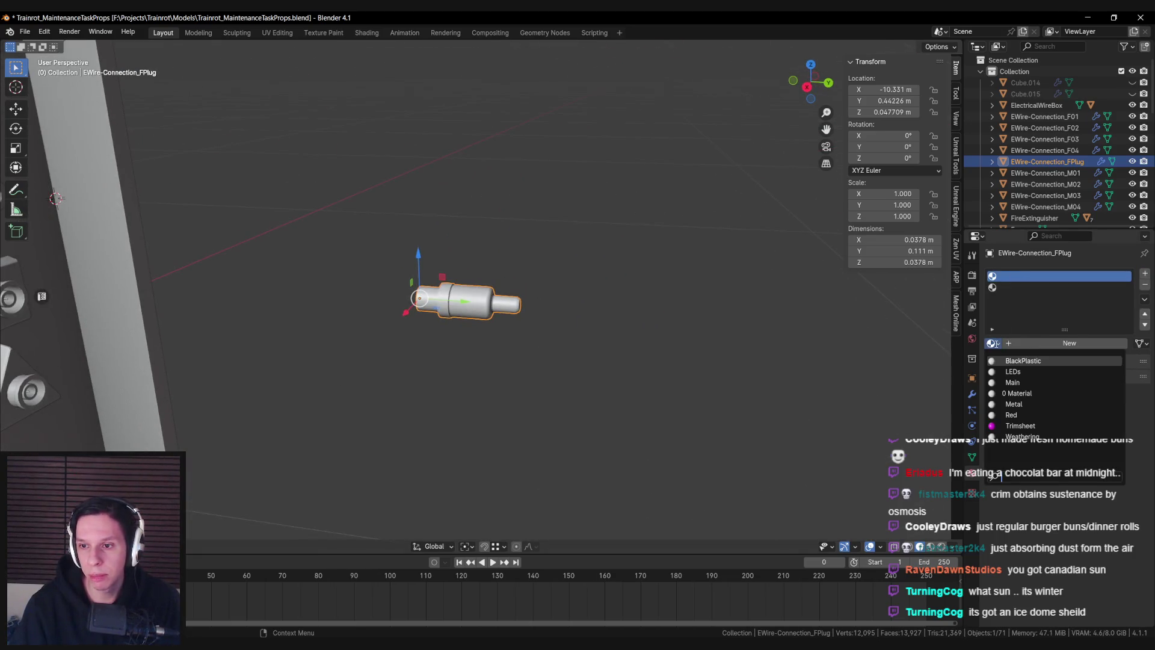
pyautogui.click(1013, 383)
pyautogui.click(1027, 288)
pyautogui.click(1014, 404)
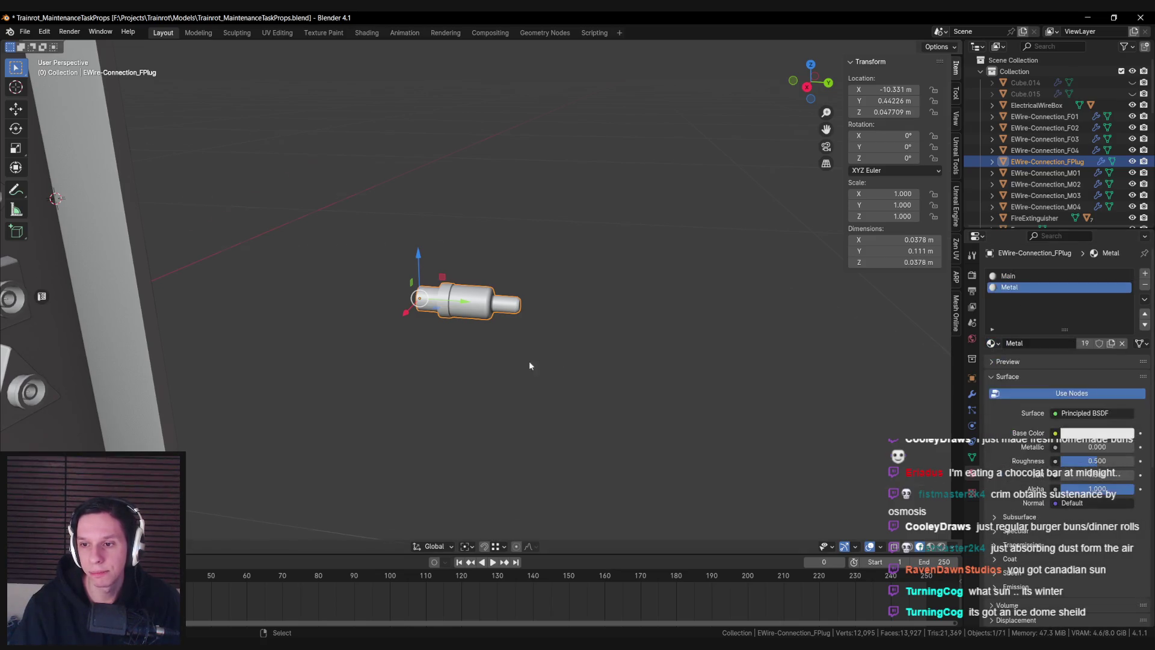
# Assign the Metal material to one end section of the plug's mesh
pyautogui.press('Tab')
pyautogui.scroll(5, 523, 385)
pyautogui.hotkey('alt', 'z')
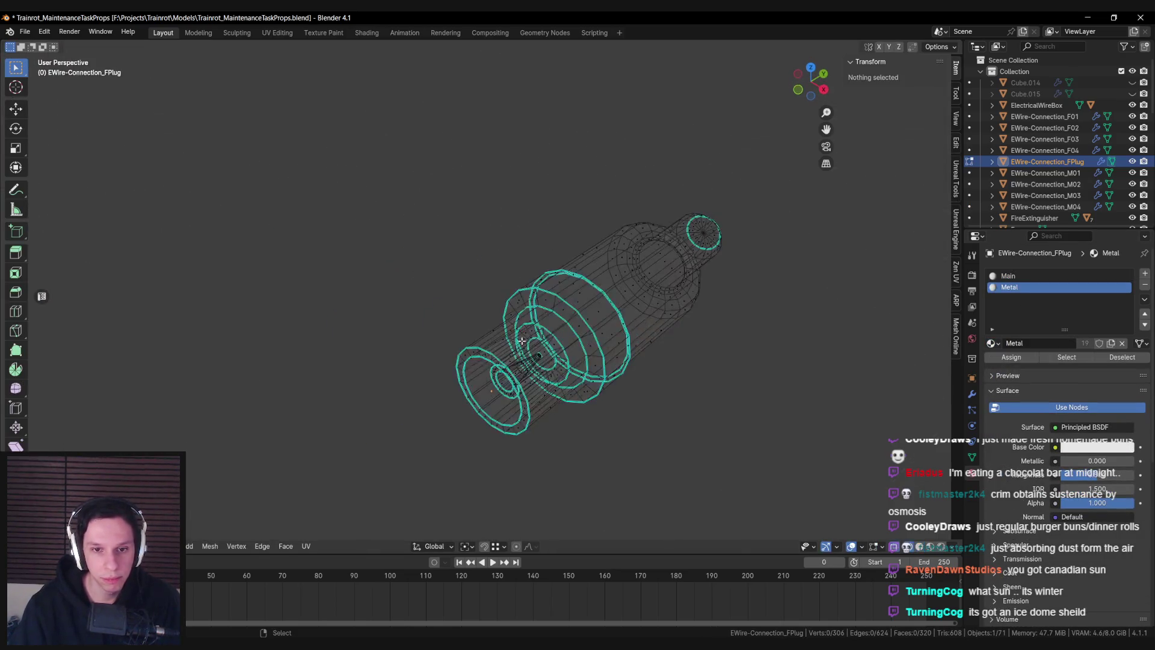
pyautogui.press('KP_7')
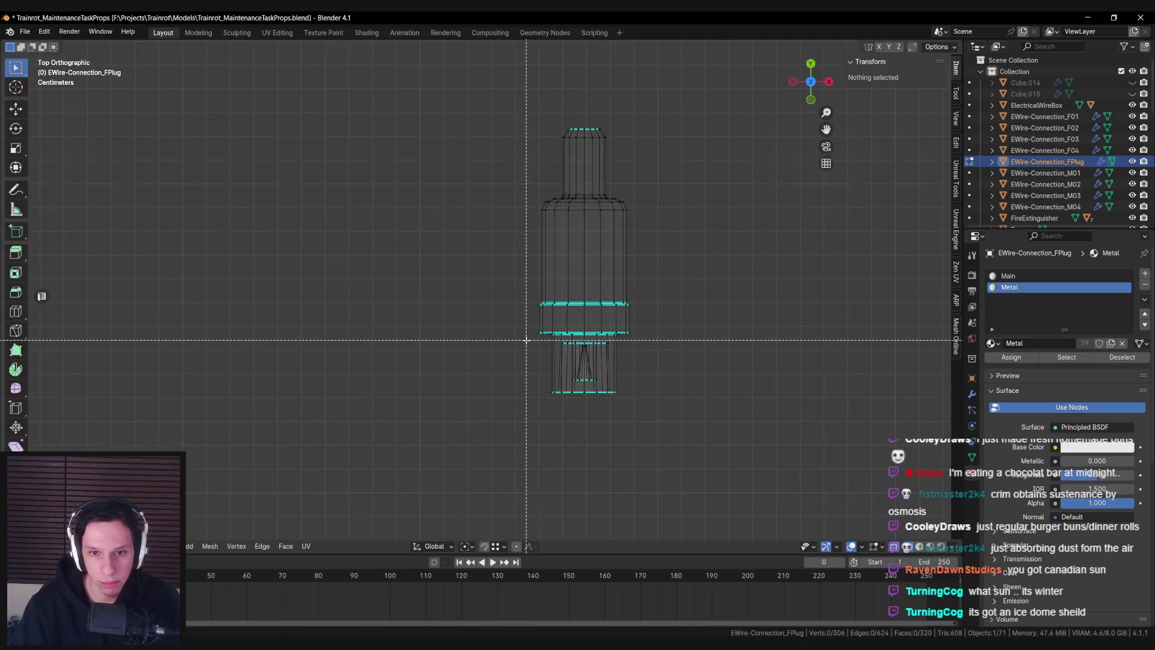
pyautogui.moveTo(528, 333); pyautogui.dragTo(730, 471)
pyautogui.hotkey('alt', 'z')
pyautogui.moveTo(613, 294)
pyautogui.mouseDown()
pyautogui.moveTo(452, 276)
pyautogui.moveTo(712, 303)
pyautogui.mouseUp()
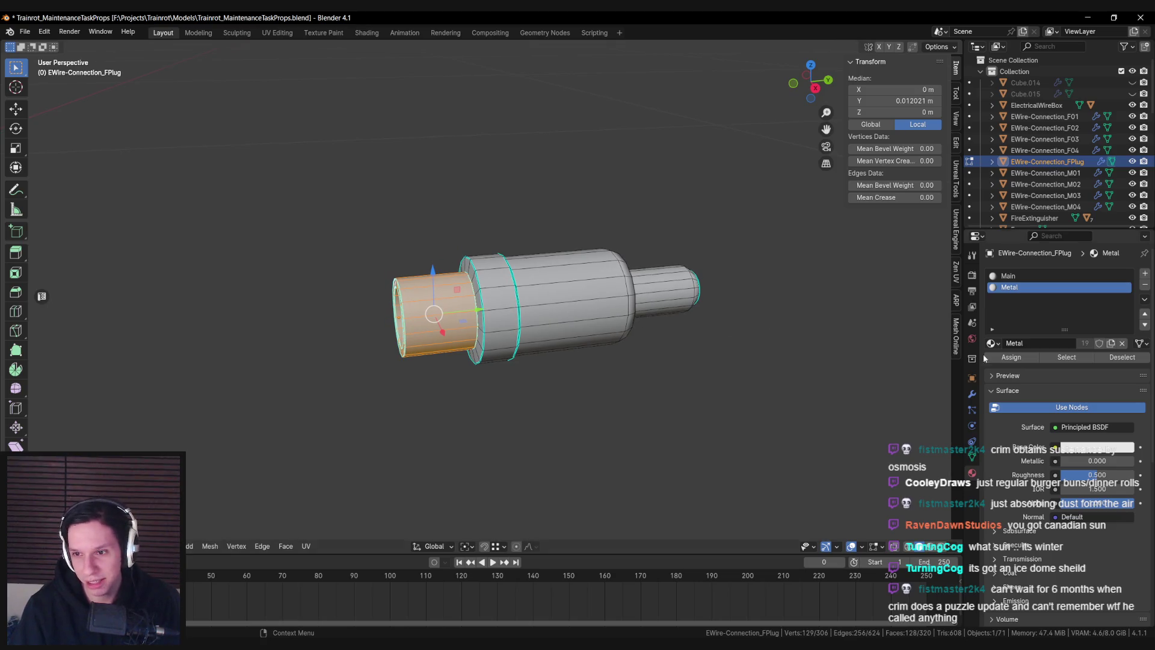
pyautogui.click(1021, 359)
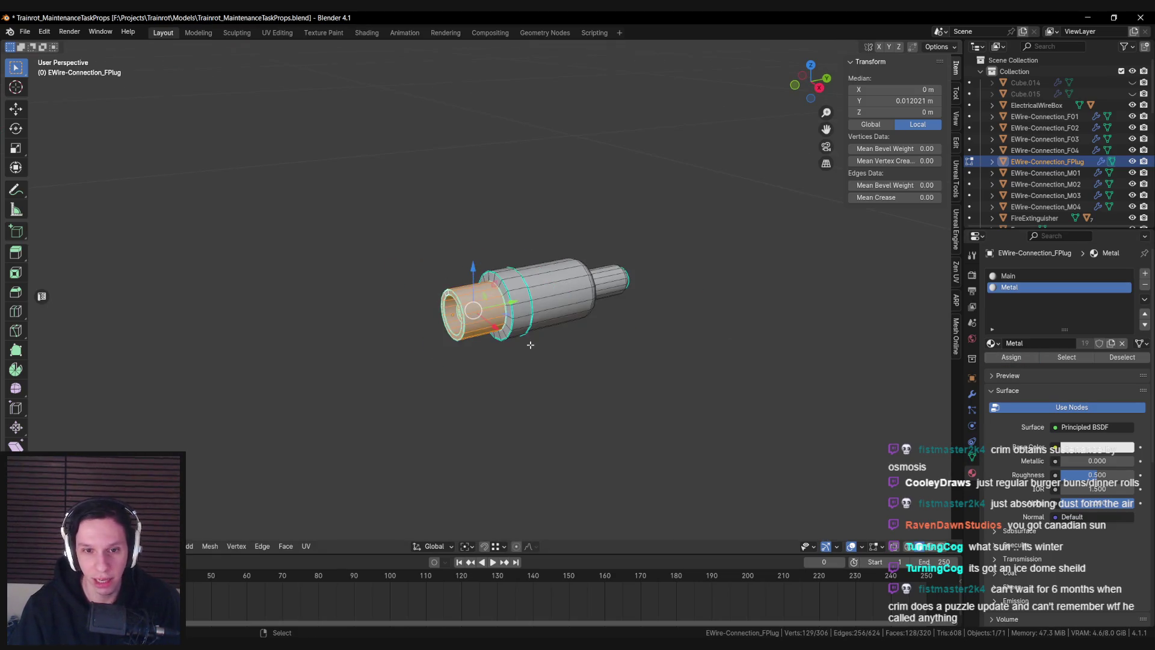
pyautogui.press('Tab')
pyautogui.scroll(3, 476, 354)
# Deselect the mesh, save Trainrot_MaintenanceTaskProps.blend, and view the plug before the panel
pyautogui.press('Tab')
pyautogui.hotkey('alt', 'a')
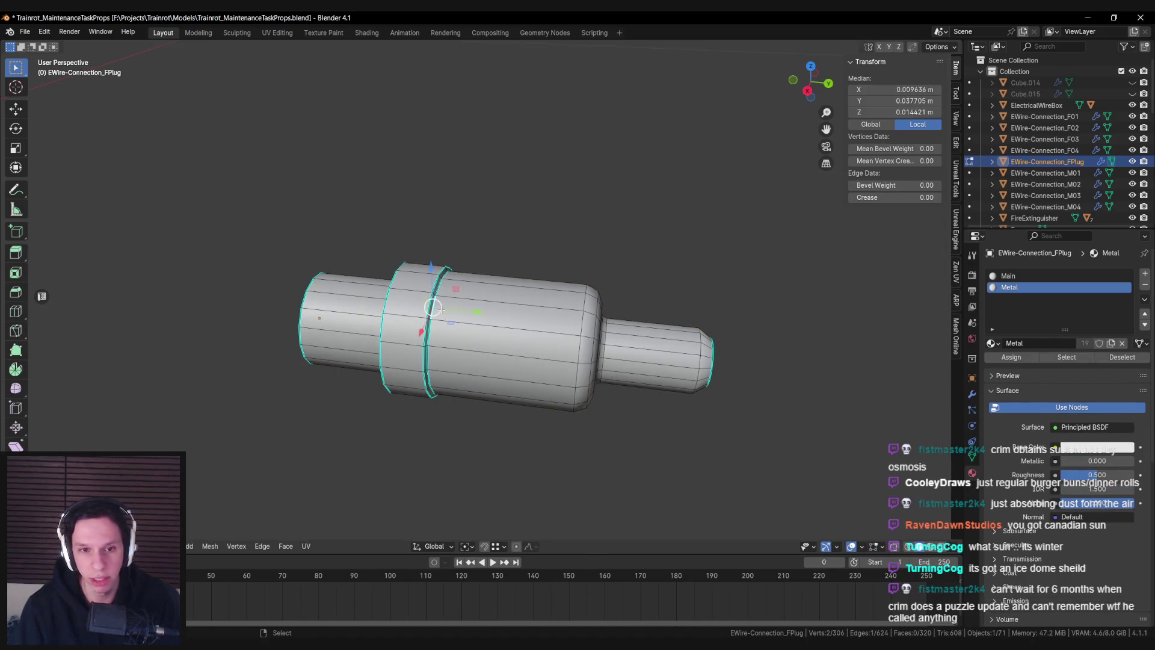
pyautogui.scroll(-2, 476, 337)
pyautogui.press('Tab')
pyautogui.scroll(-3, 475, 334)
pyautogui.click(499, 336)
pyautogui.moveTo(533, 342)
pyautogui.mouseDown()
pyautogui.moveTo(728, 338)
pyautogui.moveTo(462, 370)
pyautogui.moveTo(510, 344)
pyautogui.moveTo(692, 371)
pyautogui.moveTo(676, 373)
pyautogui.mouseUp()
pyautogui.scroll(-4, 462, 373)
pyautogui.hotkey('ctrl', 's')
pyautogui.scroll(4, 511, 344)
pyautogui.click(483, 324)
pyautogui.moveTo(596, 337); pyautogui.dragTo(797, 217)
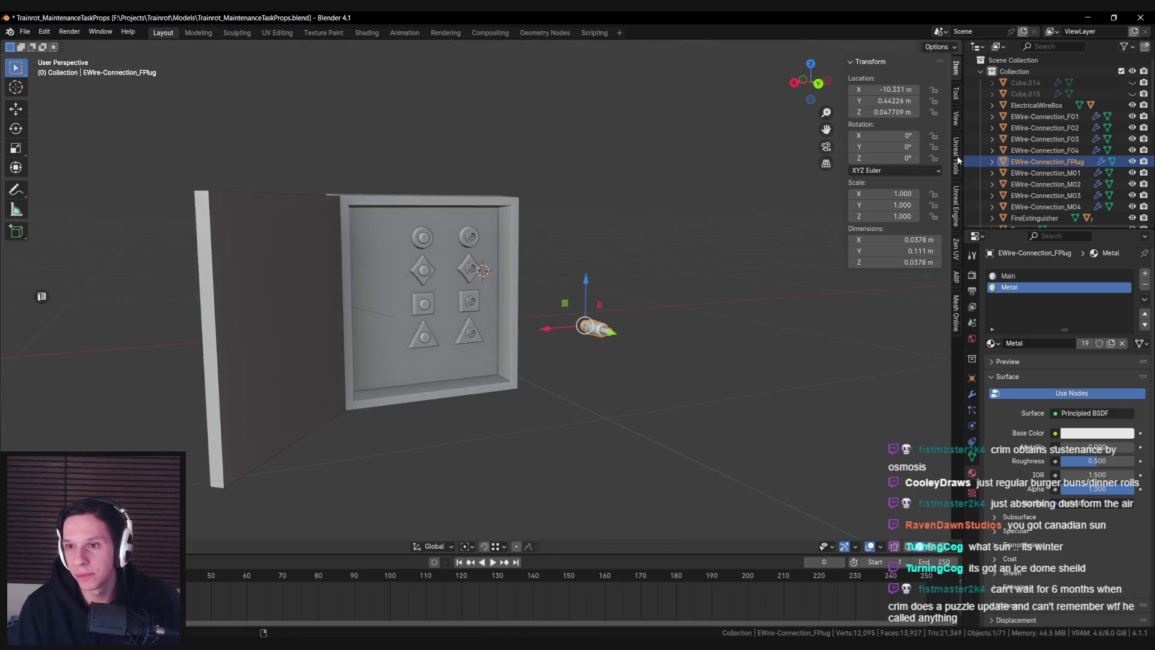
# Show the Unreal export settings and select all eight EWire connectors, starting with F01
pyautogui.click(956, 200)
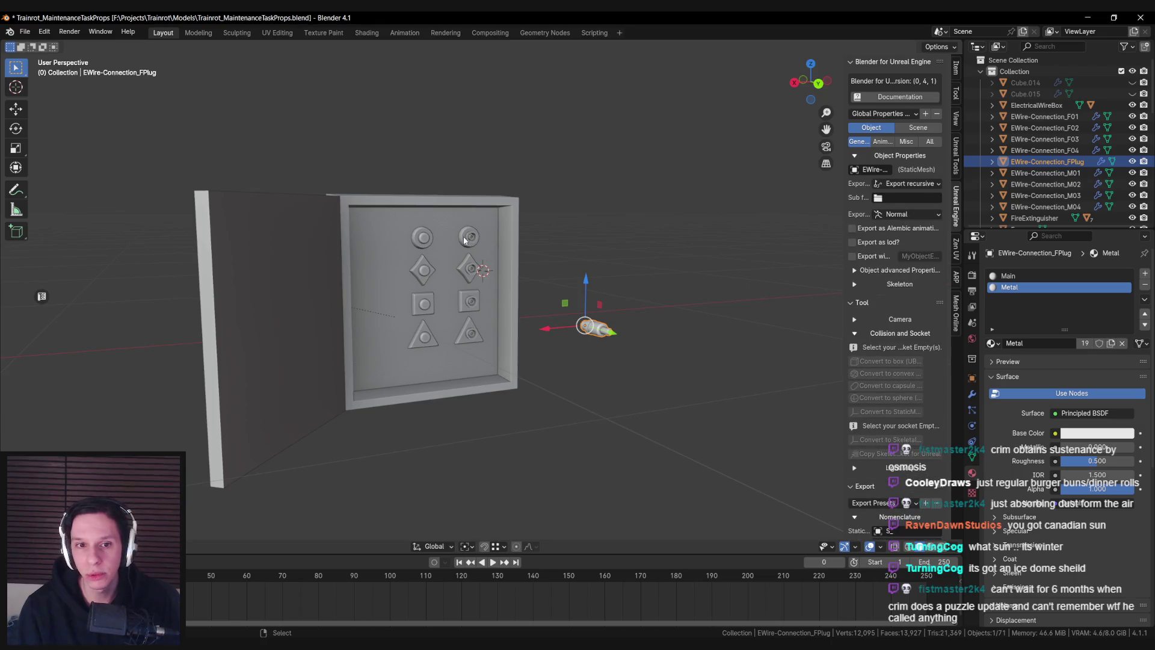
pyautogui.click(441, 235)
pyautogui.keyDown('shift'); pyautogui.click(490, 235); pyautogui.keyUp('shift')
pyautogui.keyDown('shift'); pyautogui.click(441, 267); pyautogui.keyUp('shift')
pyautogui.keyDown('shift'); pyautogui.click(491, 267); pyautogui.keyUp('shift')
pyautogui.keyDown('shift'); pyautogui.click(441, 300); pyautogui.keyUp('shift')
pyautogui.keyDown('shift'); pyautogui.click(490, 299); pyautogui.keyUp('shift')
pyautogui.keyDown('shift'); pyautogui.click(443, 331); pyautogui.keyUp('shift')
pyautogui.keyDown('shift'); pyautogui.click(489, 333); pyautogui.keyUp('shift')
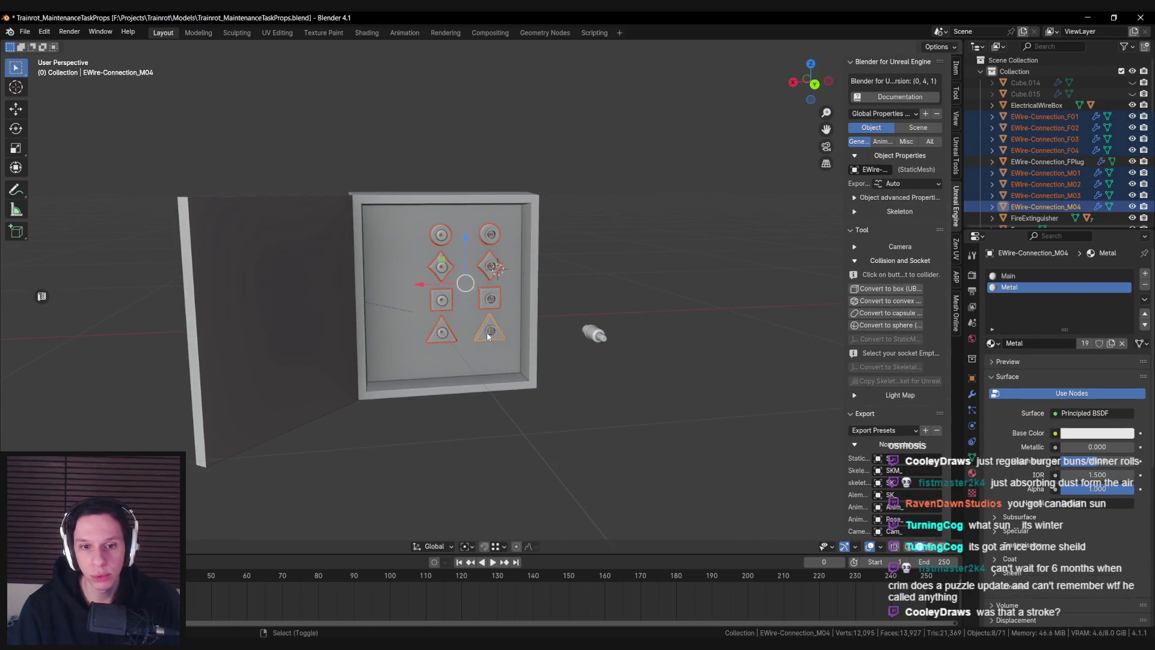
# Set the connectors' export type to Export recursive
pyautogui.click(912, 183)
pyautogui.click(907, 182)
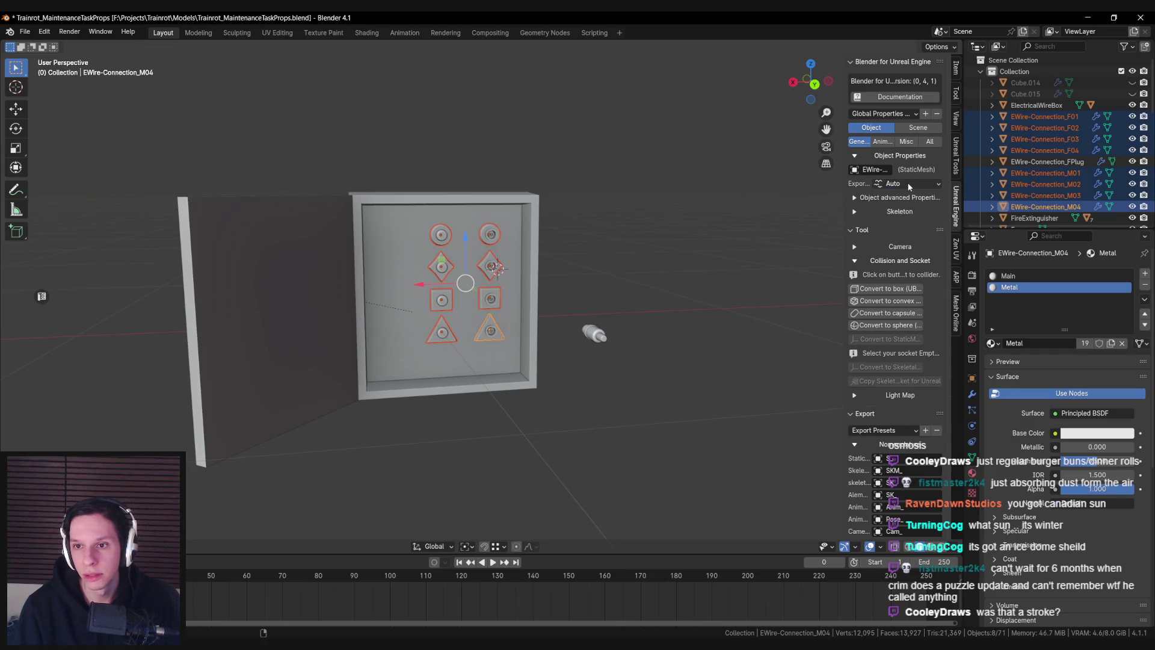
pyautogui.click(911, 183)
pyautogui.click(903, 197)
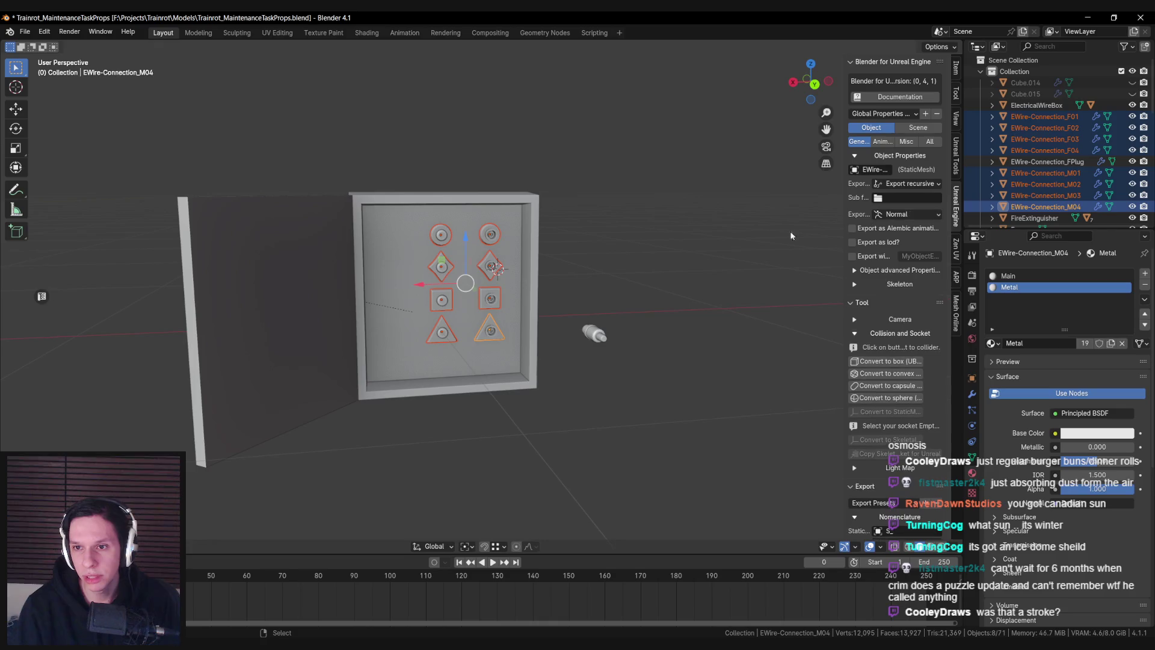
# Inspect connectors F03, F01, F02 and F04 one at a time
pyautogui.click(442, 300)
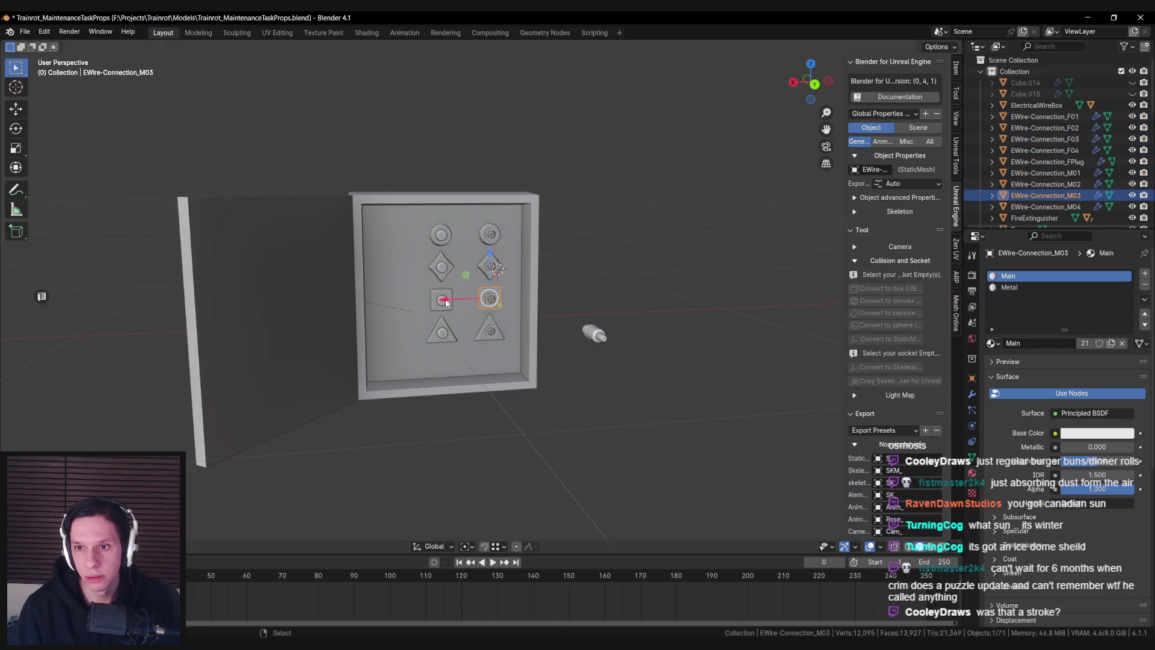
pyautogui.click(443, 236)
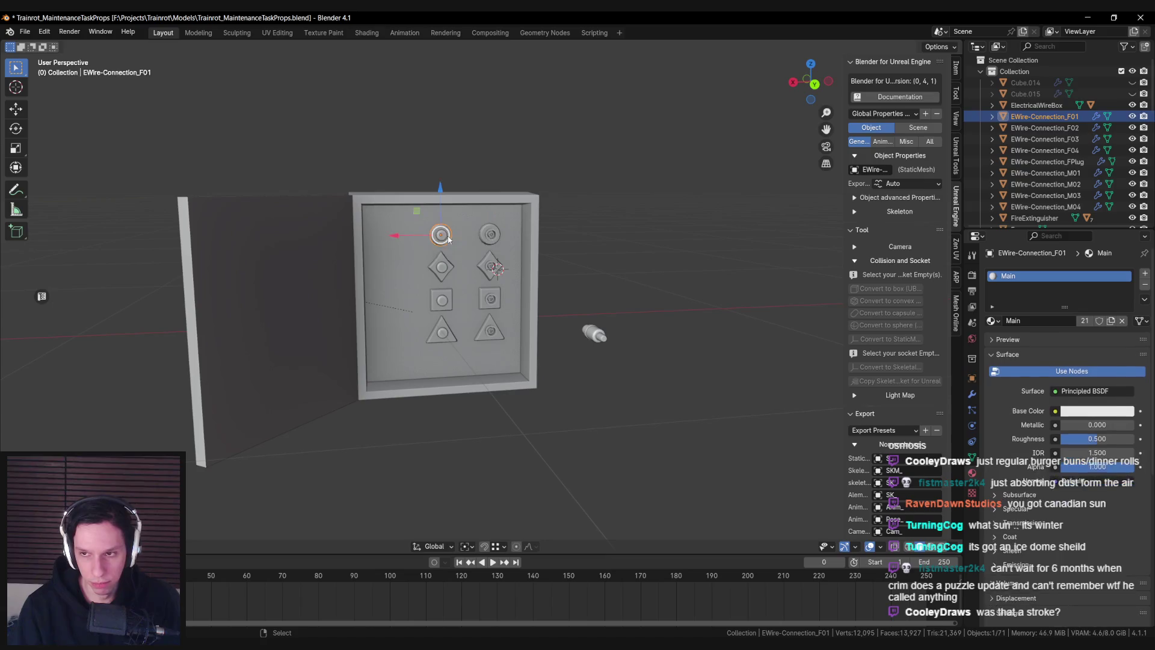
pyautogui.click(446, 268)
pyautogui.click(442, 300)
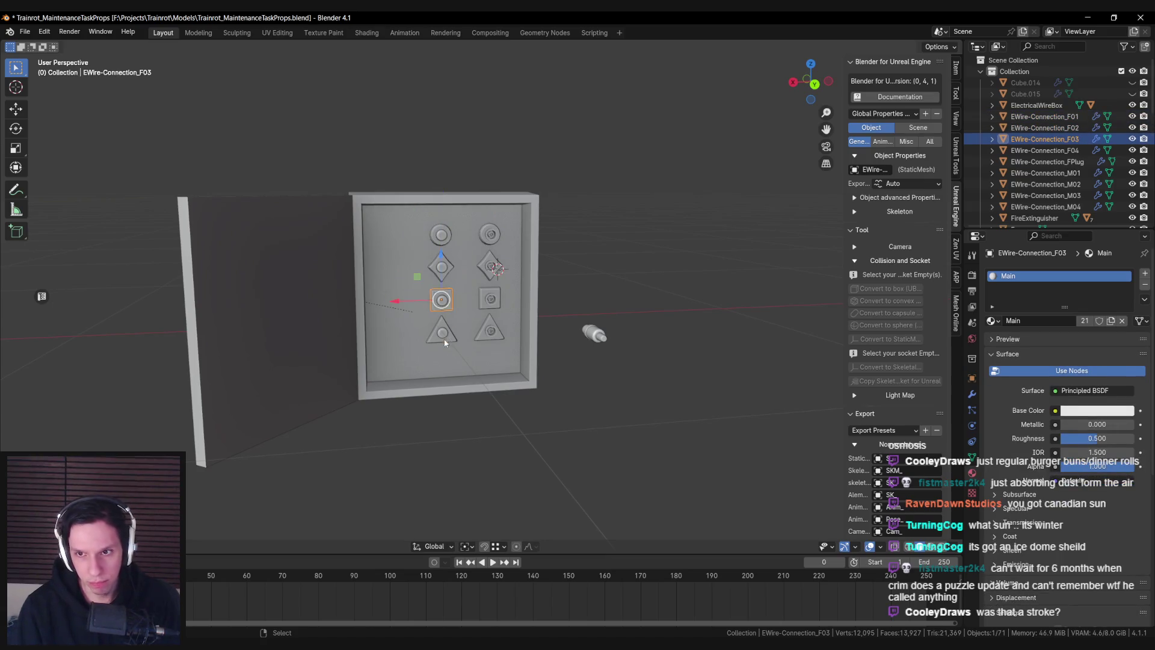
pyautogui.click(442, 331)
# Select all connectors with F01 active and set F01's Export to Export recursive
pyautogui.keyDown('shift'); pyautogui.click(490, 329); pyautogui.keyUp('shift')
pyautogui.keyDown('shift'); pyautogui.click(491, 299); pyautogui.keyUp('shift')
pyautogui.keyDown('shift'); pyautogui.click(441, 300); pyautogui.keyUp('shift')
pyautogui.keyDown('shift'); pyautogui.click(441, 266); pyautogui.keyUp('shift')
pyautogui.keyDown('shift'); pyautogui.click(490, 266); pyautogui.keyUp('shift')
pyautogui.keyDown('shift'); pyautogui.click(492, 238); pyautogui.keyUp('shift')
pyautogui.keyDown('shift'); pyautogui.click(438, 238); pyautogui.keyUp('shift')
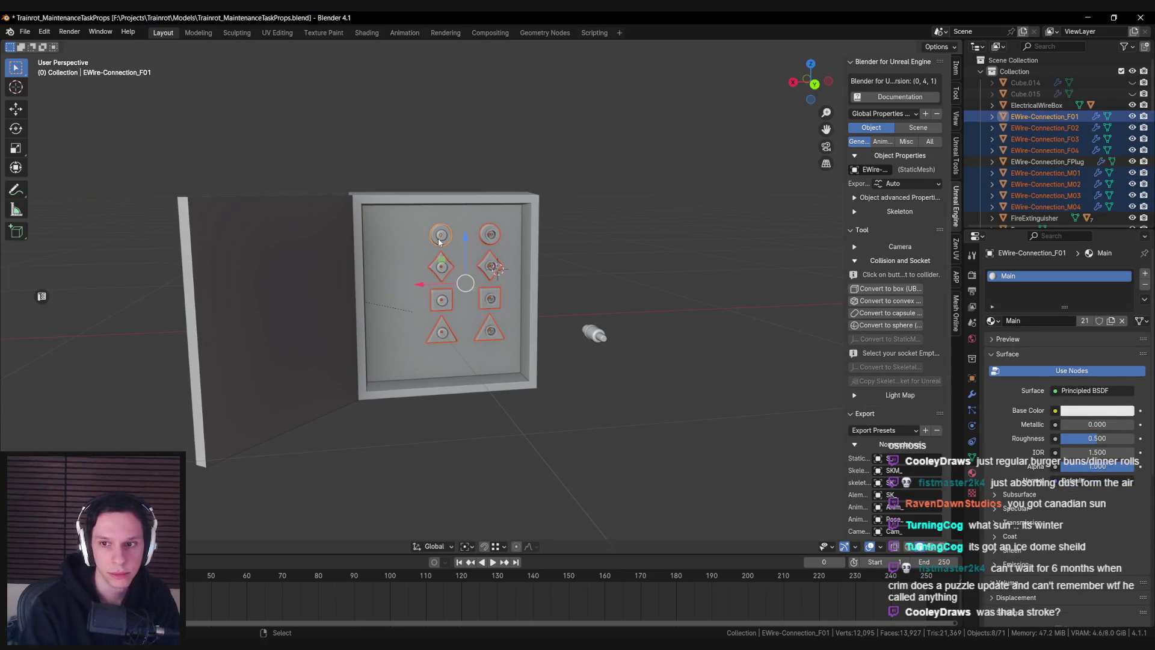
pyautogui.click(914, 184)
pyautogui.click(903, 210)
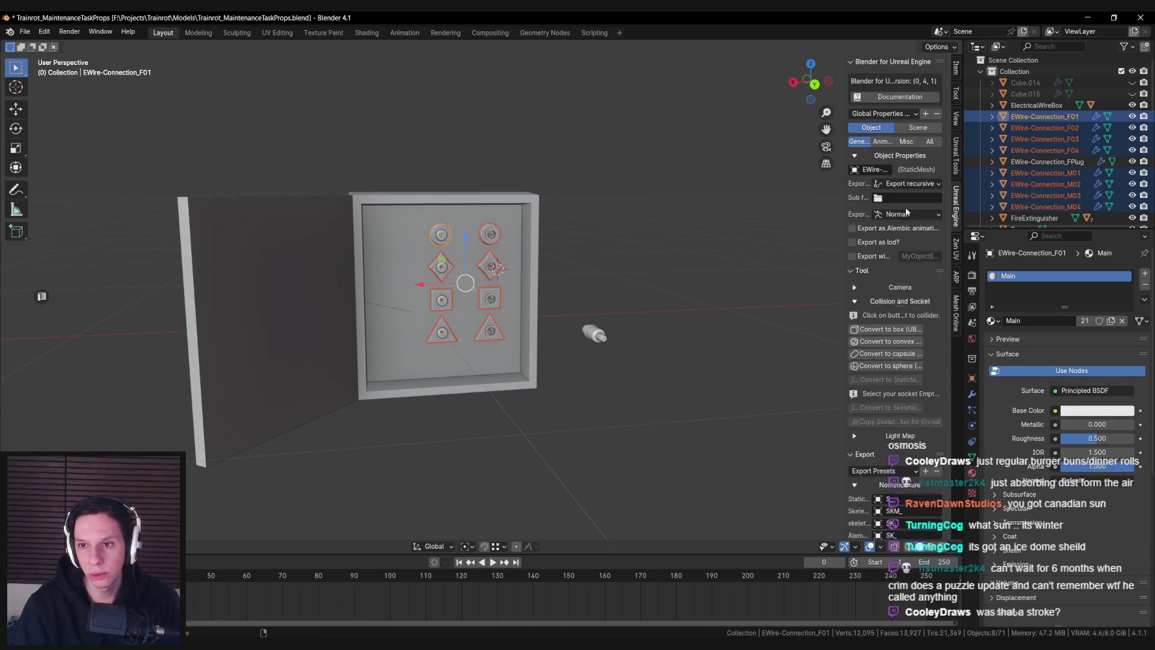
# Select all connectors with M04 active and bring up Copy to Selected on the Export field
pyautogui.click(491, 234)
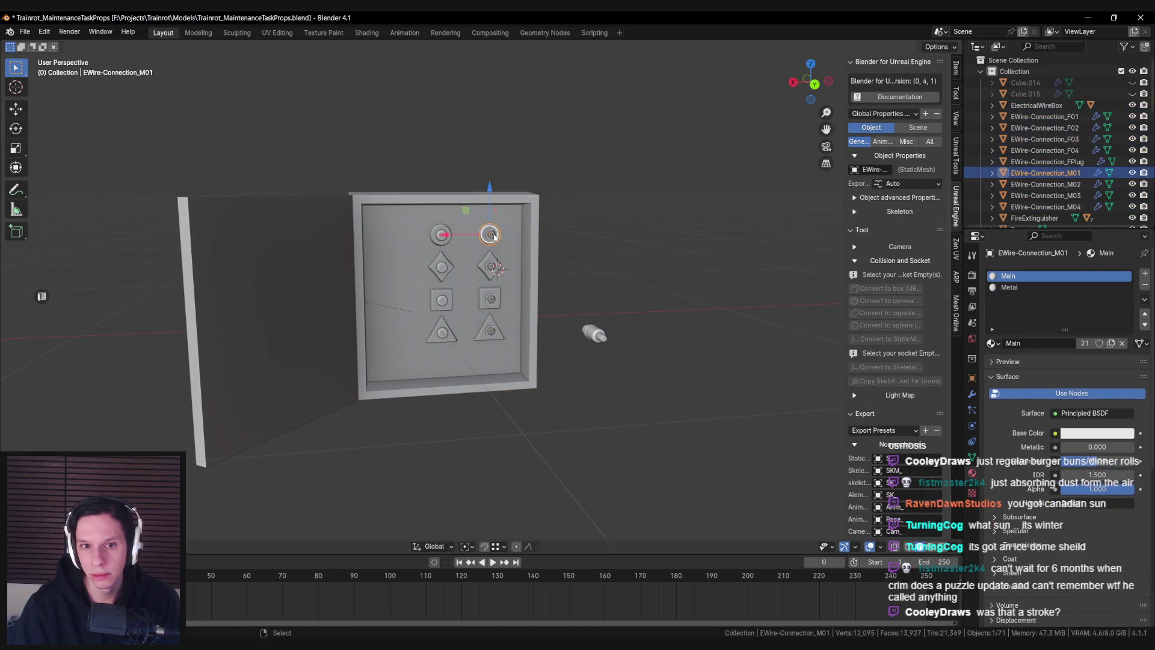
pyautogui.keyDown('shift'); pyautogui.click(441, 234); pyautogui.keyUp('shift')
pyautogui.keyDown('shift'); pyautogui.click(441, 266); pyautogui.keyUp('shift')
pyautogui.keyDown('shift'); pyautogui.click(491, 266); pyautogui.keyUp('shift')
pyautogui.keyDown('shift'); pyautogui.click(441, 300); pyautogui.keyUp('shift')
pyautogui.keyDown('shift'); pyautogui.click(491, 299); pyautogui.keyUp('shift')
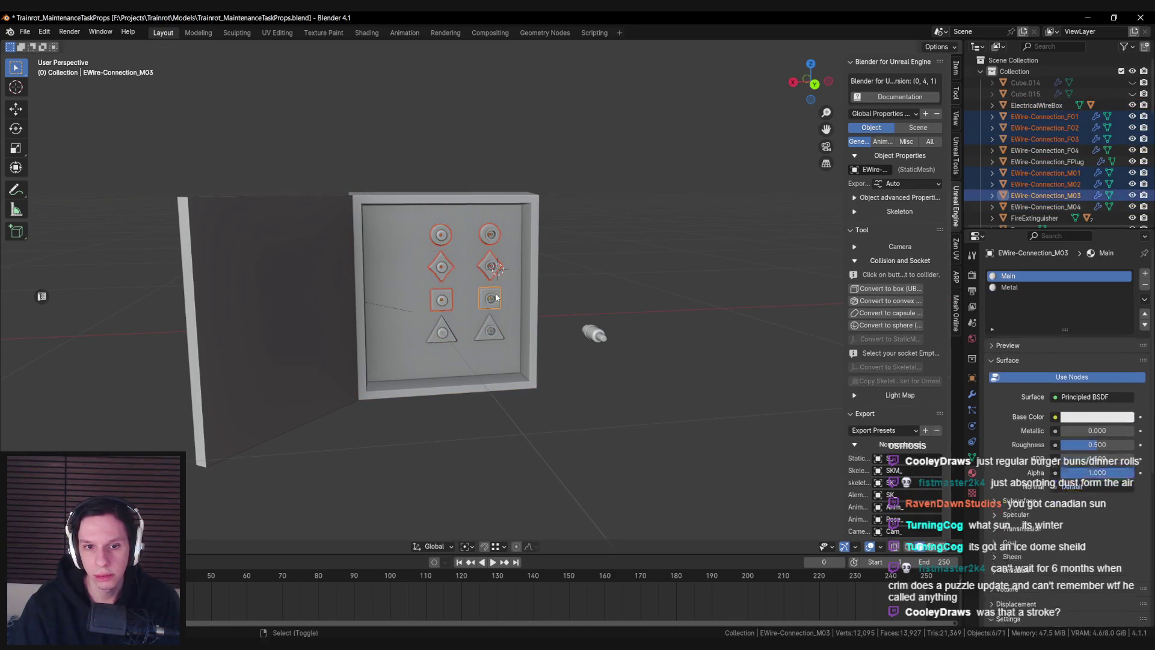
pyautogui.keyDown('shift'); pyautogui.click(442, 331); pyautogui.keyUp('shift')
pyautogui.keyDown('shift'); pyautogui.click(487, 338); pyautogui.keyUp('shift')
pyautogui.rightClick(896, 187)
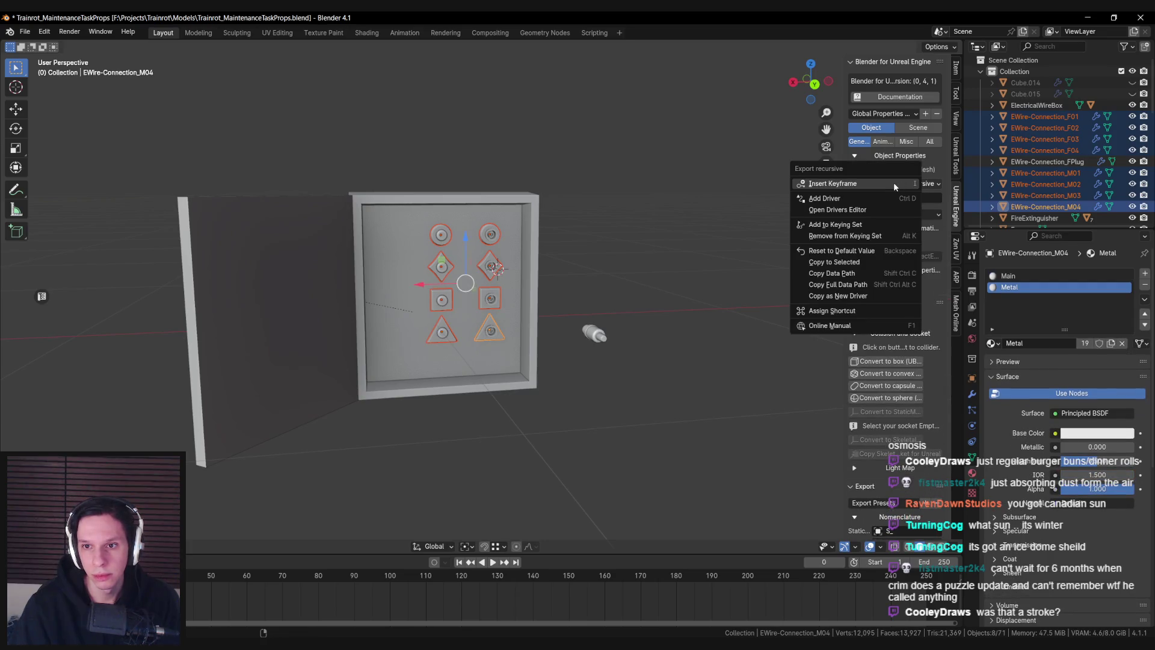
pyautogui.hotkey('alt', 'Tab')
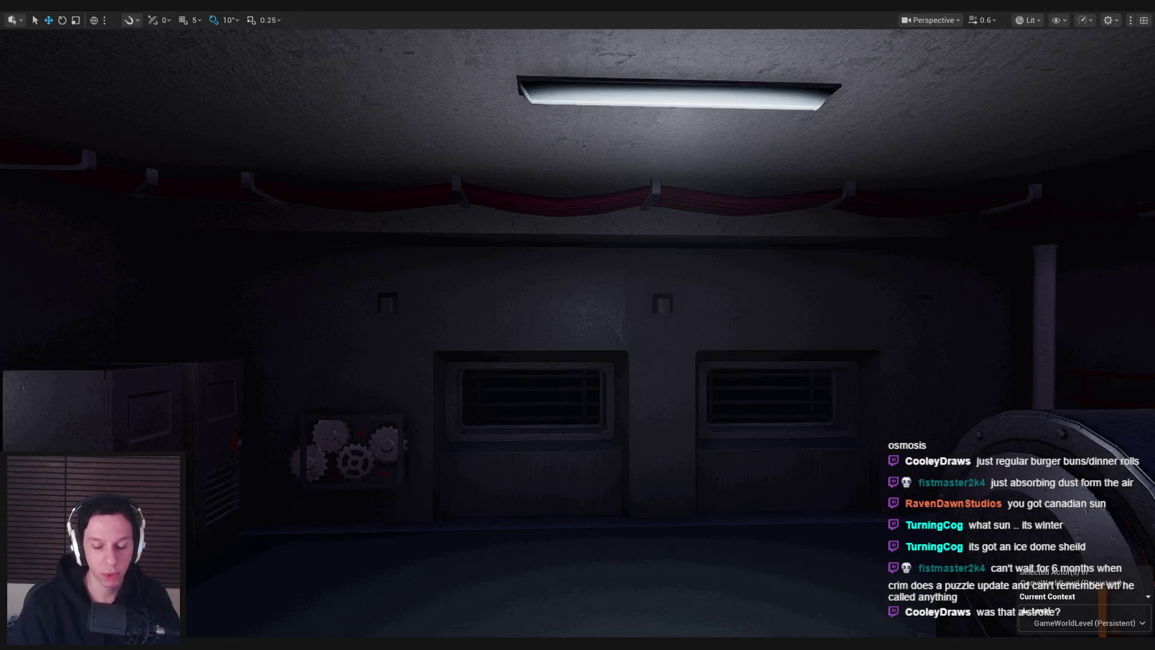
# Reopen Trainrot_MaintenanceTaskProps.blend and show the FPlug connector's Unreal export settings
pyautogui.hotkey('alt', 'Tab')
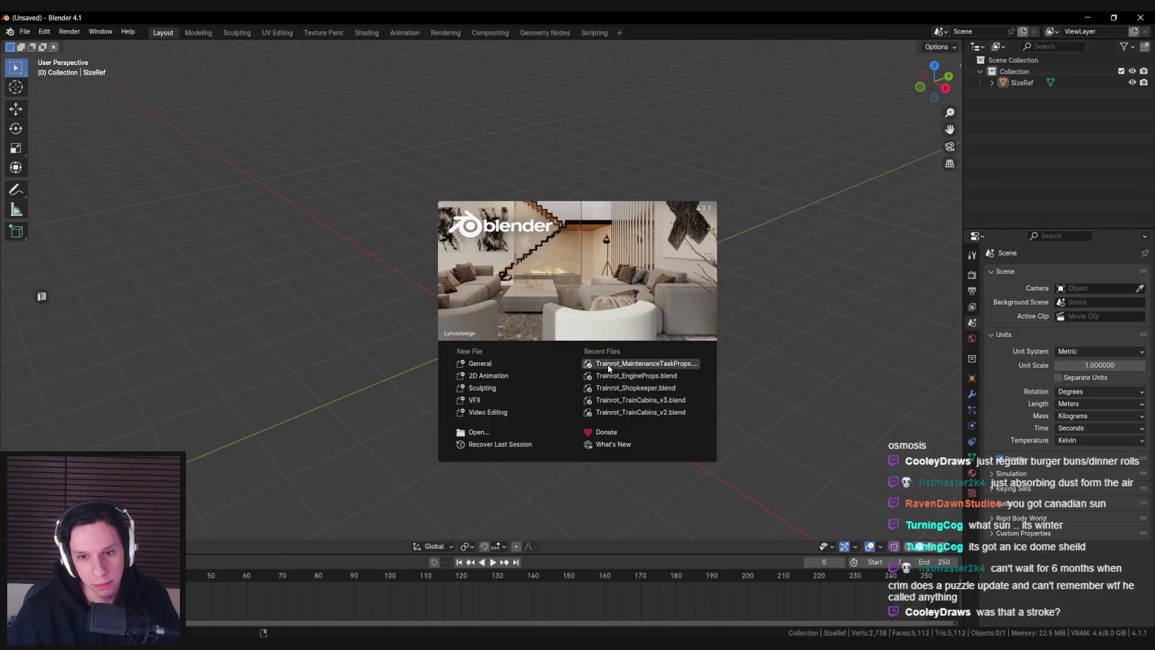
pyautogui.click(608, 369)
pyautogui.click(500, 303)
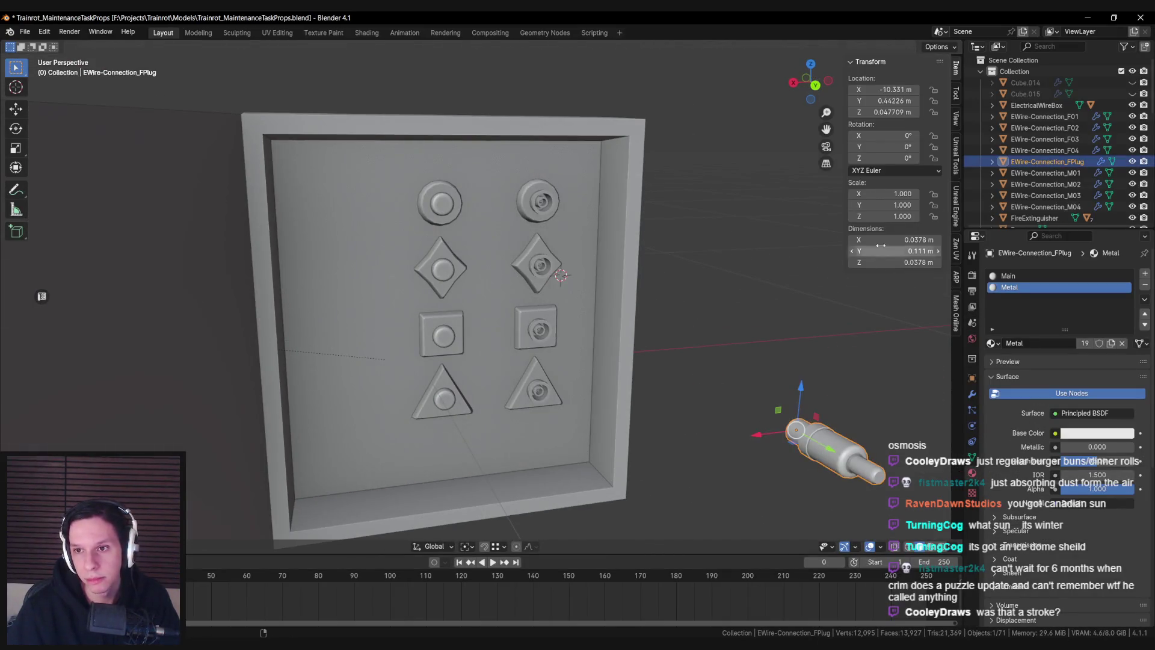
pyautogui.click(957, 203)
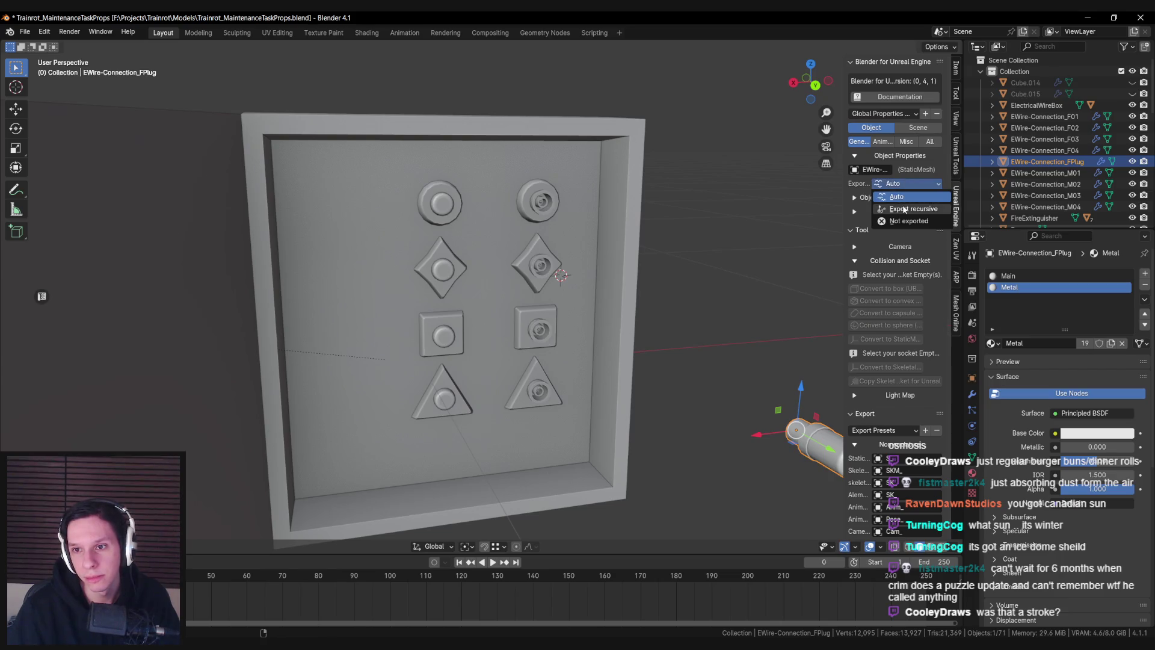
# Set connector F02's Export mode to Export recursive
pyautogui.click(435, 295)
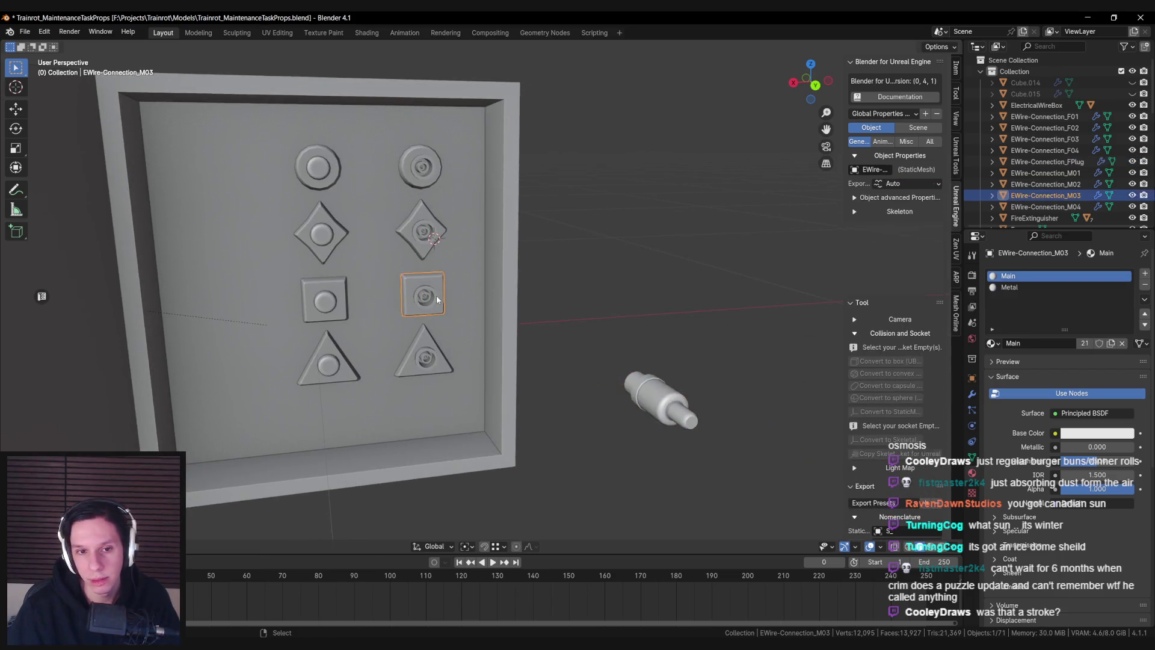
pyautogui.click(425, 356)
pyautogui.keyDown('shift'); pyautogui.click(328, 361); pyautogui.keyUp('shift')
pyautogui.keyDown('shift'); pyautogui.click(325, 297); pyautogui.keyUp('shift')
pyautogui.click(322, 233)
pyautogui.click(421, 167)
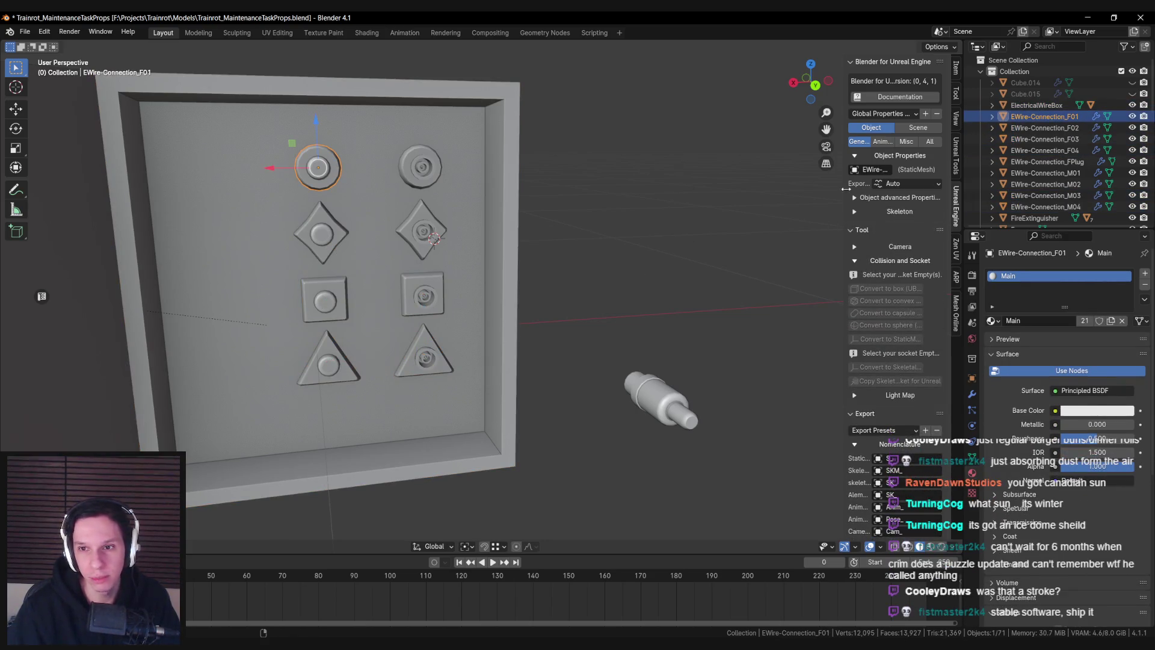
pyautogui.click(890, 184)
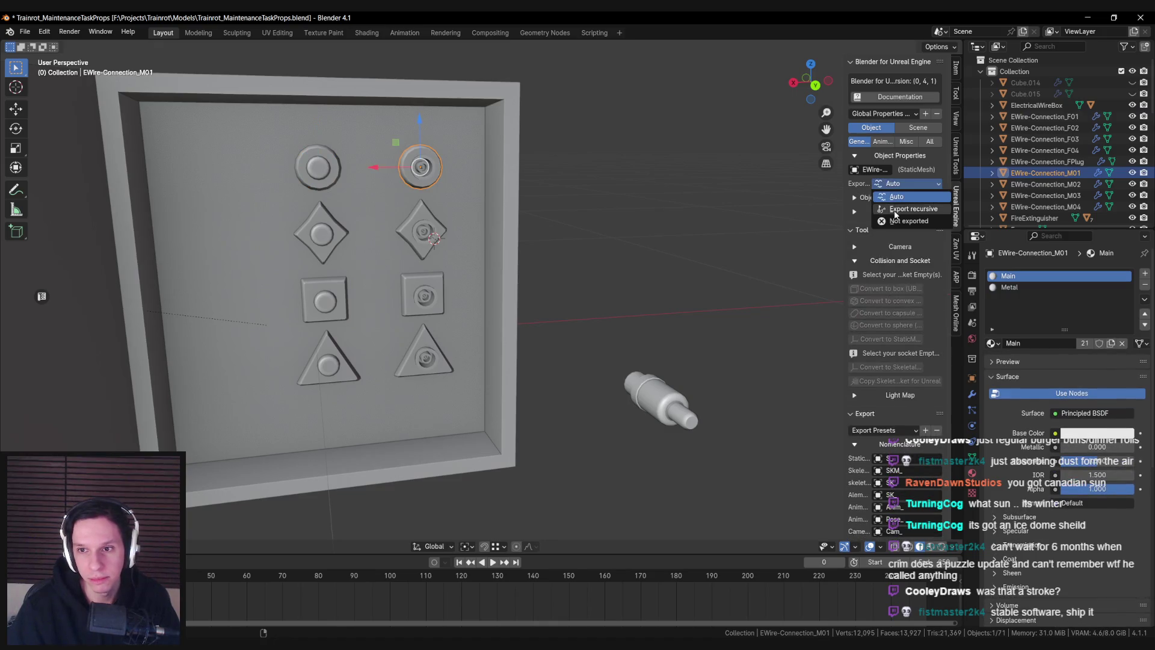
pyautogui.hotkey('ctrl', 'z')
pyautogui.click(902, 184)
pyautogui.click(907, 209)
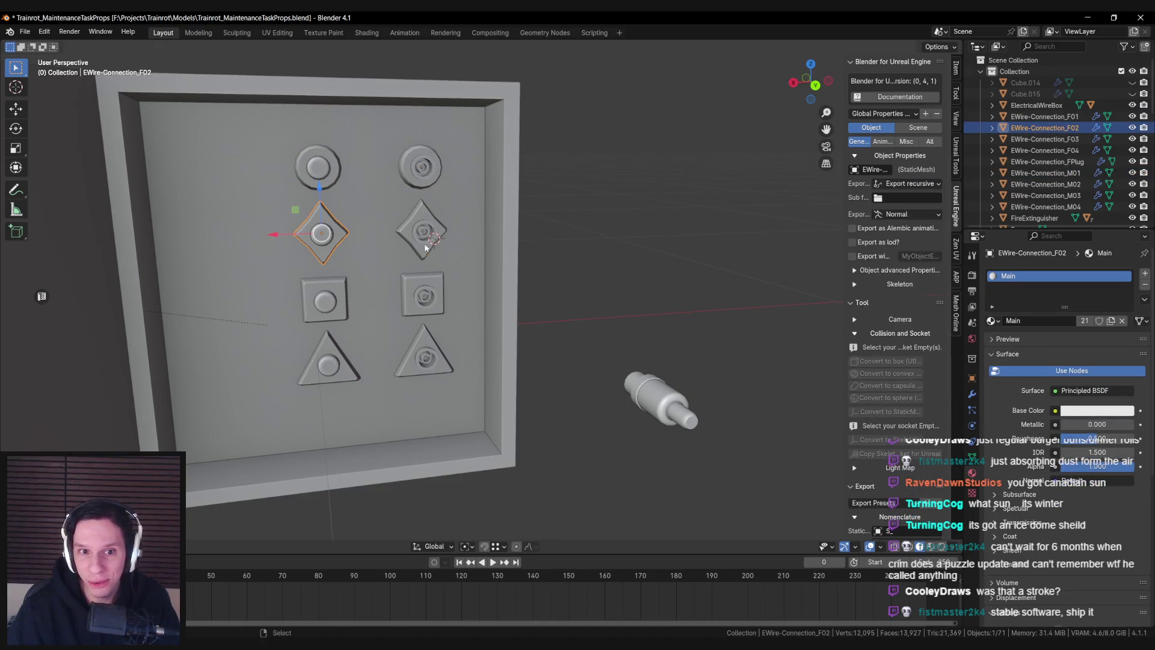
# Set connectors M02 and M03 to Export recursive
pyautogui.click(421, 231)
pyautogui.click(909, 184)
pyautogui.click(905, 209)
pyautogui.click(423, 294)
pyautogui.click(909, 183)
pyautogui.click(905, 208)
pyautogui.hotkey('ctrl', 'z')
pyautogui.click(909, 183)
pyautogui.click(904, 208)
# Set connectors F04 and M04 to Export recursive
pyautogui.click(328, 361)
pyautogui.click(908, 184)
pyautogui.click(905, 208)
pyautogui.click(425, 355)
pyautogui.click(909, 184)
pyautogui.click(905, 208)
# Select the ElectricalWireBox alone, face it front-on, and turn on X-ray
pyautogui.scroll(-5, 487, 265)
pyautogui.click(487, 265)
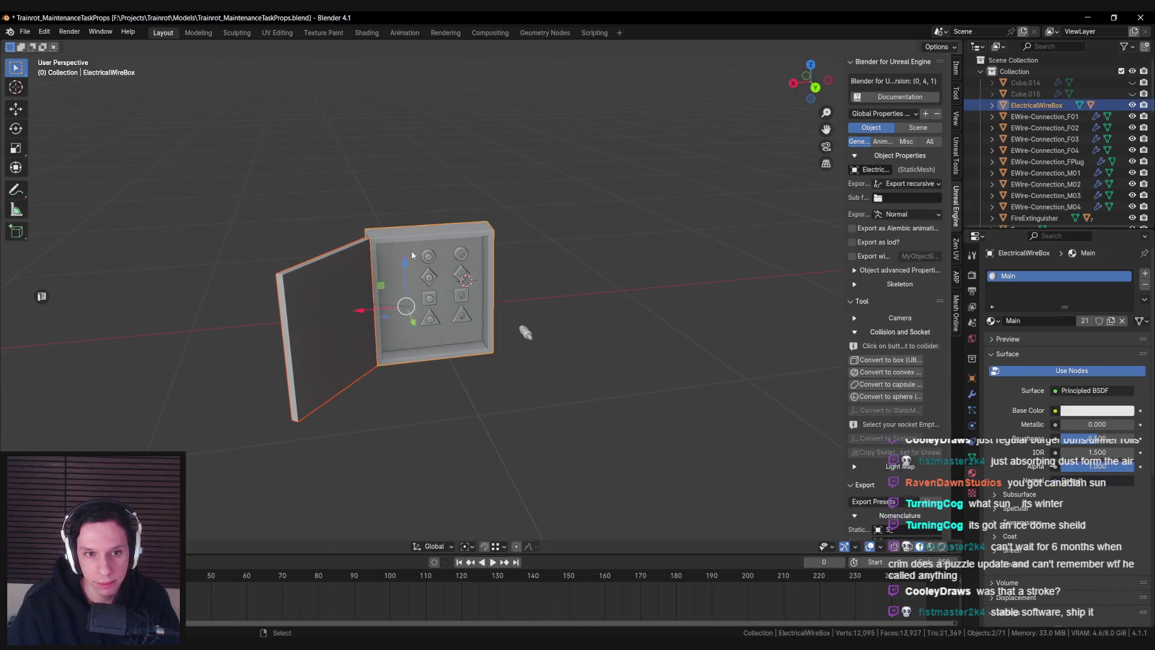
pyautogui.scroll(5, 491, 326)
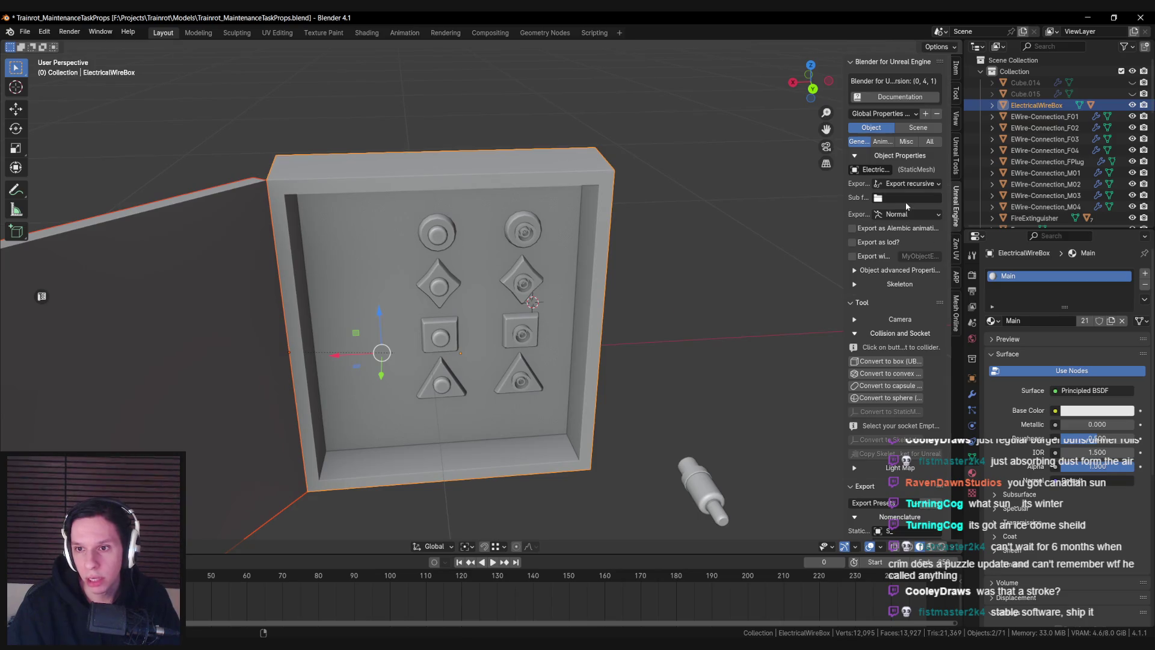
pyautogui.click(222, 319)
pyautogui.click(373, 260)
pyautogui.scroll(-3, 398, 306)
pyautogui.moveTo(432, 337); pyautogui.dragTo(417, 326)
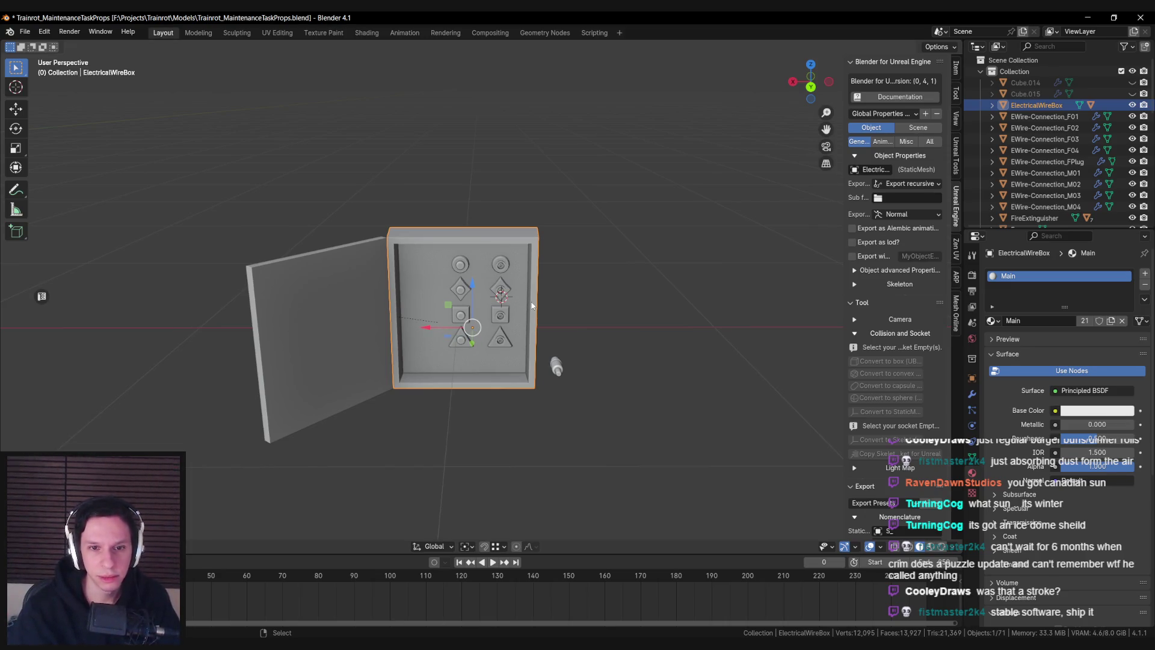
pyautogui.hotkey('alt', 'z')
# Add the nine connector pieces to the wire box selection and save the blend file
pyautogui.moveTo(526, 328); pyautogui.dragTo(439, 249)
pyautogui.hotkey('alt', 'z')
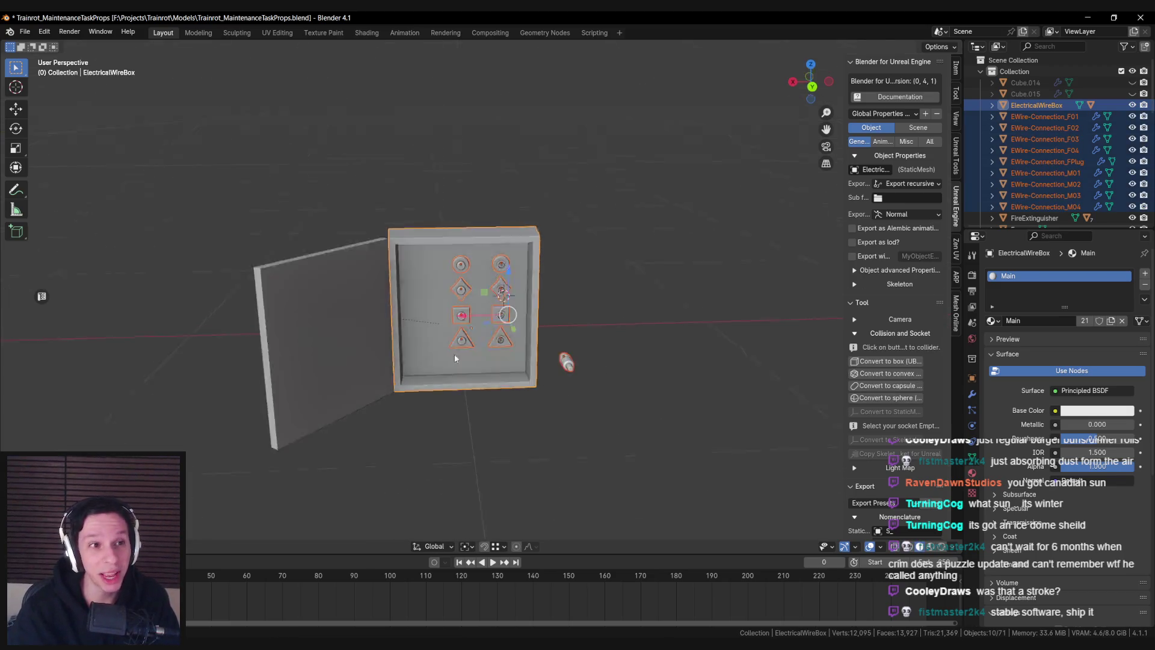
pyautogui.hotkey('ctrl', 's')
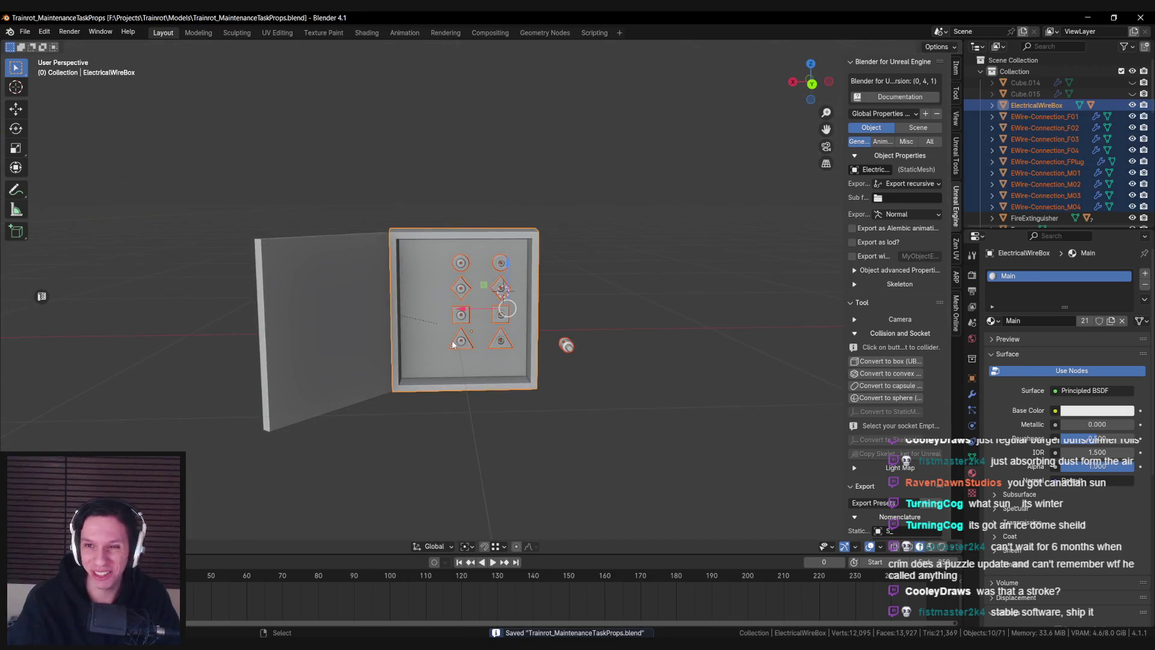
# Export the 10 selected assets for Unreal Engine and restore Unreal's normal editor layout
pyautogui.scroll(-15, 885, 289)
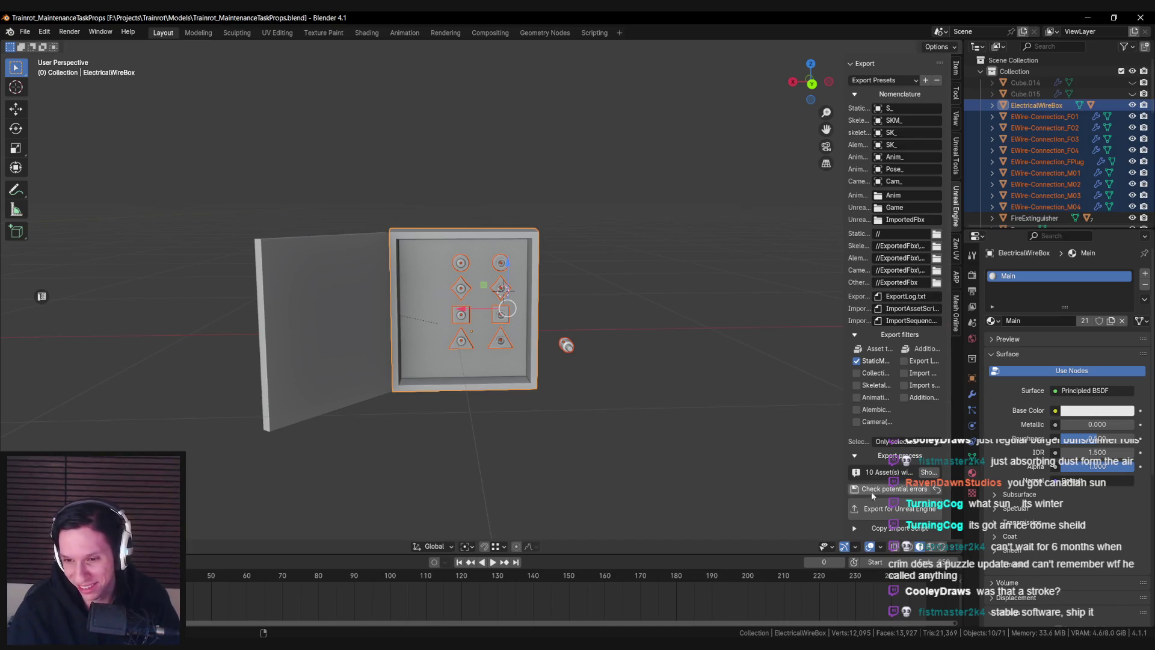
pyautogui.click(896, 509)
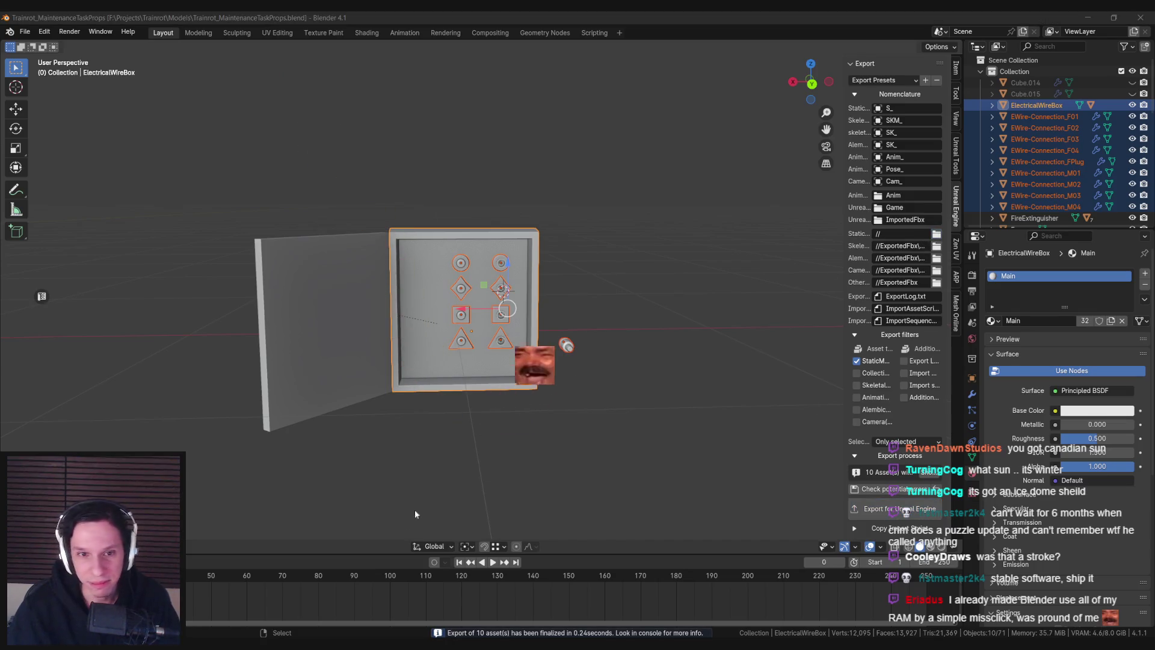
pyautogui.hotkey('alt', 'Tab')
pyautogui.press('F11')
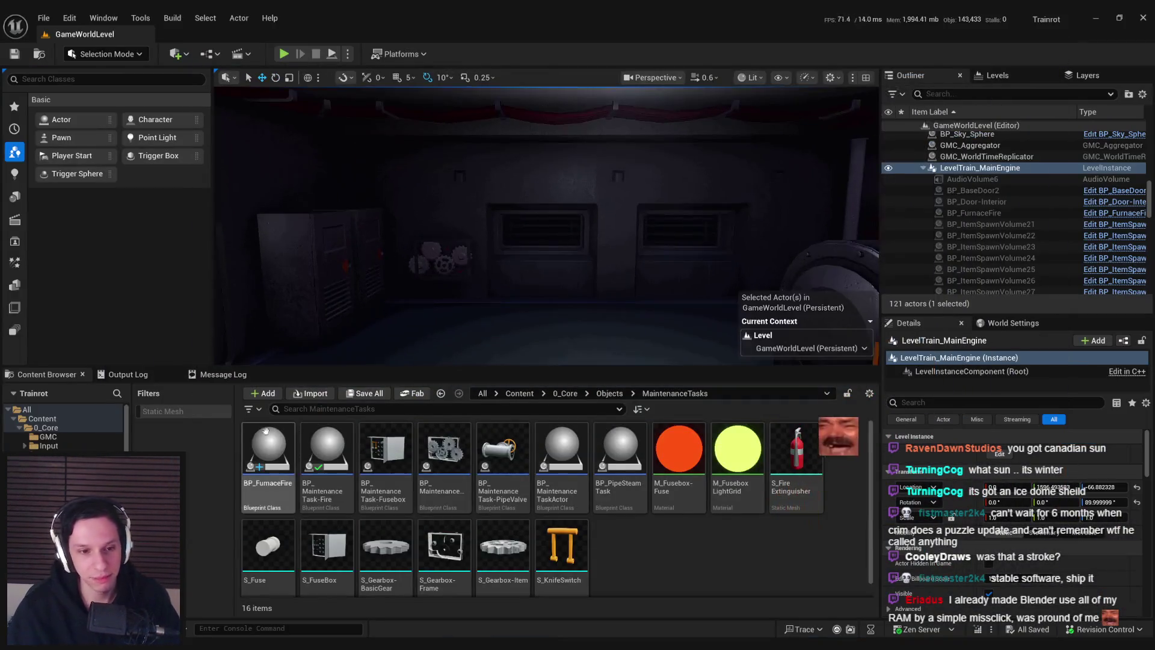
# Create an ElectricalWires folder under MaintenanceTasks and import the ten exported FBX meshes into it
pyautogui.rightClick(657, 562)
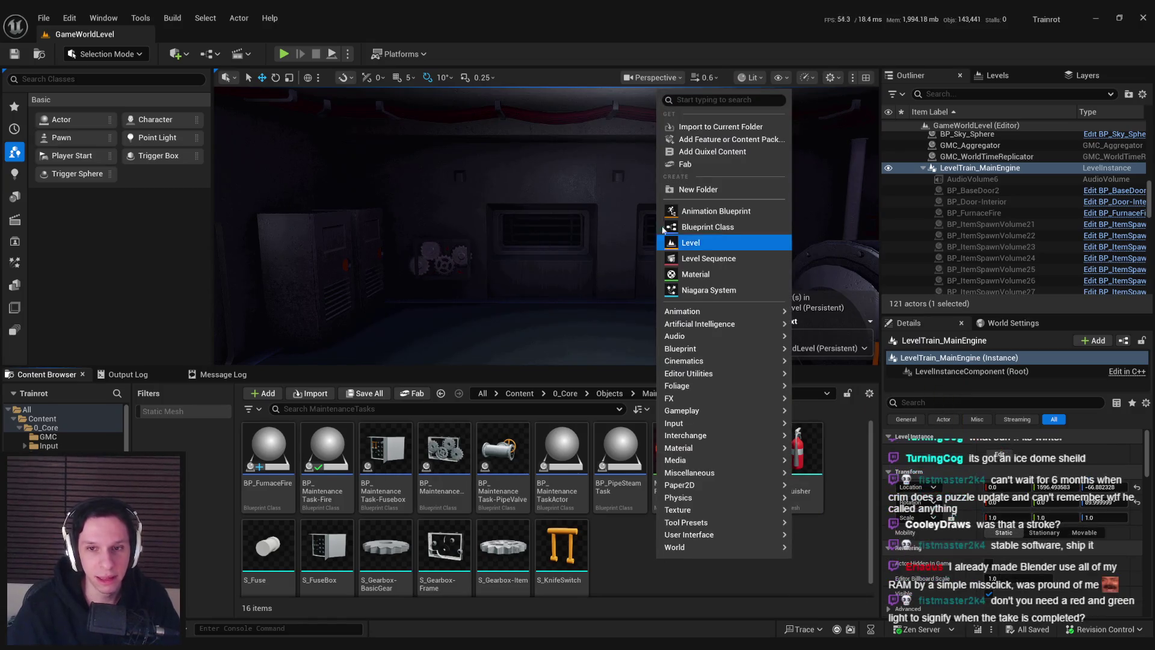
pyautogui.click(679, 188)
pyautogui.write('ElectricalW')
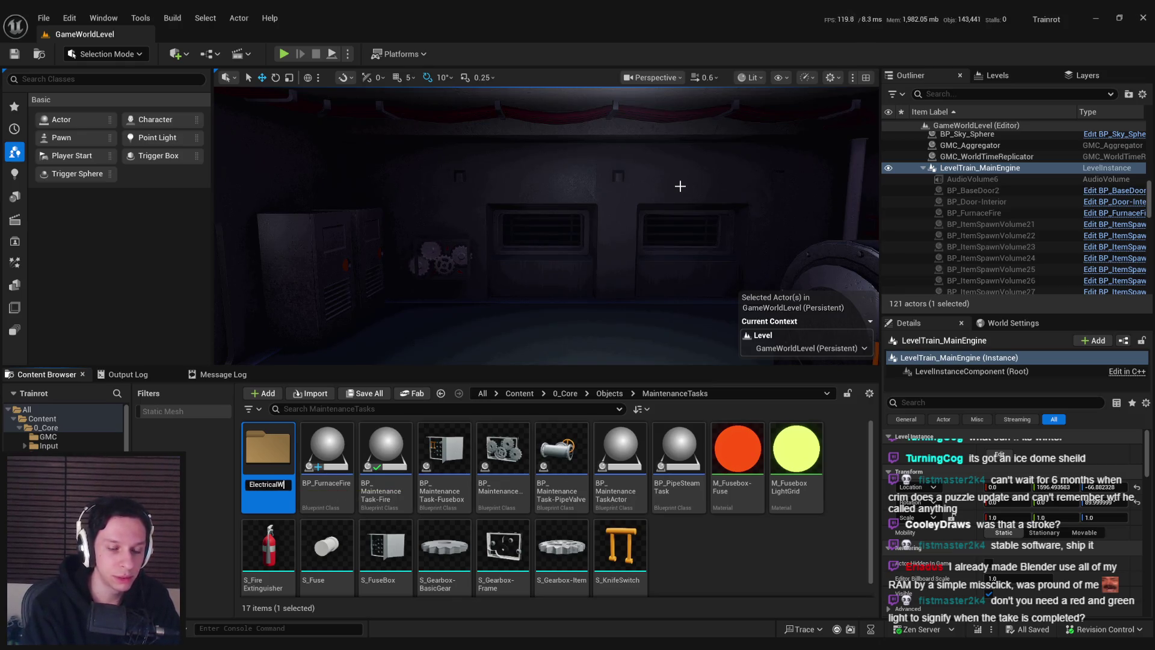
pyautogui.write('ires')
pyautogui.press('Return')
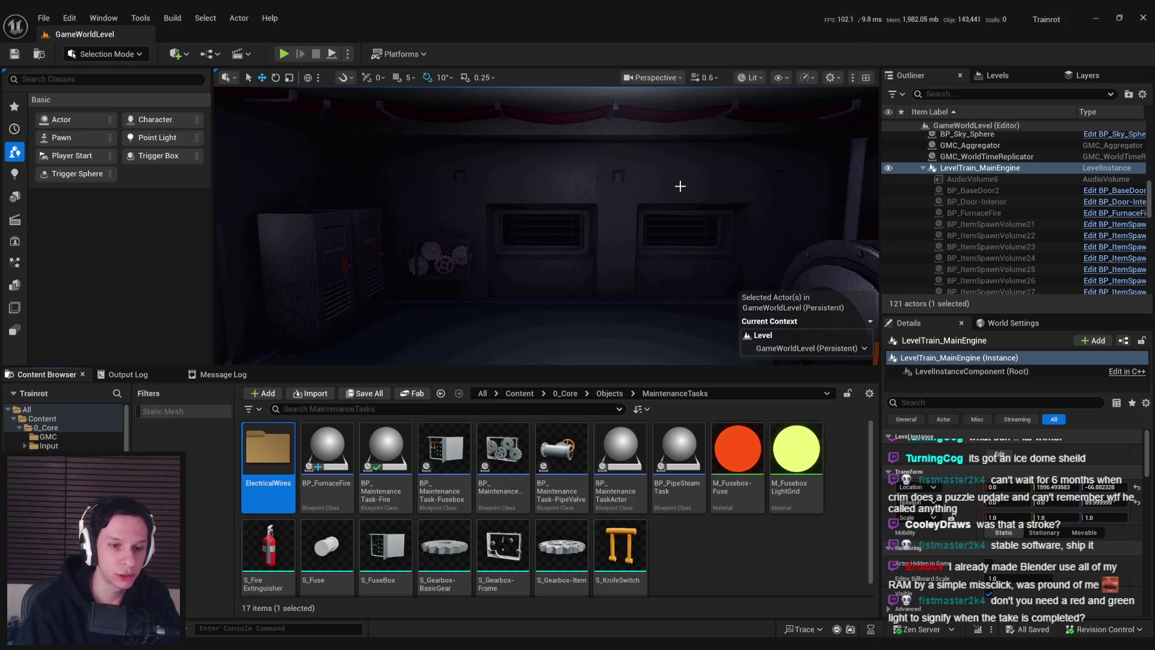
pyautogui.doubleClick(268, 451)
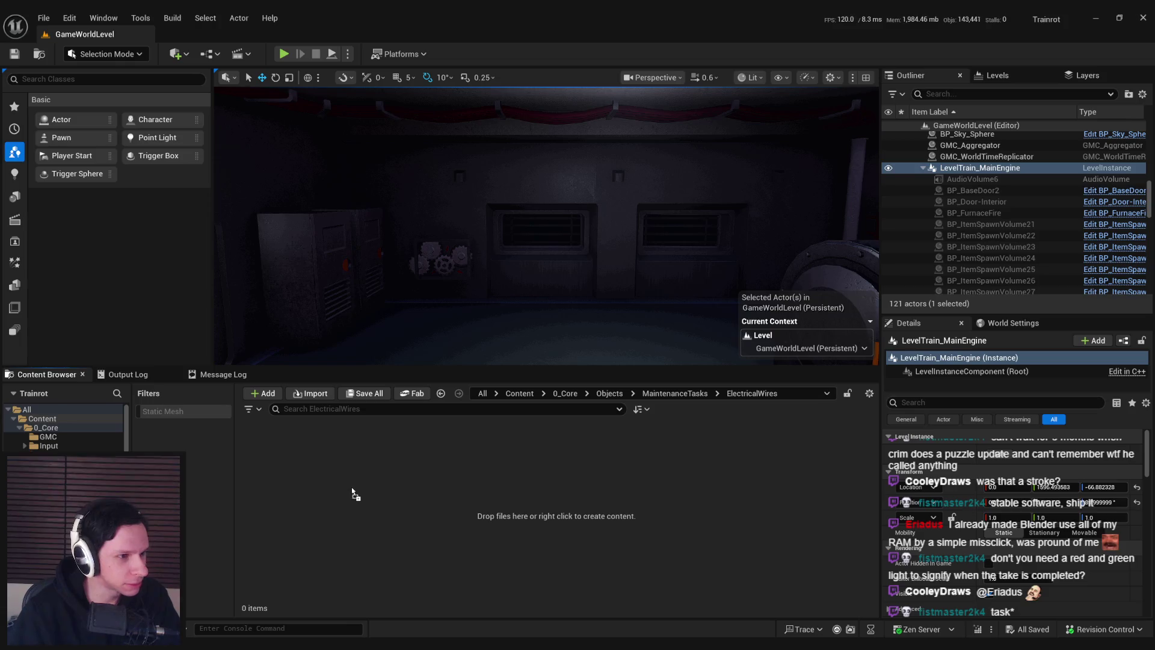
pyautogui.moveTo(352, 486); pyautogui.dragTo(351, 487)
pyautogui.click(650, 572)
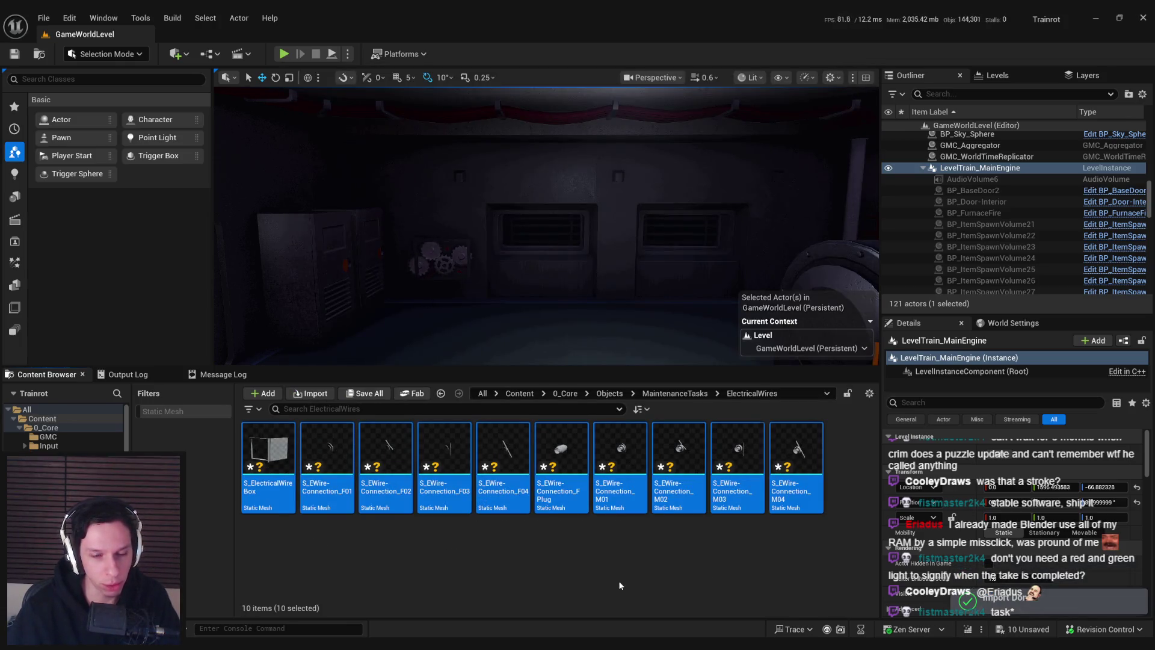
# Save the imported meshes, inspect and close S_EWire-Connection_F01, then return to Blender
pyautogui.hotkey('ctrl', 's')
pyautogui.doubleClick(334, 506)
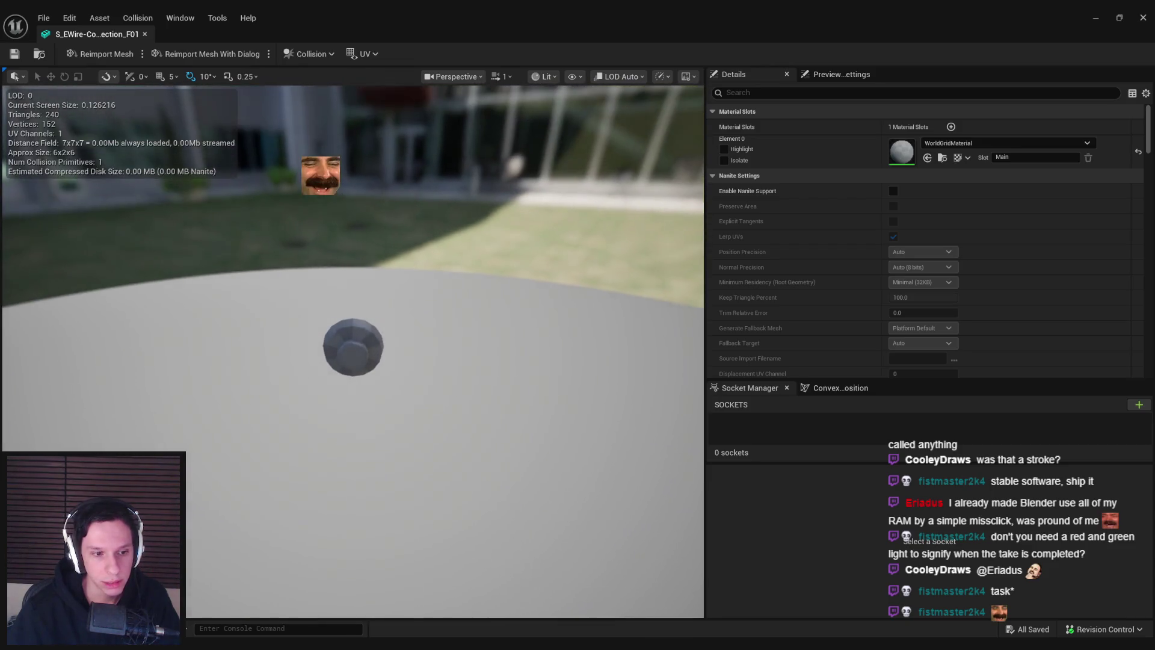
pyautogui.scroll(-5, 352, 352)
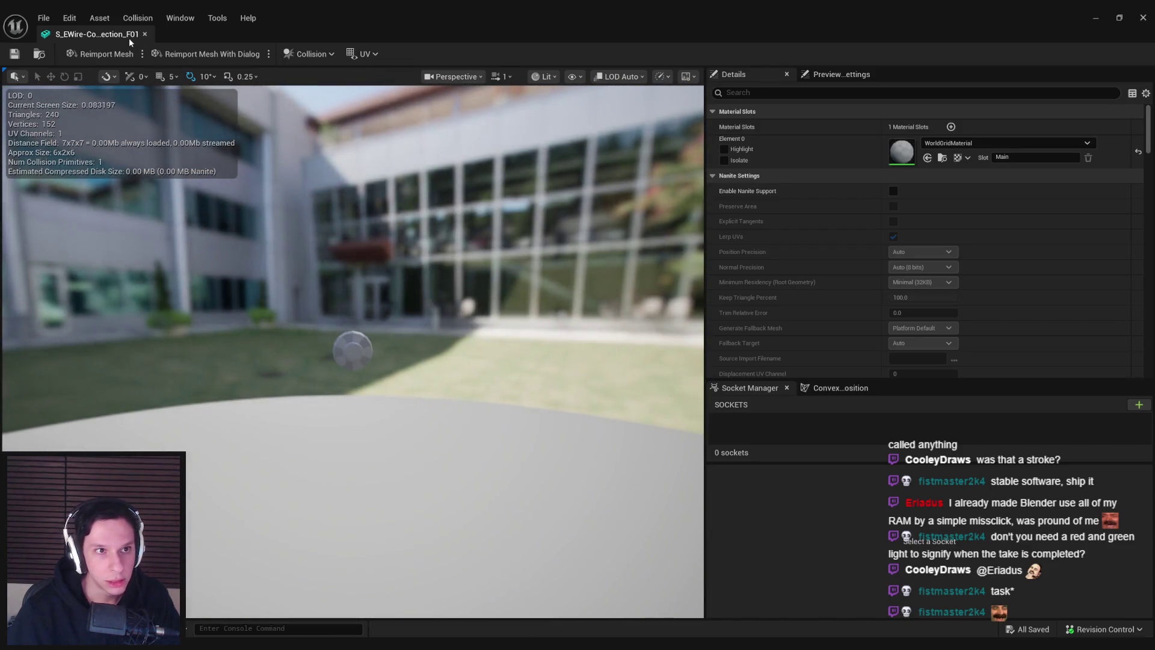
pyautogui.middleClick(131, 38)
pyautogui.hotkey('alt', 'Tab')
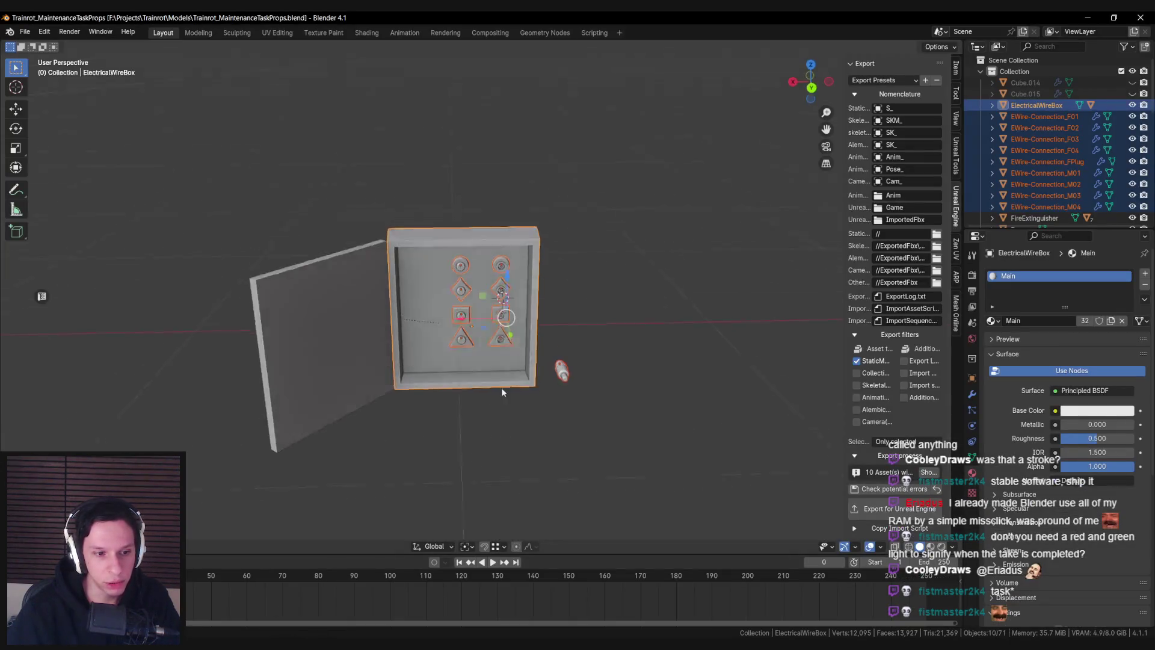
# Select the nine EWire-Connection pieces, including M01, F01 and the FPlug, without the box
pyautogui.click(489, 417)
pyautogui.hotkey('ctrl', 'z')
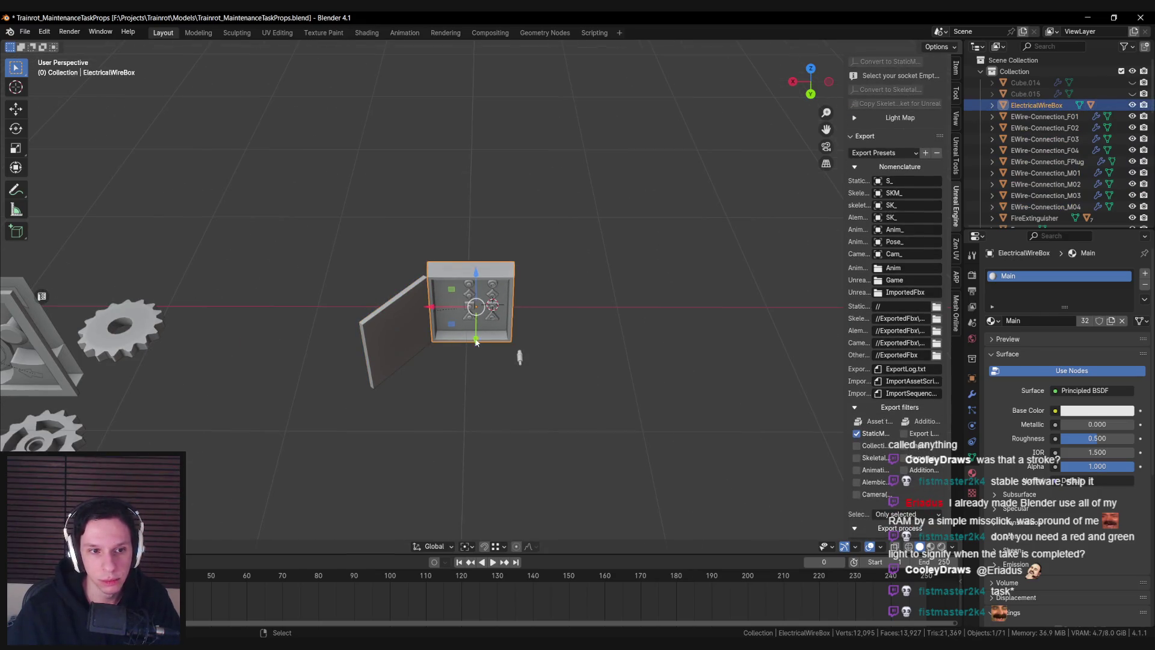
pyautogui.scroll(4, 476, 306)
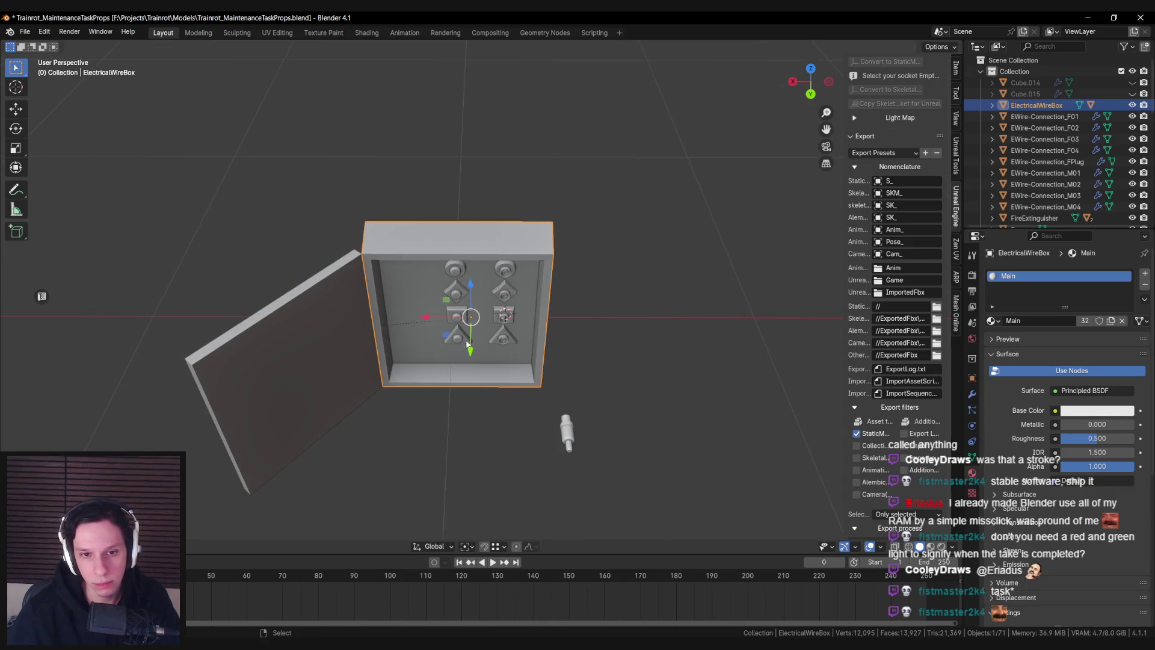
pyautogui.click(457, 337)
pyautogui.keyDown('shift'); pyautogui.click(503, 337); pyautogui.keyUp('shift')
pyautogui.keyDown('shift'); pyautogui.click(504, 315); pyautogui.keyUp('shift')
pyautogui.keyDown('shift'); pyautogui.click(504, 292); pyautogui.keyUp('shift')
pyautogui.keyDown('shift'); pyautogui.click(457, 314); pyautogui.keyUp('shift')
pyautogui.keyDown('shift'); pyautogui.click(456, 292); pyautogui.keyUp('shift')
pyautogui.keyDown('shift'); pyautogui.click(505, 271); pyautogui.keyUp('shift')
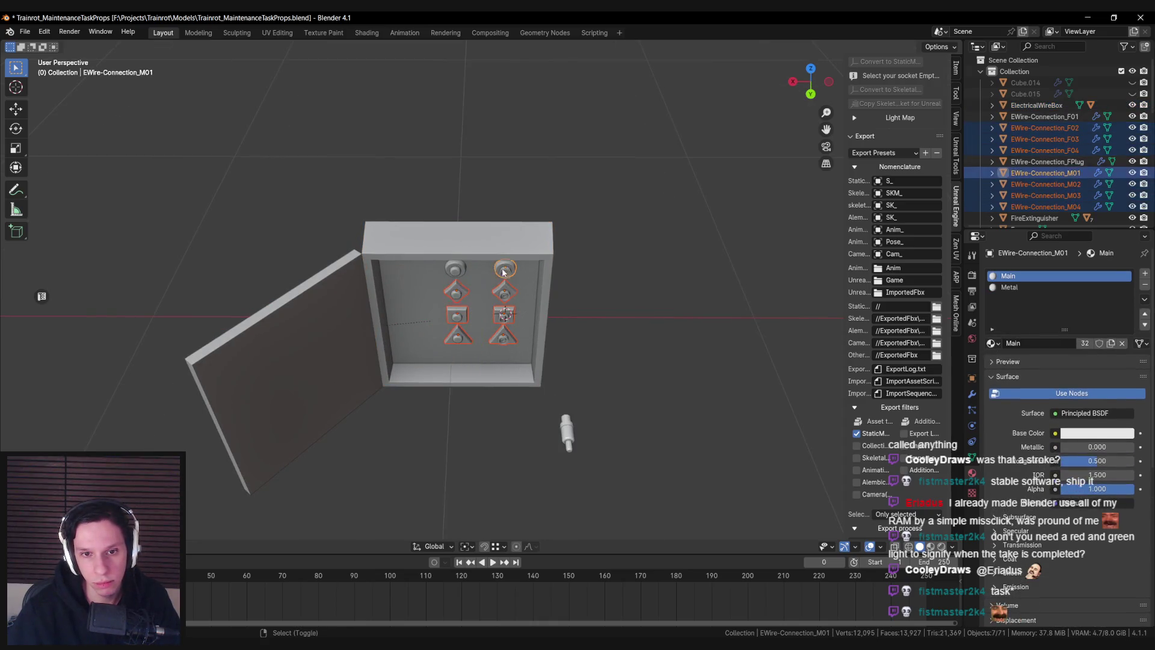
pyautogui.keyDown('shift'); pyautogui.click(568, 432); pyautogui.keyUp('shift')
# Rotate the pieces about -85° around Z and move them along the ground beside the box
pyautogui.press('r')
pyautogui.press('z')
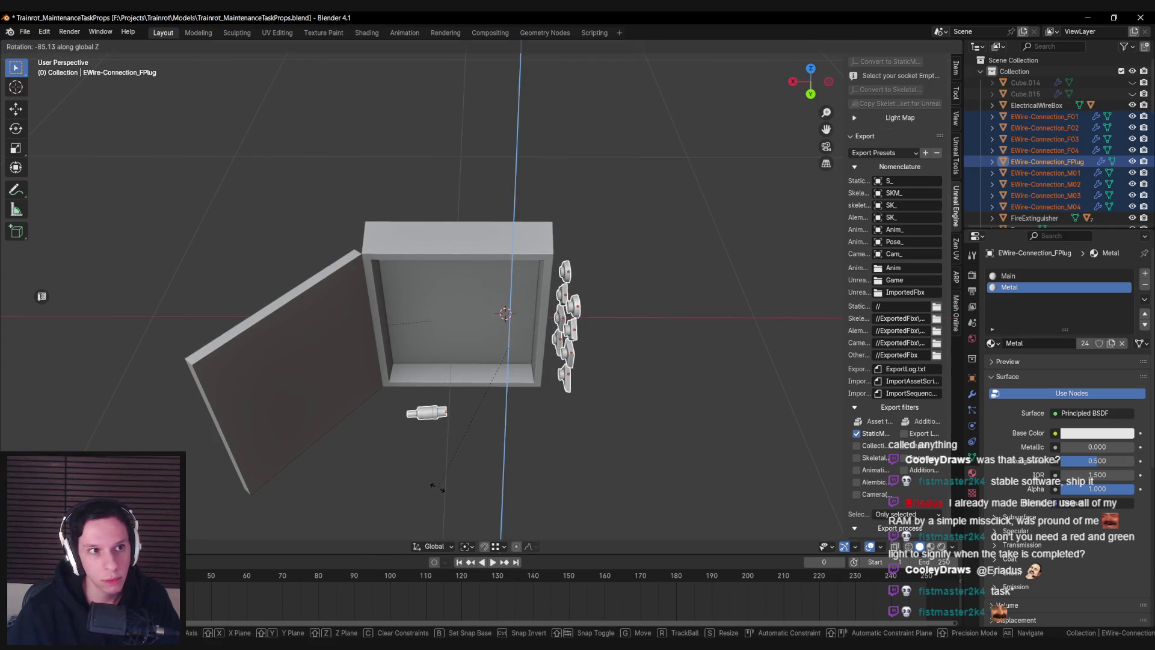
pyautogui.click(436, 487)
pyautogui.scroll(-3, 453, 372)
pyautogui.press('g')
pyautogui.hotkey('shift', 'z')
pyautogui.click(551, 389)
pyautogui.click(551, 389)
# Compare the plugs against the wall in wireframe view and save the blend file
pyautogui.scroll(3, 495, 358)
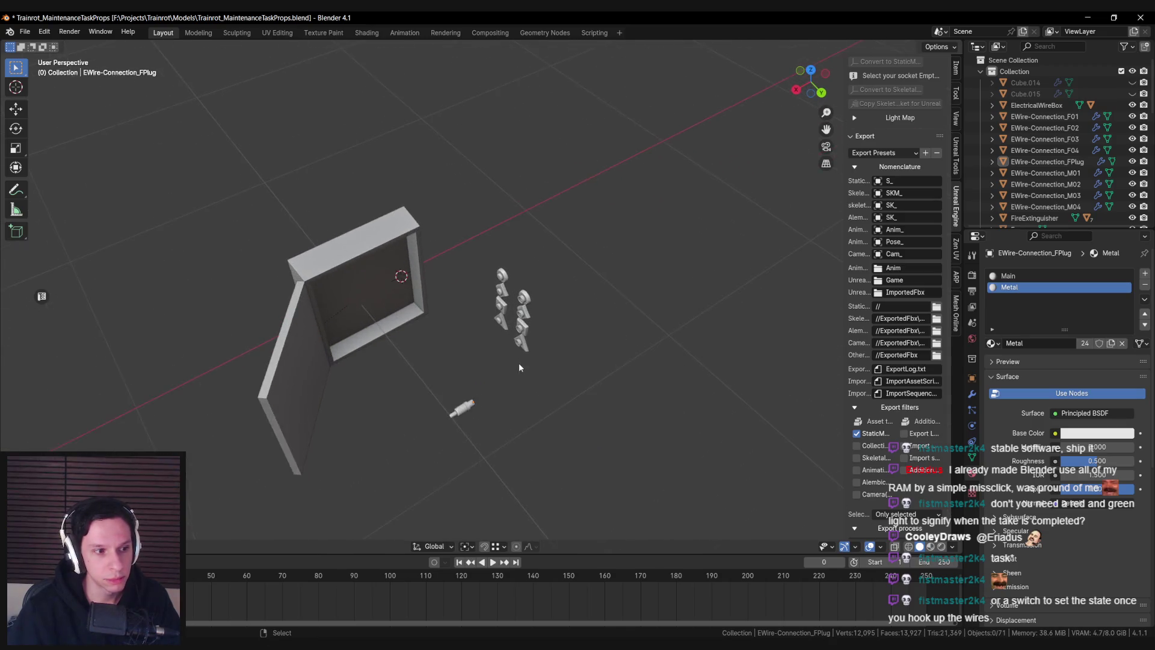
pyautogui.scroll(5, 590, 243)
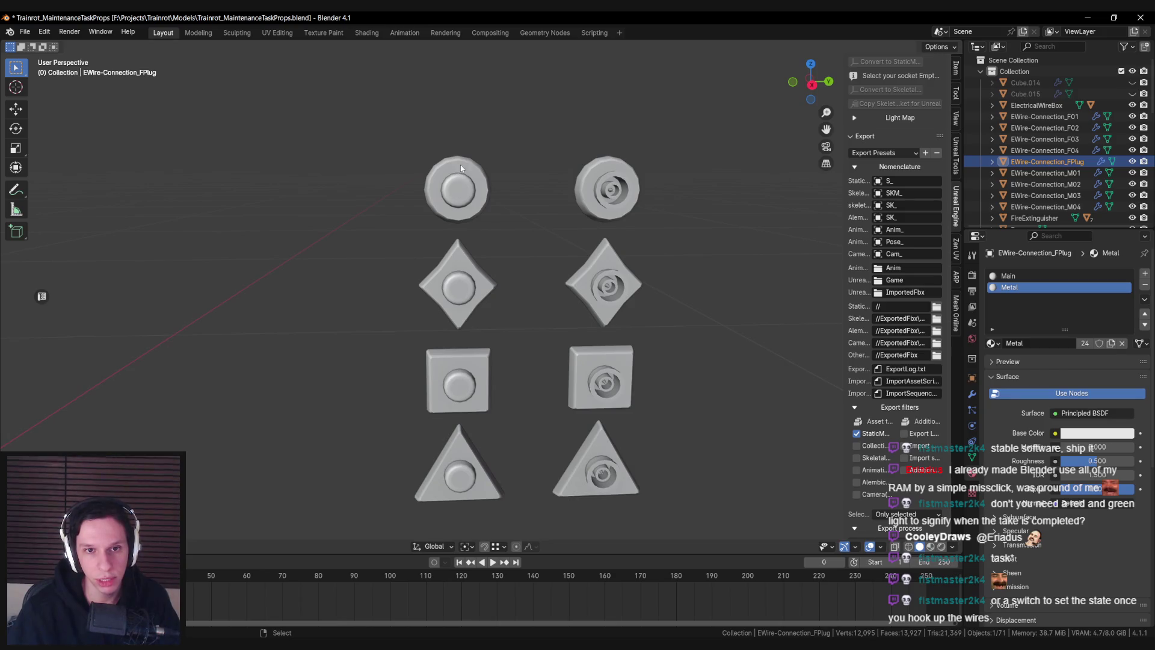
pyautogui.moveTo(613, 190); pyautogui.dragTo(489, 254)
pyautogui.scroll(-2, 499, 243)
pyautogui.moveTo(500, 241)
pyautogui.mouseDown()
pyautogui.moveTo(460, 261)
pyautogui.moveTo(503, 273)
pyautogui.moveTo(467, 298)
pyautogui.moveTo(441, 290)
pyautogui.moveTo(439, 315)
pyautogui.moveTo(423, 319)
pyautogui.mouseUp()
pyautogui.hotkey('shift', 'z')
pyautogui.hotkey('ctrl', 's')
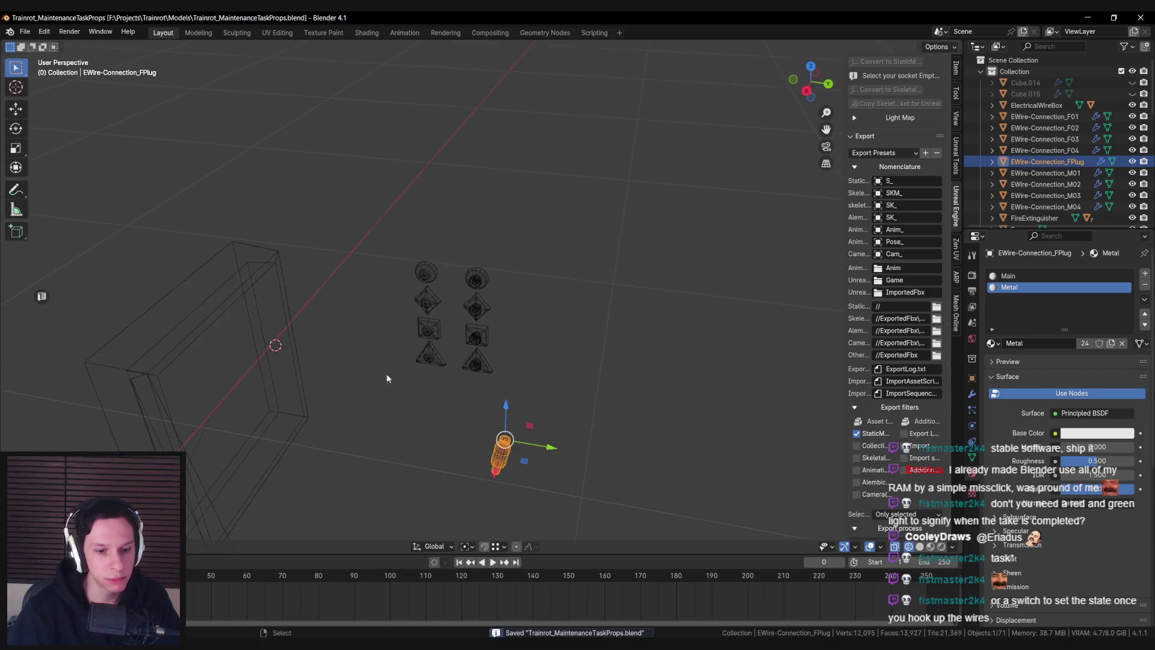
# Export the nine connection pieces for Unreal and select their nine meshes in Unreal
pyautogui.moveTo(406, 403); pyautogui.dragTo(507, 304)
pyautogui.hotkey('shift', 'z')
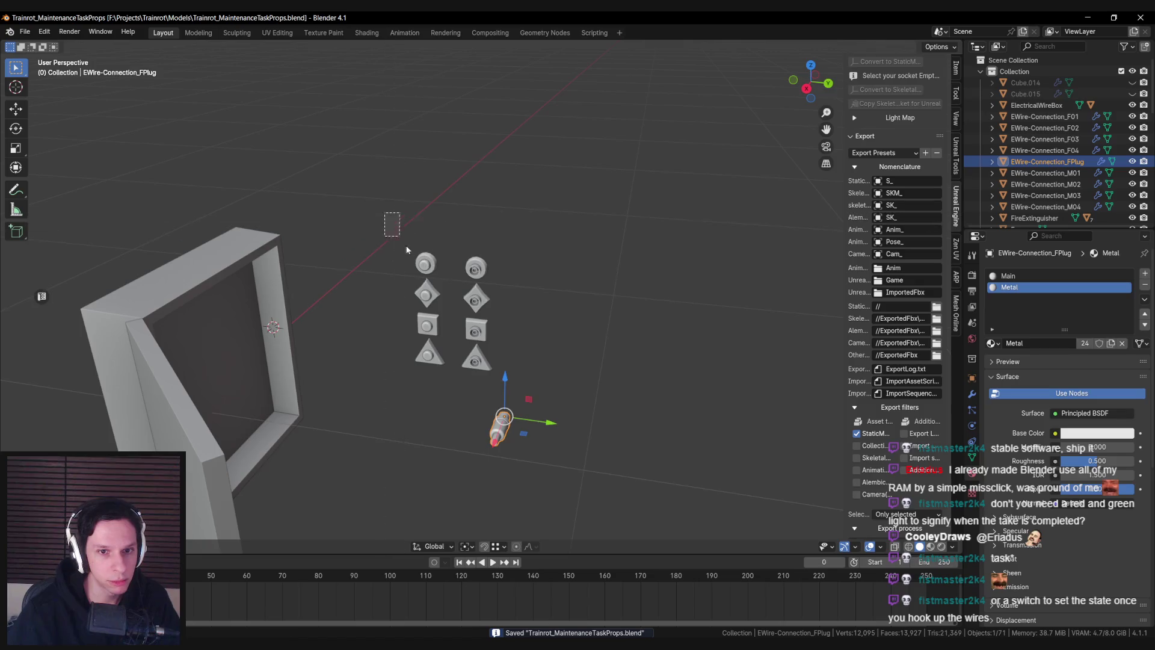
pyautogui.scroll(-5, 896, 361)
pyautogui.click(896, 532)
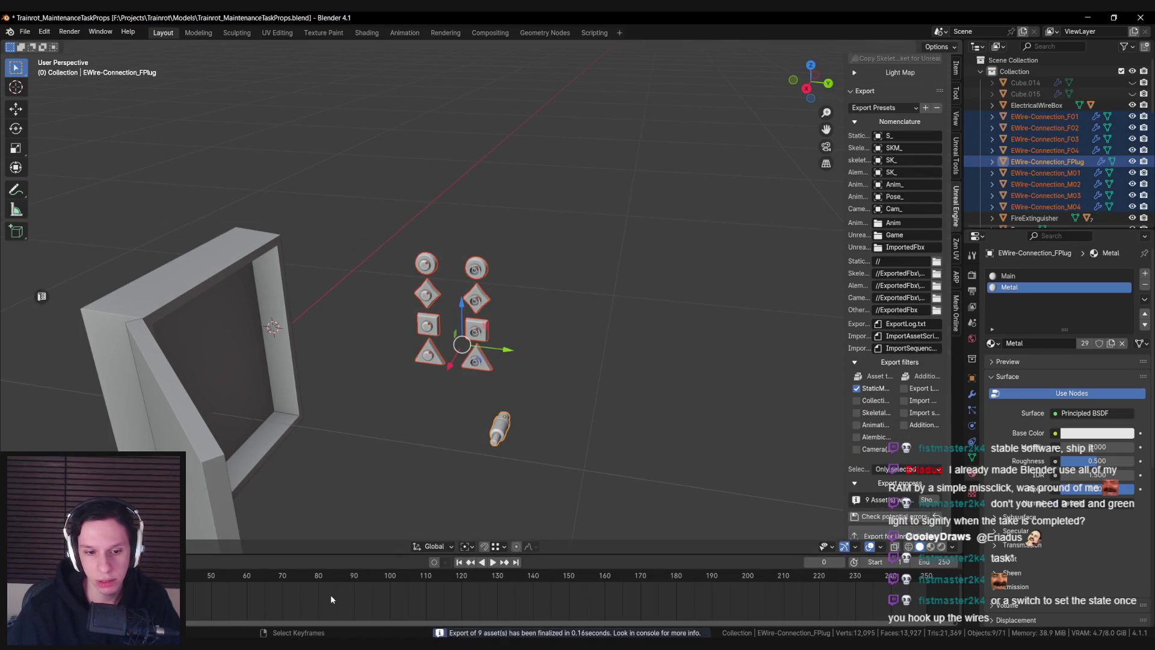
pyautogui.hotkey('alt', 'Tab')
pyautogui.keyDown('shift'); pyautogui.click(783, 457); pyautogui.keyUp('shift')
pyautogui.rightClick(776, 454)
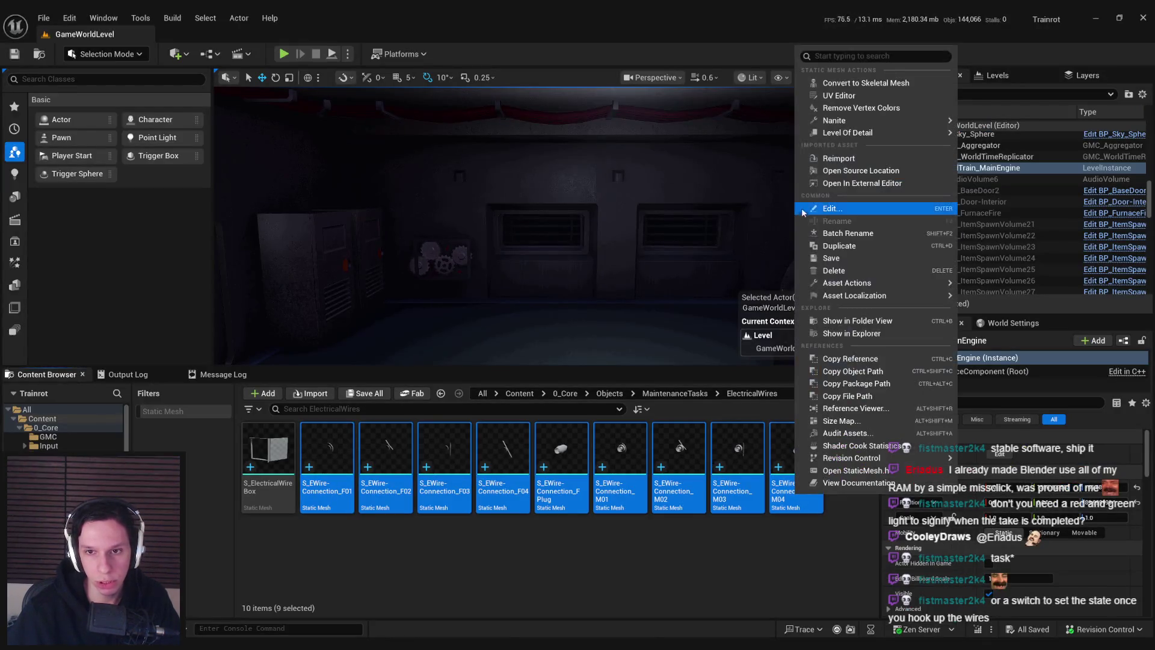
# Reimport the nine S_EWire-Connection meshes, save all, and close the F01 mesh preview
pyautogui.click(822, 158)
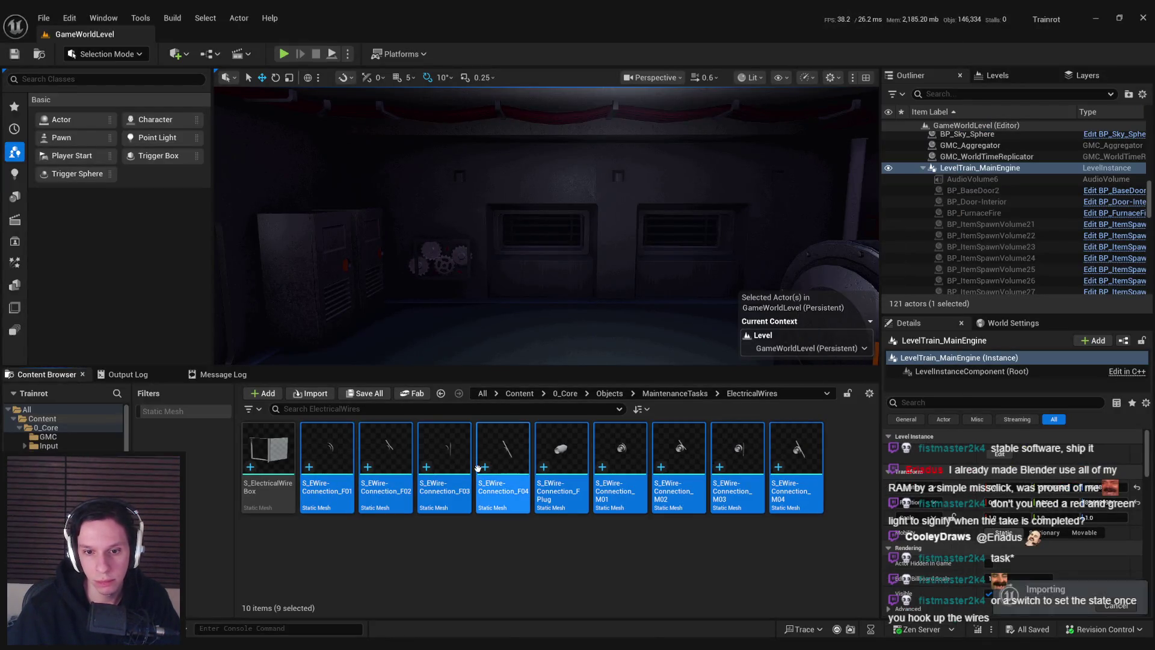
pyautogui.click(402, 546)
pyautogui.hotkey('ctrl', 'shift', 's')
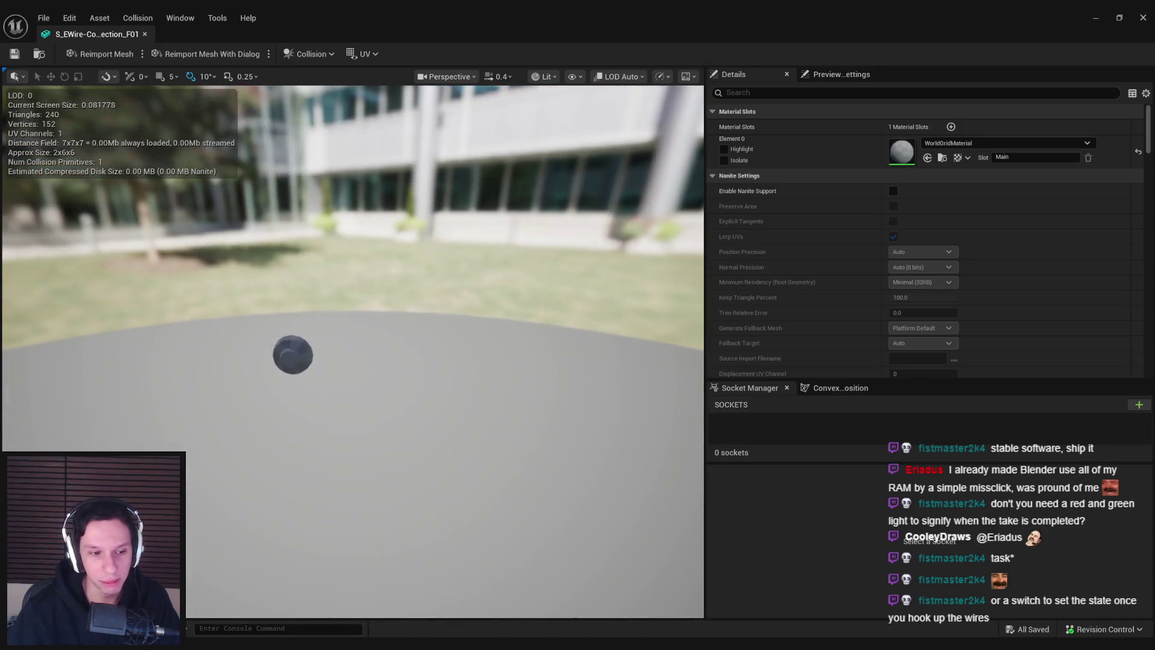
pyautogui.middleClick(114, 37)
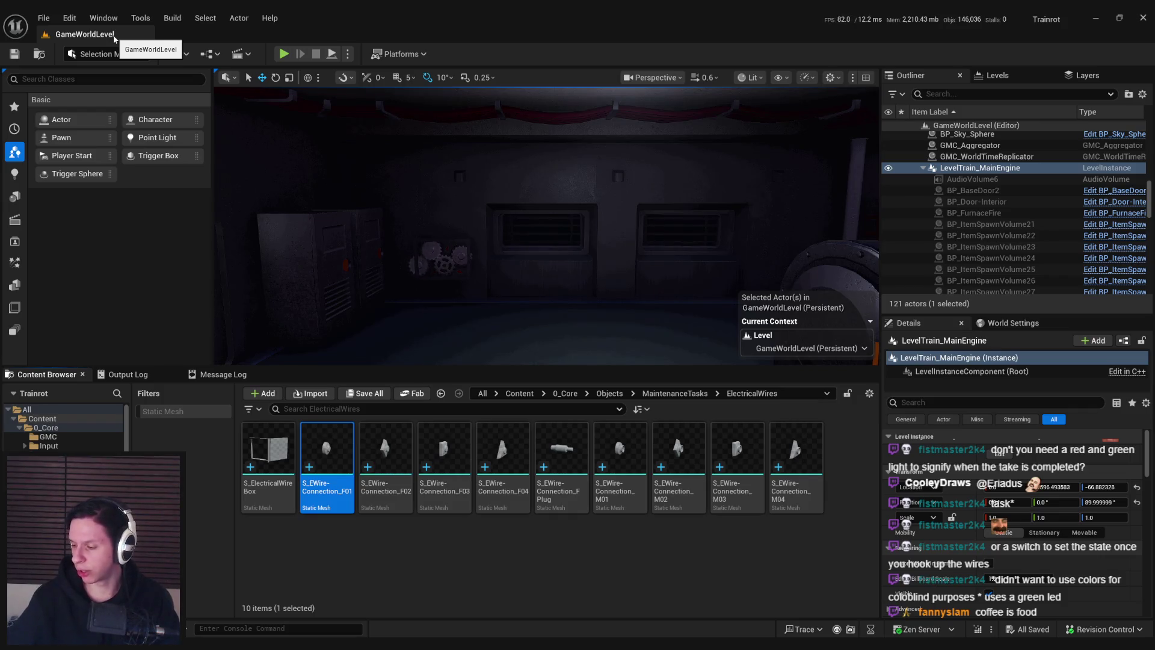
# Fly the level view toward the gear wall, then deselect everything back in Blender
pyautogui.moveTo(469, 229); pyautogui.dragTo(457, 177)
pyautogui.click(368, 554)
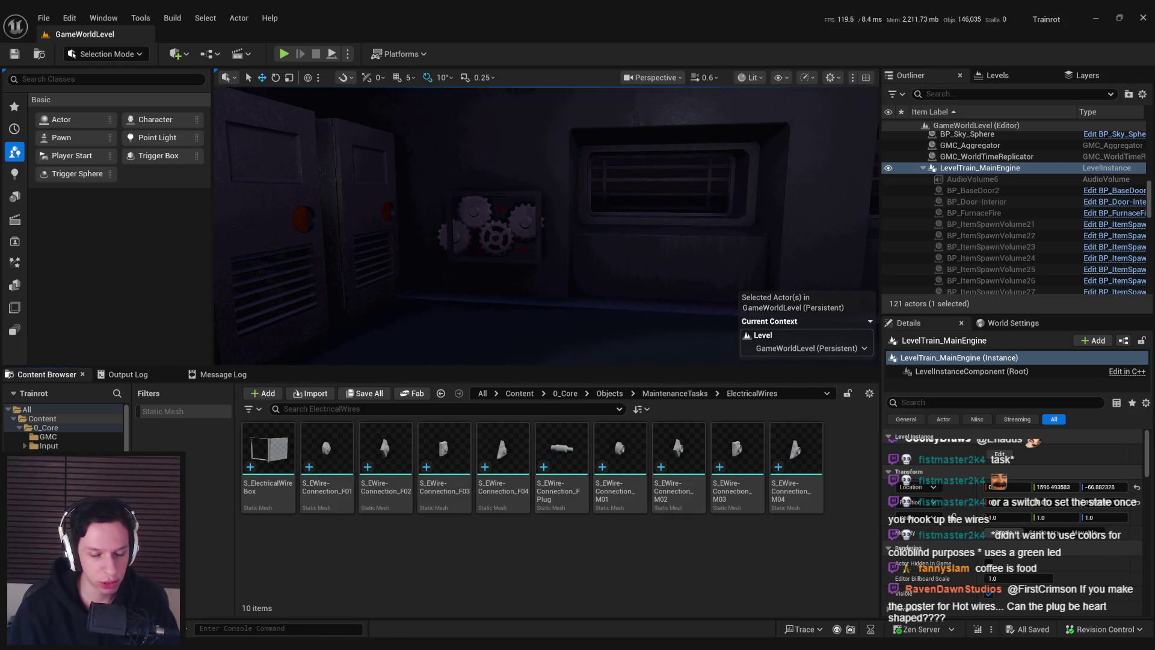
pyautogui.hotkey('alt', 'Tab')
pyautogui.click(417, 374)
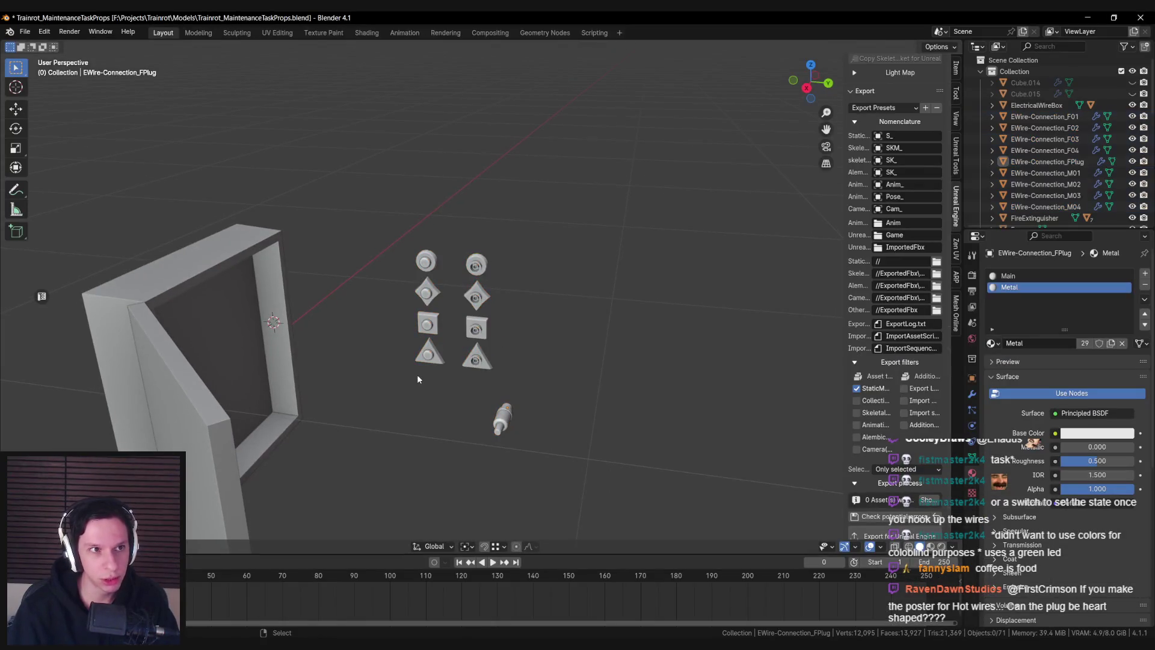
pyautogui.scroll(3, 417, 374)
pyautogui.moveTo(412, 409)
pyautogui.mouseDown()
pyautogui.moveTo(414, 338)
pyautogui.moveTo(415, 365)
pyautogui.mouseUp()
pyautogui.scroll(1, 477, 304)
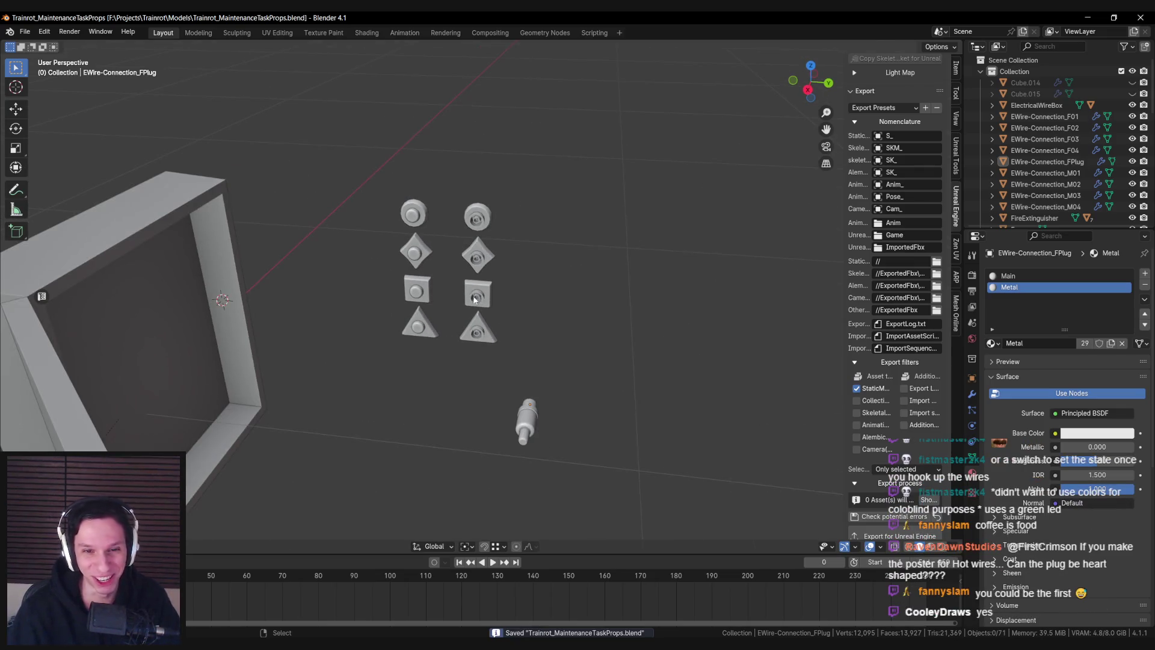
pyautogui.scroll(3, 475, 295)
pyautogui.scroll(-2, 473, 293)
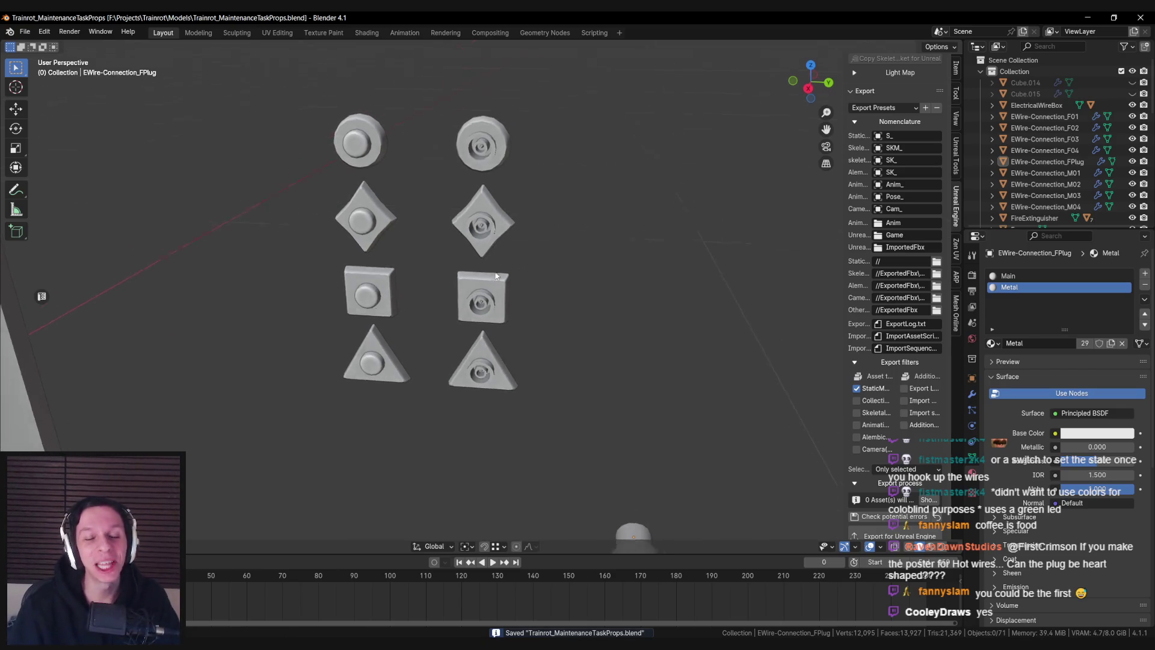
pyautogui.scroll(3, 487, 280)
pyautogui.scroll(-1, 488, 280)
pyautogui.scroll(-2, 484, 301)
pyautogui.scroll(4, 484, 306)
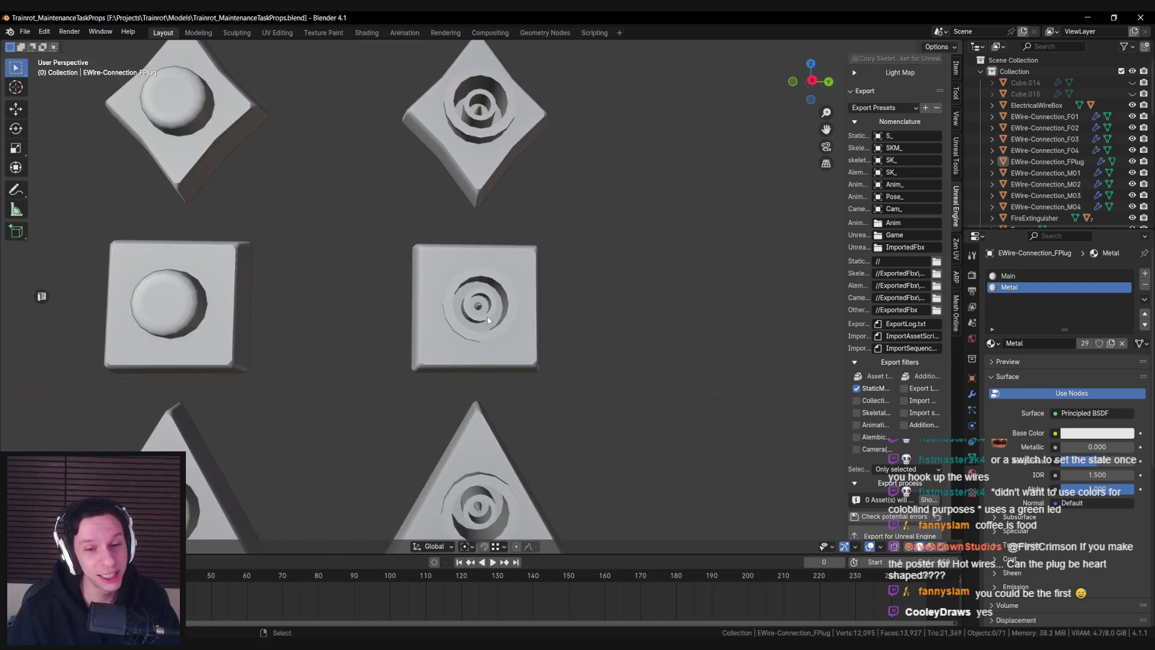
pyautogui.scroll(2, 469, 330)
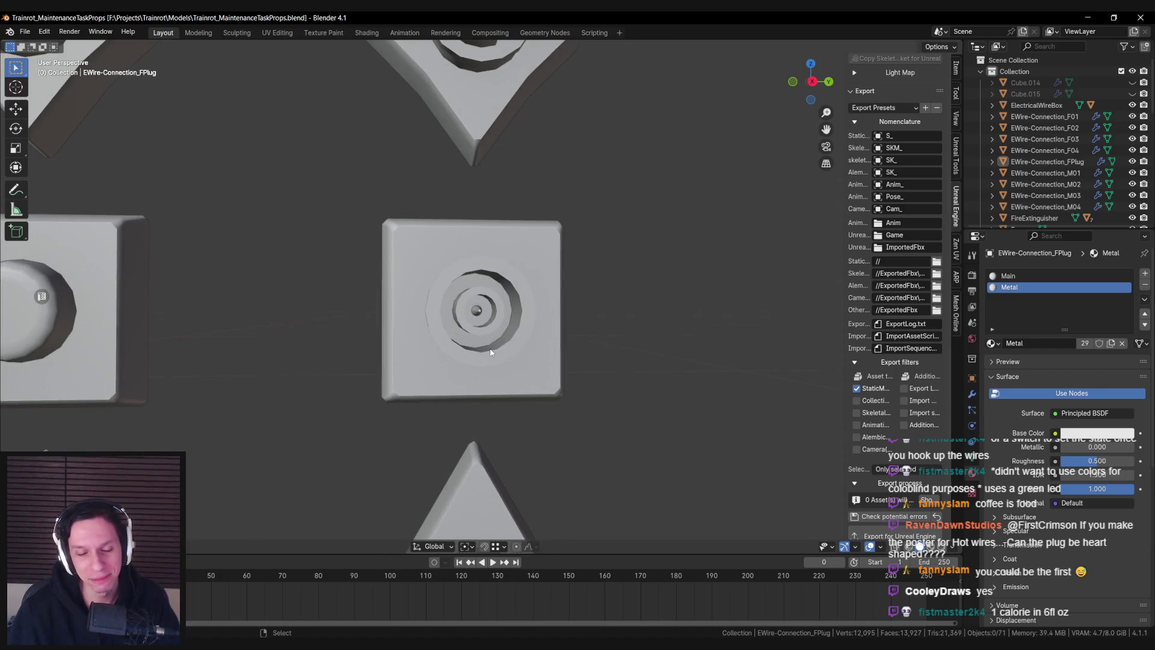
pyautogui.scroll(-4, 491, 349)
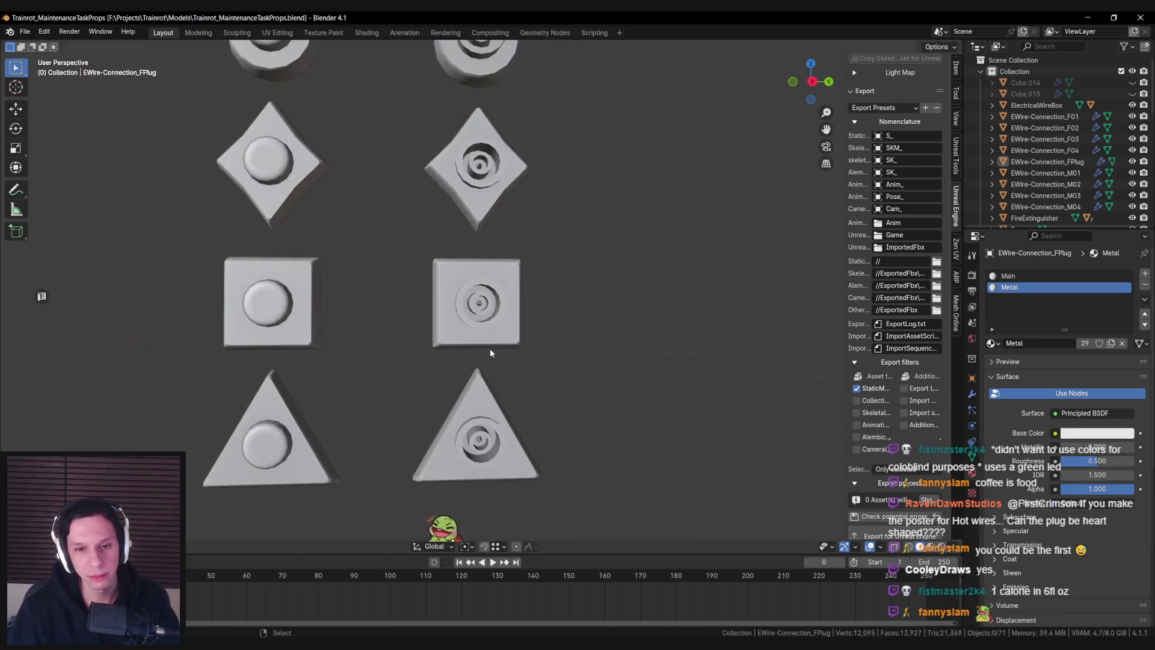
pyautogui.scroll(-3, 490, 352)
pyautogui.scroll(-2, 479, 361)
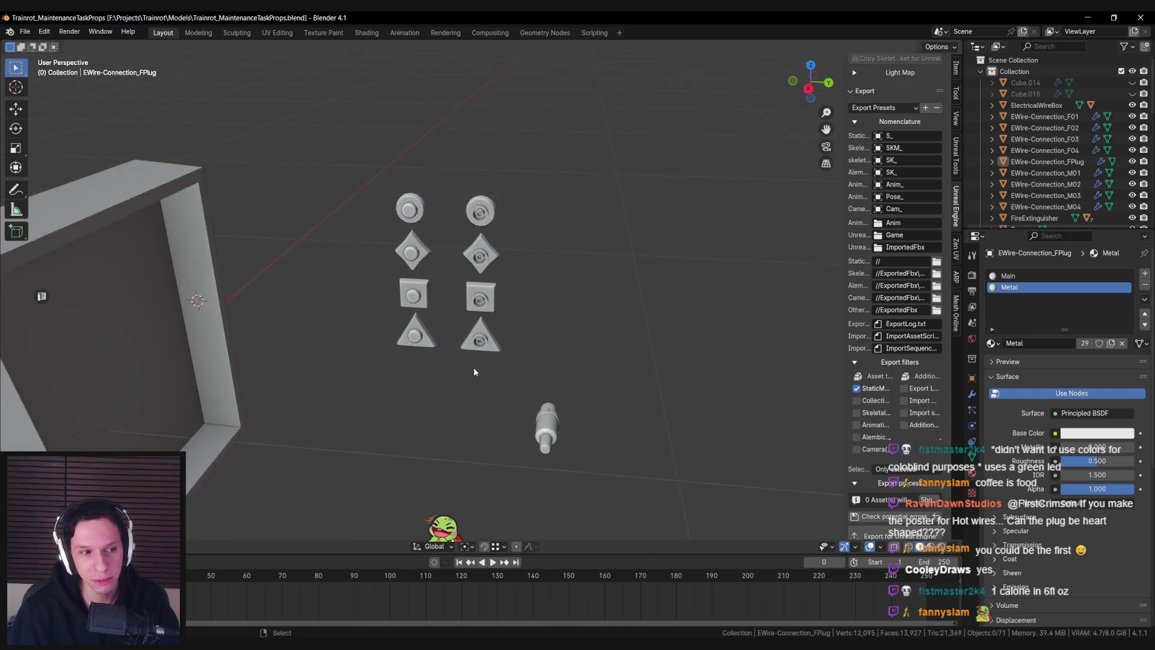
pyautogui.scroll(4, 474, 367)
pyautogui.hotkey('ctrl', 's')
pyautogui.scroll(3, 484, 340)
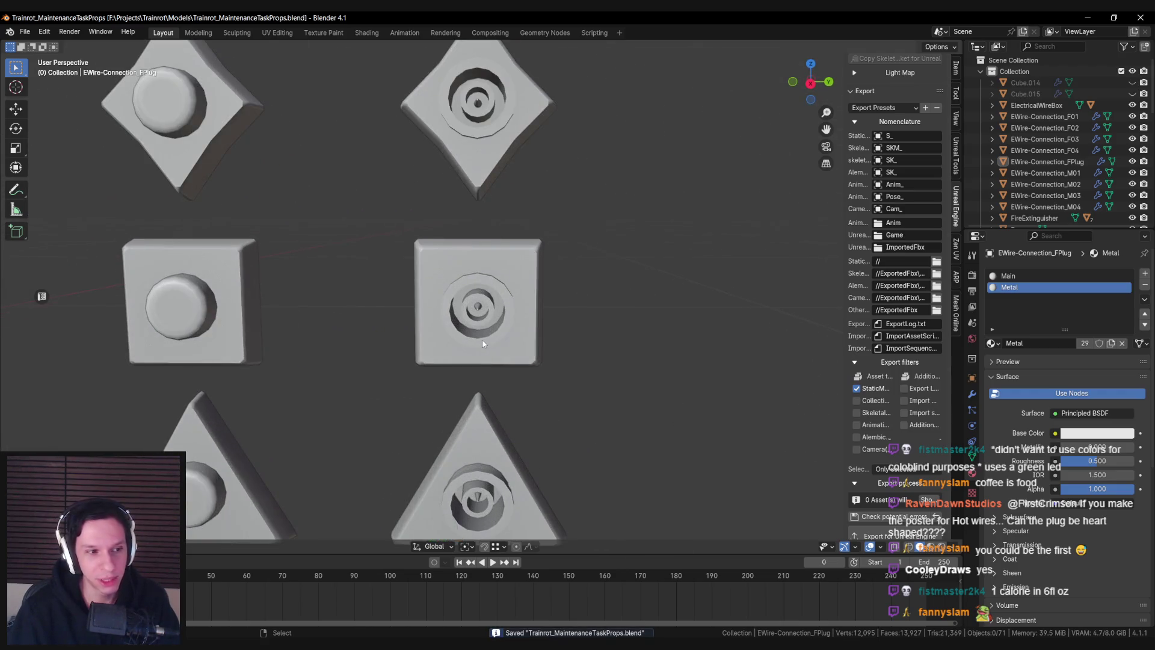
pyautogui.scroll(-2, 482, 344)
pyautogui.scroll(-2, 466, 342)
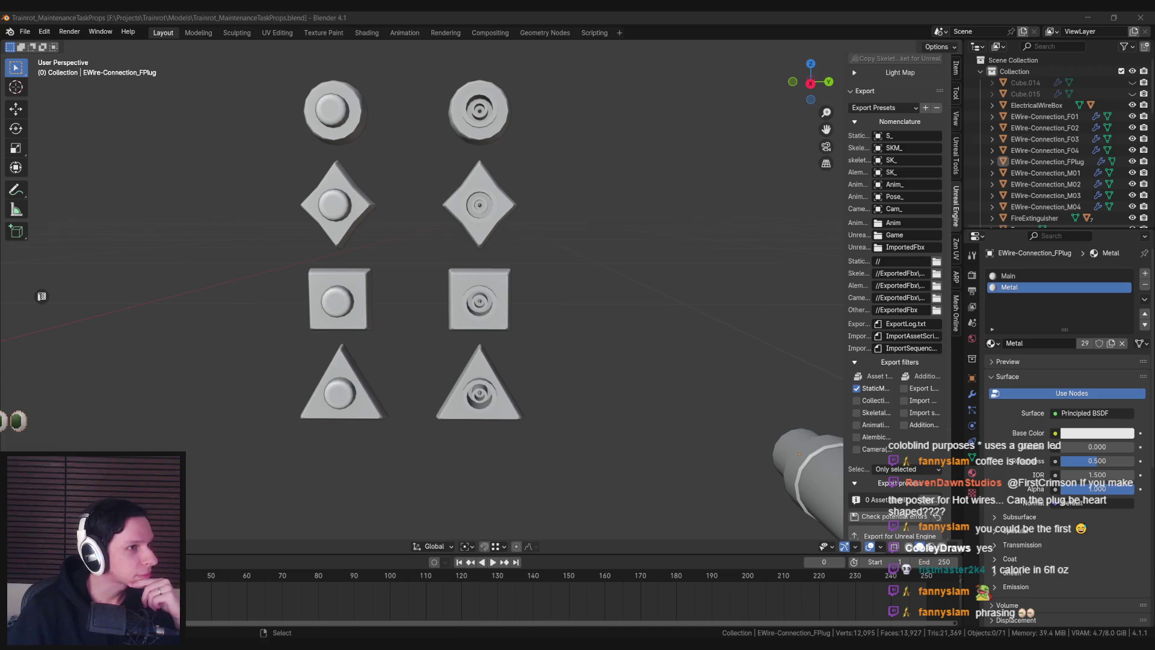
pyautogui.moveTo(541, 290); pyautogui.dragTo(523, 287)
pyautogui.scroll(-5, 524, 287)
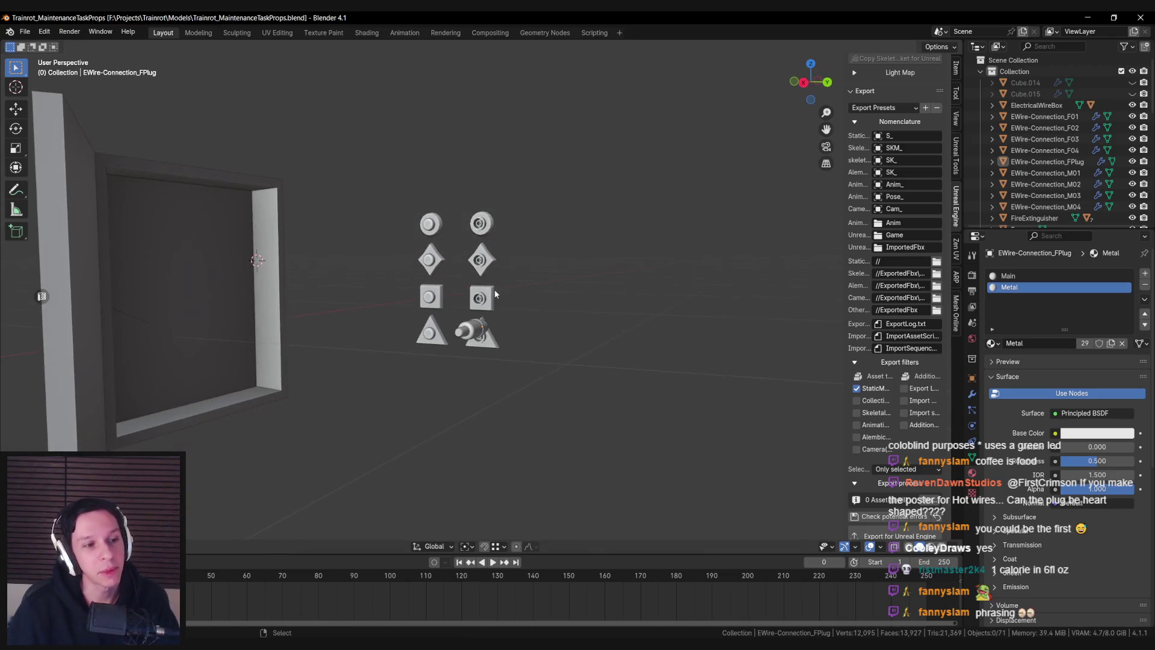
pyautogui.hotkey('ctrl', 's')
pyautogui.scroll(5, 422, 256)
pyautogui.scroll(-2, 420, 260)
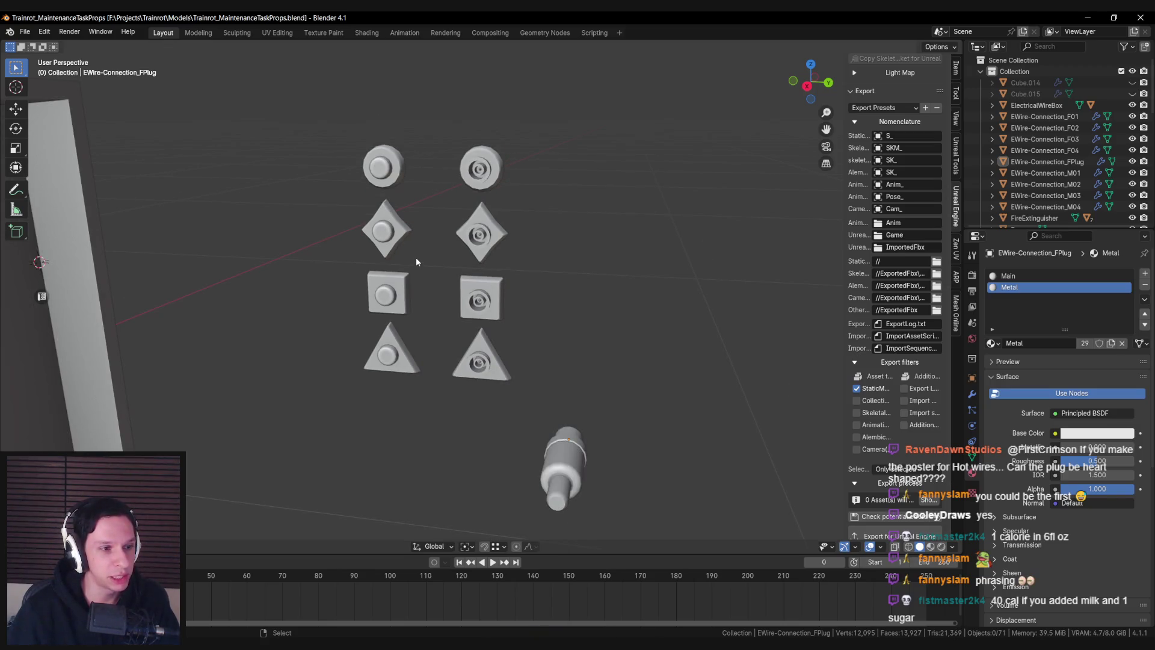
pyautogui.scroll(1, 417, 262)
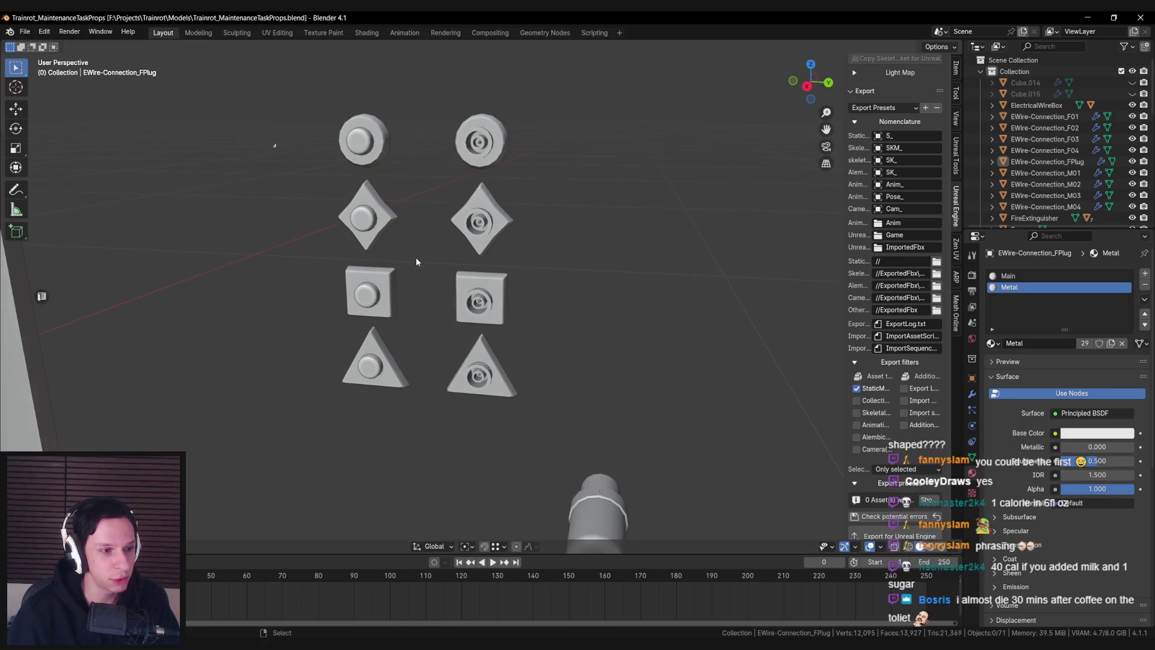
pyautogui.scroll(-1, 416, 262)
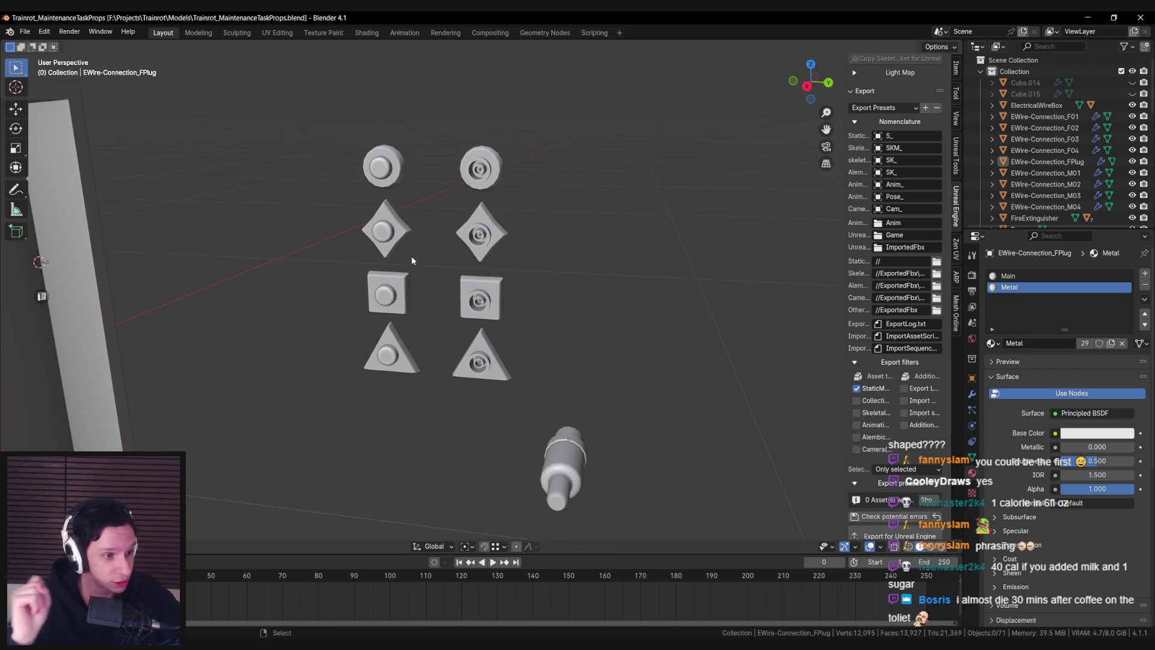
# Orbit around the connector props in Blender and save the blend file
pyautogui.moveTo(446, 270); pyautogui.dragTo(472, 314)
pyautogui.hotkey('ctrl', 's')
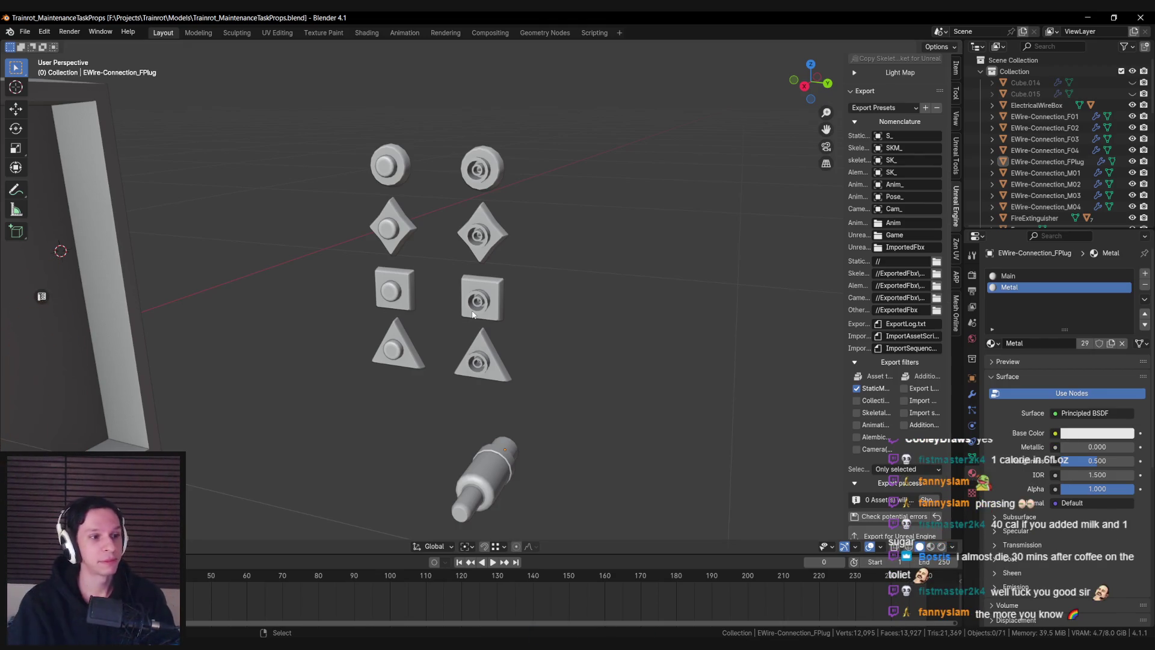
pyautogui.scroll(2, 452, 310)
pyautogui.scroll(-3, 446, 304)
pyautogui.hotkey('ctrl', 's')
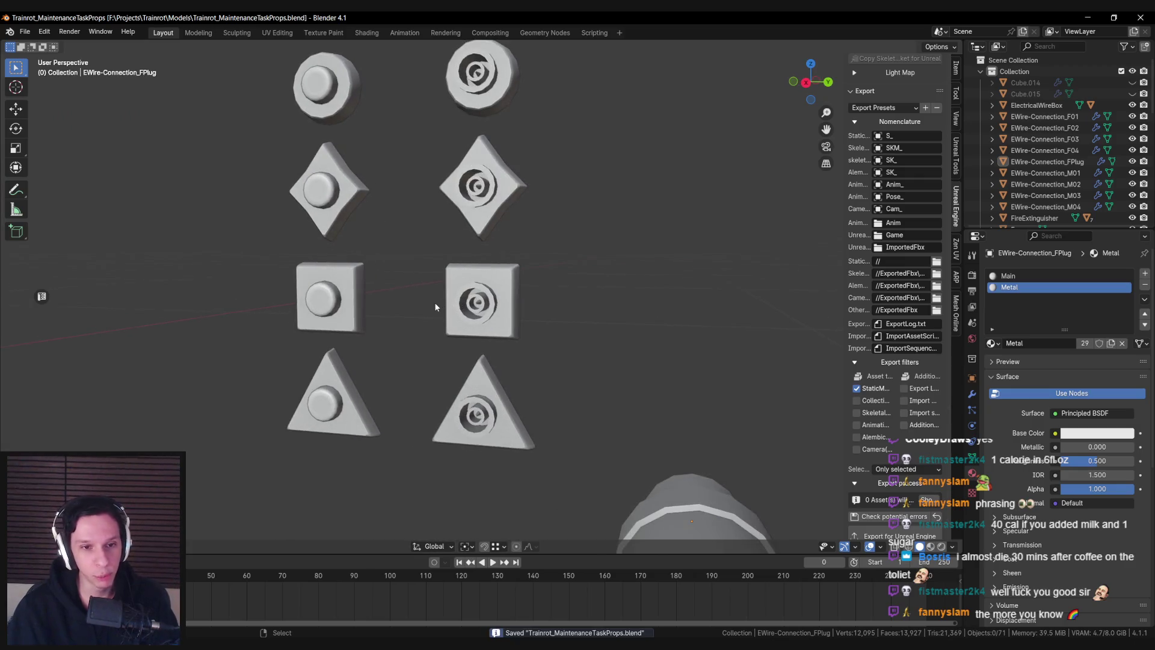
# Turn the view so the plug stands upright, then return to the Unreal Editor
pyautogui.moveTo(435, 302)
pyautogui.mouseDown()
pyautogui.moveTo(443, 340)
pyautogui.moveTo(440, 309)
pyautogui.moveTo(441, 328)
pyautogui.mouseUp()
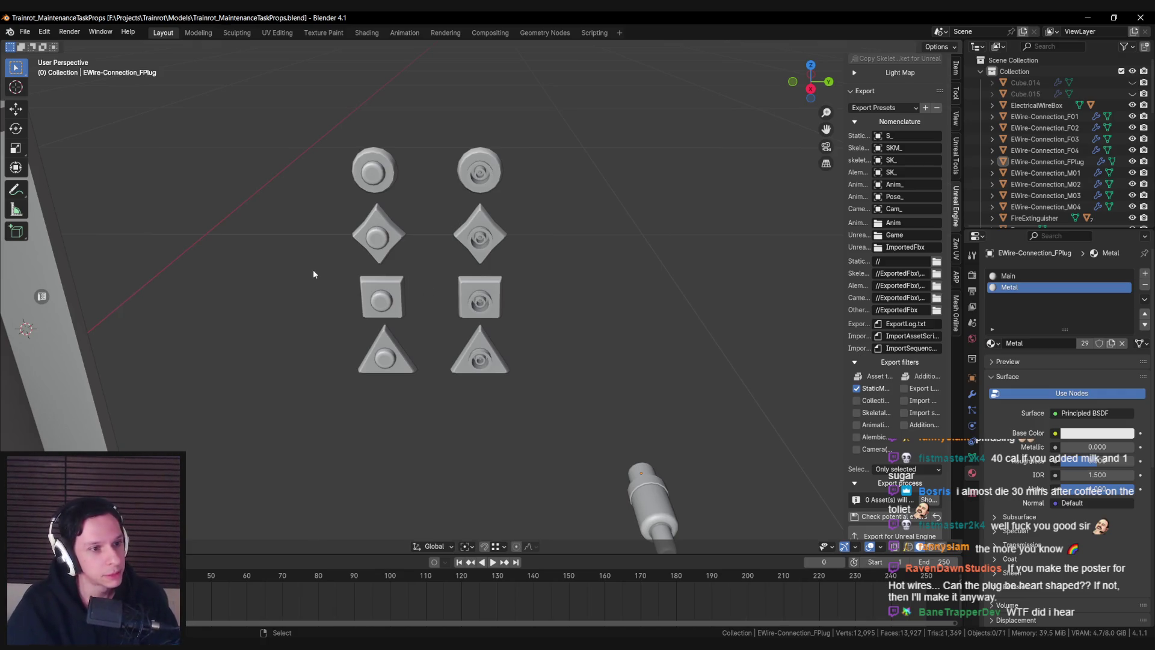
pyautogui.scroll(3, 313, 274)
pyautogui.scroll(-2, 348, 313)
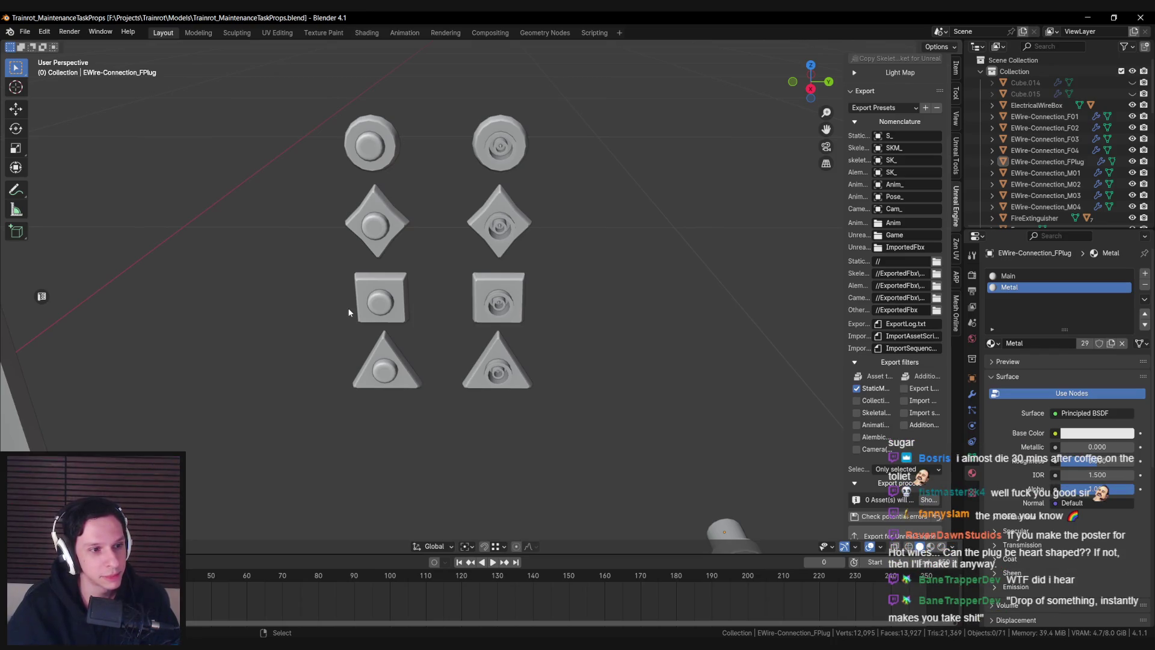
pyautogui.scroll(-3, 351, 341)
pyautogui.scroll(2, 348, 330)
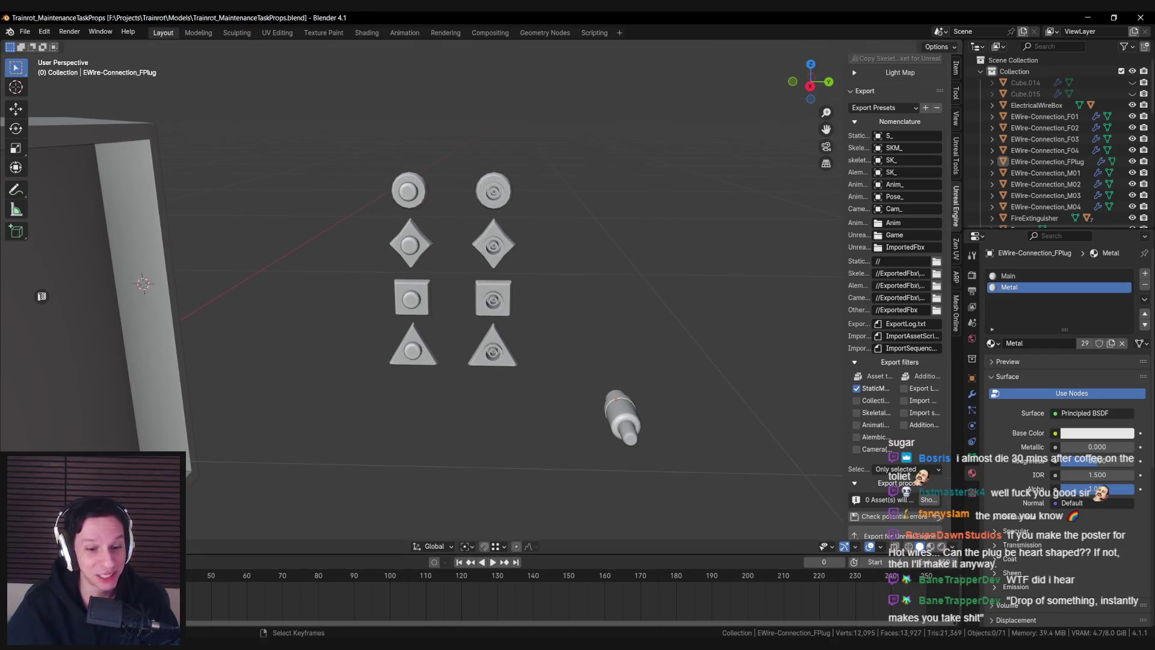
pyautogui.hotkey('alt', 'Tab')
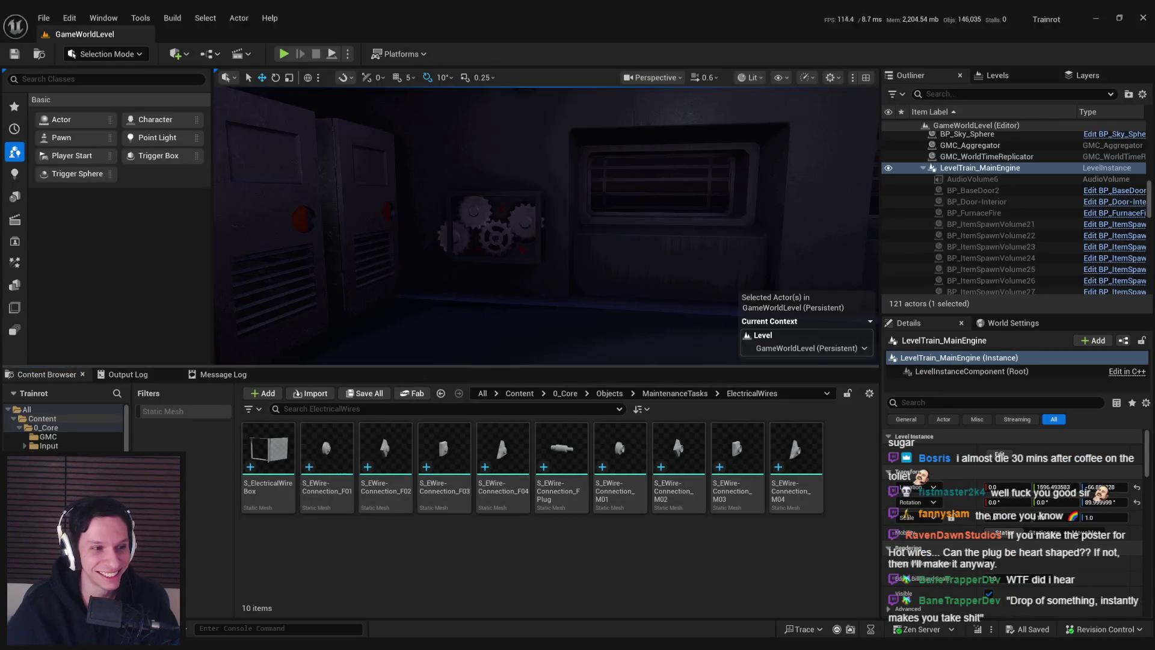
pyautogui.moveTo(469, 322)
pyautogui.mouseDown()
pyautogui.moveTo(349, 326)
pyautogui.moveTo(337, 298)
pyautogui.moveTo(445, 310)
pyautogui.moveTo(416, 307)
pyautogui.moveTo(409, 289)
pyautogui.moveTo(427, 310)
pyautogui.moveTo(415, 304)
pyautogui.moveTo(513, 330)
pyautogui.mouseUp()
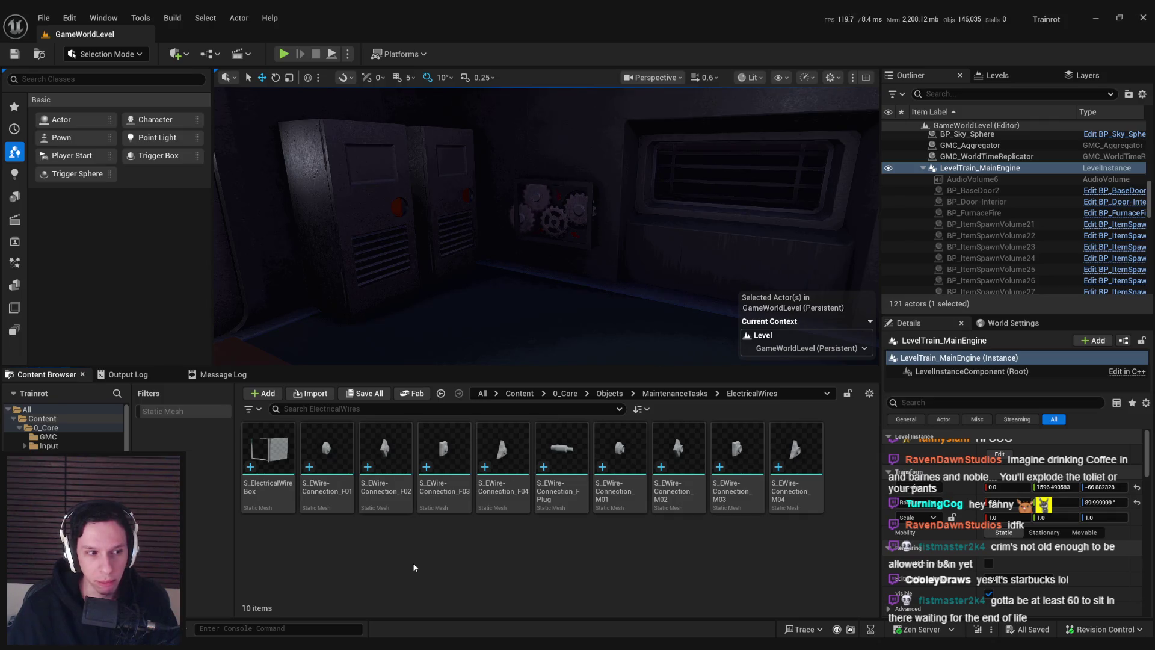
pyautogui.moveTo(484, 291); pyautogui.dragTo(480, 279)
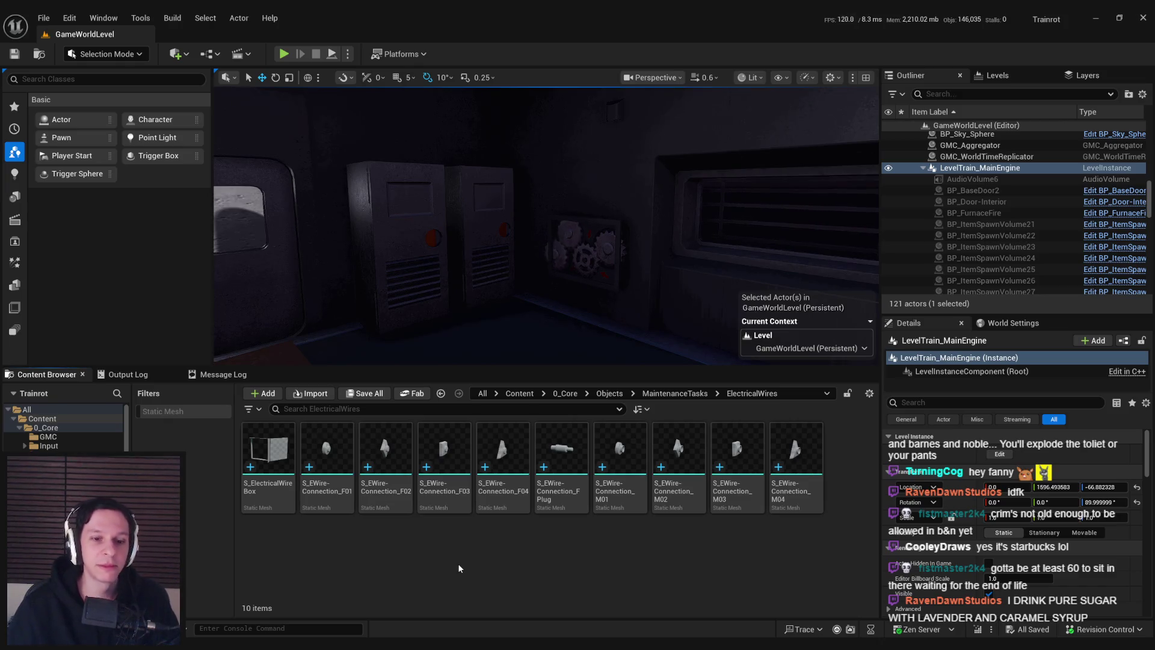
pyautogui.doubleClick(276, 482)
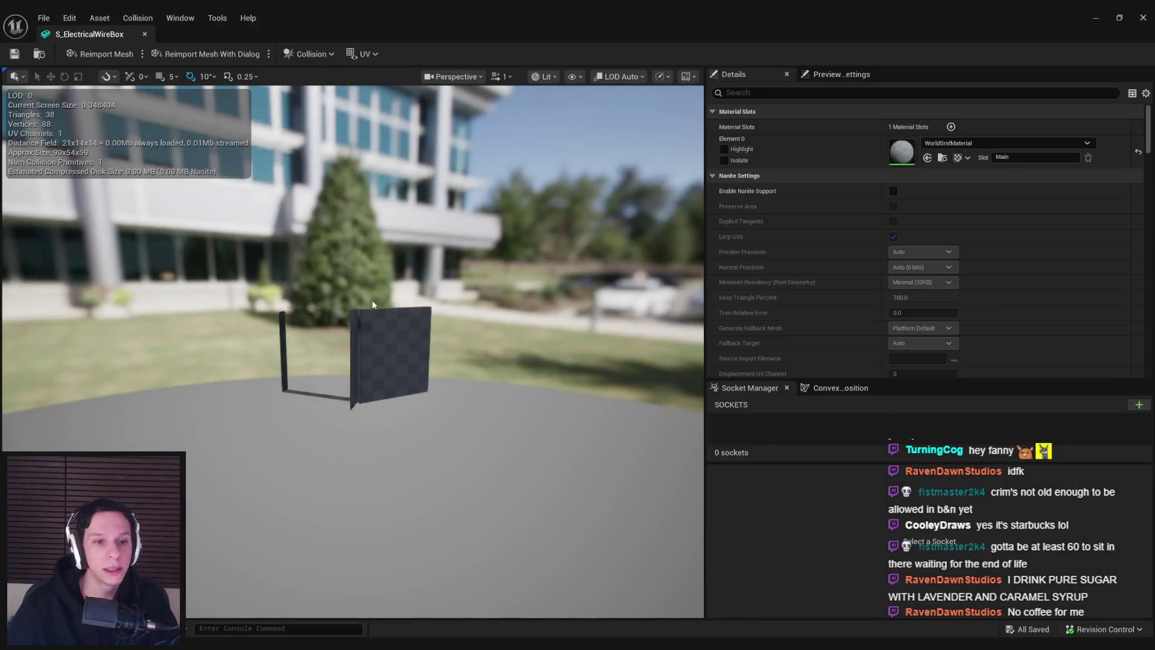
pyautogui.moveTo(254, 347); pyautogui.dragTo(397, 352)
pyautogui.click(144, 34)
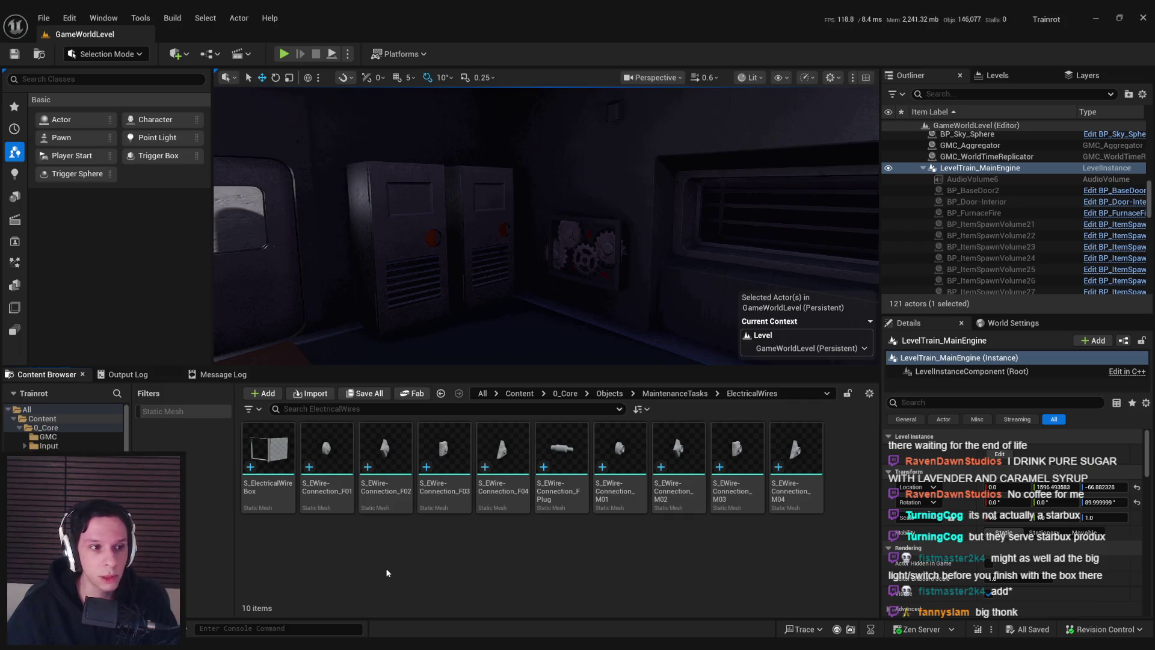
# Turn the level view toward the wall fuse box and open the S_ElectricalWireBox mesh
pyautogui.moveTo(457, 358); pyautogui.dragTo(524, 319)
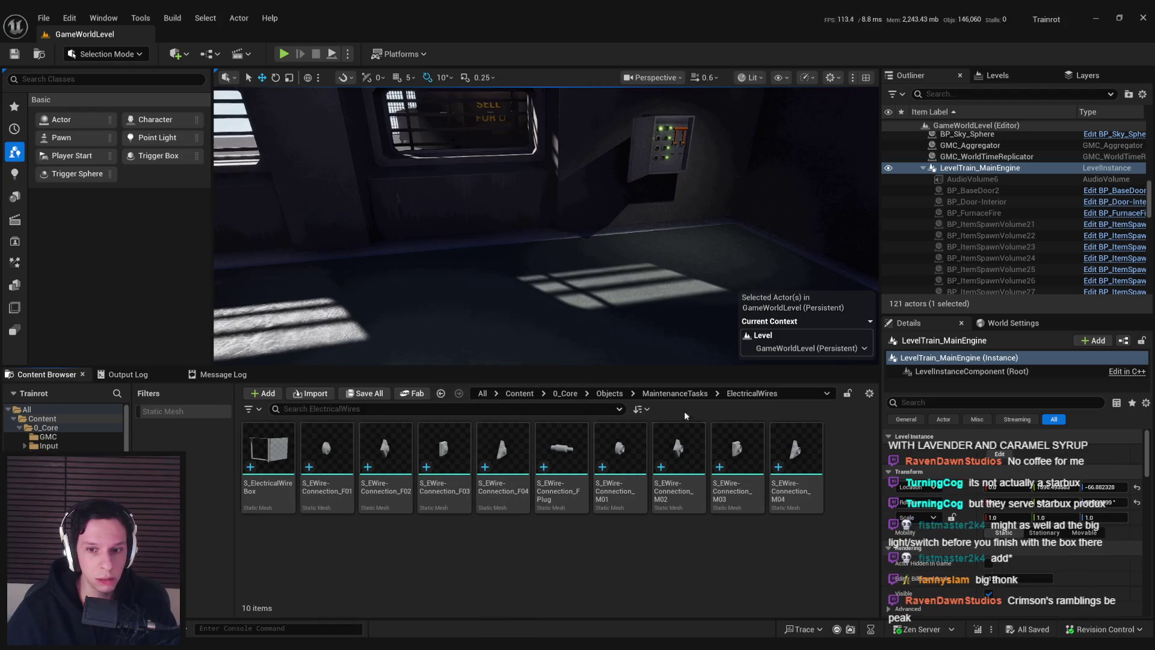
pyautogui.click(688, 395)
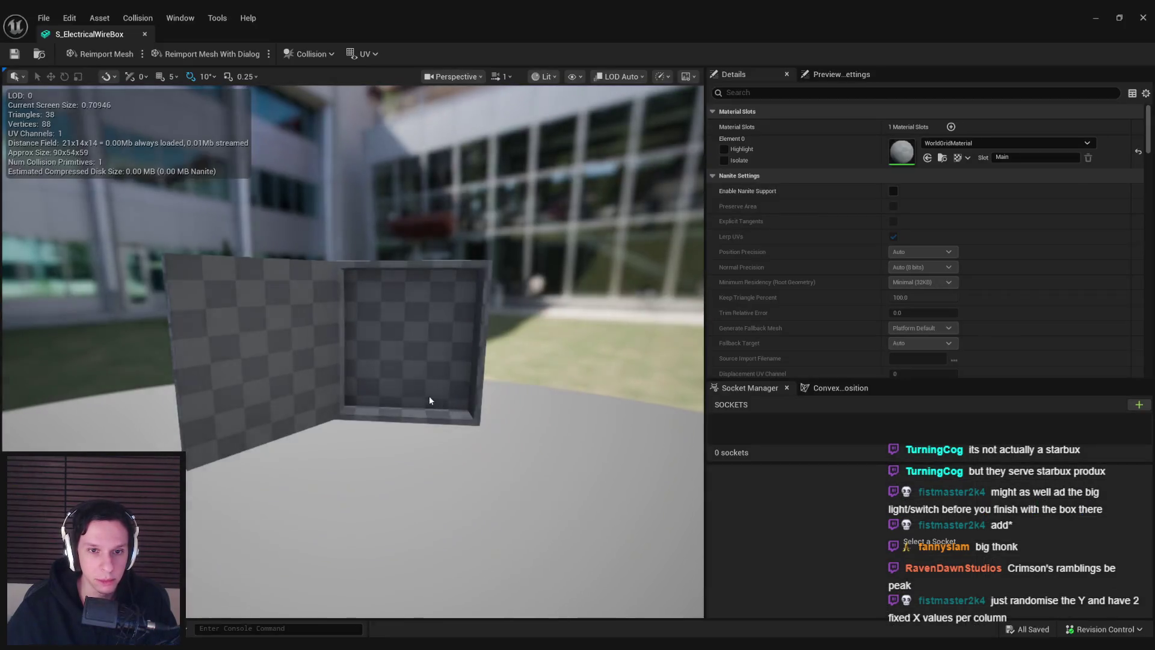
# Orbit the S_ElectricalWireBox mesh from several sides, then close its mesh editor
pyautogui.moveTo(429, 399); pyautogui.dragTo(288, 263)
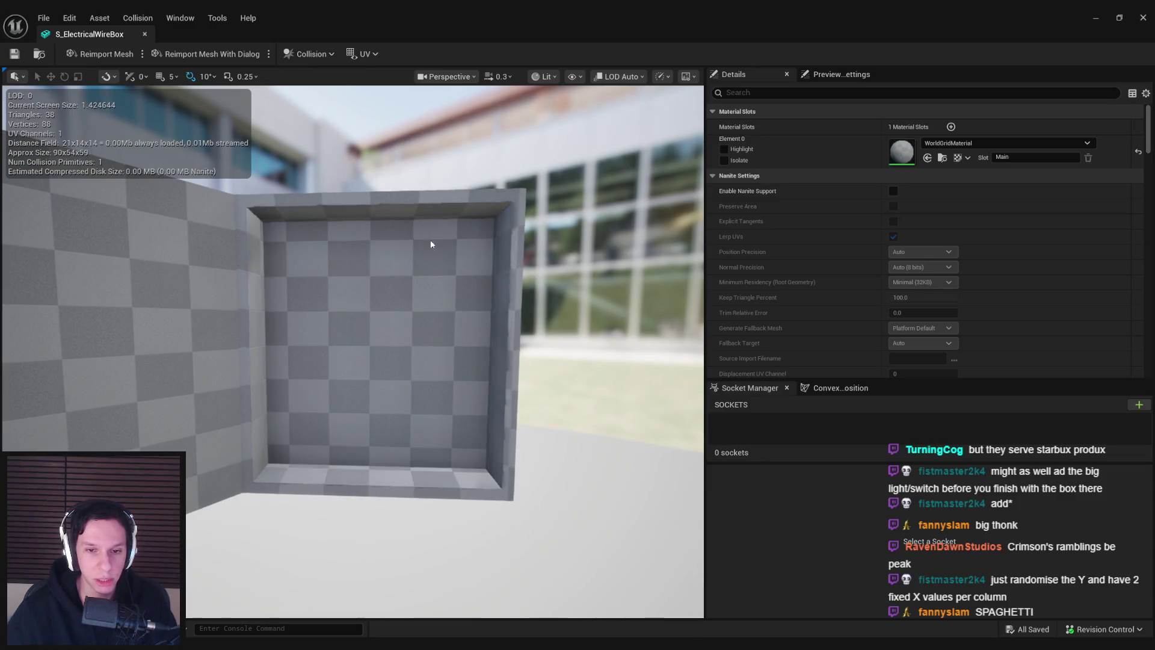
pyautogui.moveTo(411, 443); pyautogui.dragTo(319, 446)
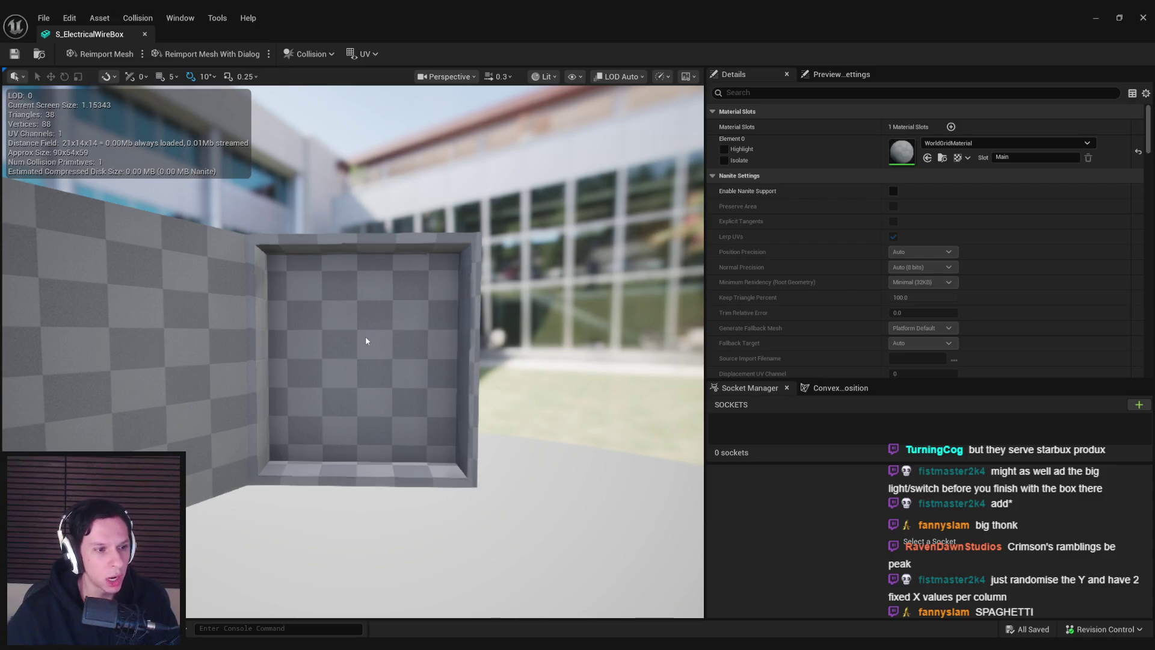
pyautogui.moveTo(367, 334); pyautogui.dragTo(358, 338)
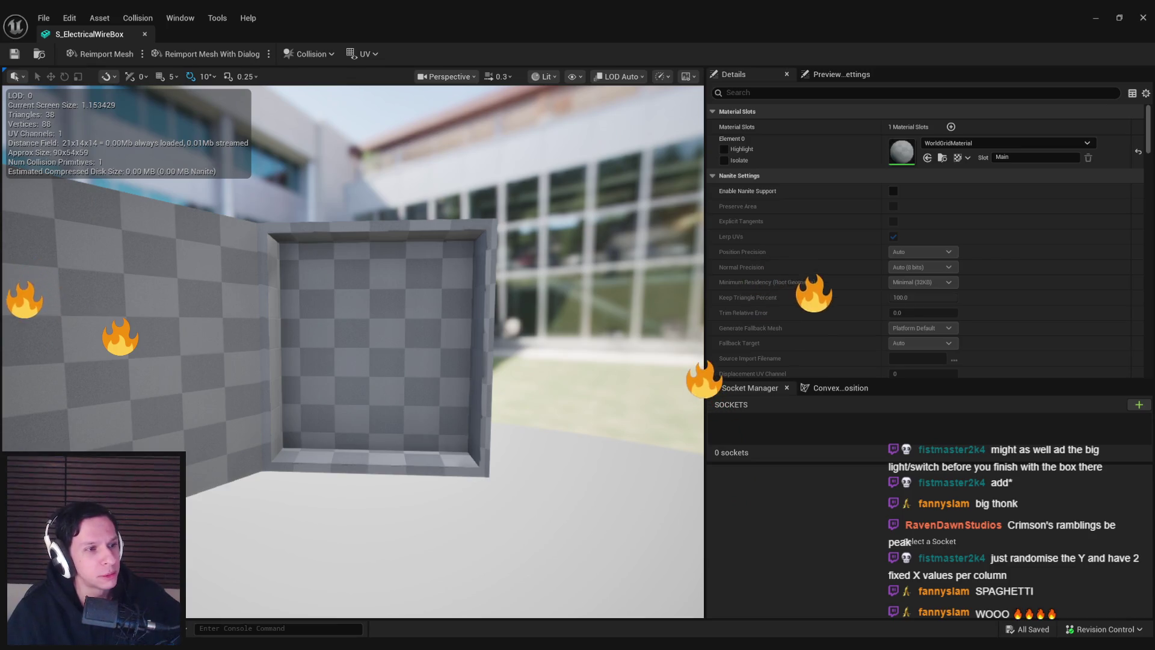
pyautogui.moveTo(361, 337); pyautogui.dragTo(343, 337)
pyautogui.moveTo(277, 259); pyautogui.dragTo(302, 269)
pyautogui.click(144, 34)
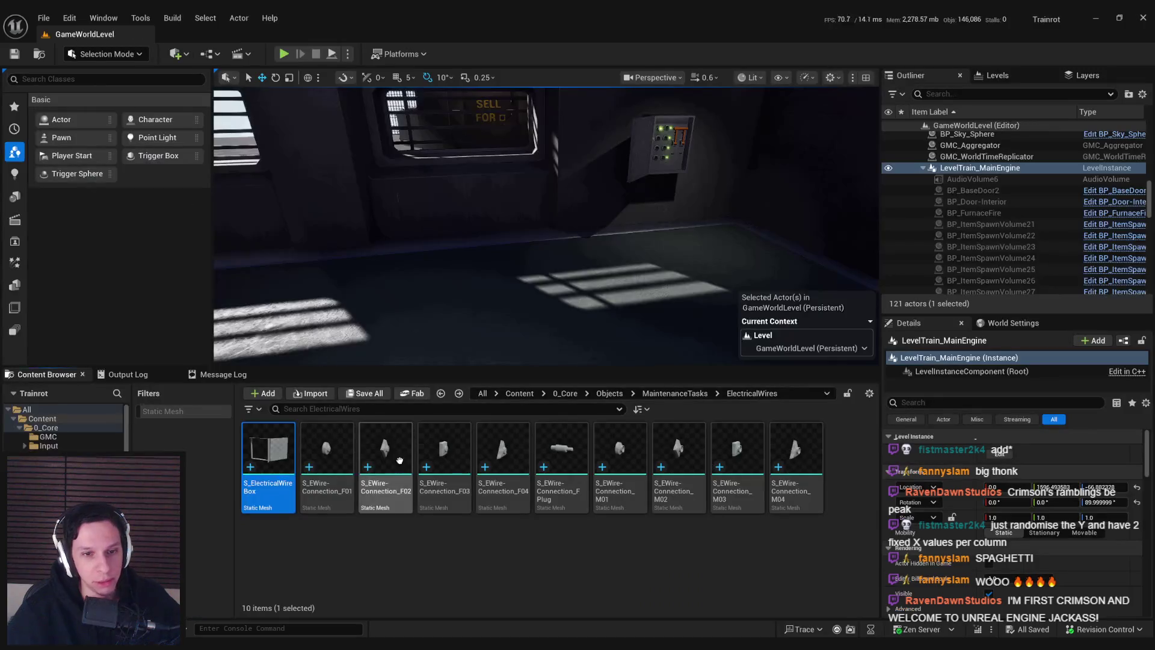
# Go up to the MaintenanceTasks folder and open the BP_MaintenanceTask-Fusebox Blueprint
pyautogui.click(655, 396)
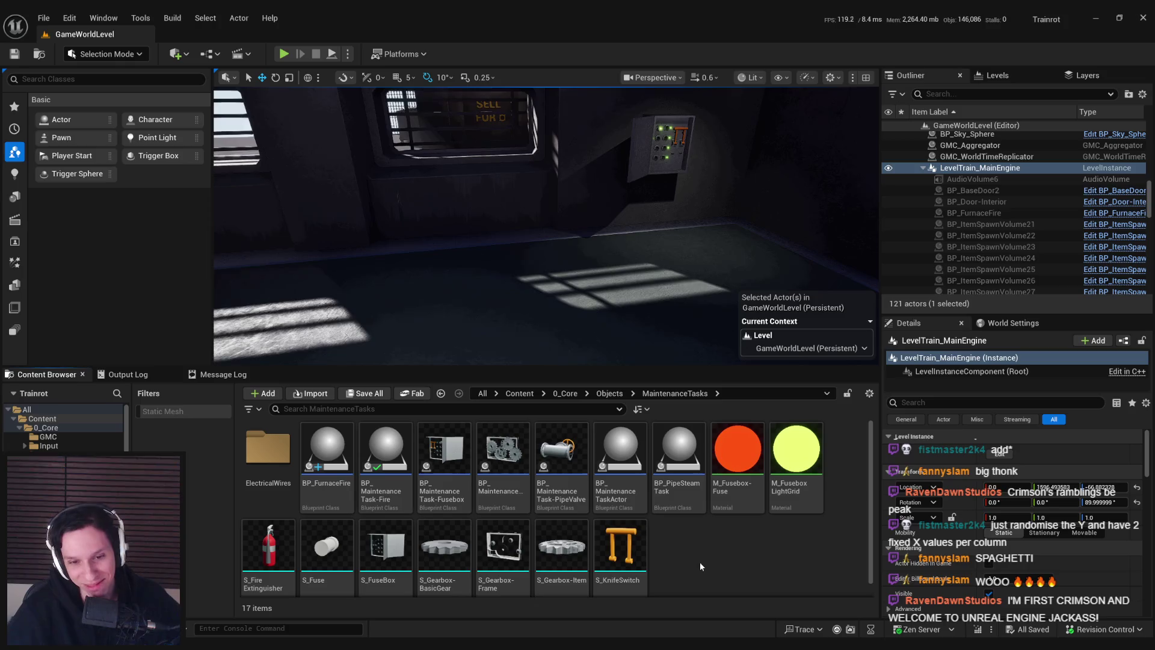
pyautogui.doubleClick(458, 497)
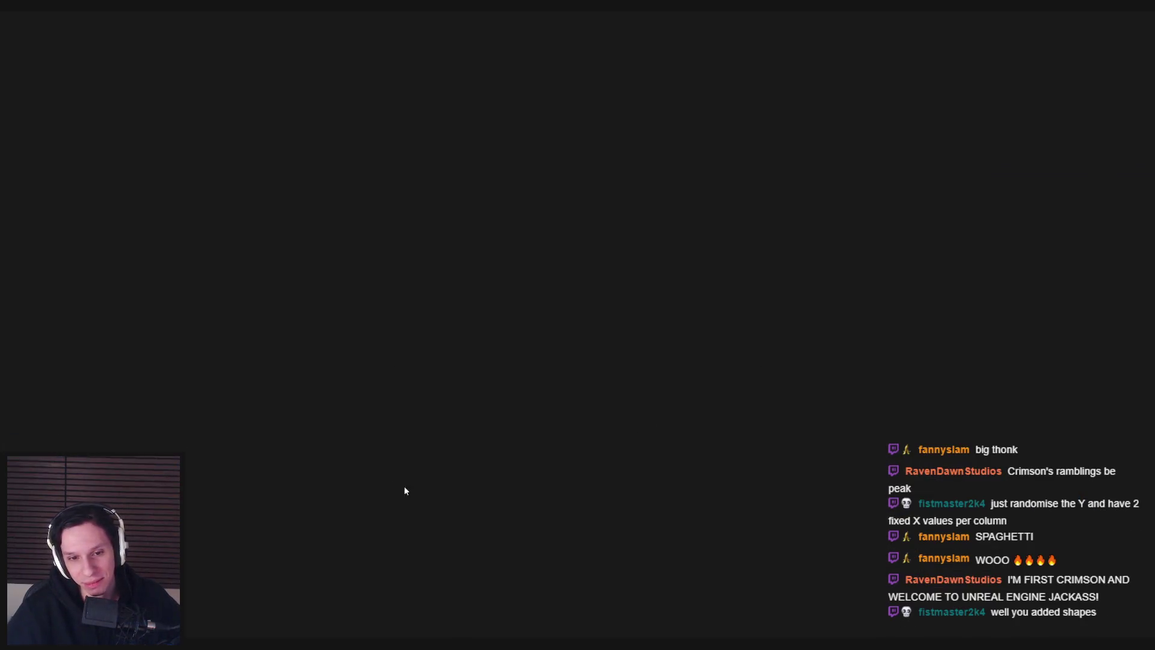
pyautogui.scroll(-2, 594, 348)
pyautogui.scroll(1, 324, 311)
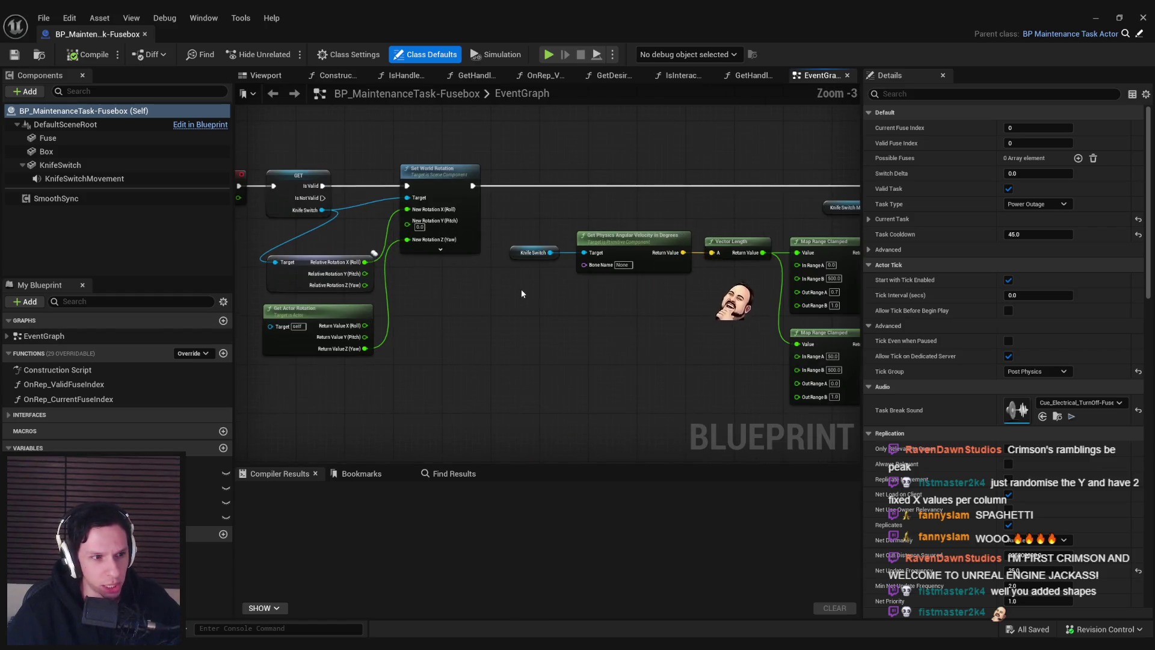
pyautogui.scroll(-2, 590, 266)
pyautogui.scroll(4, 543, 281)
pyautogui.scroll(-3, 543, 281)
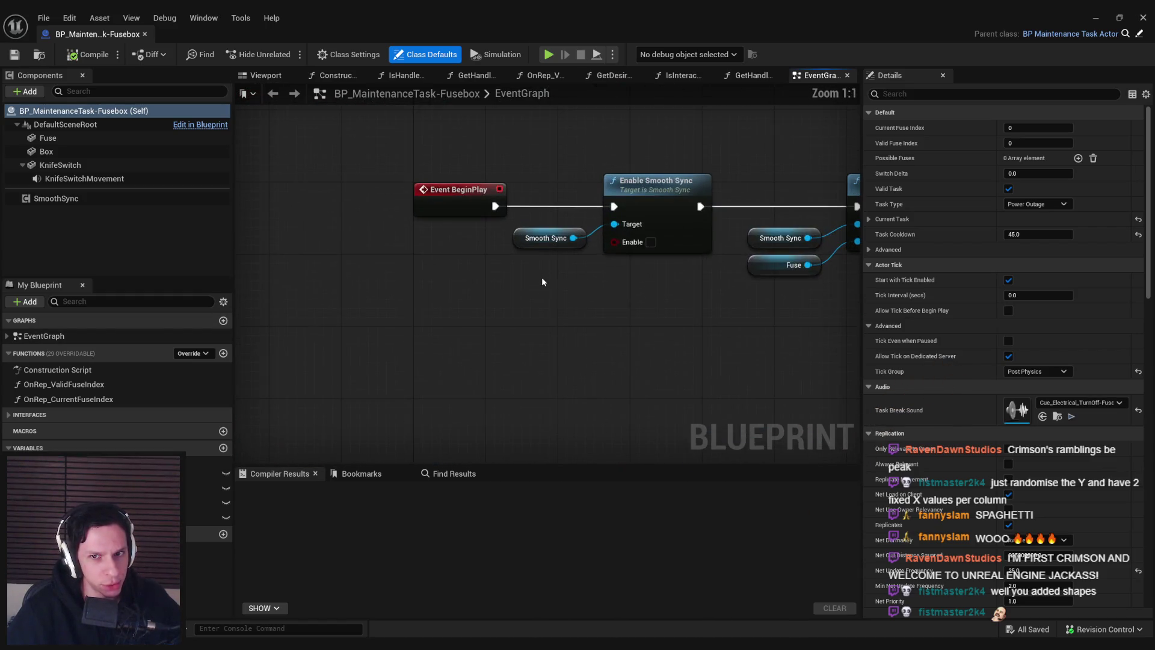
# Pan the Fusebox EventGraph to bring the AddRemoveHandler event nodes into view
pyautogui.moveTo(503, 322)
pyautogui.mouseDown()
pyautogui.moveTo(468, 409)
pyautogui.moveTo(433, 312)
pyautogui.mouseUp()
pyautogui.scroll(2, 433, 312)
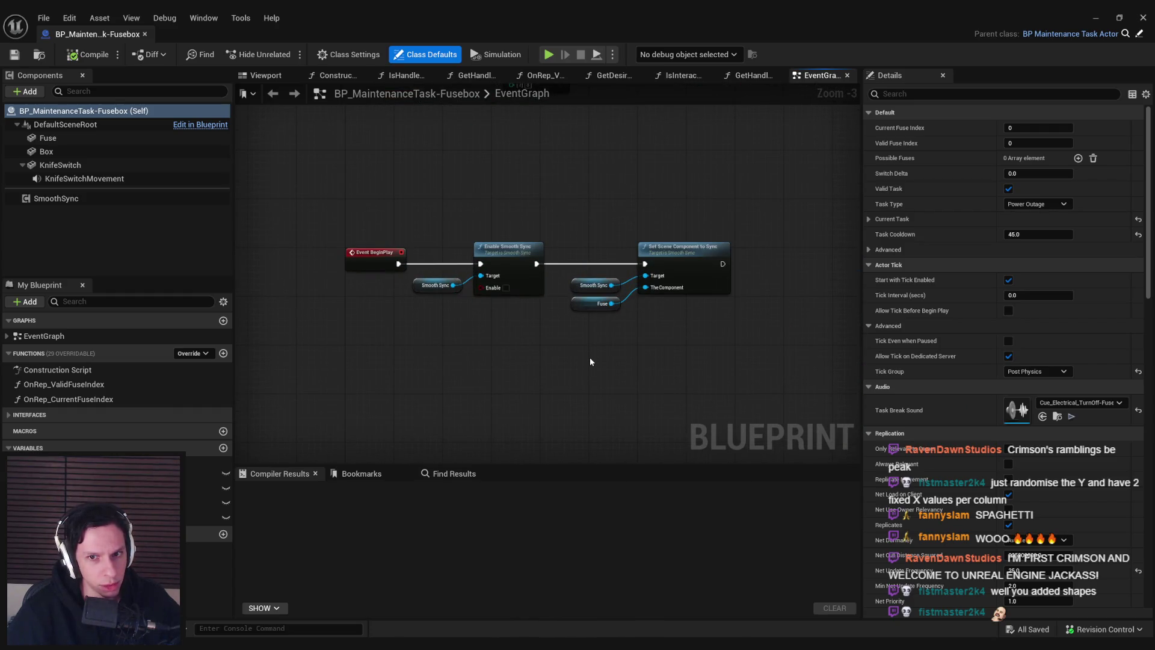
pyautogui.scroll(-1, 590, 361)
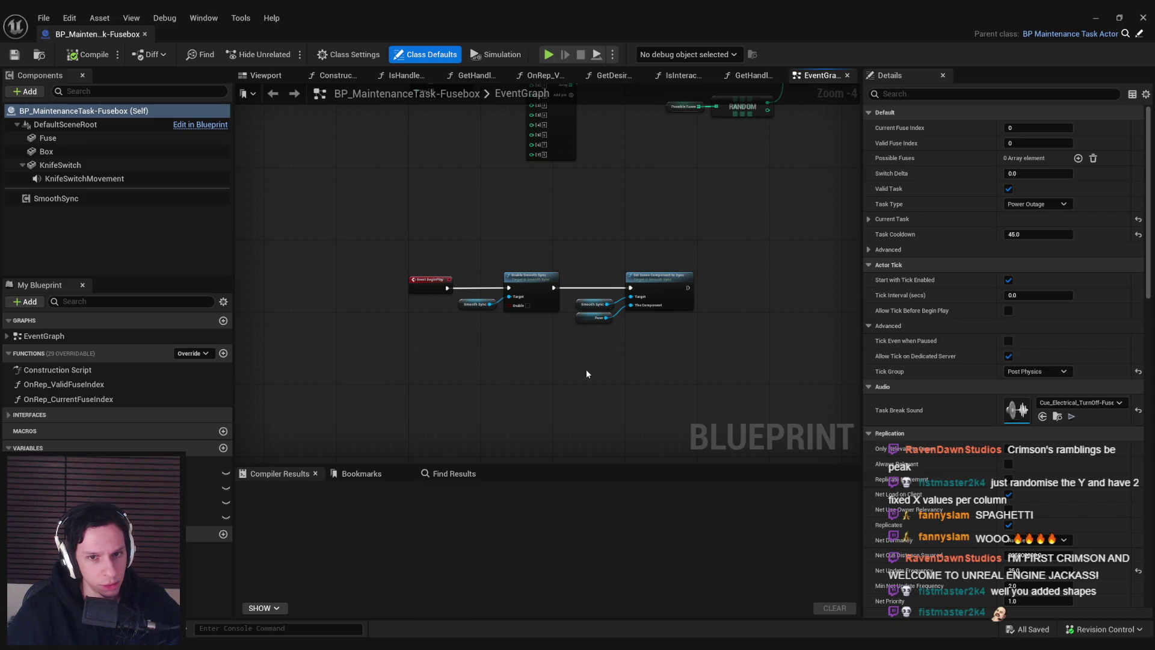
pyautogui.scroll(-1, 578, 376)
pyautogui.moveTo(579, 377); pyautogui.dragTo(492, 268)
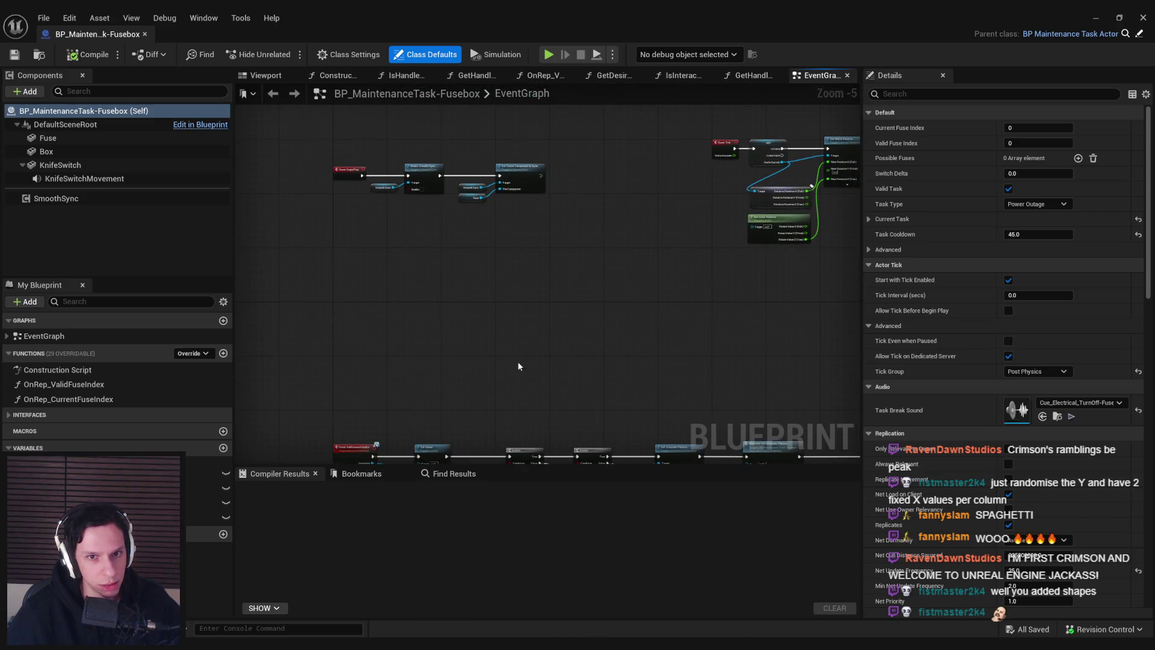
pyautogui.moveTo(518, 363); pyautogui.dragTo(479, 248)
# Look over the Set Simulate Physics node rows in the Fusebox EventGraph
pyautogui.scroll(3, 478, 248)
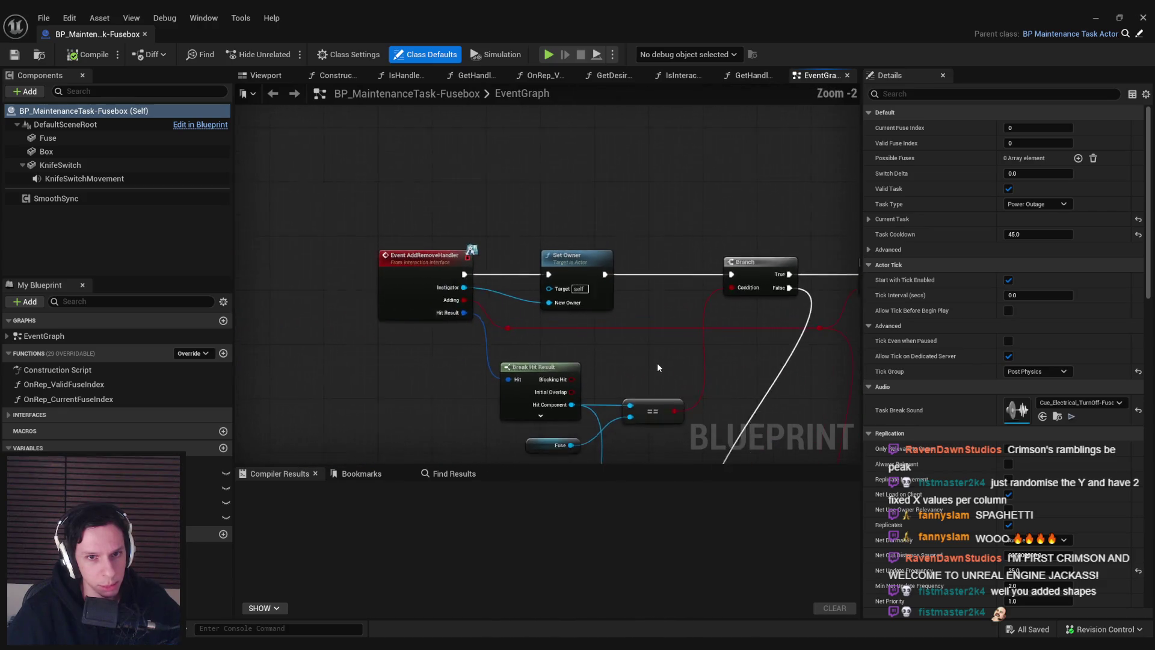
pyautogui.scroll(-2, 657, 362)
pyautogui.moveTo(657, 362); pyautogui.dragTo(463, 301)
pyautogui.scroll(-2, 464, 298)
pyautogui.scroll(-1, 555, 341)
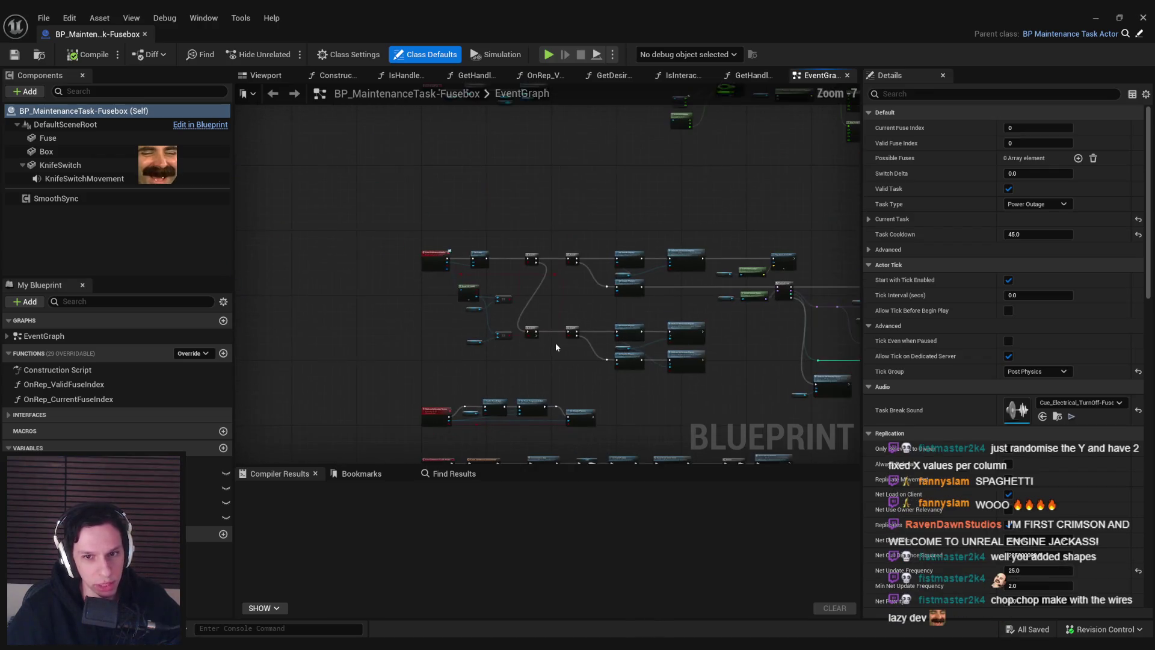
pyautogui.scroll(6, 555, 342)
pyautogui.scroll(-4, 517, 399)
pyautogui.scroll(2, 519, 354)
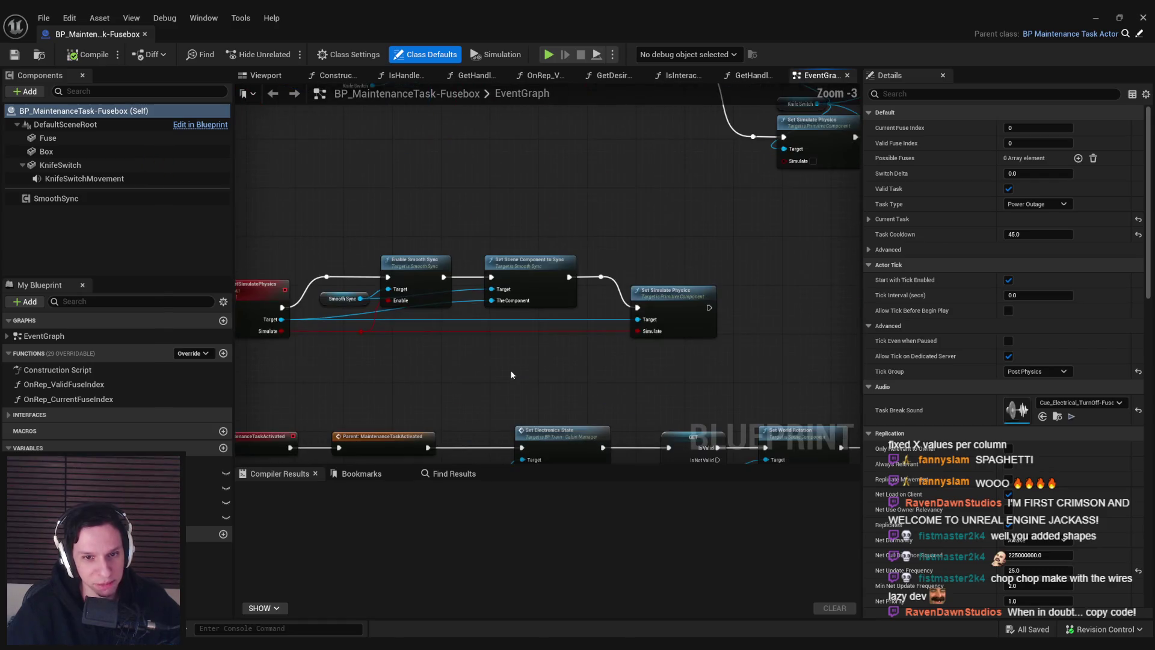
pyautogui.scroll(-1, 511, 373)
pyautogui.scroll(-1, 492, 312)
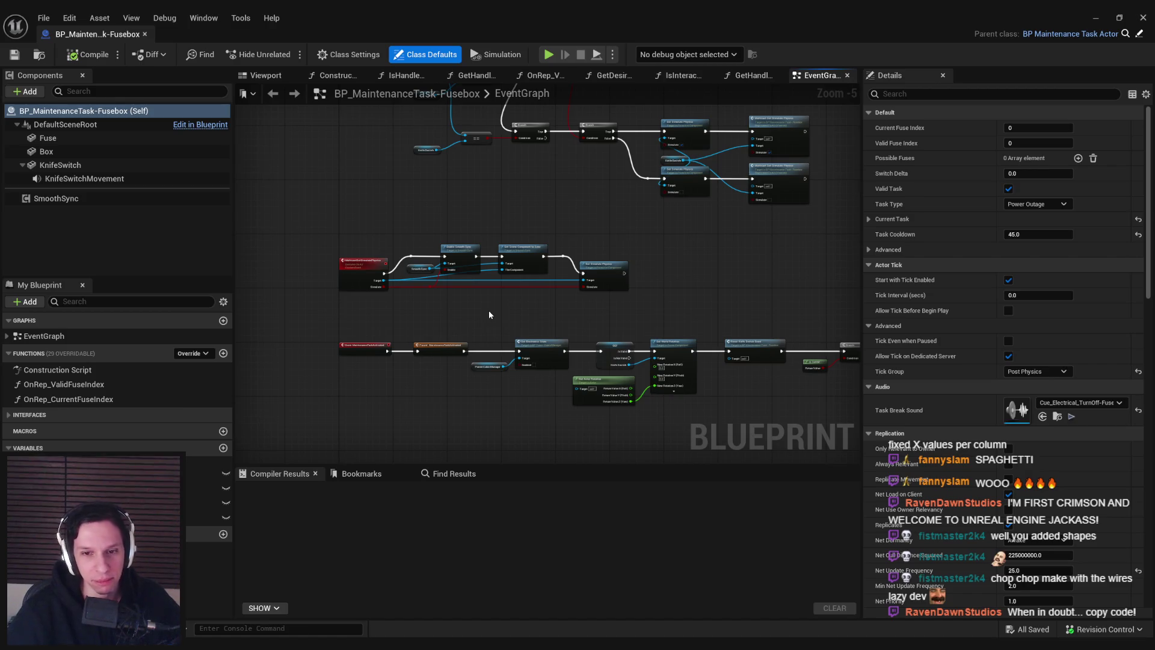
# Back in the level editor, bring up the asset creation options in MaintenanceTasks
pyautogui.scroll(-2, 488, 310)
pyautogui.scroll(4, 489, 310)
pyautogui.scroll(-1, 489, 309)
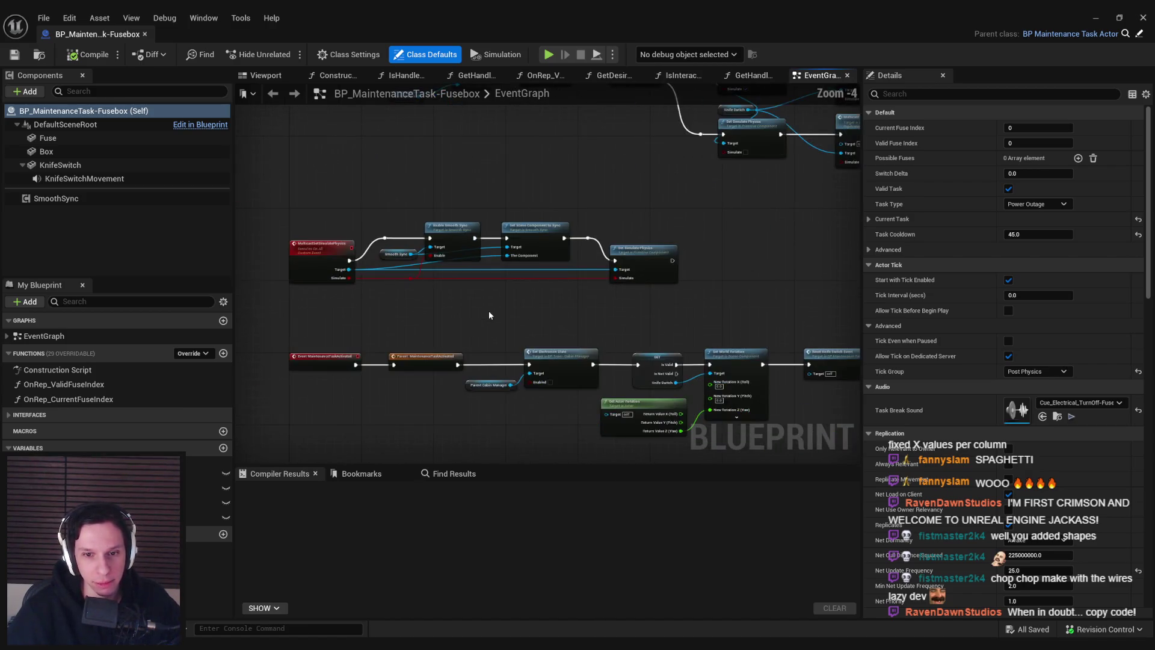
pyautogui.scroll(-1, 465, 334)
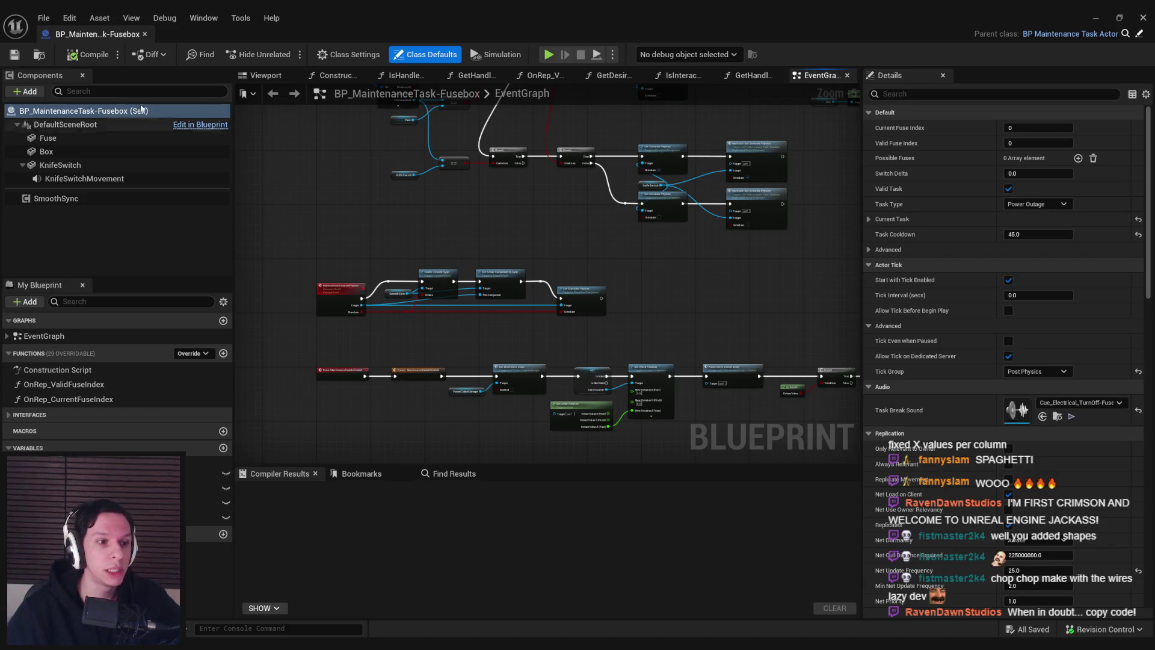
pyautogui.hotkey('alt', 'Tab')
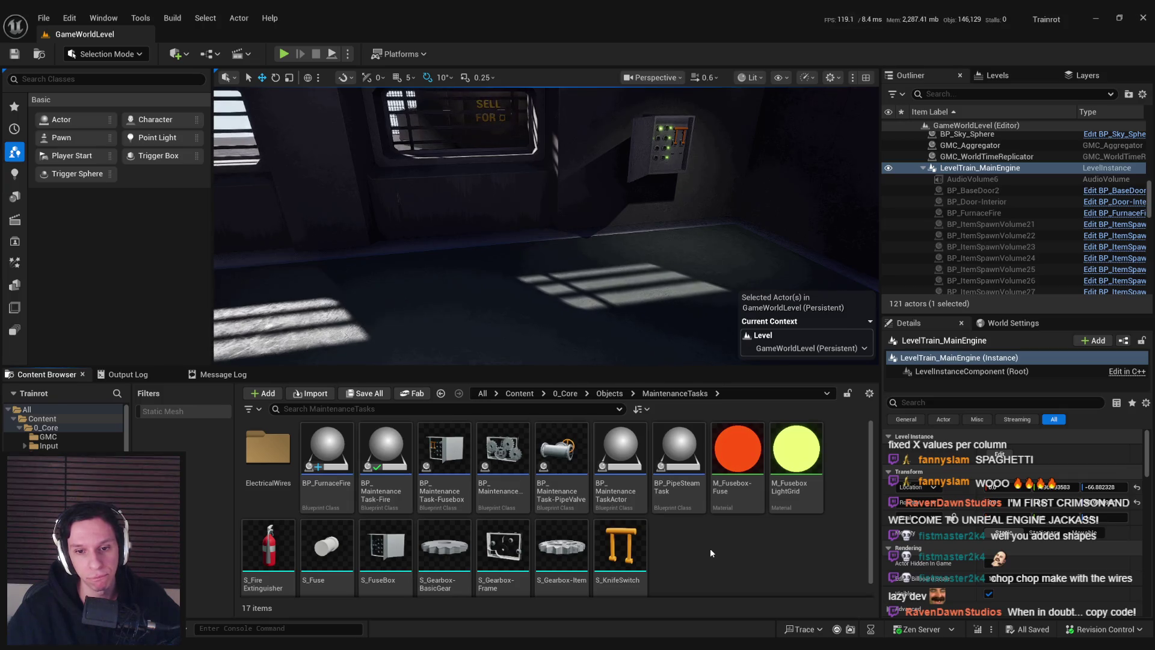
pyautogui.rightClick(710, 548)
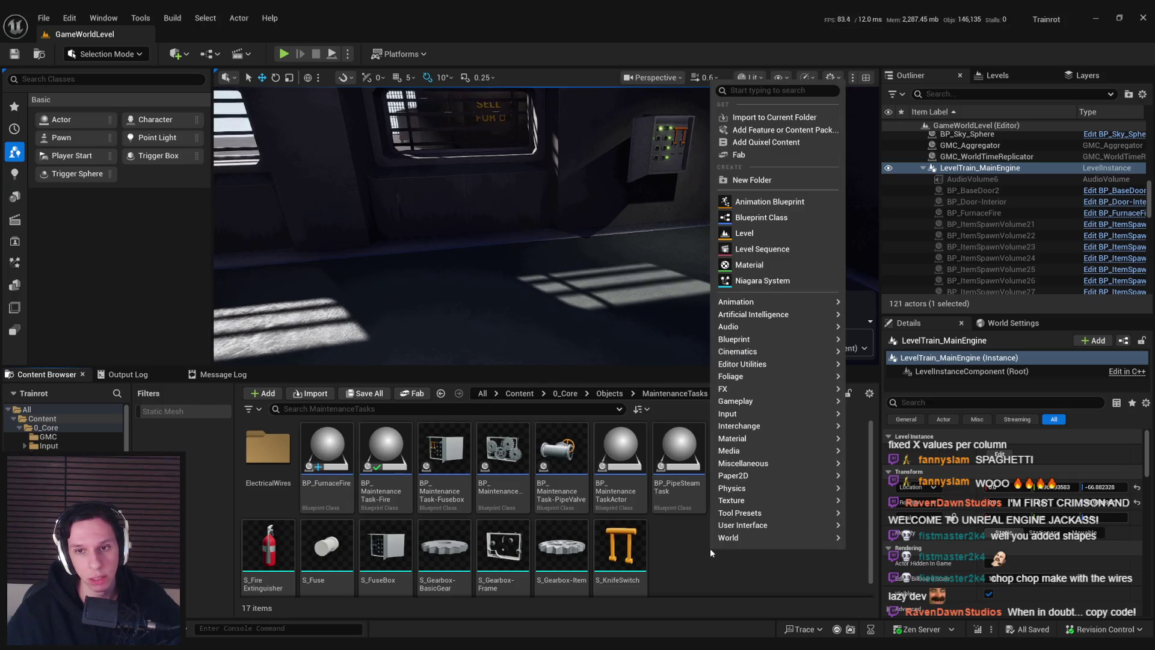
# Create an Actor Blueprint ending in ElectricalWire-Cable in MaintenanceTasks and open it
pyautogui.click(759, 218)
pyautogui.click(466, 230)
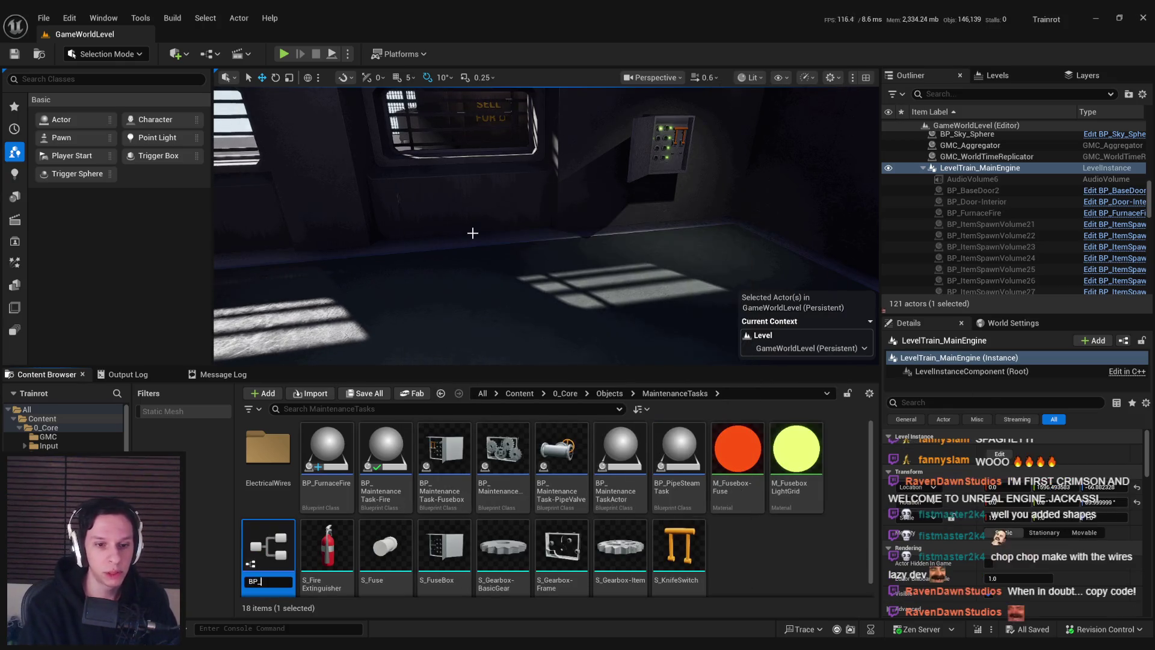
pyautogui.write('ceT')
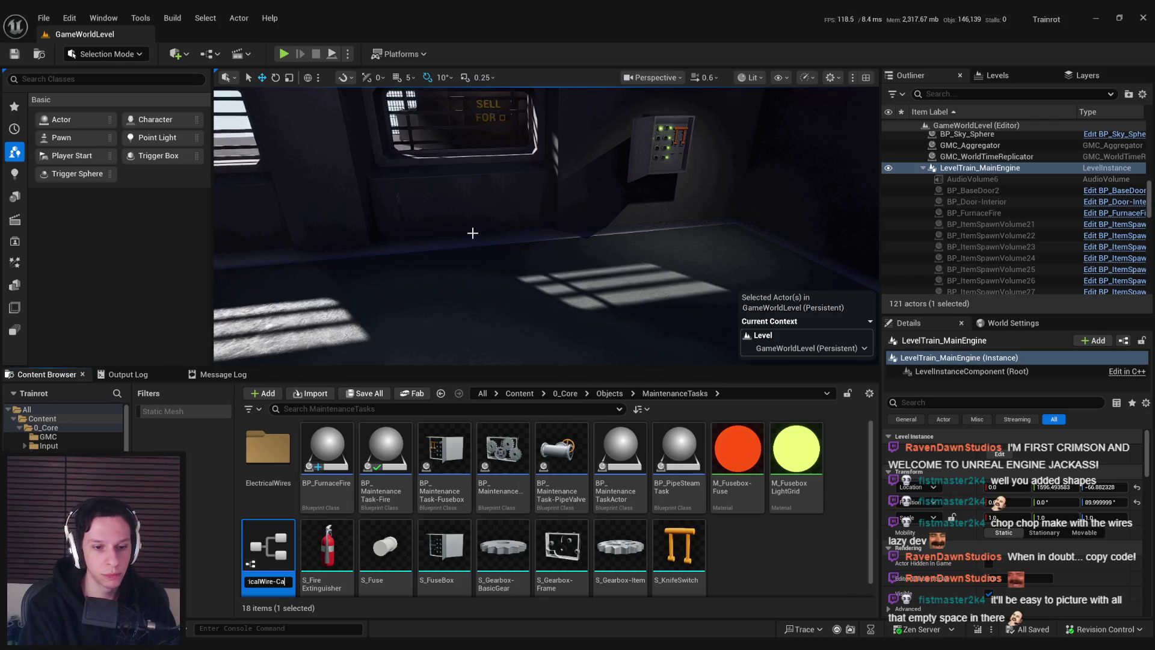
pyautogui.write('able')
pyautogui.press('Return')
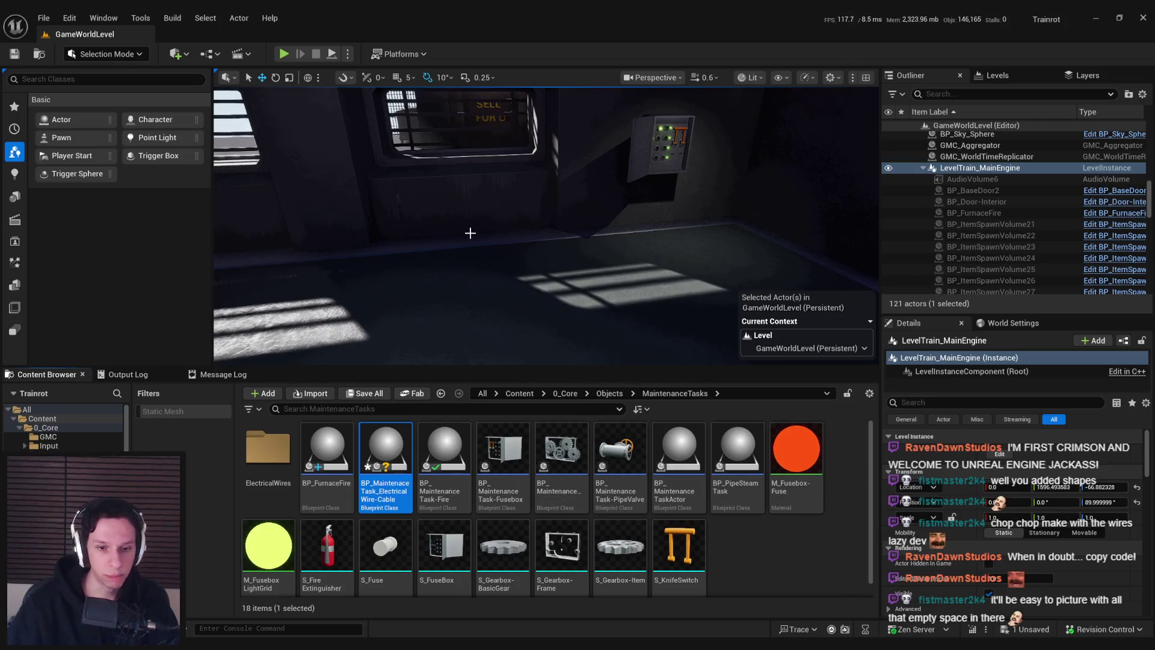
pyautogui.doubleClick(388, 487)
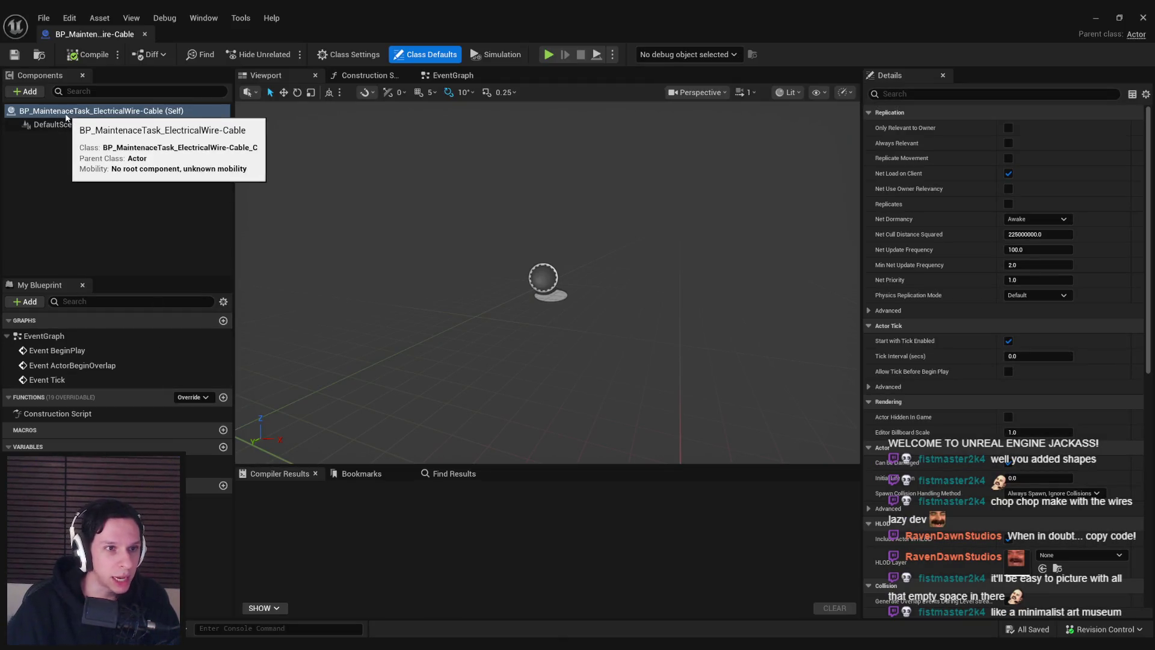
# Fix the misspelled 'Maintenace' in the Blueprint name, reopen it, and show the component list
pyautogui.click(1096, 18)
pyautogui.click(388, 485)
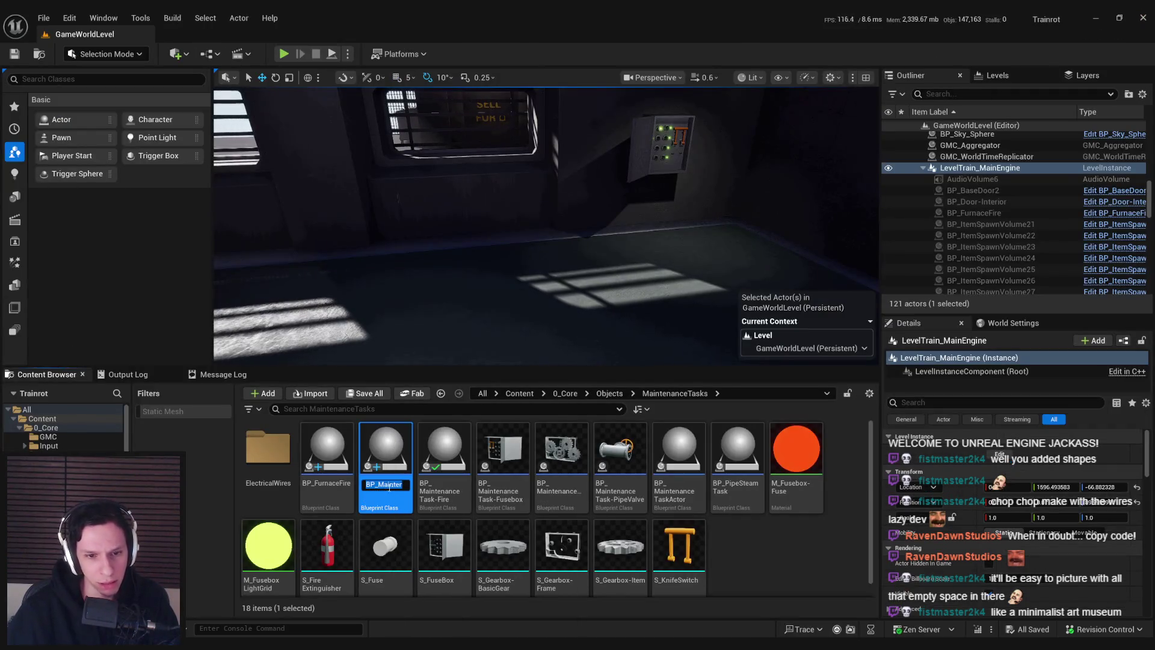
pyautogui.click(396, 484)
pyautogui.write('nance...')
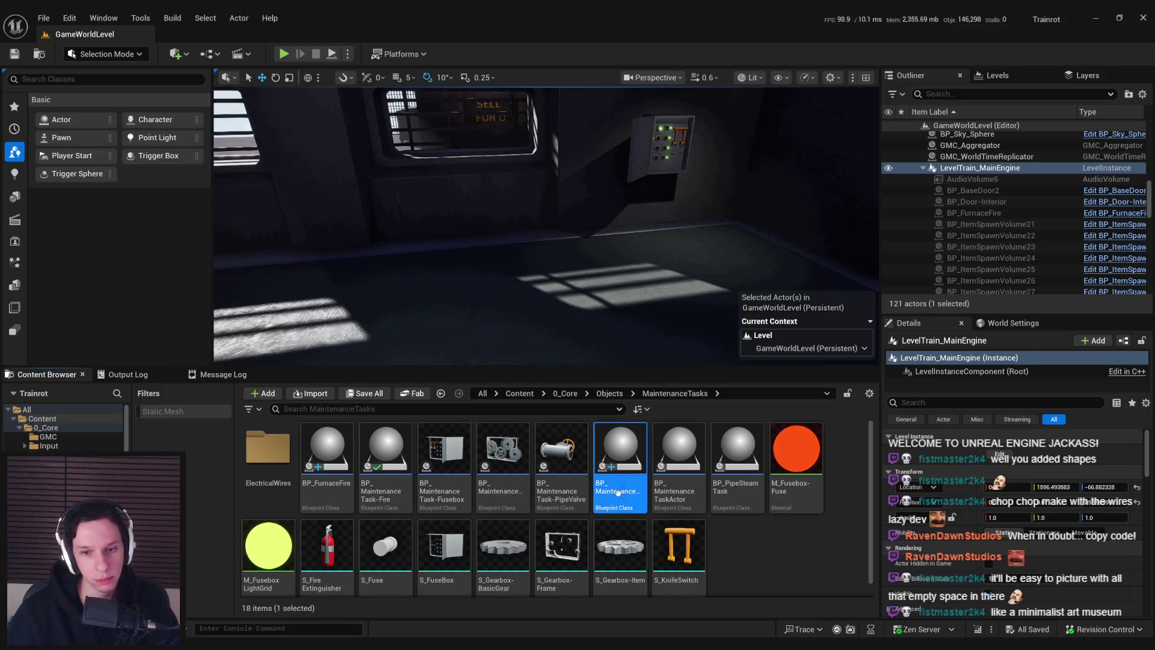
pyautogui.doubleClick(607, 495)
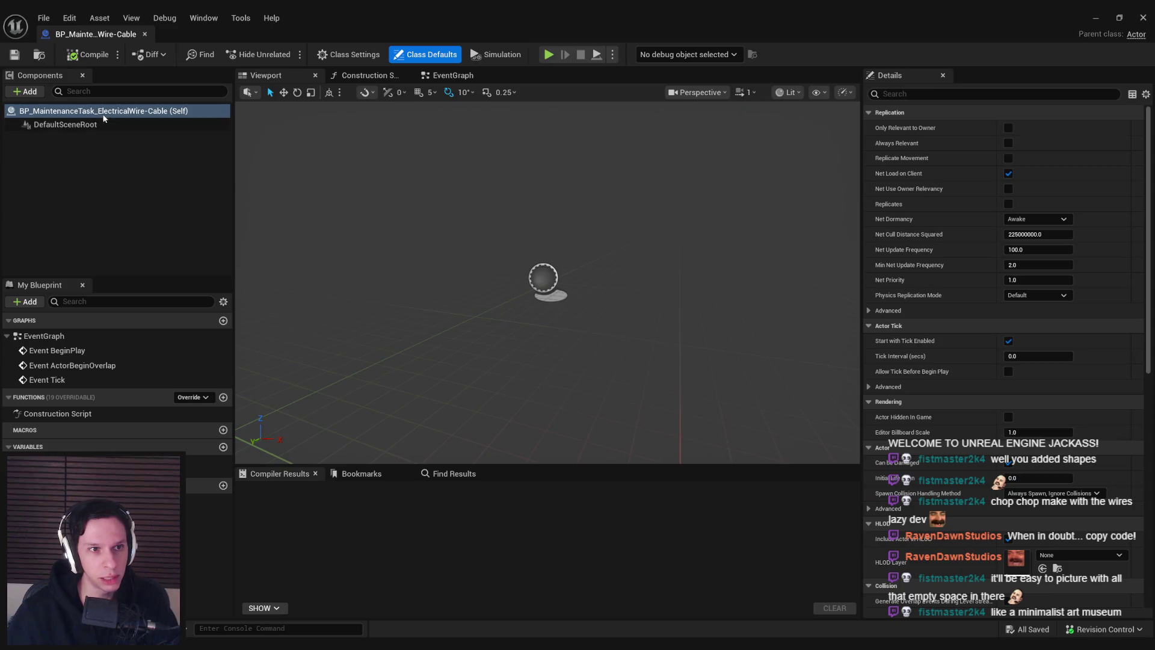
pyautogui.click(25, 93)
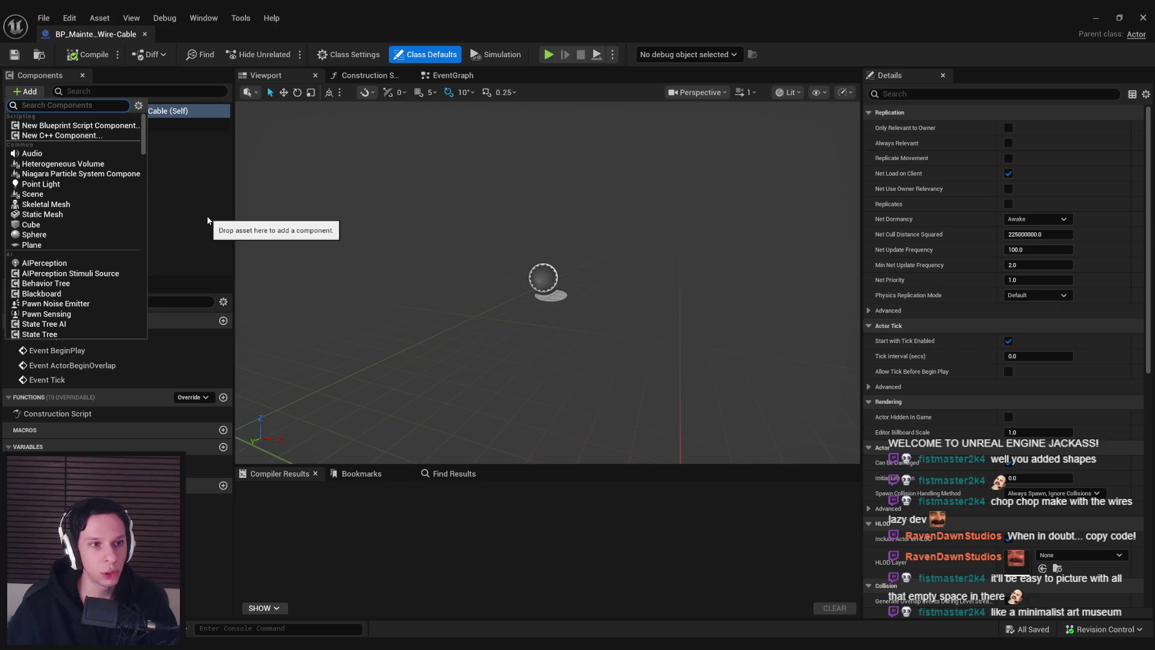
pyautogui.write('cab')
# Add a Cable component with Attach Start on and Attach End off, then search components for 'static mes'
pyautogui.click(64, 125)
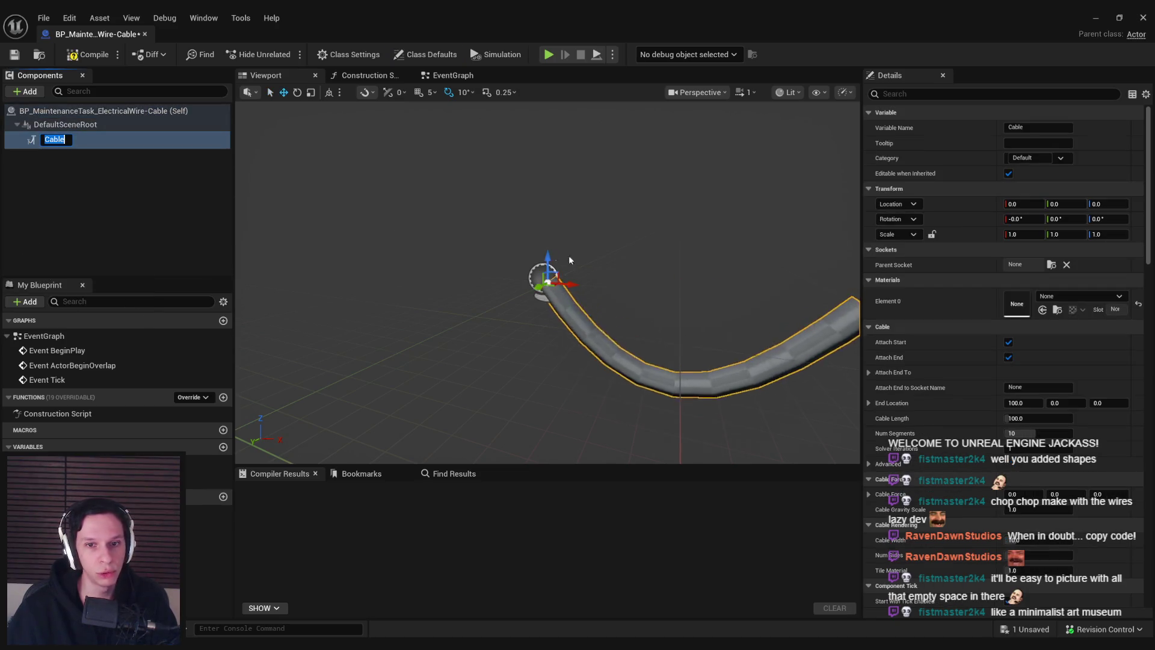
pyautogui.scroll(-3, 548, 283)
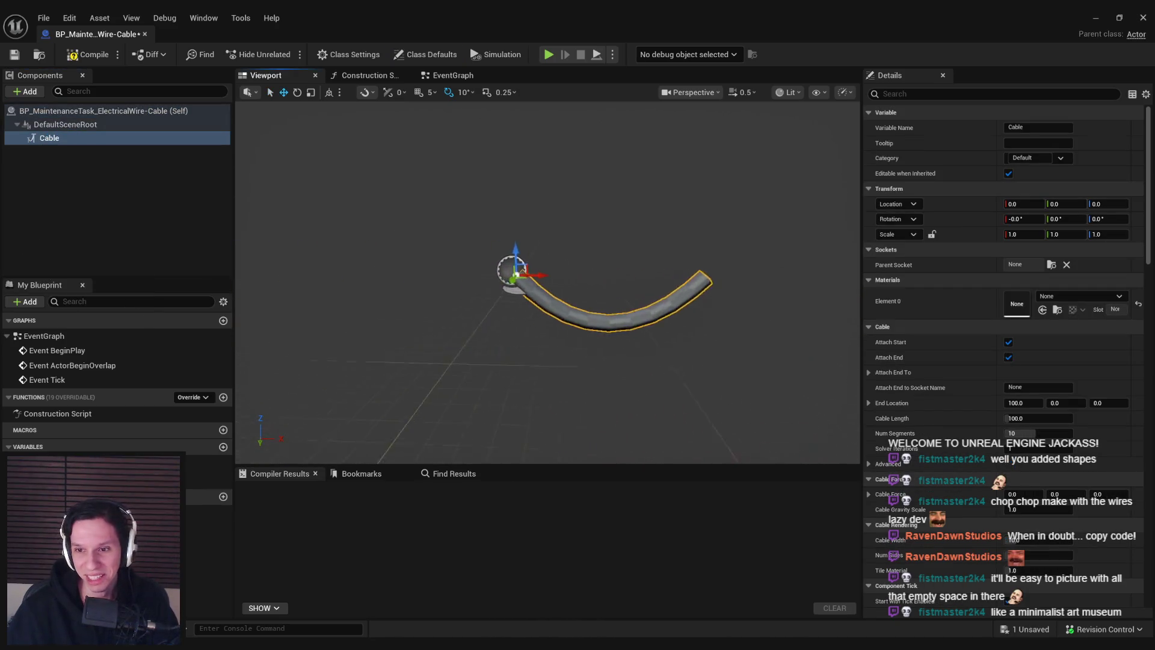
pyautogui.scroll(-2, 548, 283)
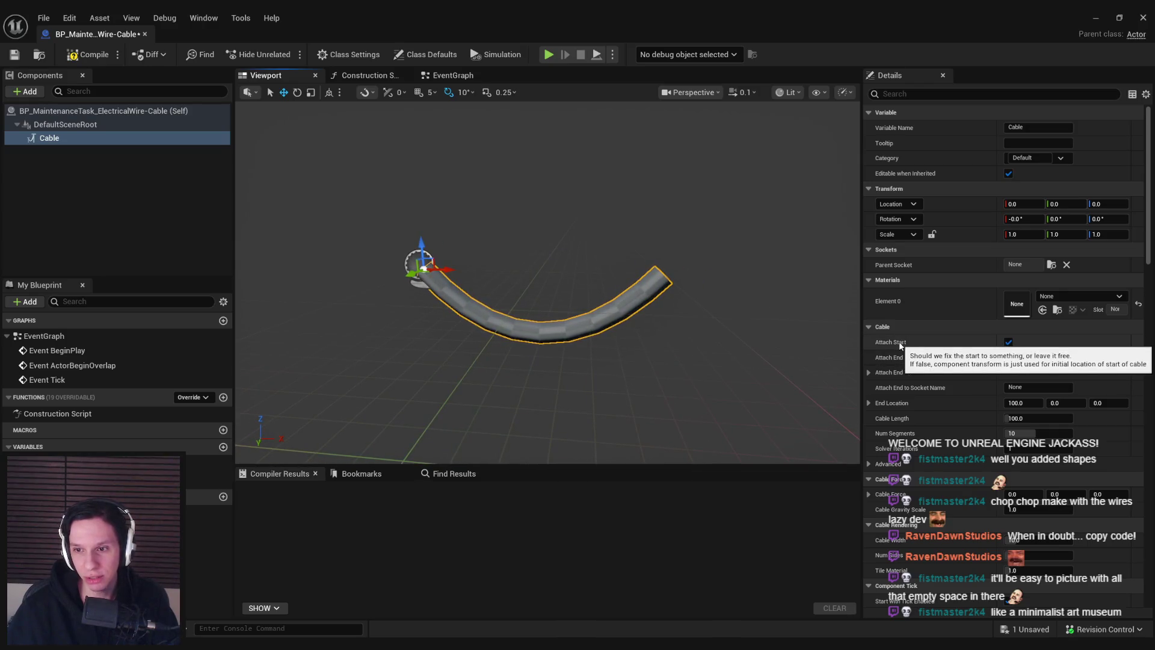
pyautogui.click(1008, 342)
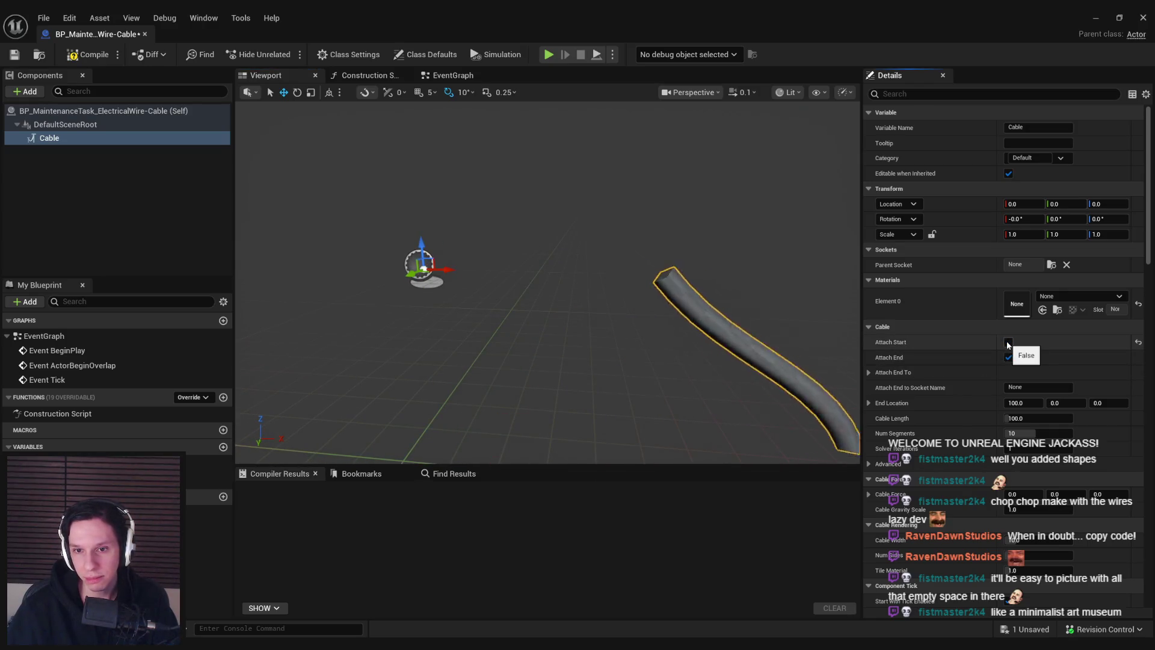
pyautogui.click(1008, 342)
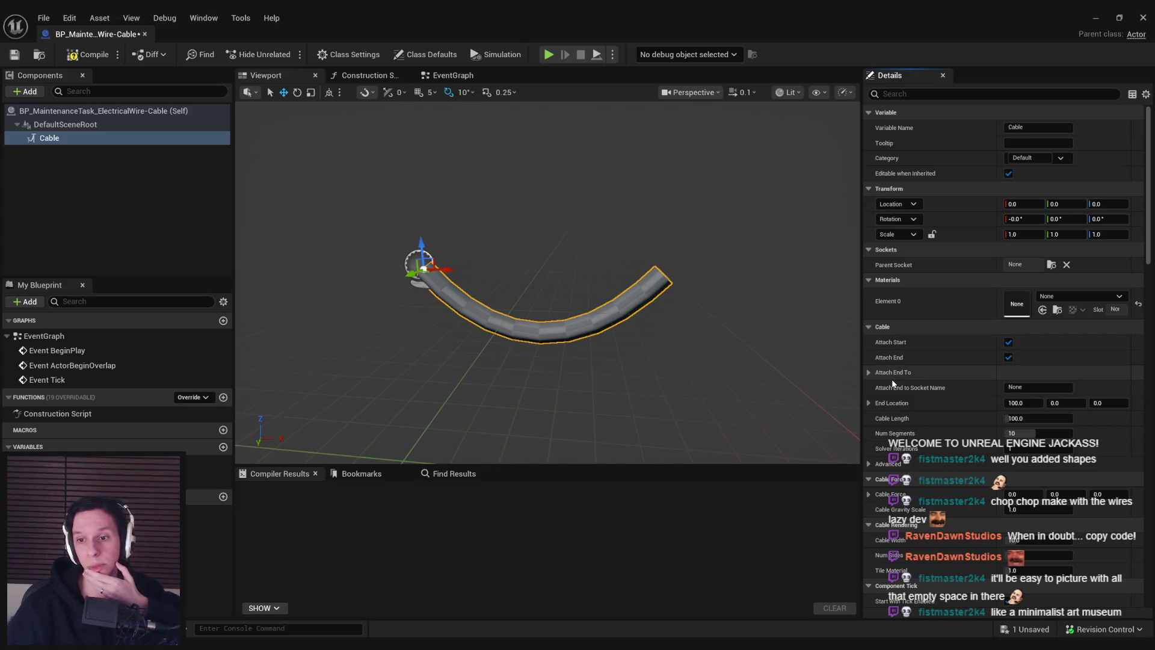
pyautogui.click(1008, 358)
pyautogui.click(894, 373)
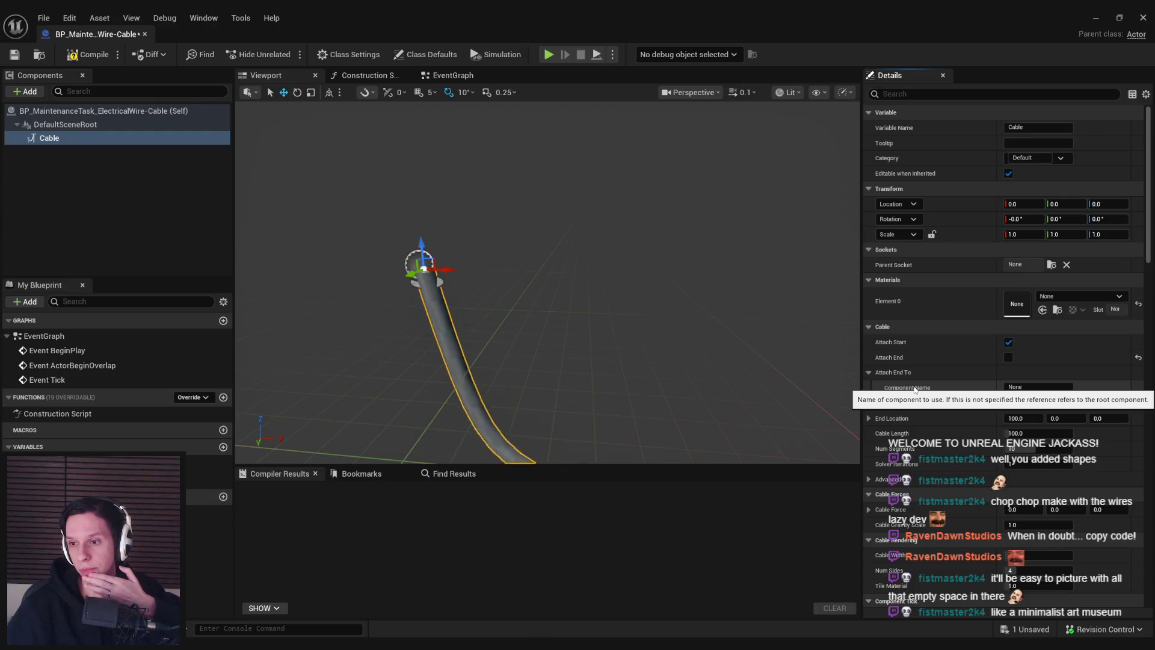
pyautogui.click(27, 93)
pyautogui.write('static mes')
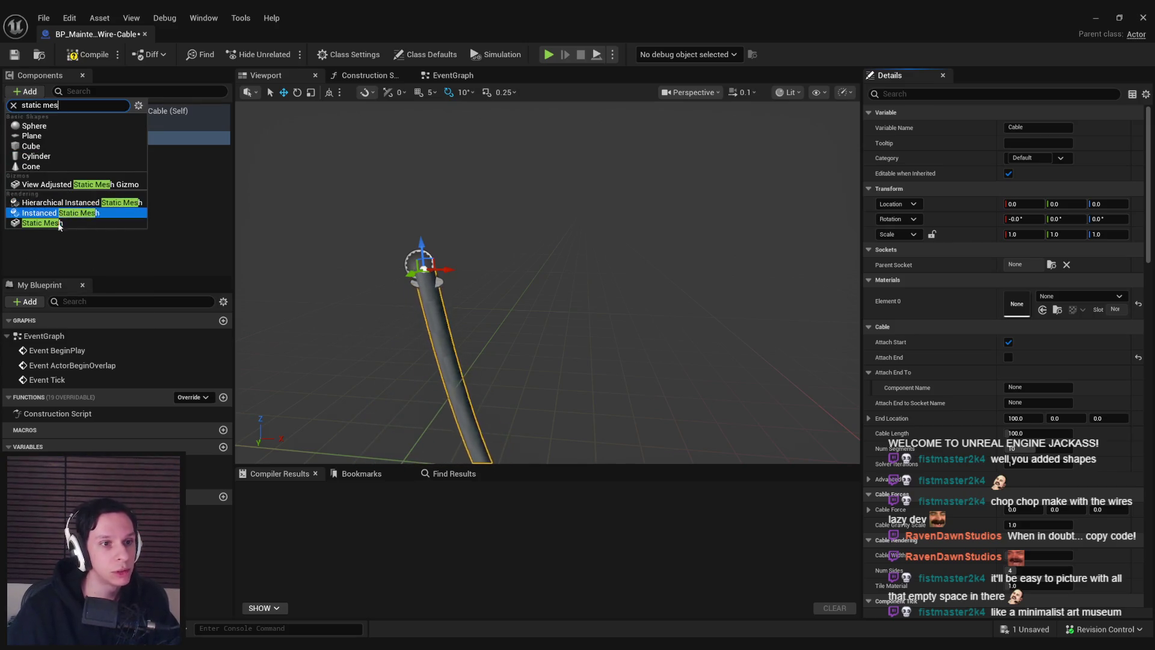
# Add a Static Mesh component named FPlug using S_EWire-Connection_FPlug and compile
pyautogui.click(53, 226)
pyautogui.click(57, 157)
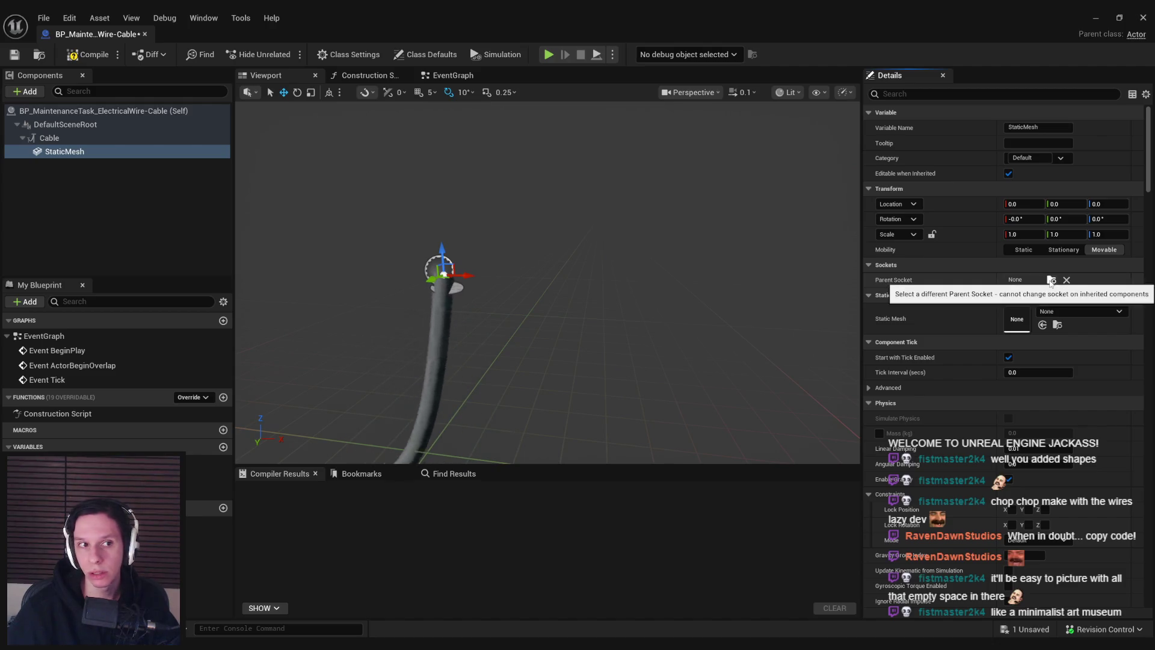
pyautogui.click(1060, 311)
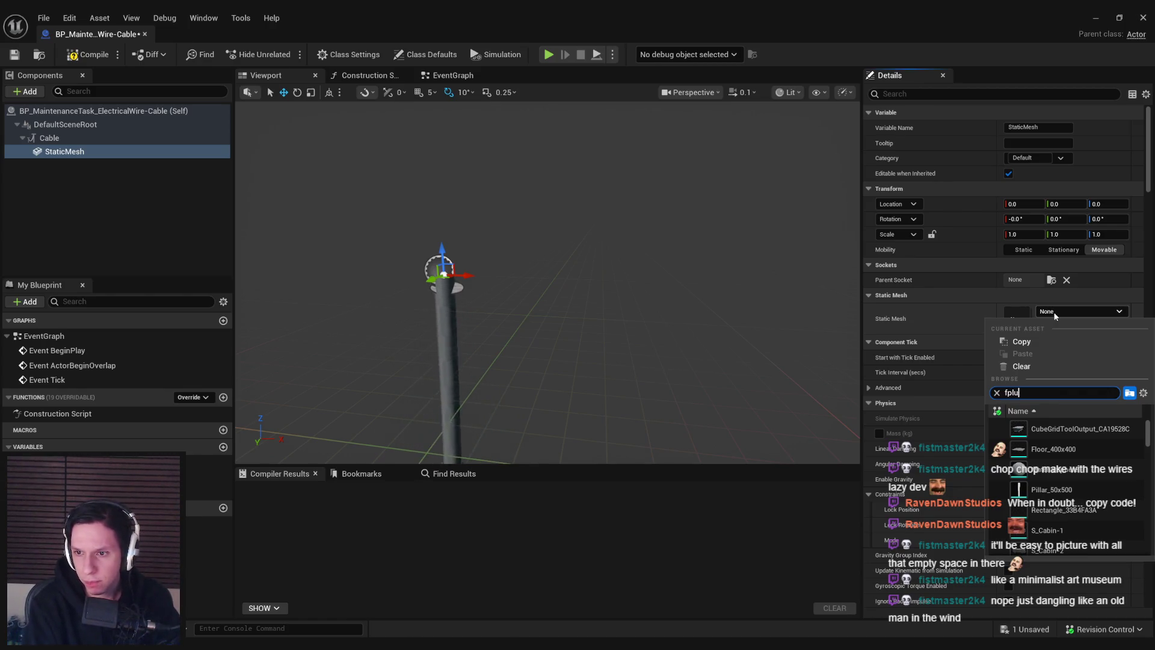
pyautogui.write('ug')
pyautogui.click(1075, 434)
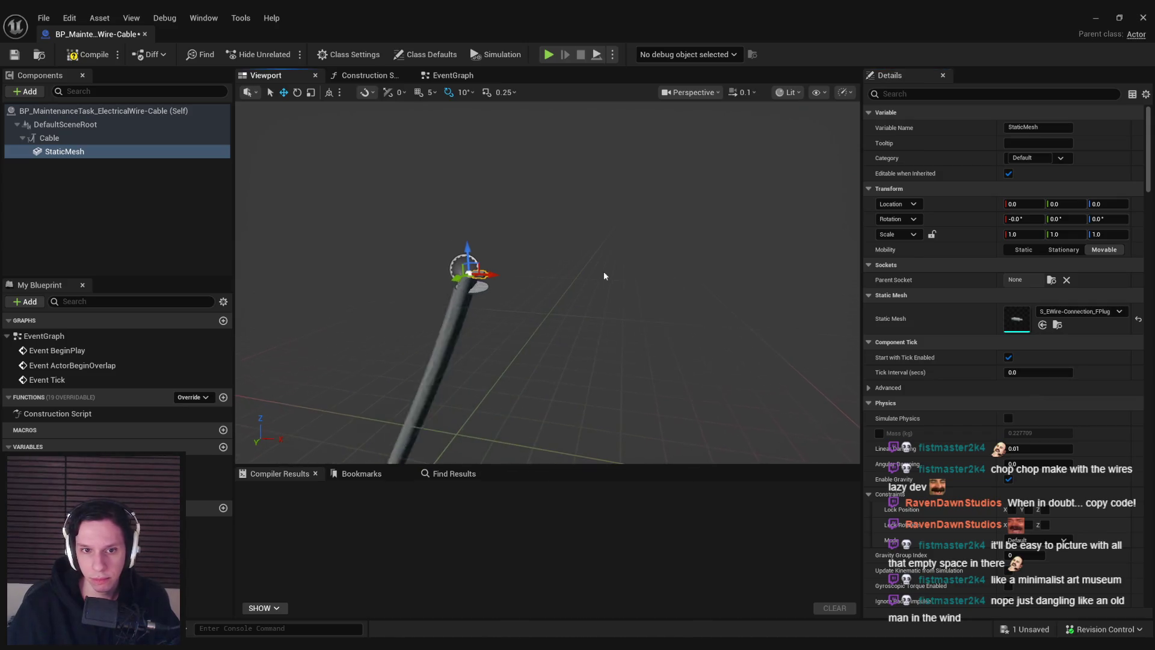
pyautogui.press('F7')
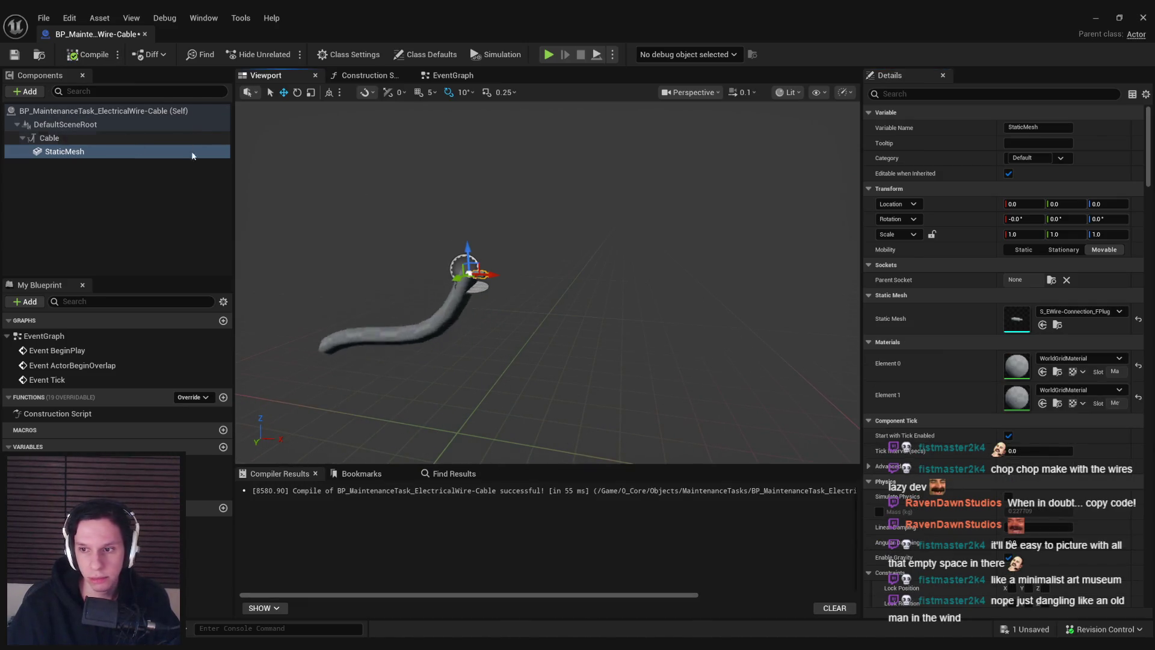
# Set the Cable's Attach End To component name to FPlug and move FPlug up and right
pyautogui.click(80, 139)
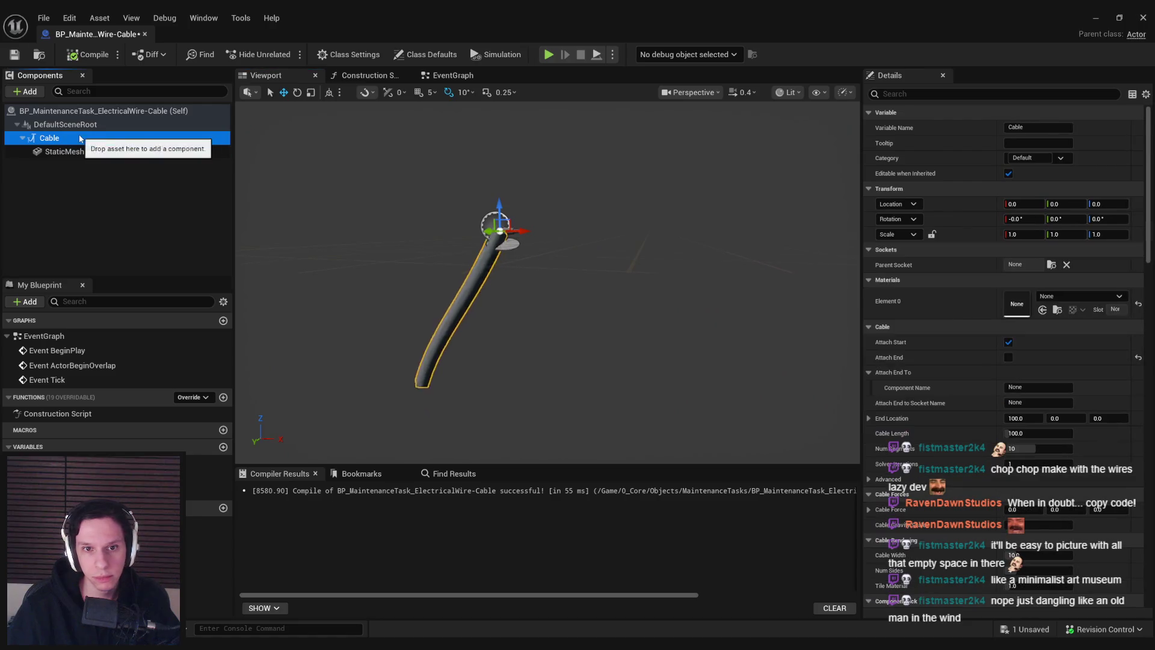
pyautogui.click(1032, 388)
pyautogui.write('FPlug')
pyautogui.press('Return')
pyautogui.click(789, 213)
pyautogui.moveTo(790, 212)
pyautogui.mouseDown()
pyautogui.moveTo(705, 90)
pyautogui.moveTo(807, 151)
pyautogui.moveTo(629, 207)
pyautogui.moveTo(598, 155)
pyautogui.moveTo(527, 117)
pyautogui.moveTo(387, 178)
pyautogui.moveTo(674, 177)
pyautogui.mouseUp()
pyautogui.click(88, 152)
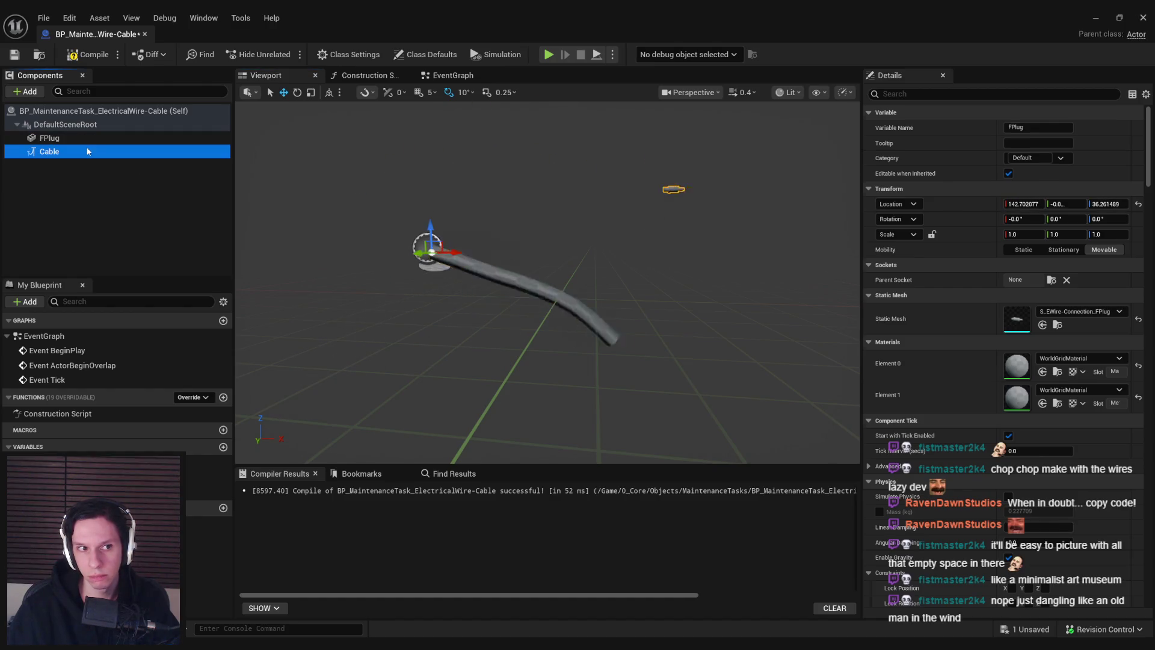
# Enable Stiffness in the Cable's advanced settings and toggle skipping updates when not visible
pyautogui.click(96, 138)
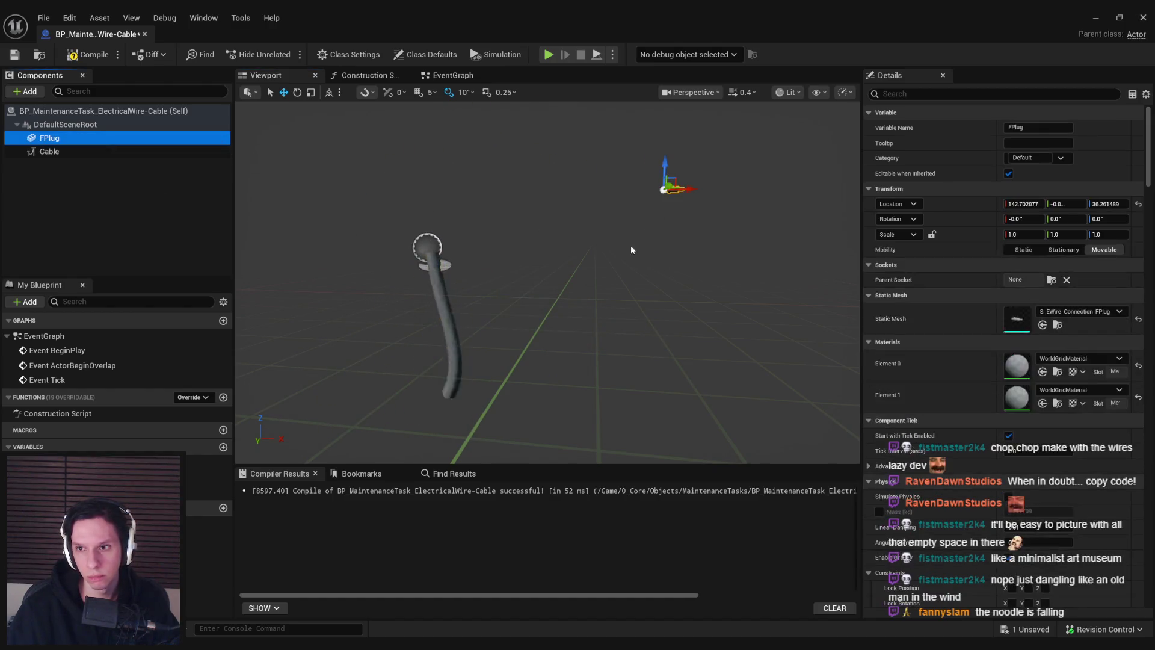
pyautogui.click(106, 152)
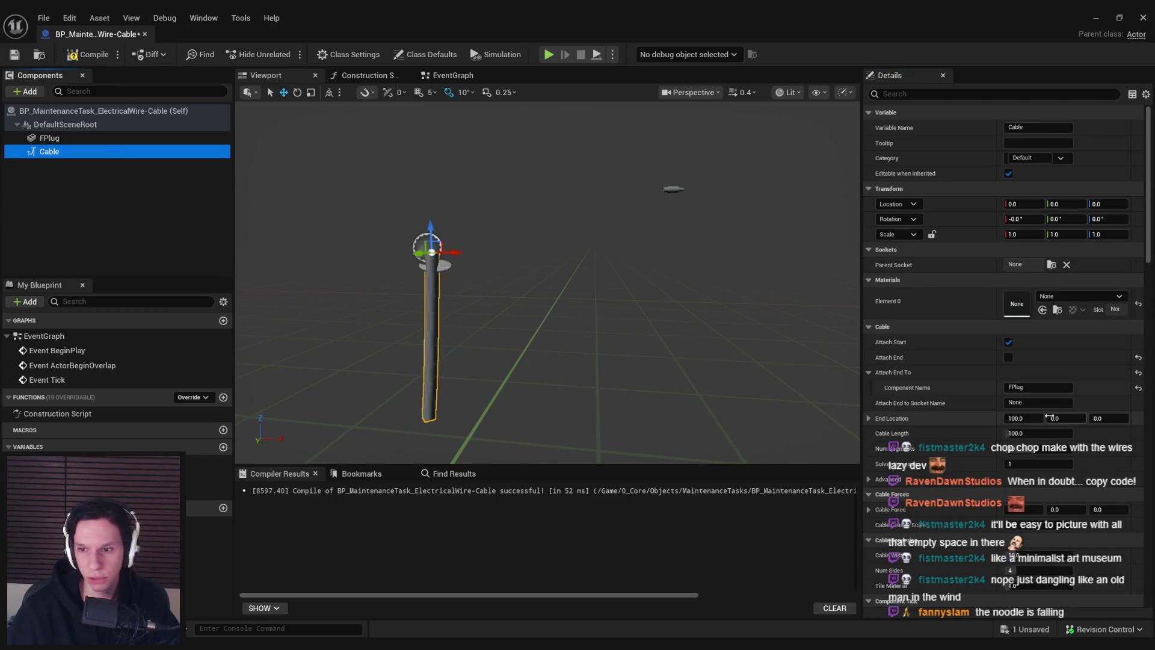
pyautogui.click(869, 479)
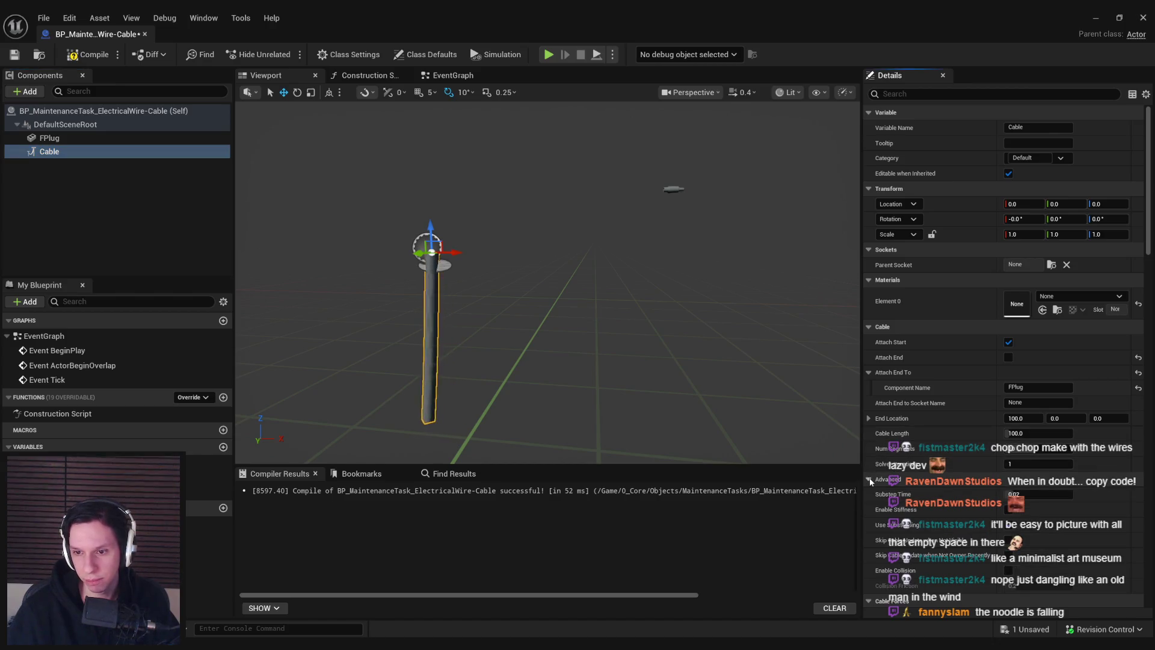
pyautogui.click(1009, 510)
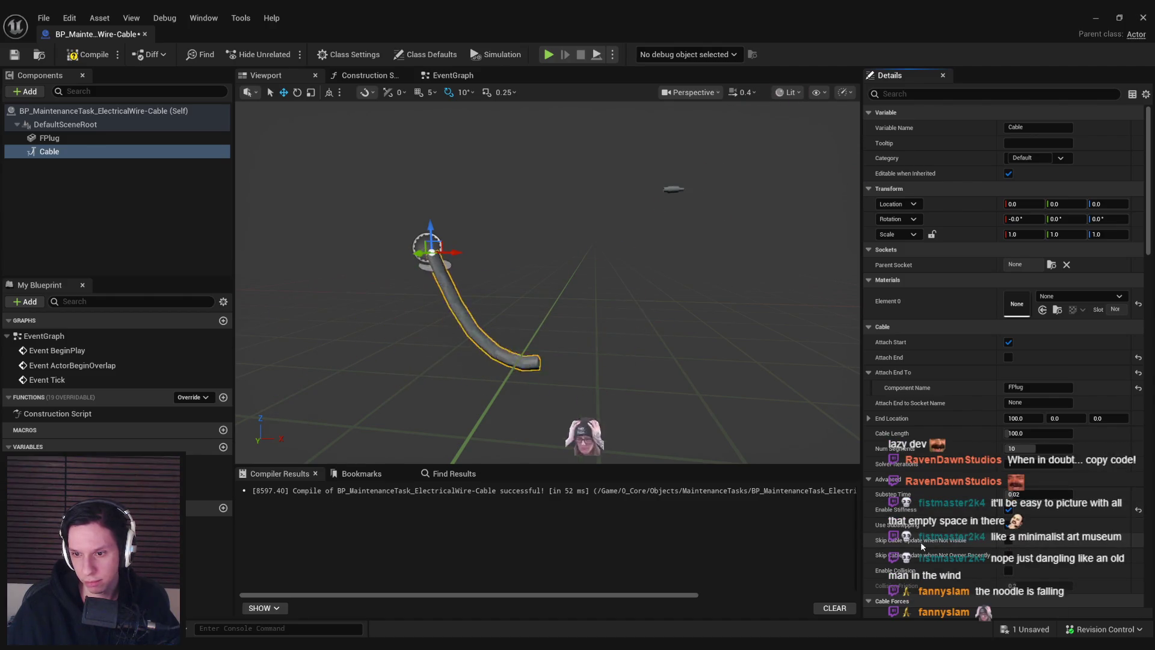
pyautogui.click(1008, 540)
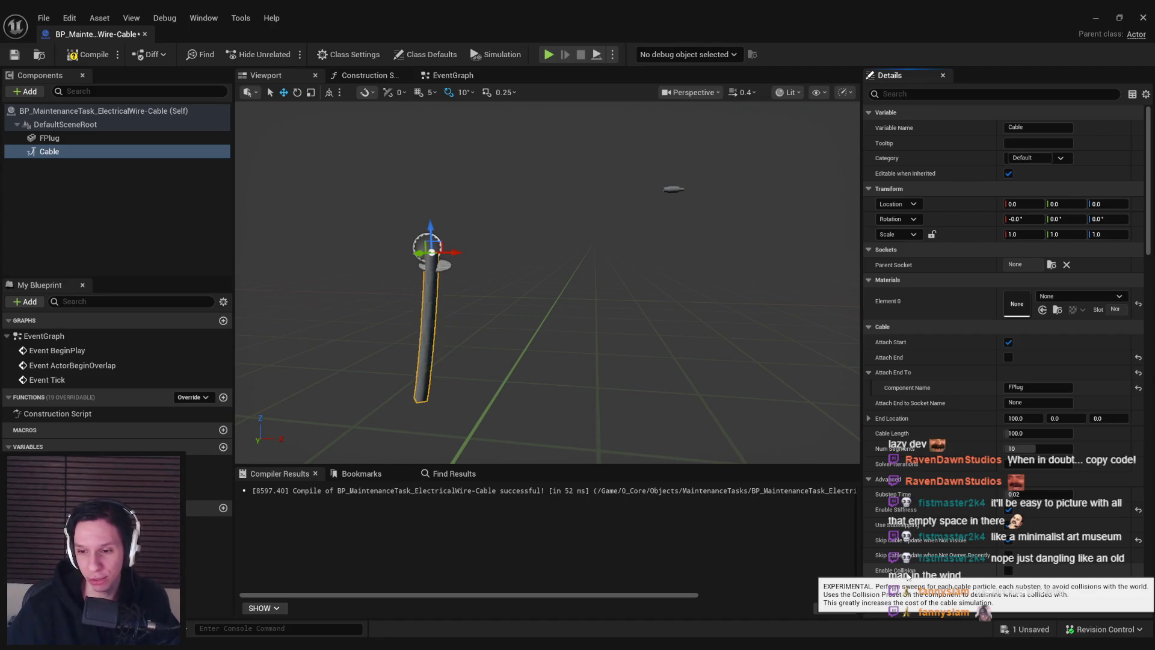
pyautogui.scroll(-5, 909, 541)
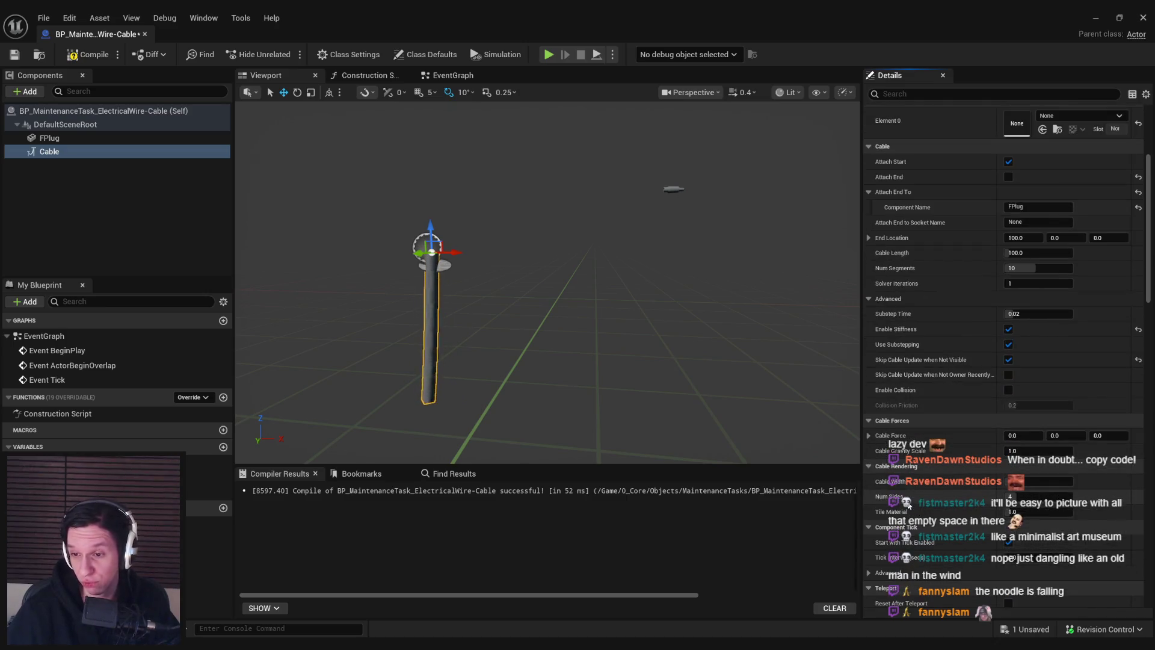
pyautogui.scroll(-1, 910, 505)
pyautogui.scroll(5, 908, 391)
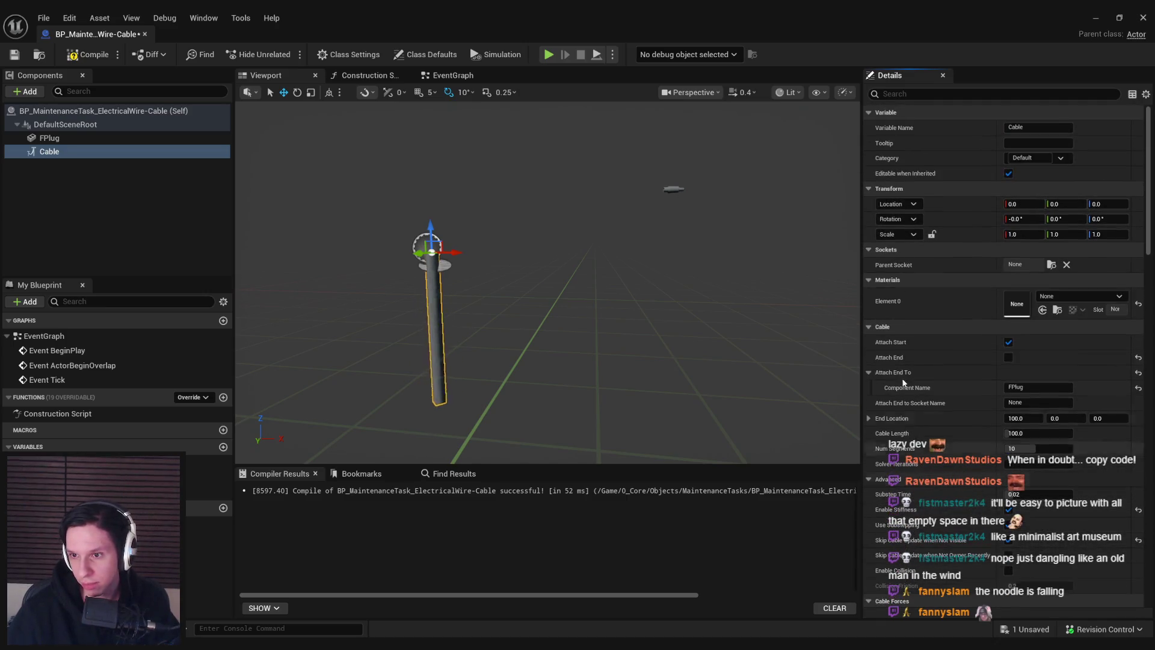
# Attach the Cable's end to FPlug, reposition the plug, and set End Location X to 0
pyautogui.click(1008, 358)
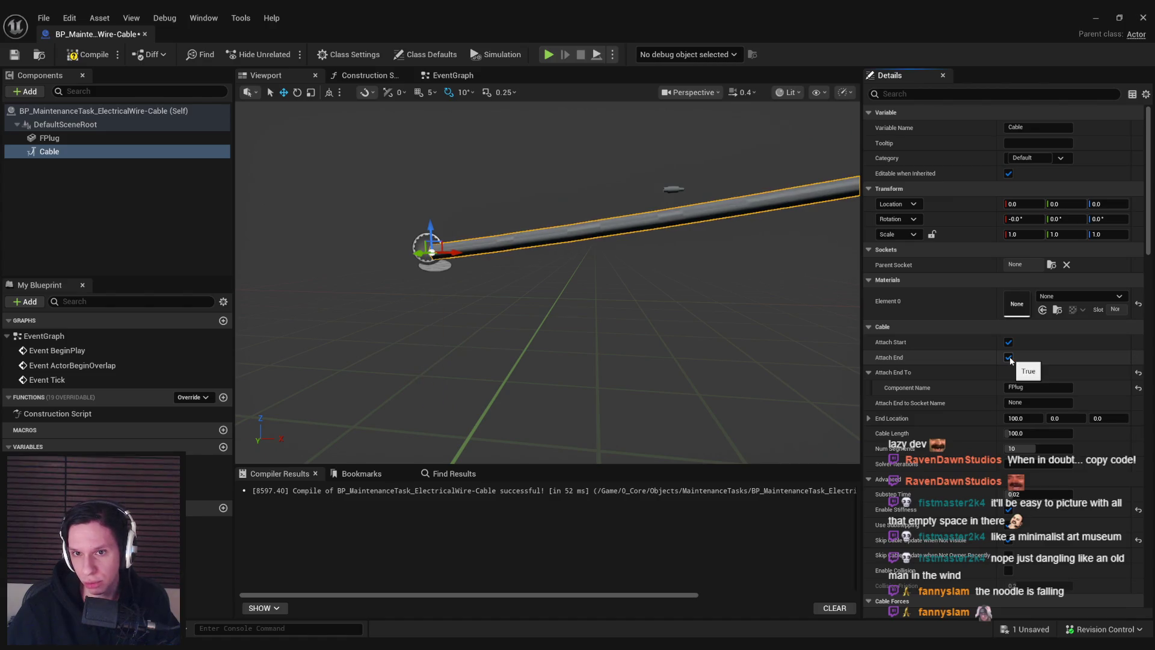
pyautogui.moveTo(667, 224); pyautogui.dragTo(398, 245)
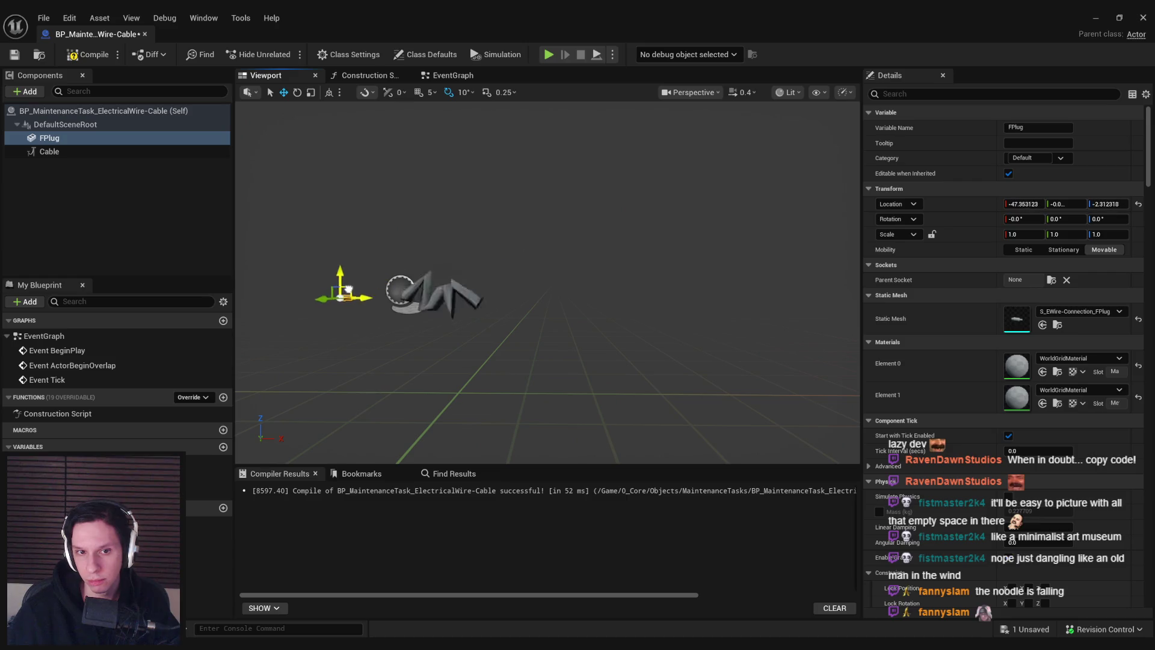
pyautogui.moveTo(400, 286); pyautogui.dragTo(527, 232)
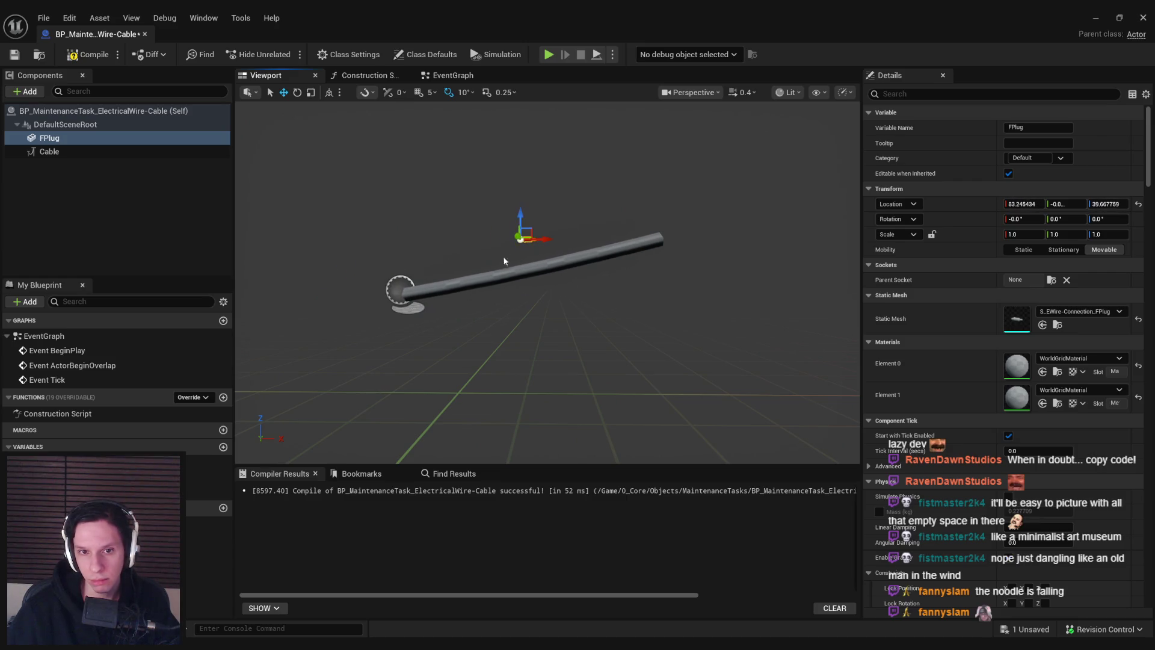
pyautogui.click(83, 154)
pyautogui.click(1023, 419)
pyautogui.write('0')
pyautogui.press('Return')
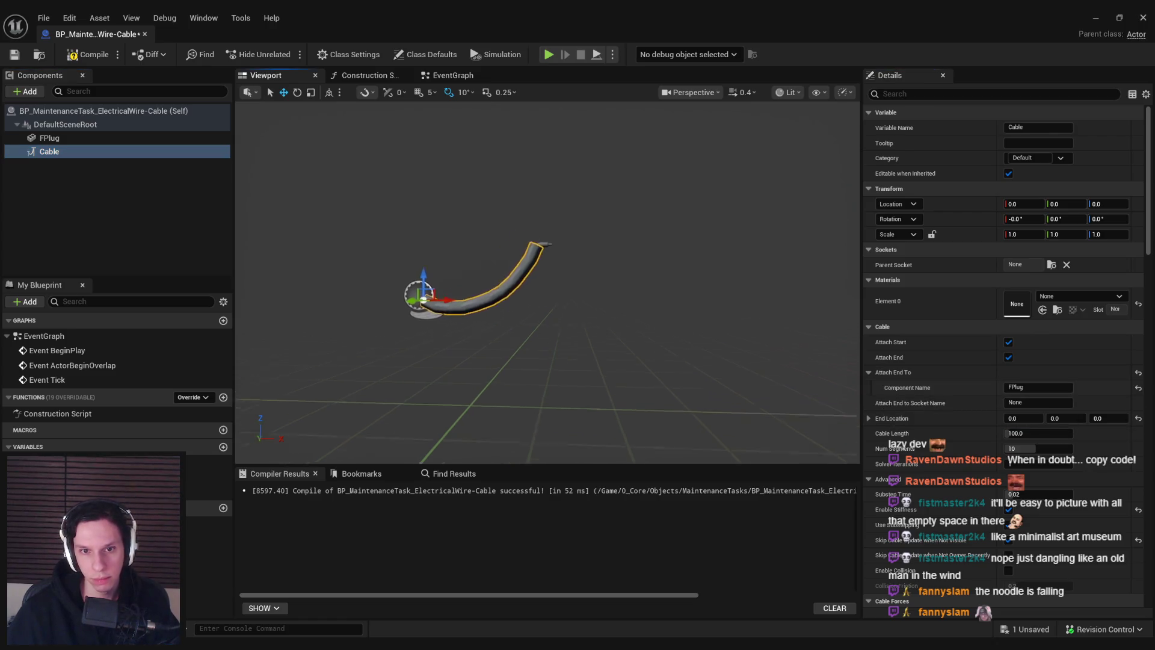
pyautogui.scroll(6, 541, 247)
pyautogui.click(595, 310)
# Rotate the plug 90° upright and set the Cable length to 150, then 50
pyautogui.scroll(-4, 559, 285)
pyautogui.moveTo(540, 288)
pyautogui.mouseDown()
pyautogui.moveTo(549, 311)
pyautogui.moveTo(525, 290)
pyautogui.moveTo(534, 283)
pyautogui.mouseUp()
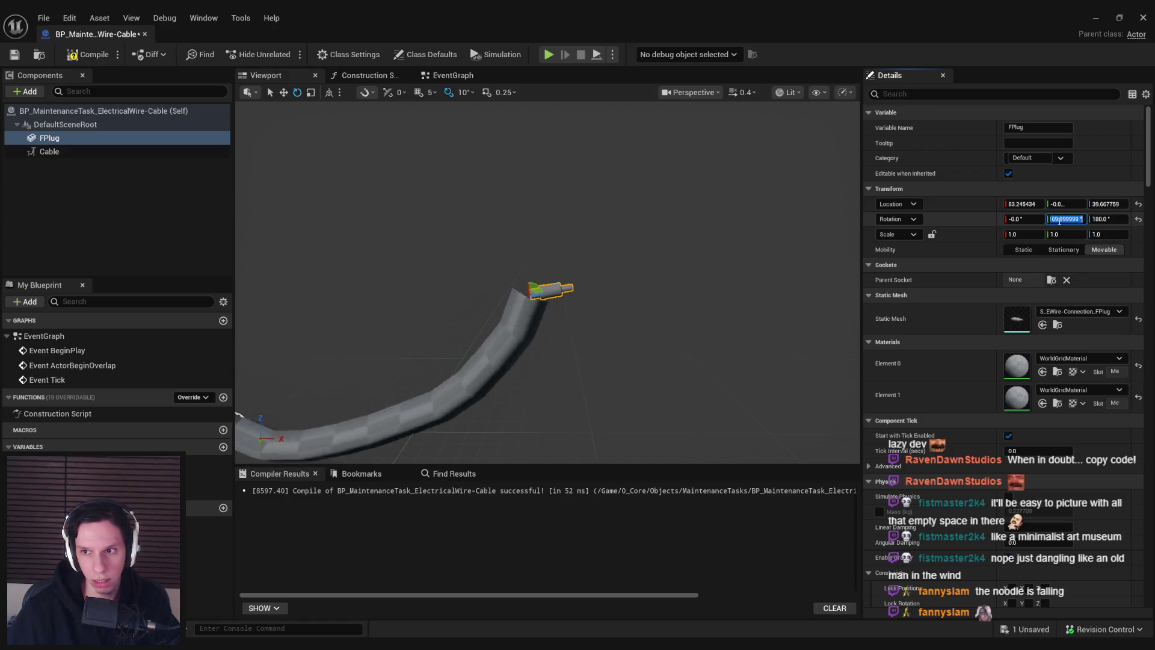
pyautogui.click(88, 153)
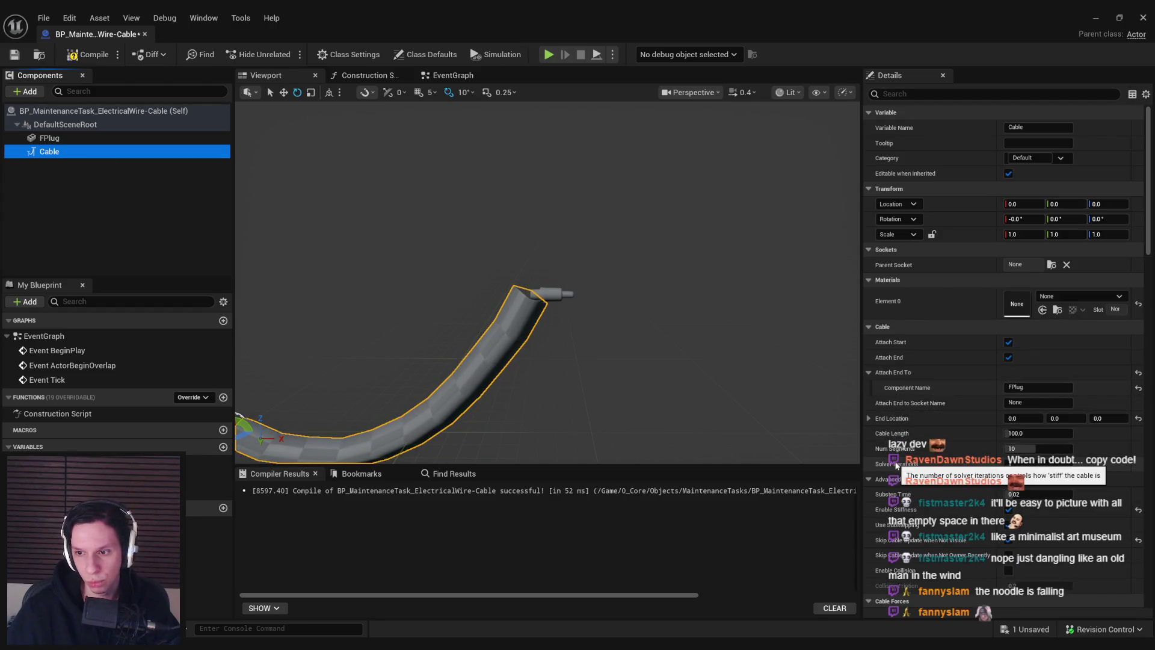
pyautogui.click(947, 463)
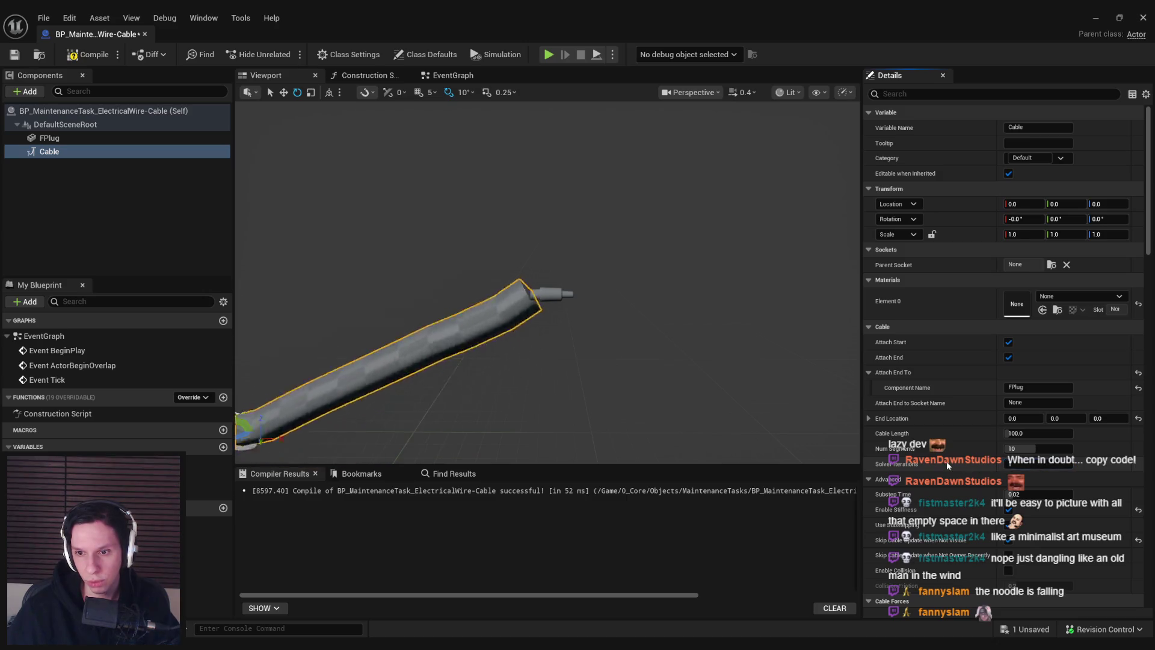
pyautogui.click(1038, 433)
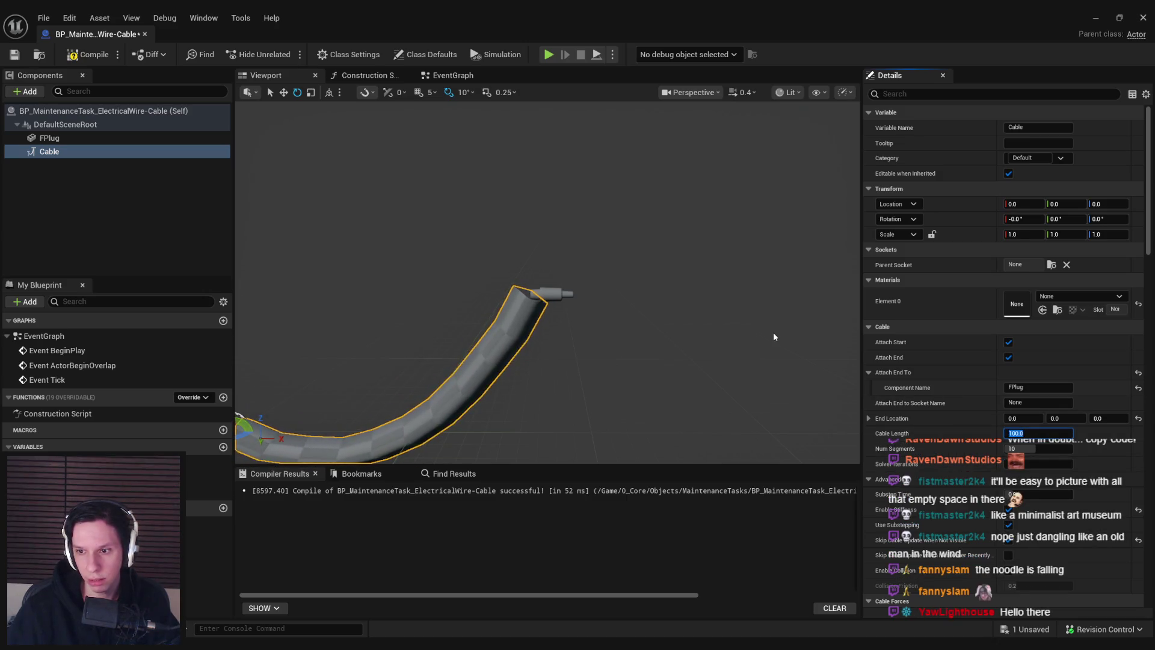
pyautogui.write('150')
pyautogui.press('Return')
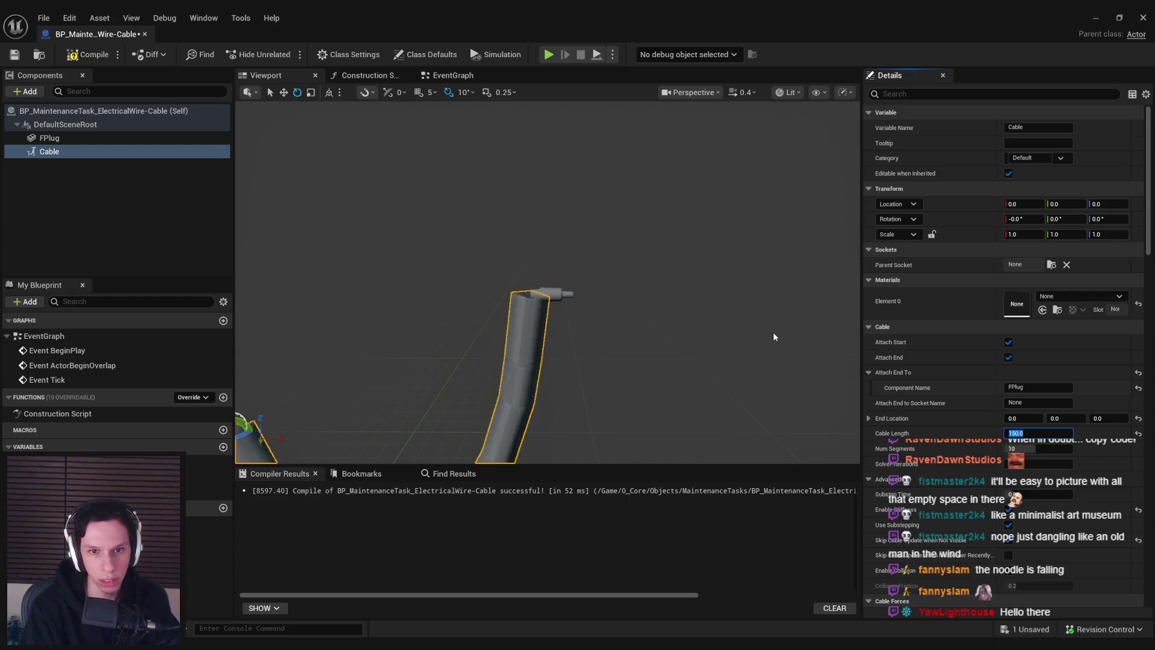
pyautogui.write('50')
pyautogui.press('Return')
# Make the cable thinner and inspect the slim wire running up into the plug
pyautogui.moveTo(545, 300); pyautogui.dragTo(544, 217)
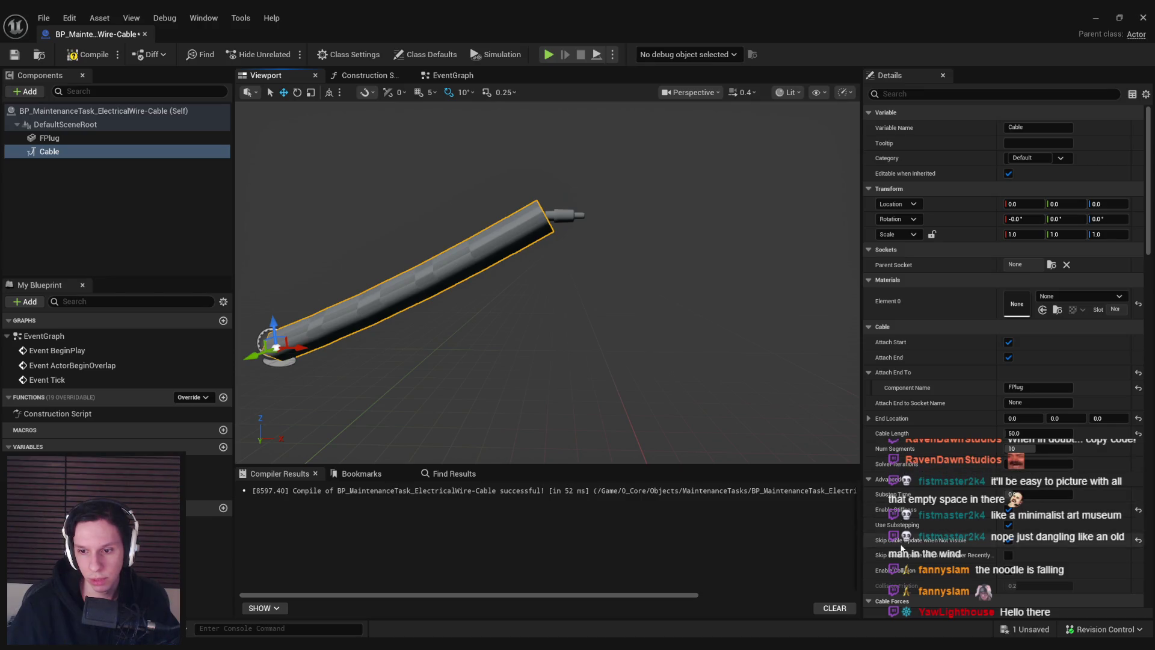
pyautogui.scroll(-4, 901, 541)
pyautogui.scroll(-2, 901, 549)
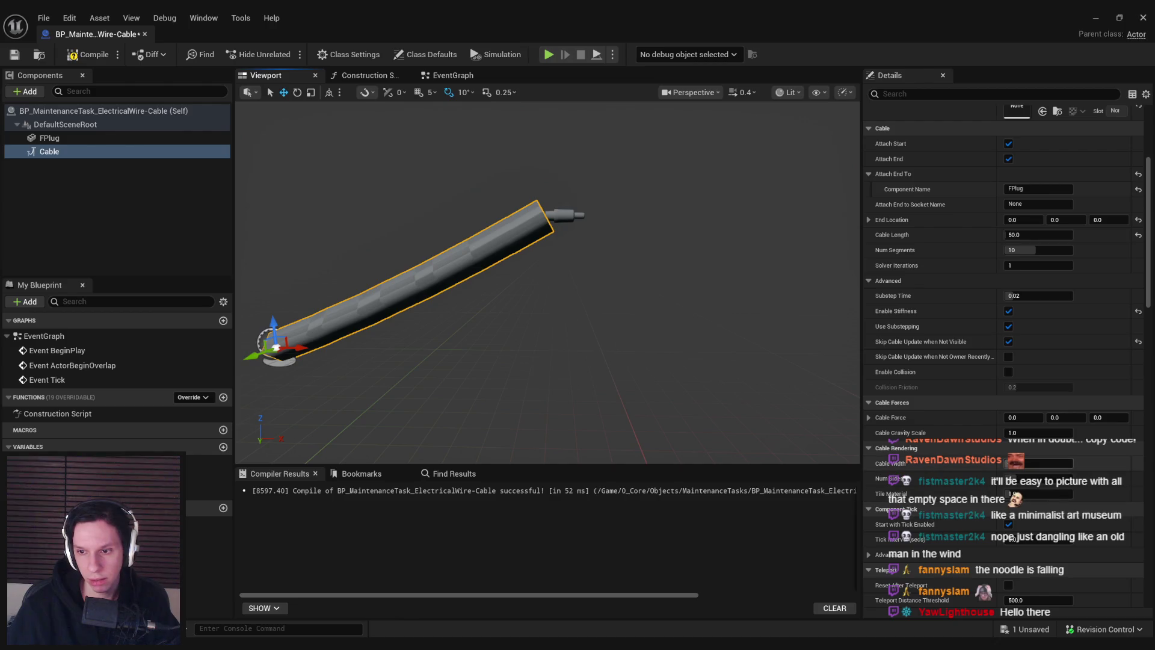
pyautogui.press('Return')
pyautogui.moveTo(633, 335)
pyautogui.mouseDown()
pyautogui.moveTo(638, 312)
pyautogui.moveTo(625, 382)
pyautogui.mouseUp()
pyautogui.moveTo(632, 258); pyautogui.dragTo(632, 249)
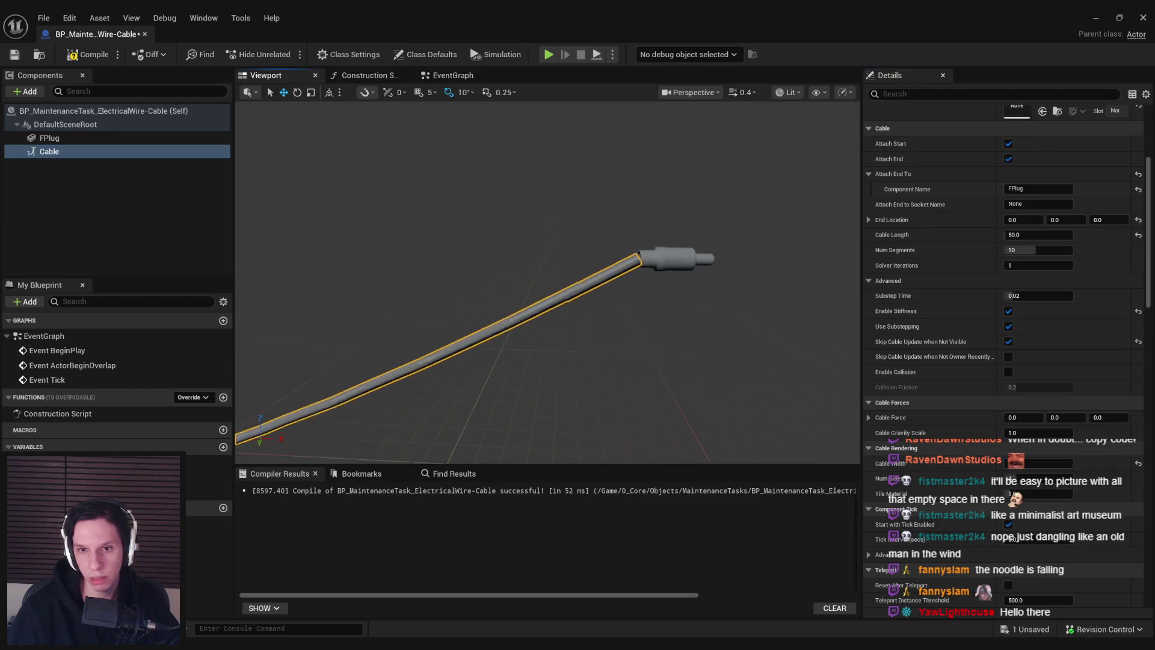
pyautogui.click(112, 228)
pyautogui.moveTo(583, 349); pyautogui.dragTo(578, 319)
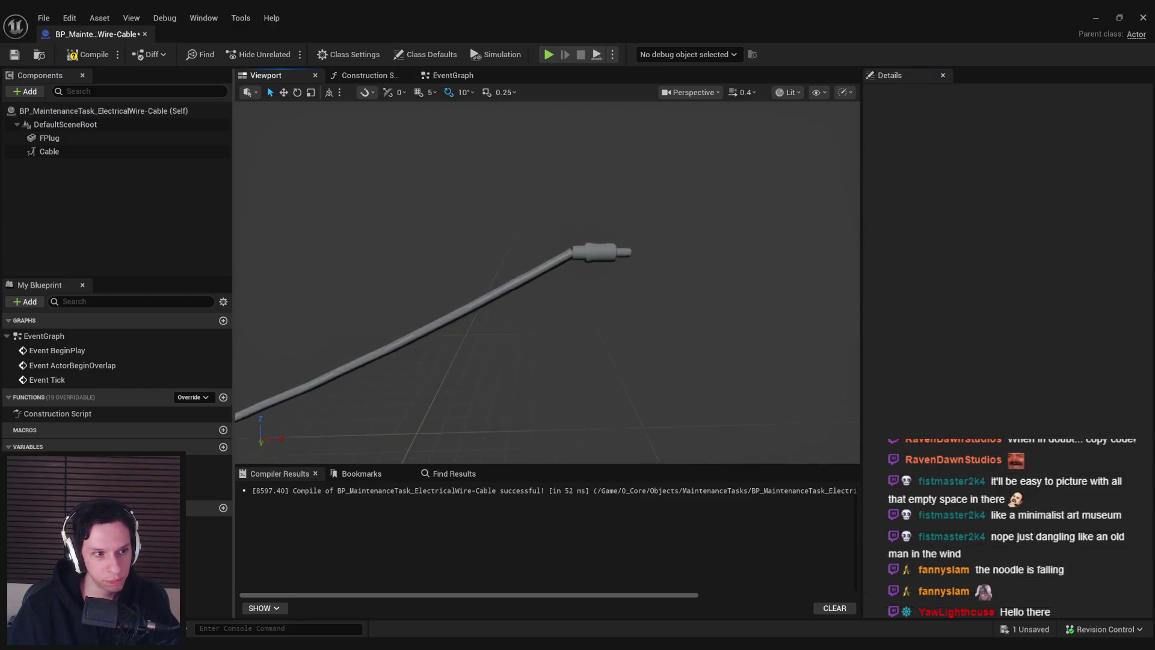
# Nudge the plug down-left and try cable segment counts, settling back on 10
pyautogui.click(592, 261)
pyautogui.moveTo(582, 265)
pyautogui.mouseDown()
pyautogui.moveTo(542, 390)
pyautogui.moveTo(388, 431)
pyautogui.moveTo(496, 250)
pyautogui.moveTo(575, 186)
pyautogui.moveTo(576, 283)
pyautogui.mouseUp()
pyautogui.click(570, 290)
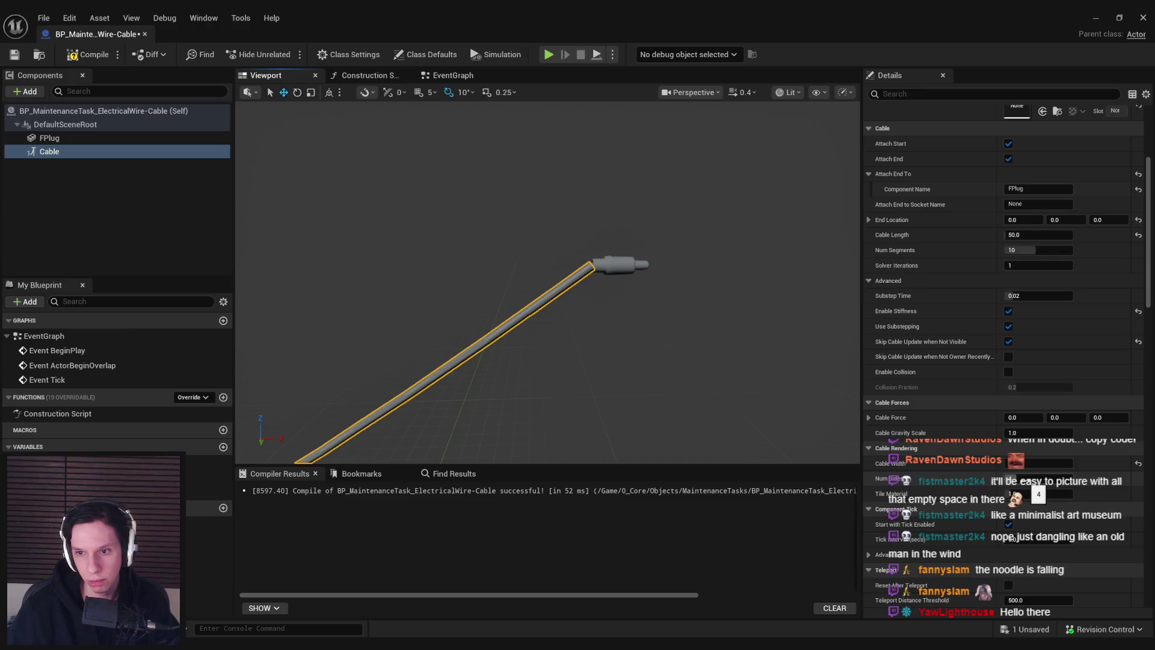
pyautogui.press('Return')
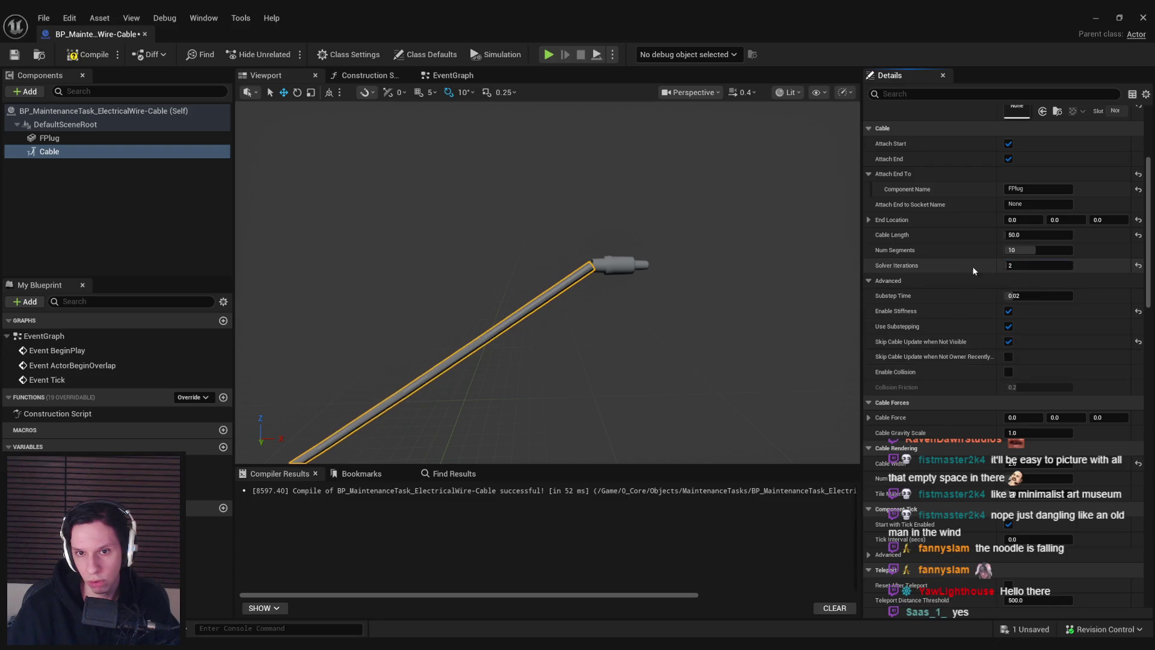
pyautogui.moveTo(1015, 250); pyautogui.dragTo(1024, 248)
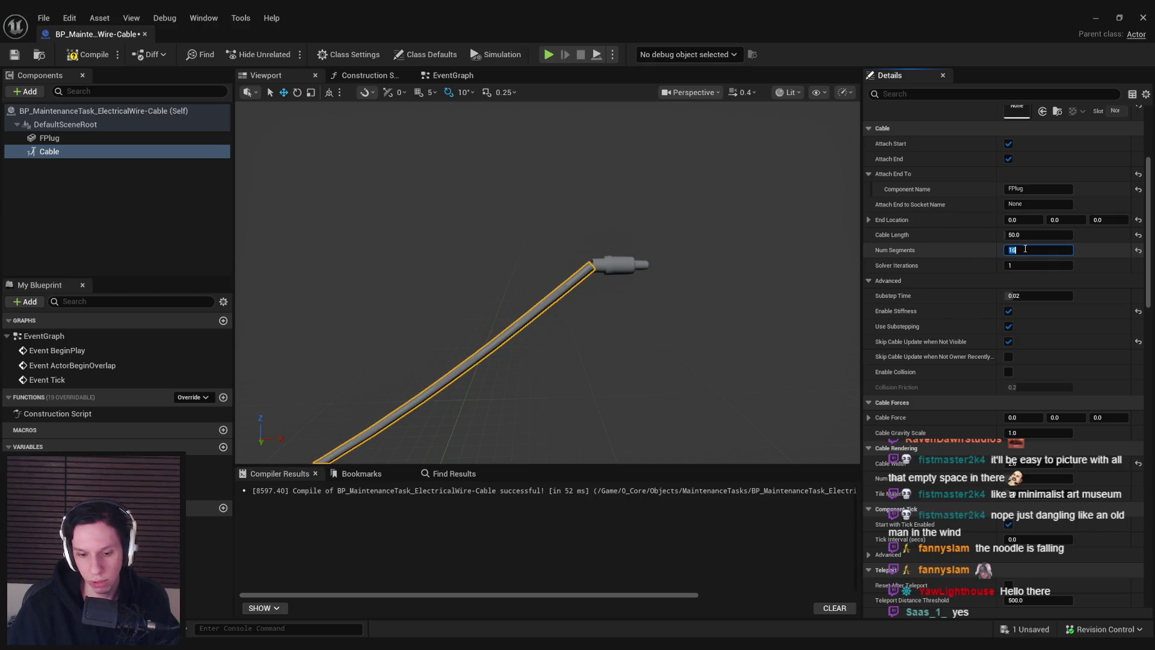
pyautogui.write('10')
pyautogui.press('Return')
# Try cable End Location X offsets of 5, 2 and 1, then inspect the plug
pyautogui.moveTo(572, 351); pyautogui.dragTo(602, 351)
pyautogui.scroll(3, 577, 337)
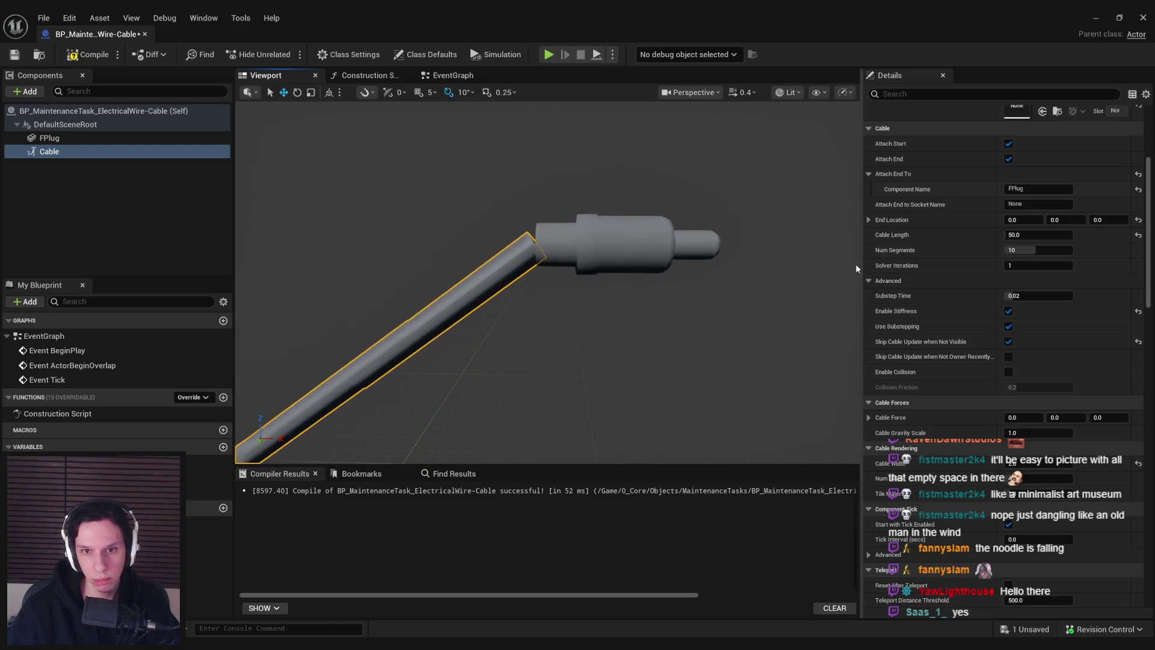
pyautogui.write('5')
pyautogui.press('Return')
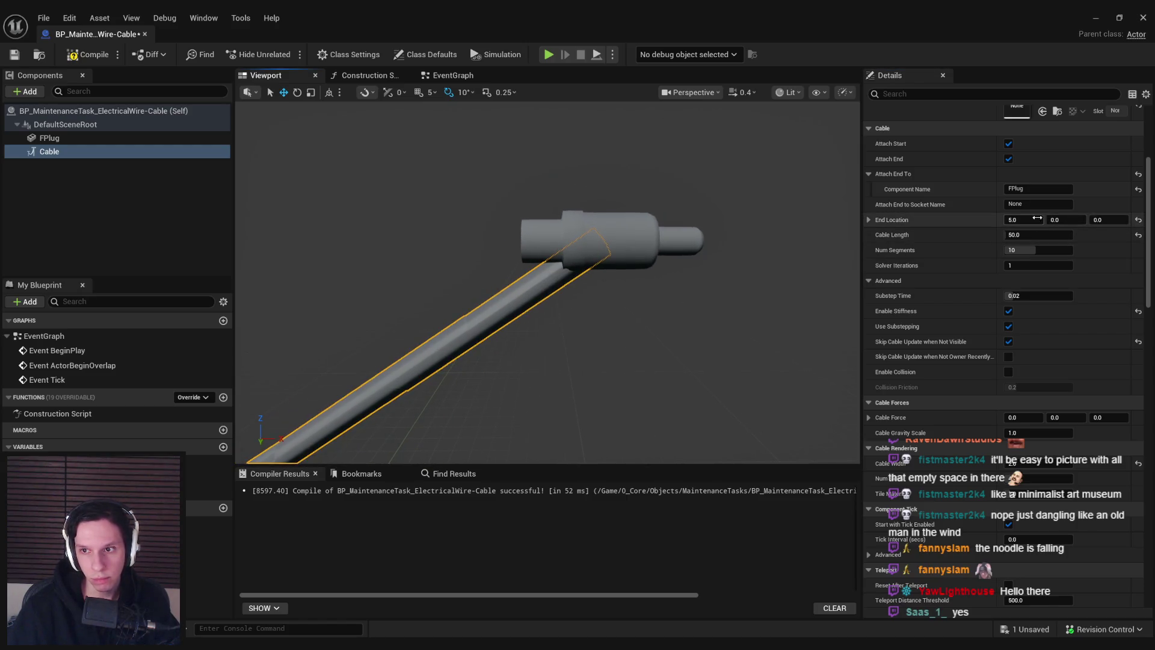
pyautogui.press('Return')
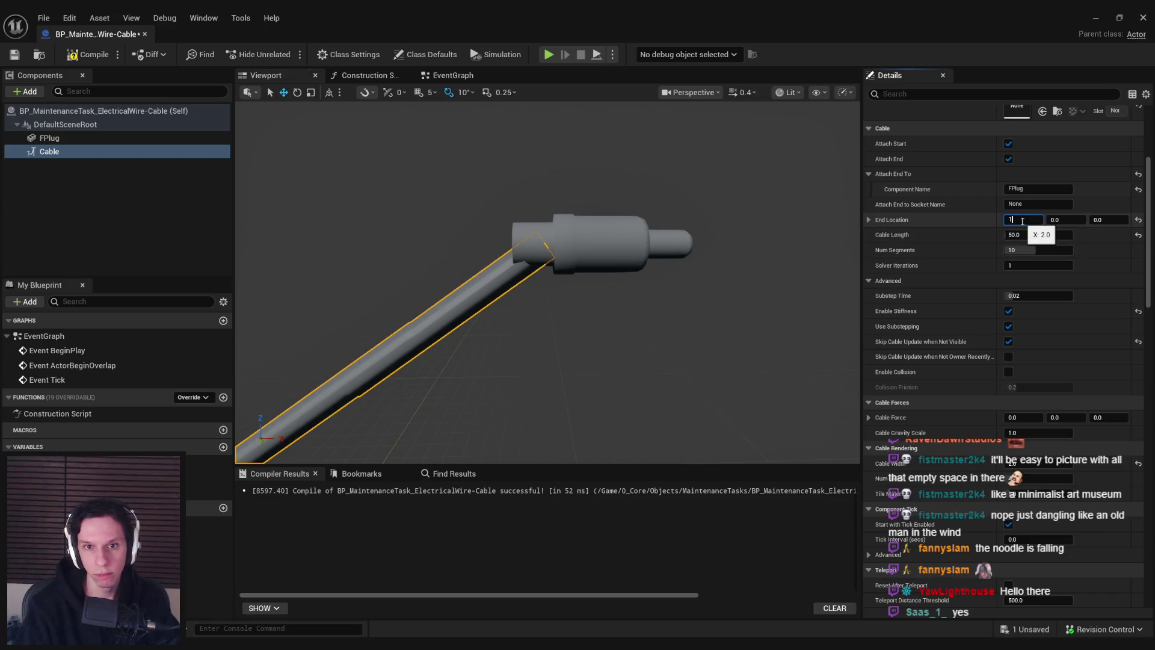
pyautogui.press('Return')
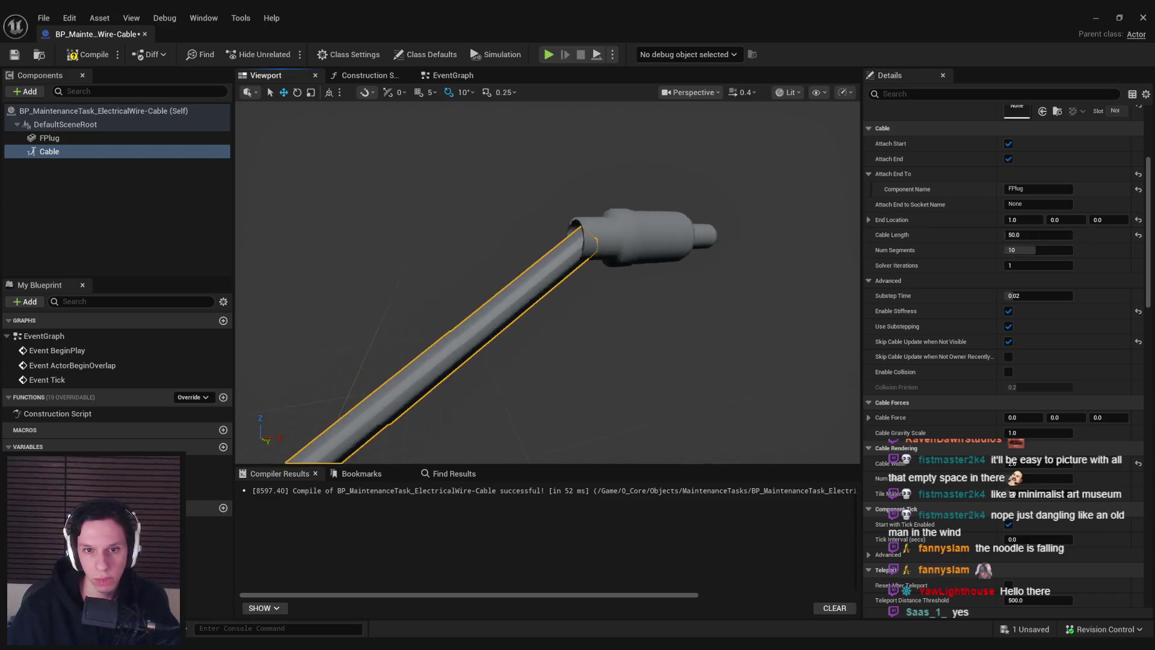
pyautogui.click(631, 238)
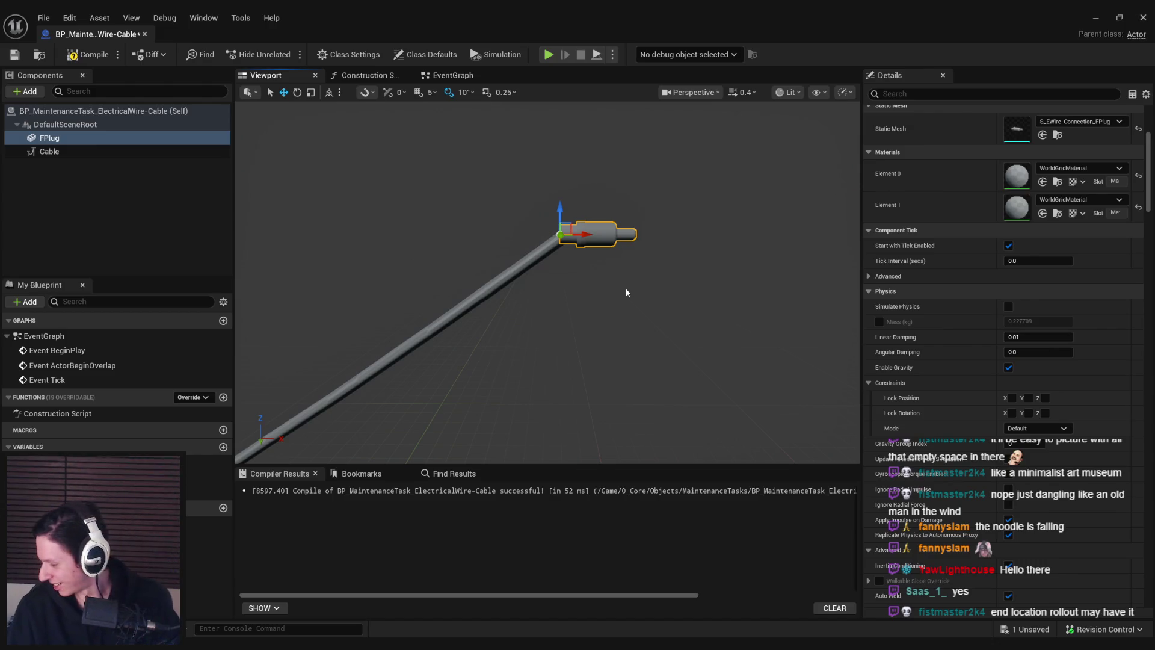
# Set the cable End Location X to 10 after trying 5 and 8
pyautogui.click(122, 155)
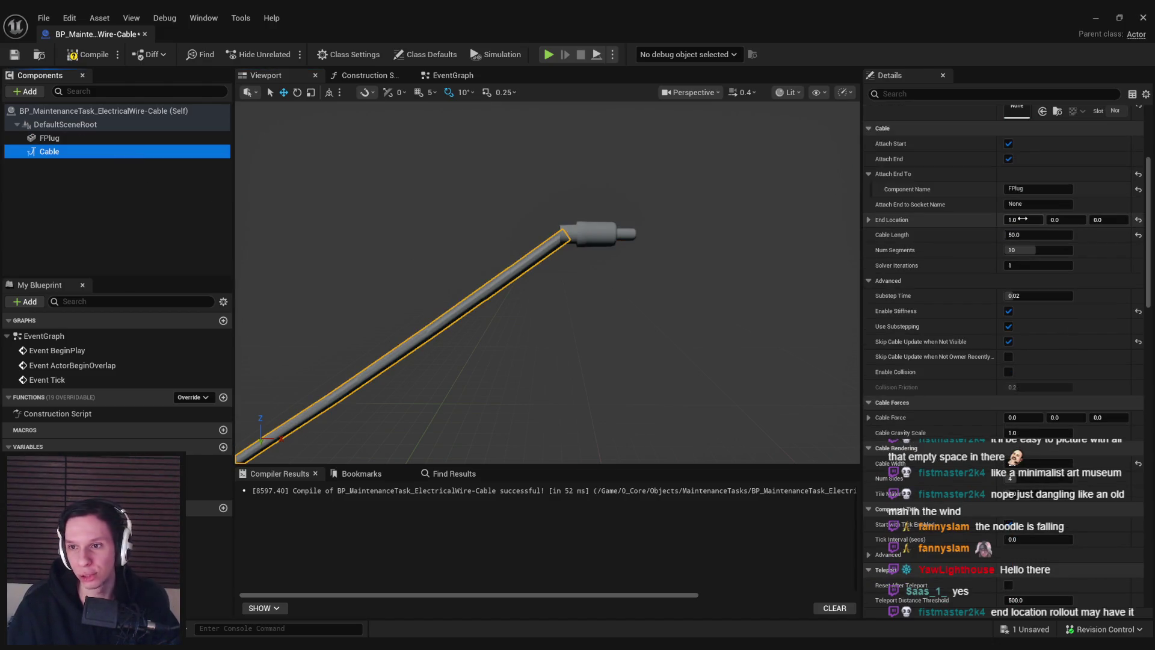
pyautogui.write('5')
pyautogui.press('Return')
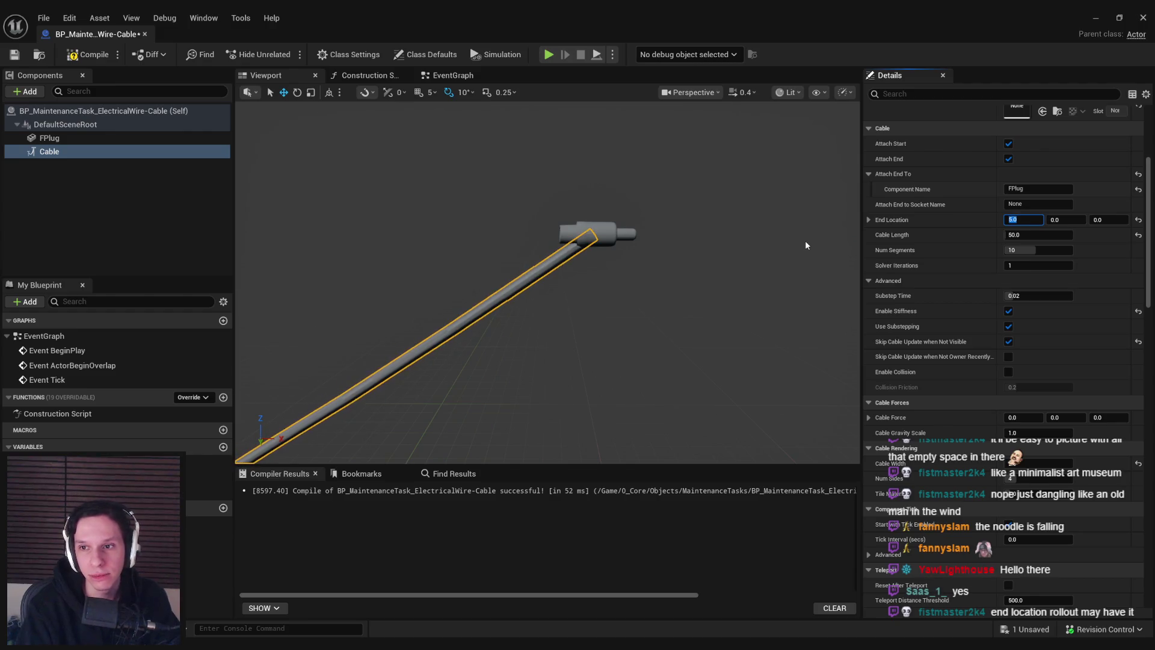
pyautogui.write('8')
pyautogui.press('Return')
pyautogui.write('10')
pyautogui.press('Return')
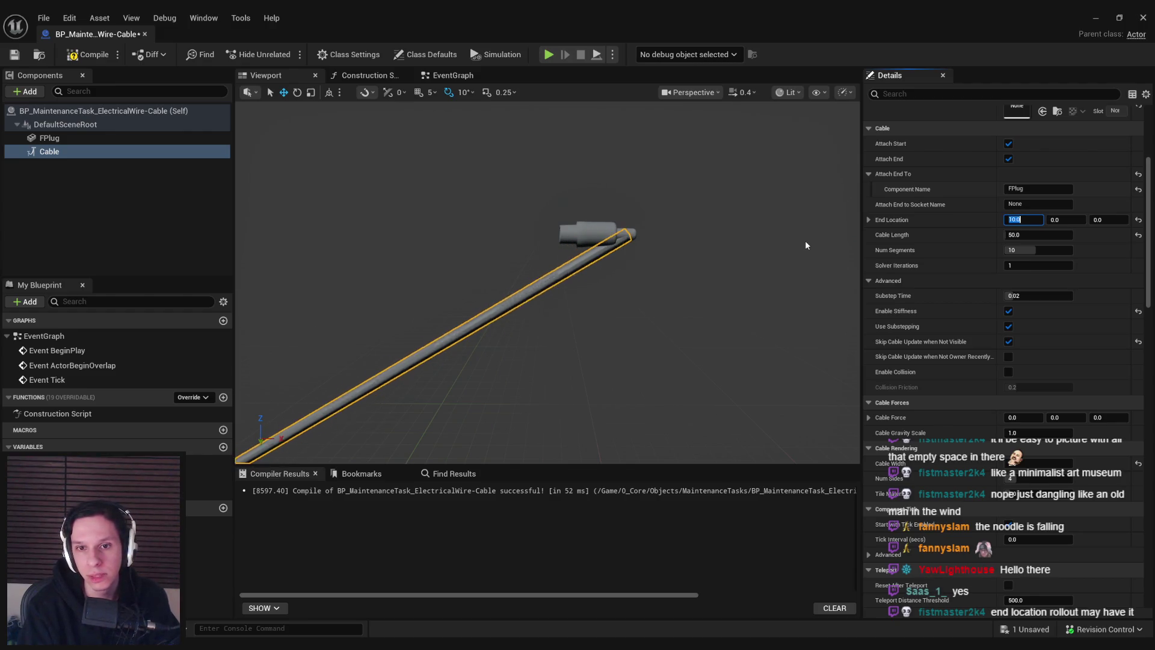
# Pitch the FPlug up 10 degrees with the rotate tool
pyautogui.click(604, 236)
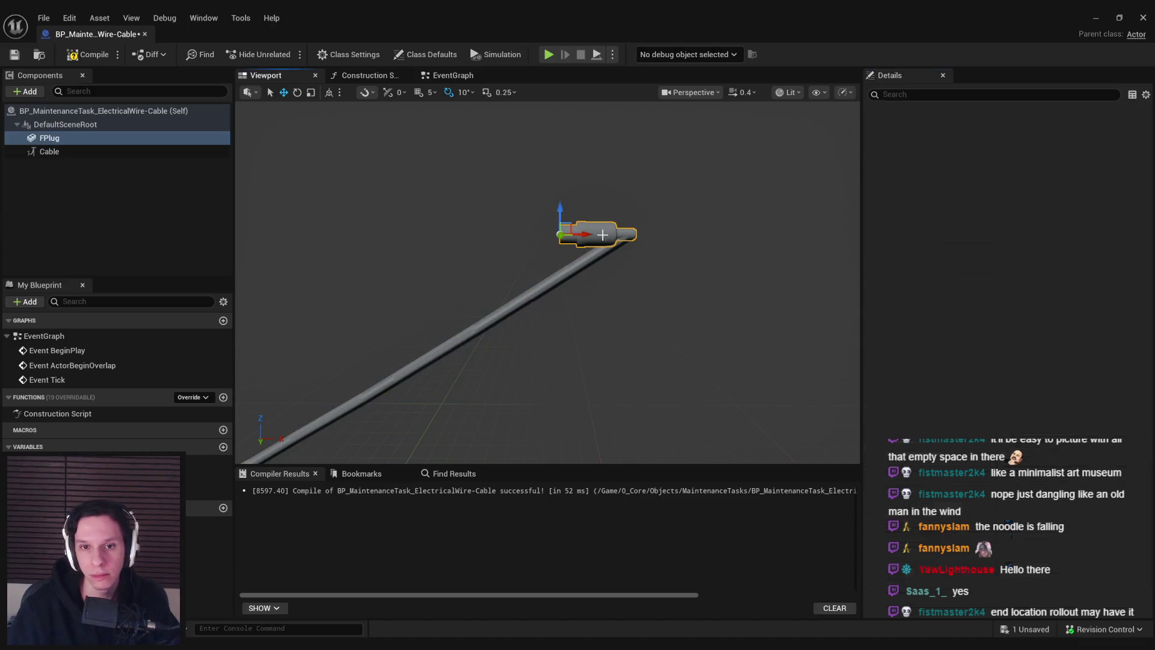
pyautogui.press('e')
pyautogui.moveTo(562, 251)
pyautogui.mouseDown()
pyautogui.moveTo(575, 246)
pyautogui.moveTo(560, 270)
pyautogui.mouseUp()
pyautogui.press('w')
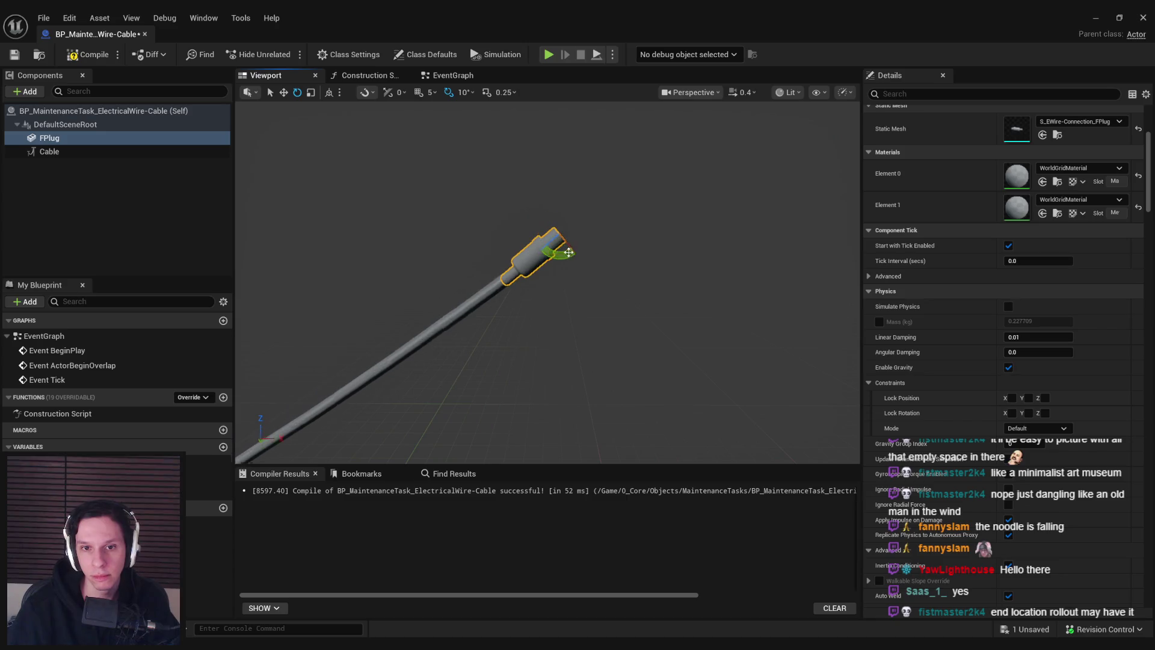
pyautogui.press('f')
# Thin the Cable Width to 1.8 and check the cable in the viewport
pyautogui.click(197, 226)
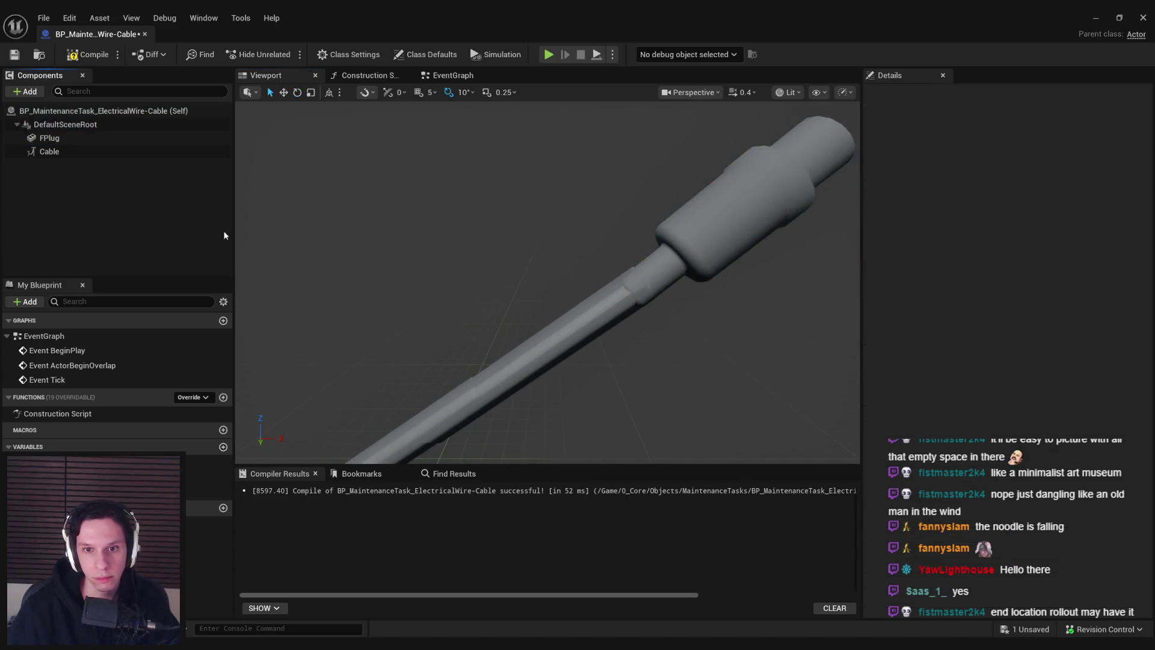
pyautogui.click(90, 152)
pyautogui.press('f')
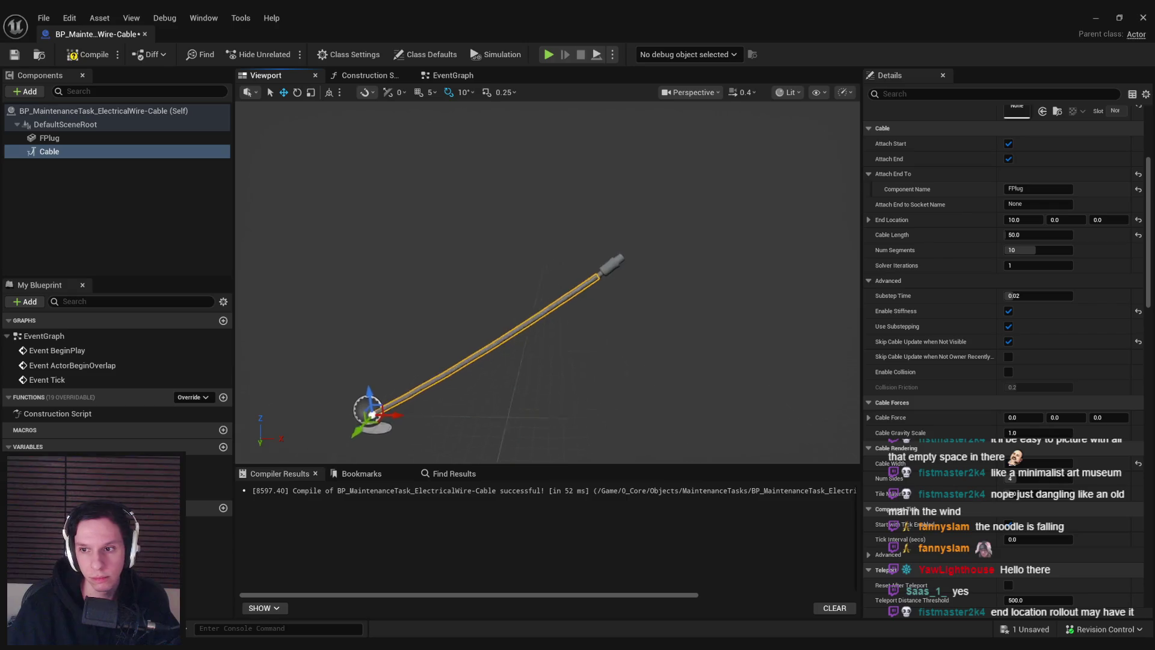
pyautogui.moveTo(1039, 468); pyautogui.dragTo(1037, 468)
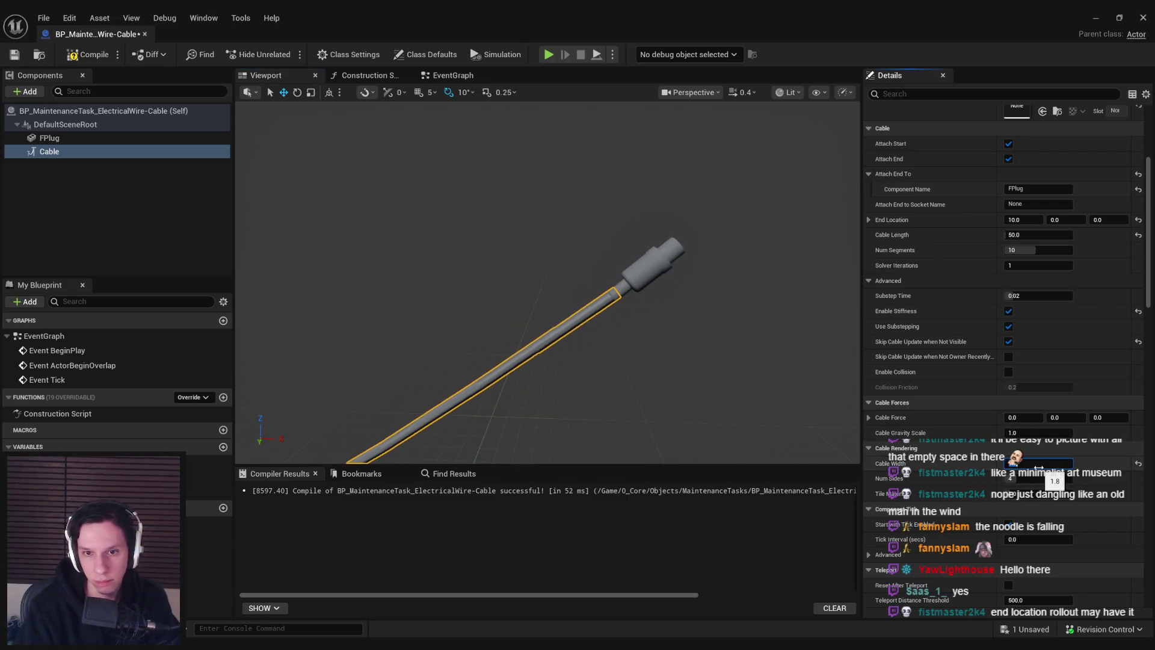
pyautogui.click(420, 276)
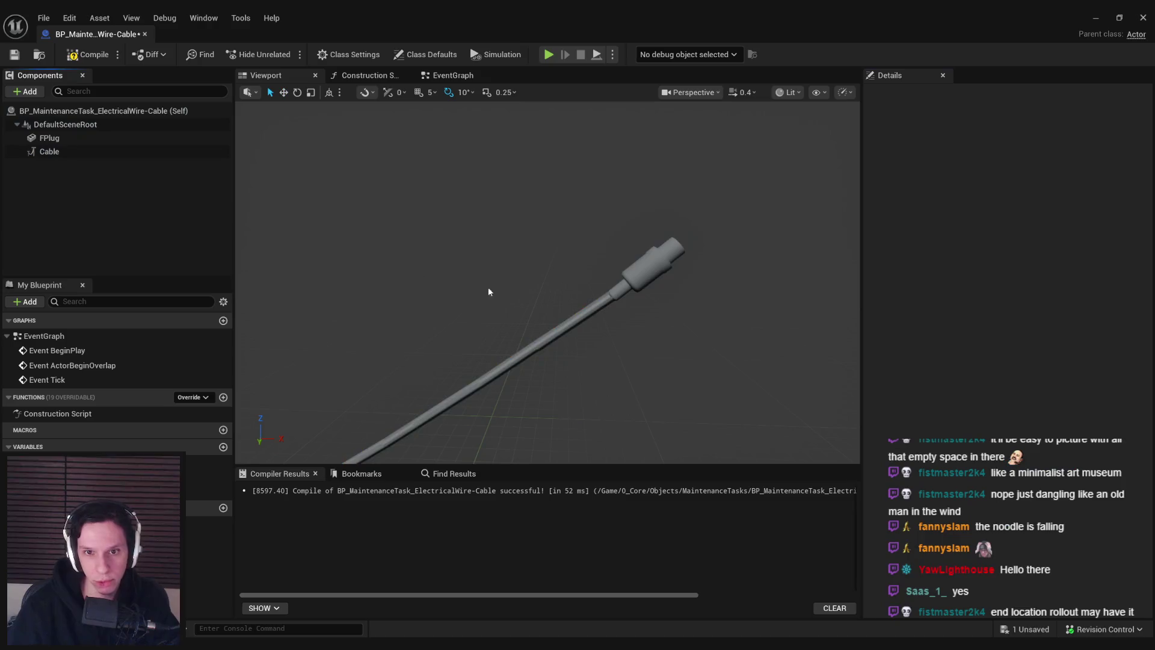
pyautogui.scroll(-3, 547, 283)
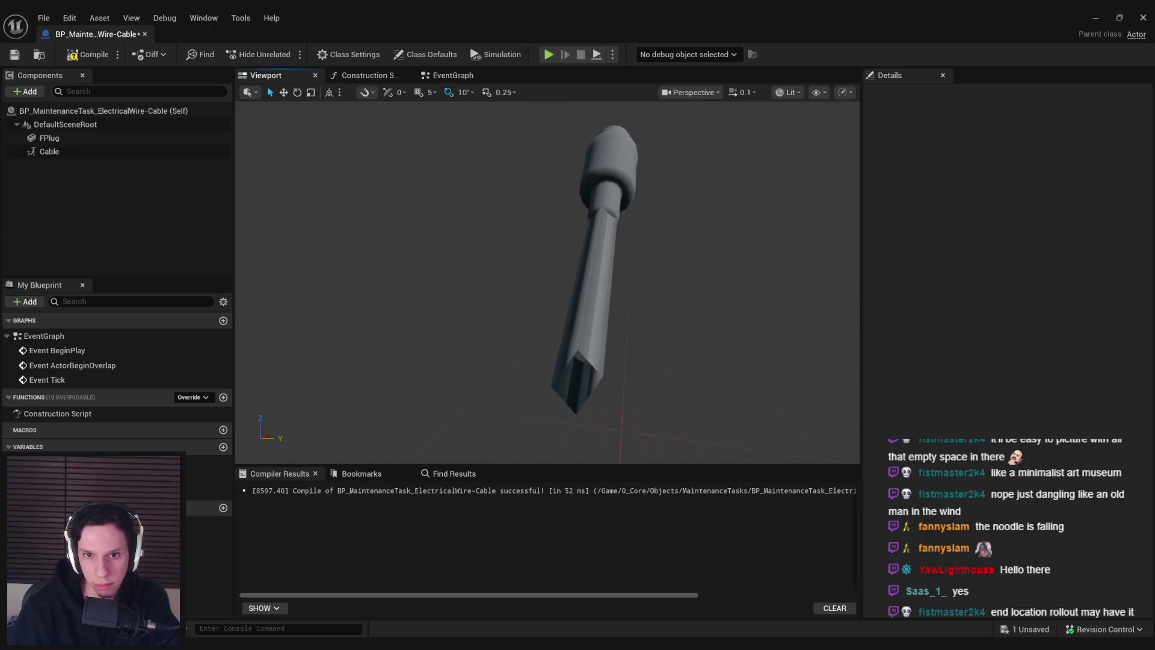
pyautogui.scroll(2, 548, 282)
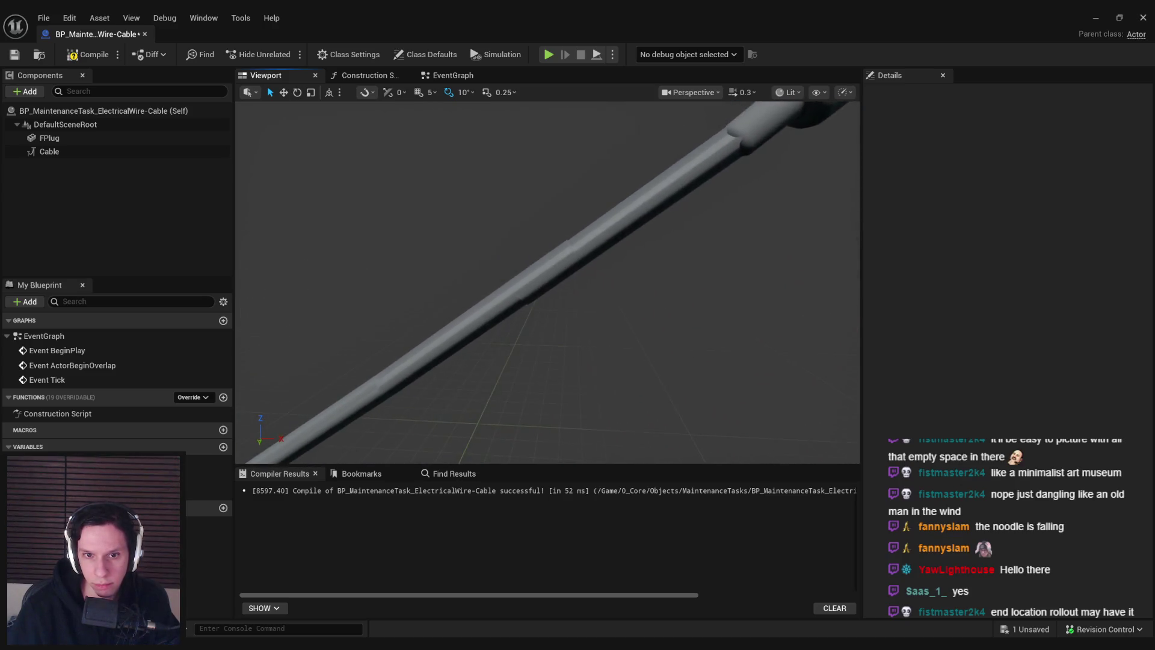
pyautogui.click(644, 197)
# Move the plug lower so the cable sags, and set Num Segments to 12
pyautogui.moveTo(685, 187); pyautogui.dragTo(607, 382)
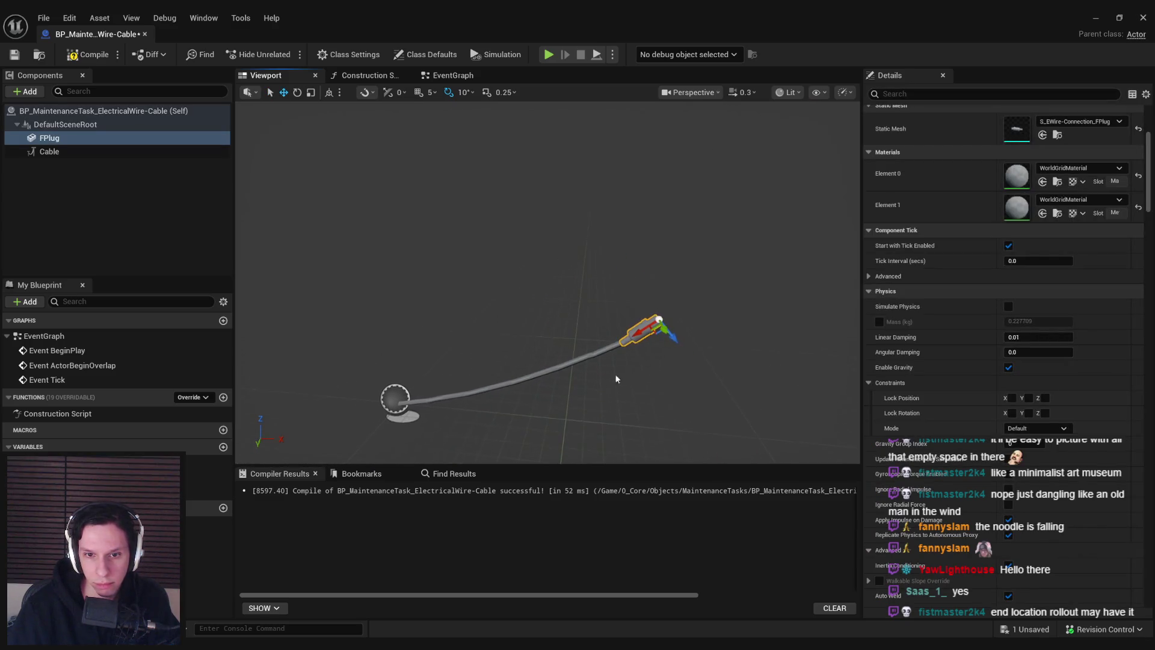
pyautogui.press('f')
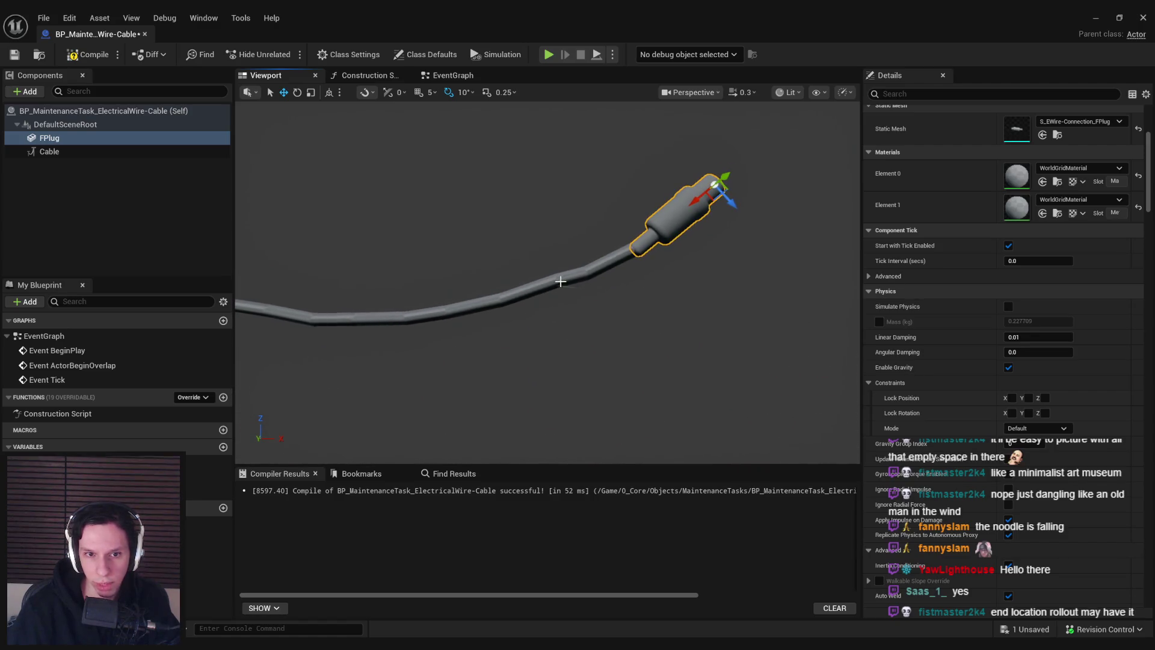
pyautogui.click(556, 278)
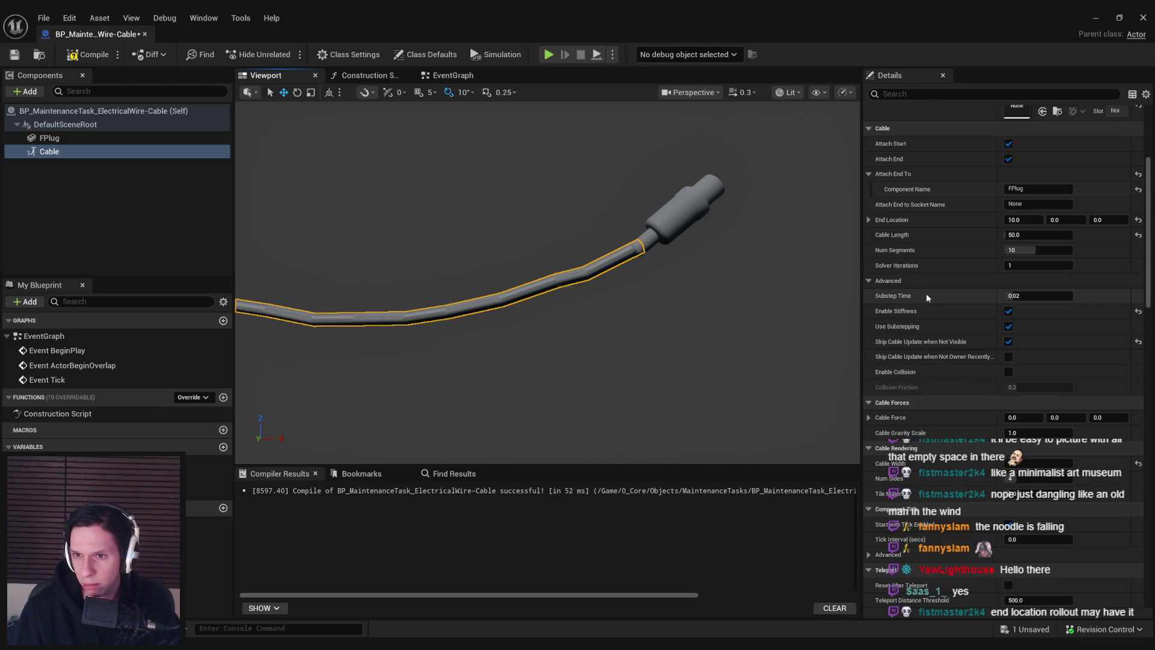
pyautogui.moveTo(1023, 249)
pyautogui.mouseDown()
pyautogui.moveTo(1042, 250)
pyautogui.moveTo(991, 247)
pyautogui.mouseUp()
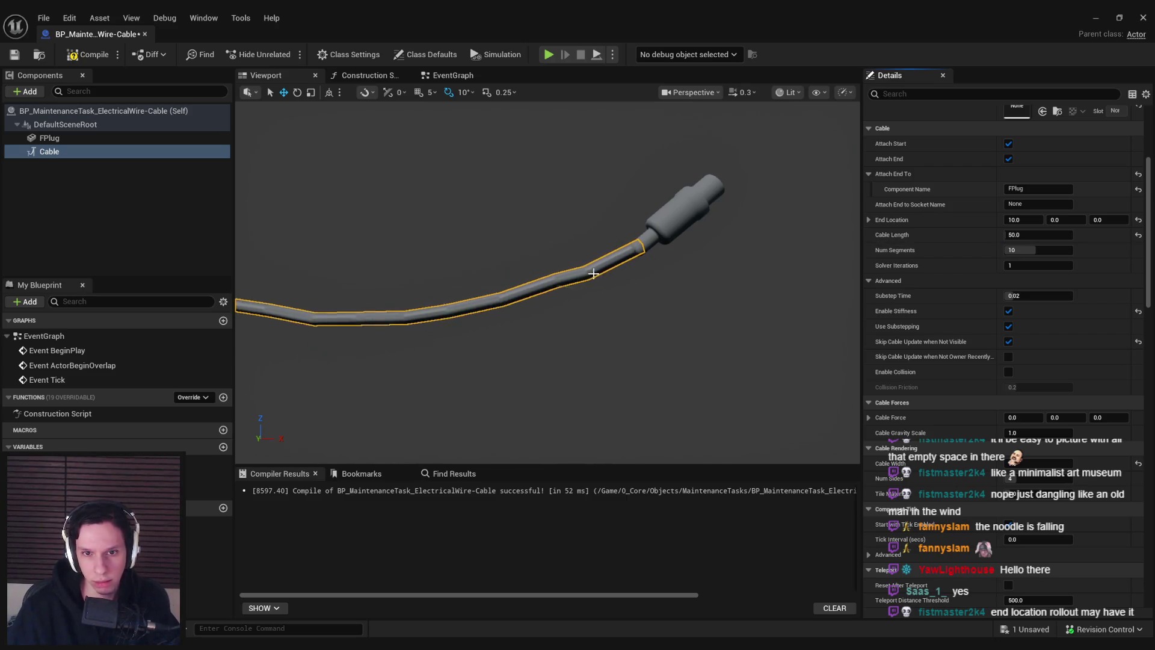
# Try rotating the plug, then undo the rotations and its last move
pyautogui.click(668, 219)
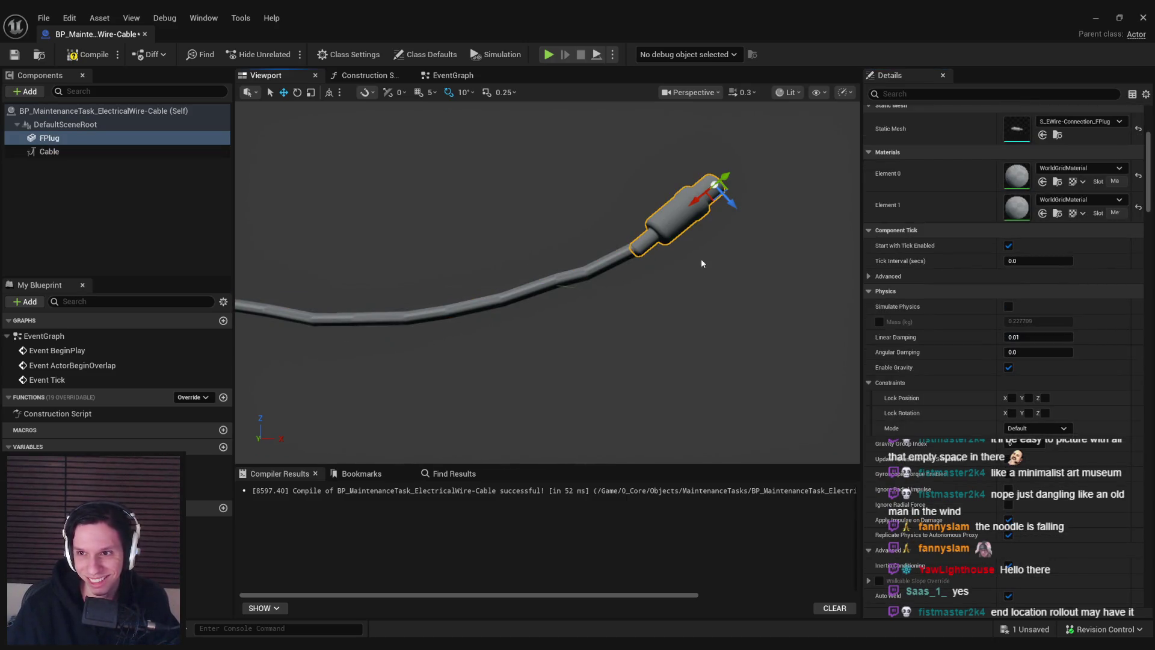
pyautogui.moveTo(723, 217); pyautogui.dragTo(737, 240)
pyautogui.hotkey('ctrl', 'z')
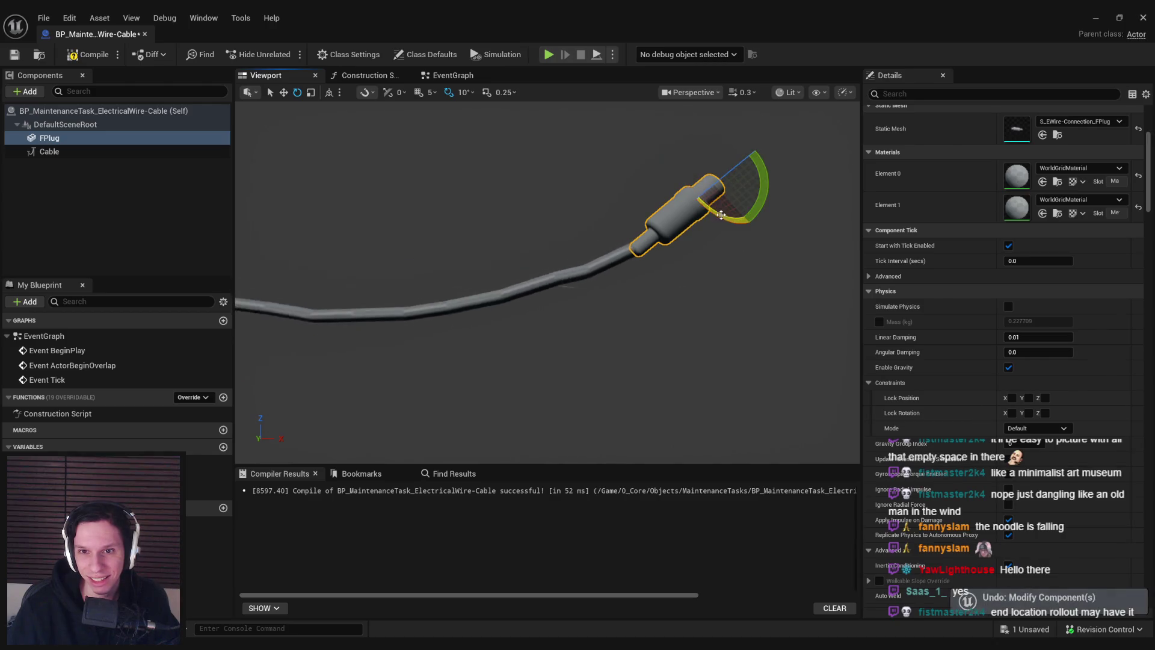
pyautogui.moveTo(766, 196)
pyautogui.mouseDown()
pyautogui.moveTo(743, 217)
pyautogui.moveTo(763, 171)
pyautogui.mouseUp()
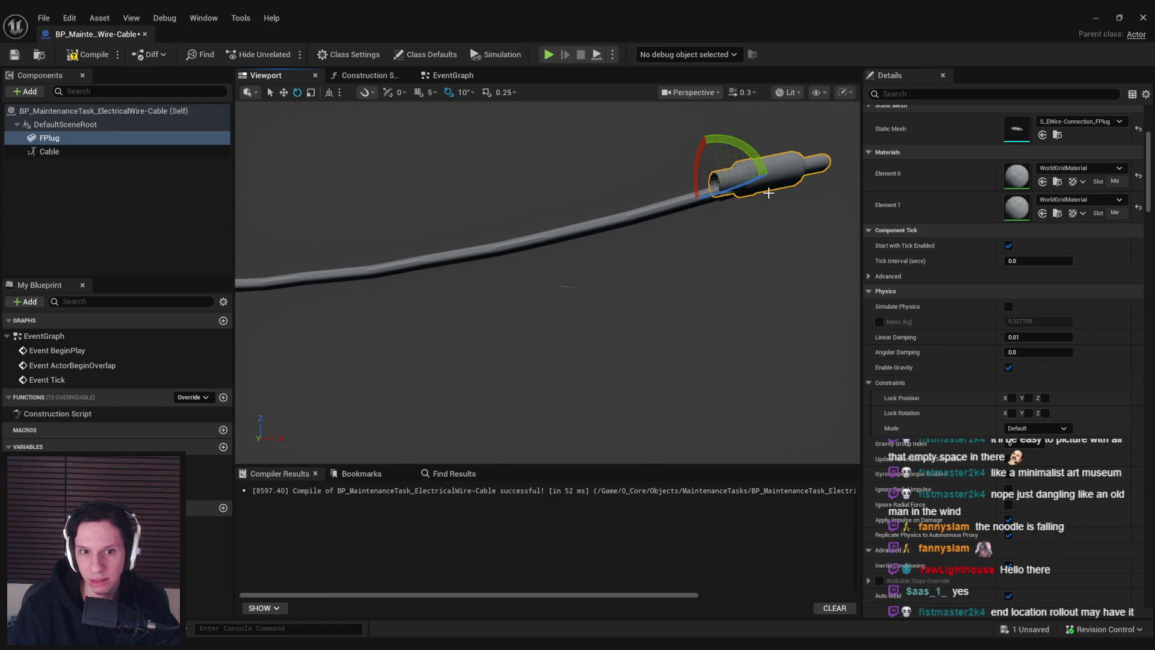
pyautogui.hotkey('ctrl', 'z')
pyautogui.press('w')
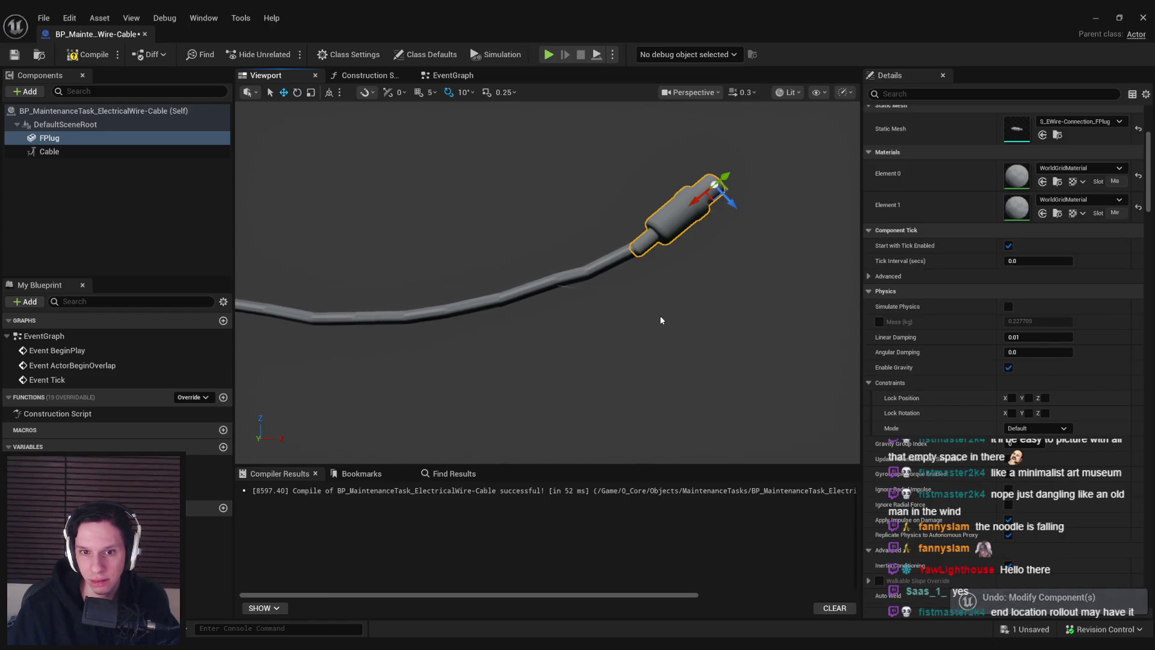
pyautogui.scroll(-3, 661, 319)
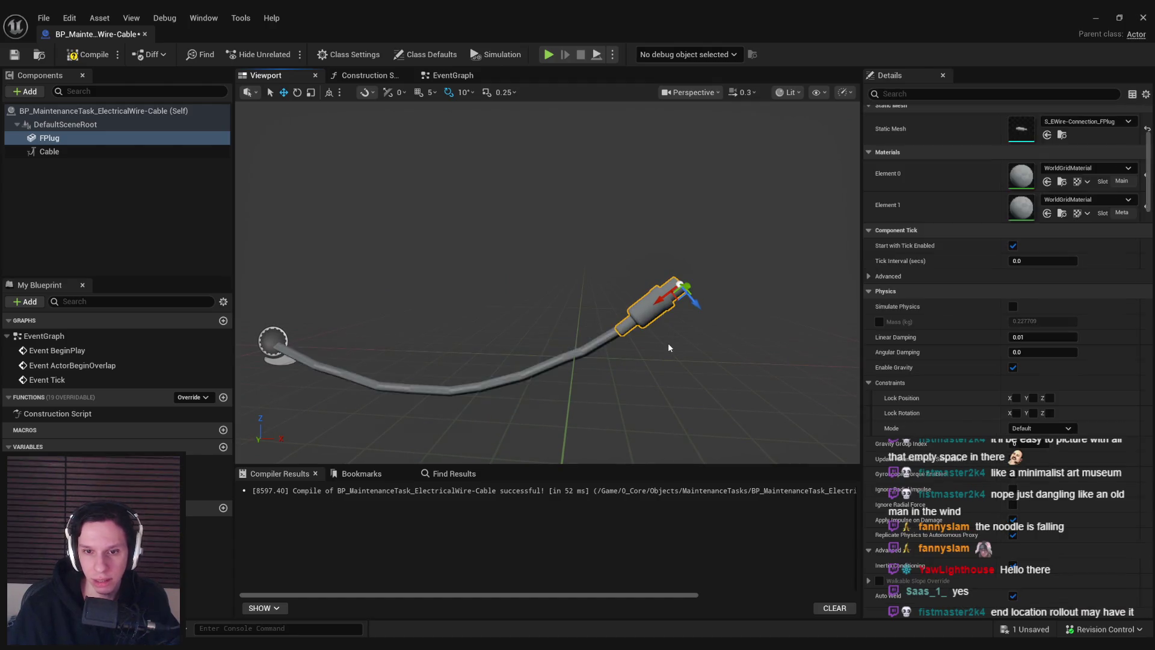
pyautogui.hotkey('ctrl', 'z')
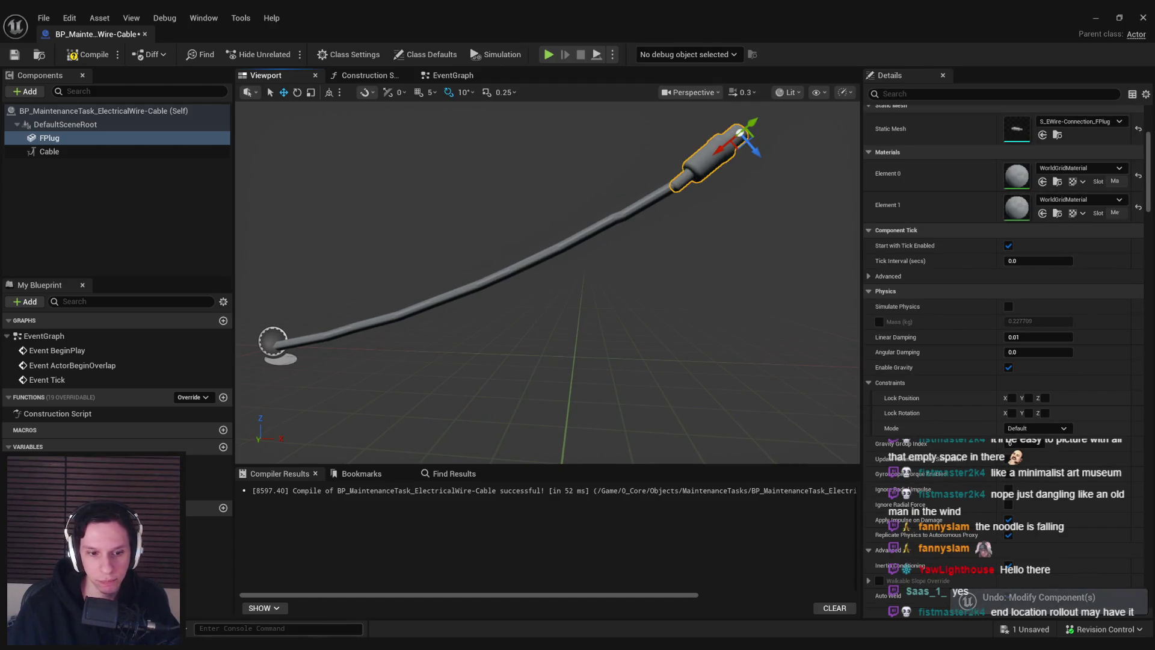
# In Blender, select and frame the EWire-Connection_FPlug object
pyautogui.hotkey('alt', 'Tab')
pyautogui.click(668, 451)
pyautogui.press('KP_Decimal')
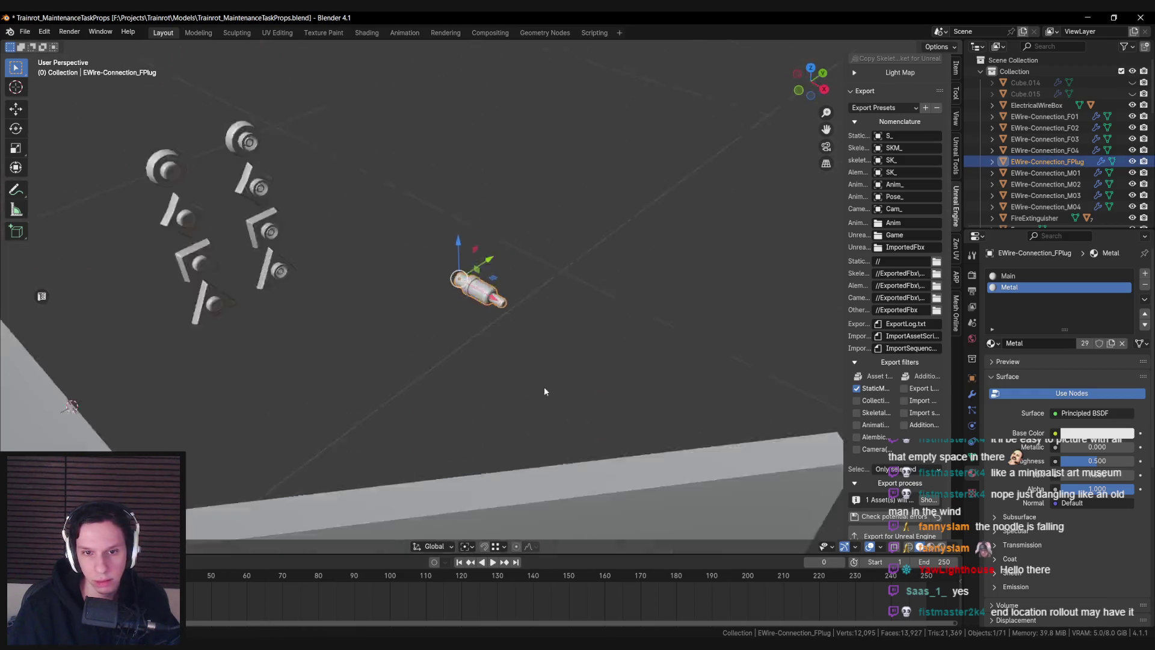
# Move the EWire-Connection_FPlug origin onto its tip loop using Cursor to Selected and Origin to 3D Cursor
pyautogui.press('Tab')
pyautogui.scroll(2, 601, 320)
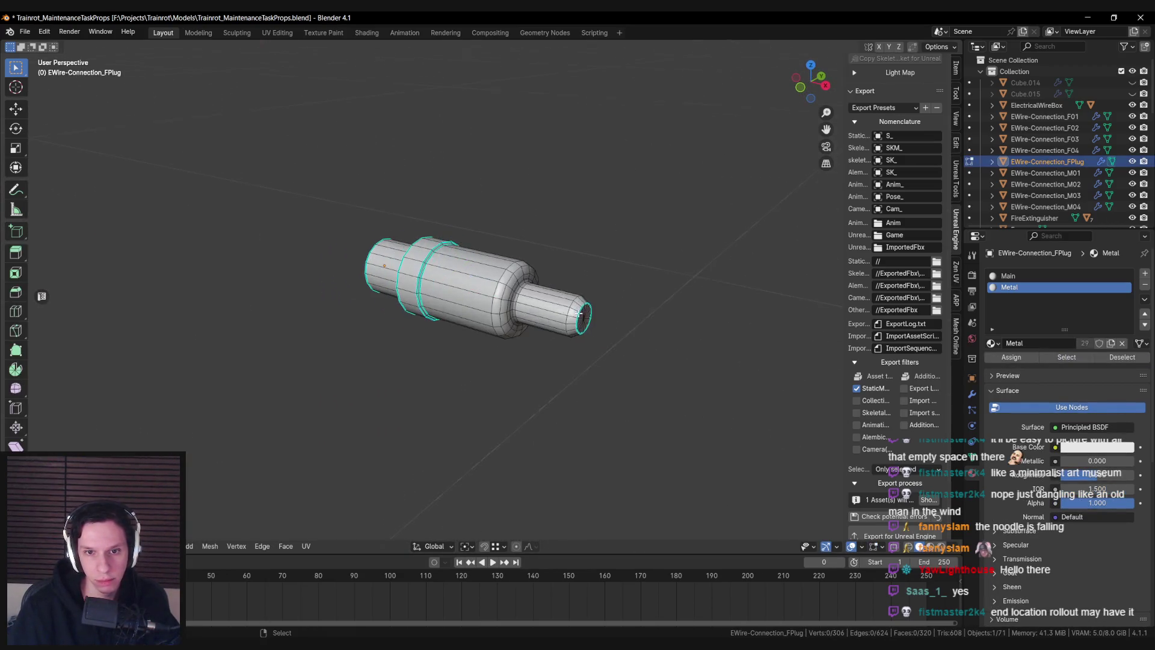
pyautogui.hotkey('shift', 's')
pyautogui.click(645, 379)
pyautogui.press('Tab')
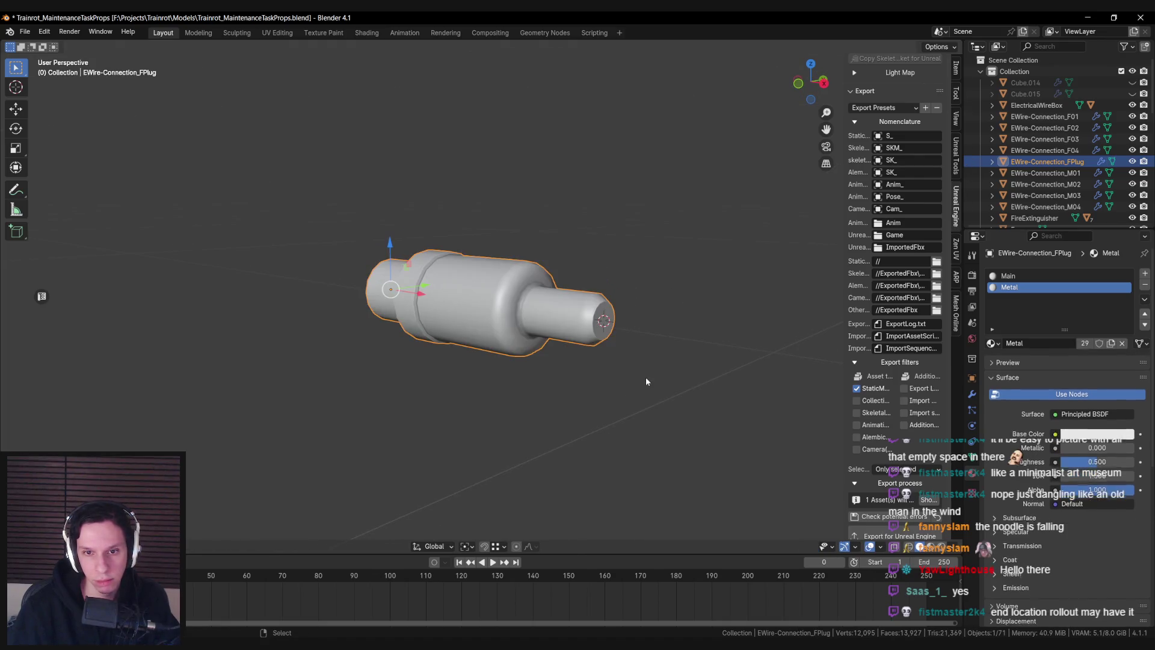
pyautogui.rightClick(645, 376)
pyautogui.moveTo(669, 429)
pyautogui.click(700, 450)
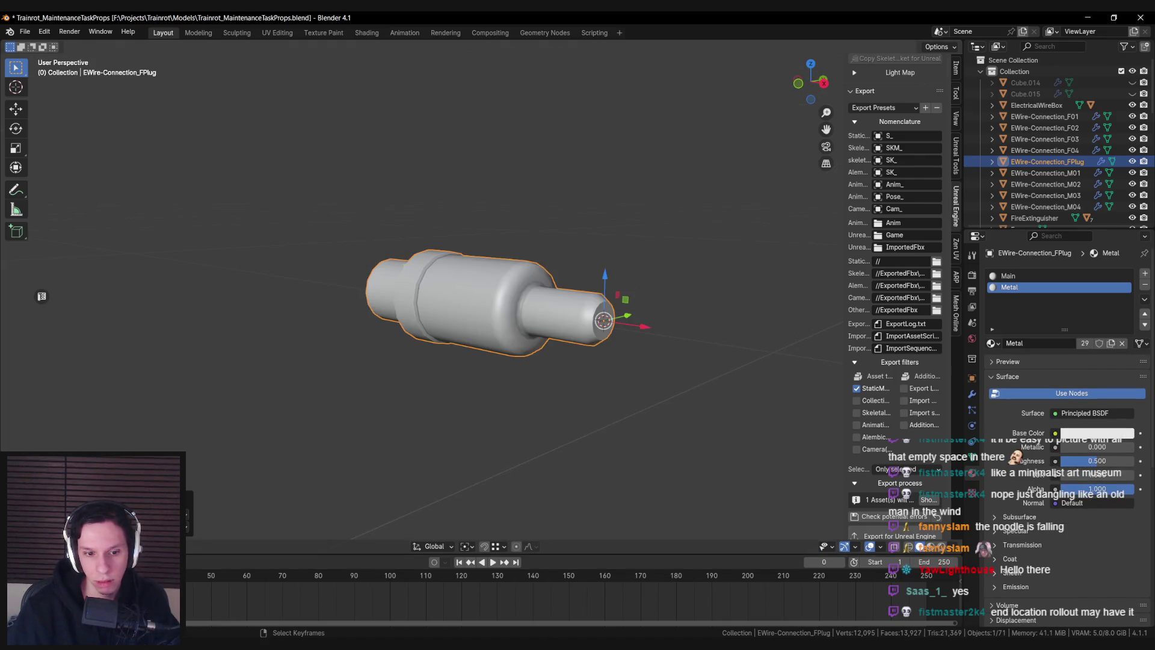
pyautogui.hotkey('alt', 'Tab')
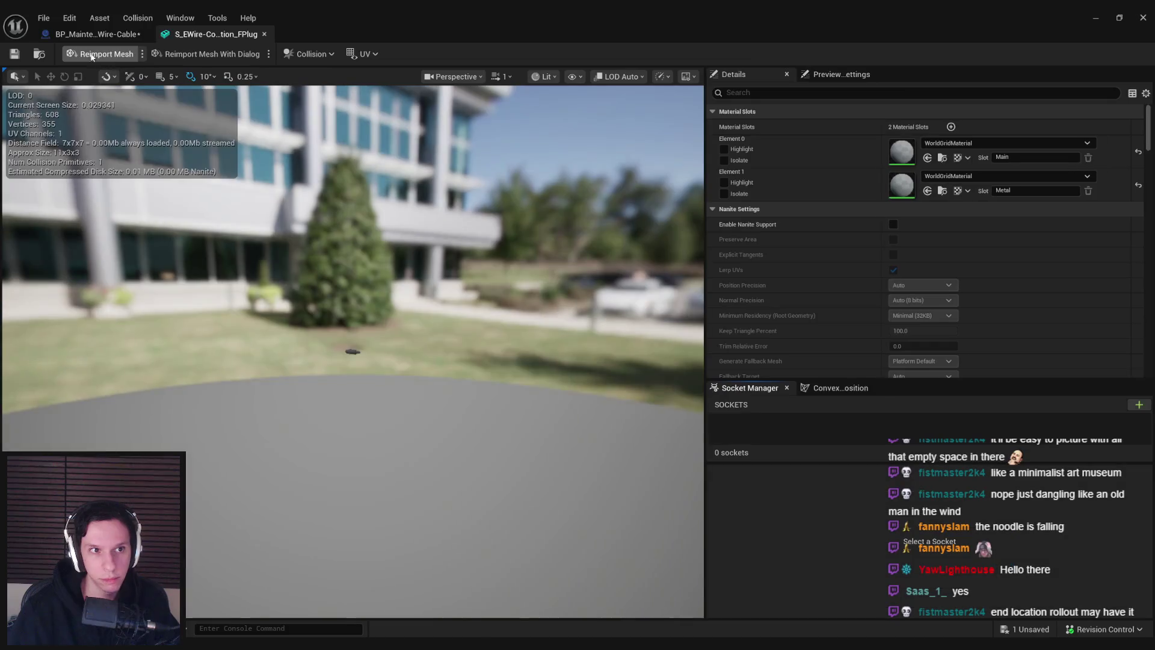
# Reimport the FPlug static mesh from the updated Blender file and reselect the cable in BP_MaintenanceTask_ElectricalWire-Cable
pyautogui.click(88, 55)
pyautogui.click(88, 32)
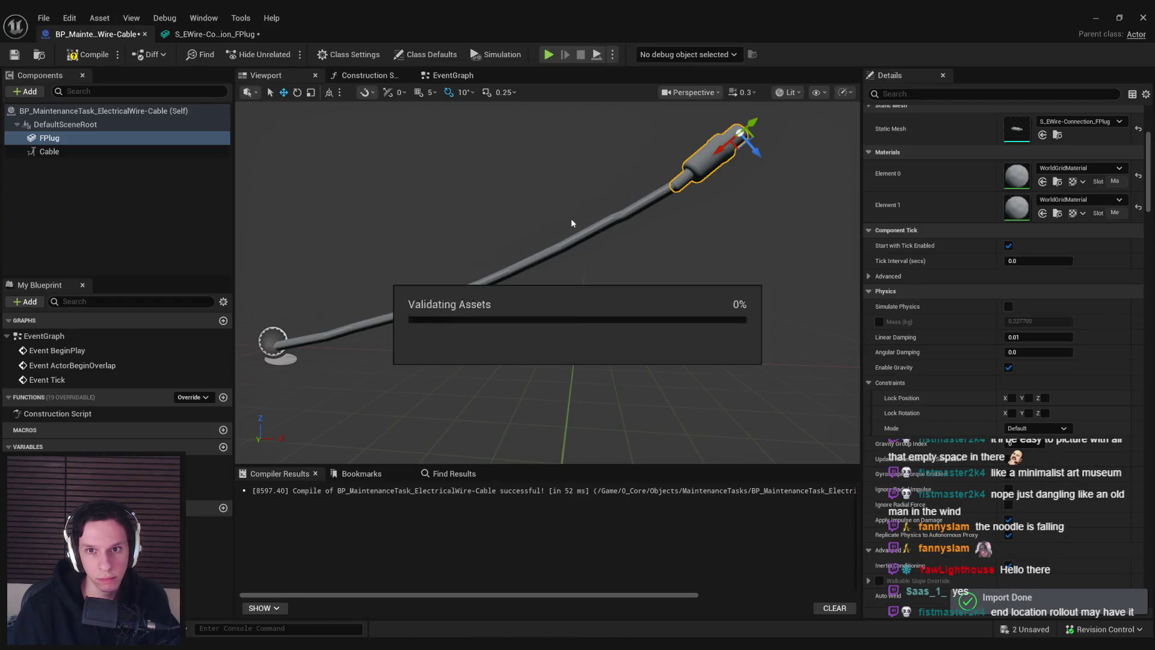
pyautogui.click(213, 33)
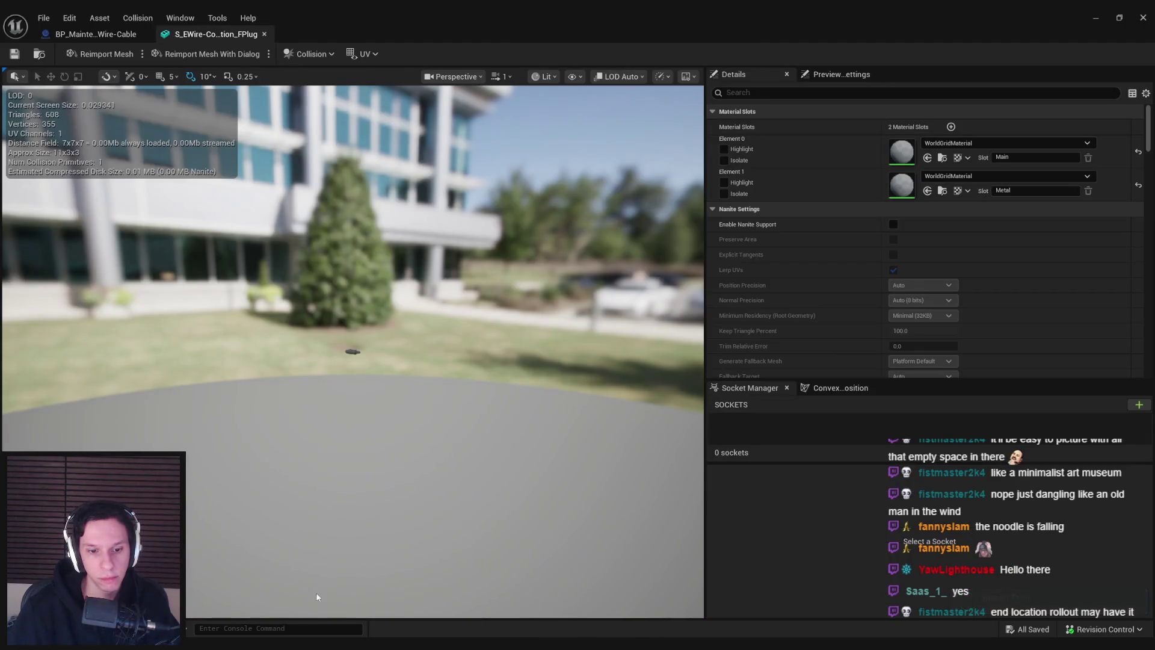
pyautogui.hotkey('alt', 'Tab')
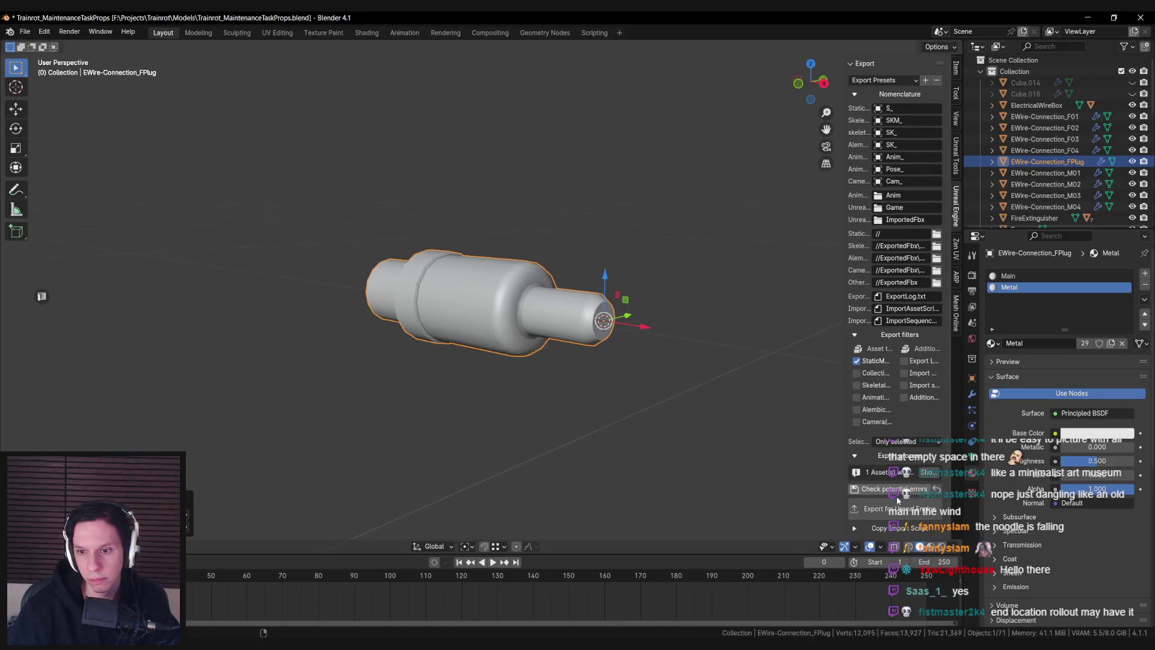
pyautogui.hotkey('alt', 'Tab')
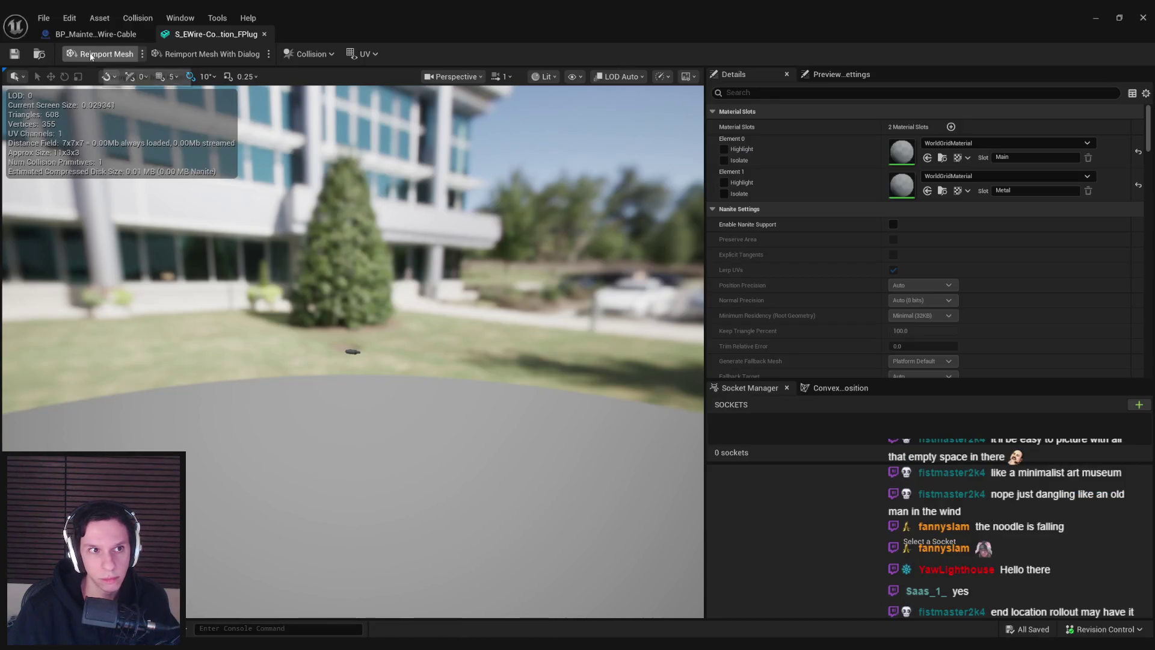
pyautogui.click(90, 55)
pyautogui.click(96, 33)
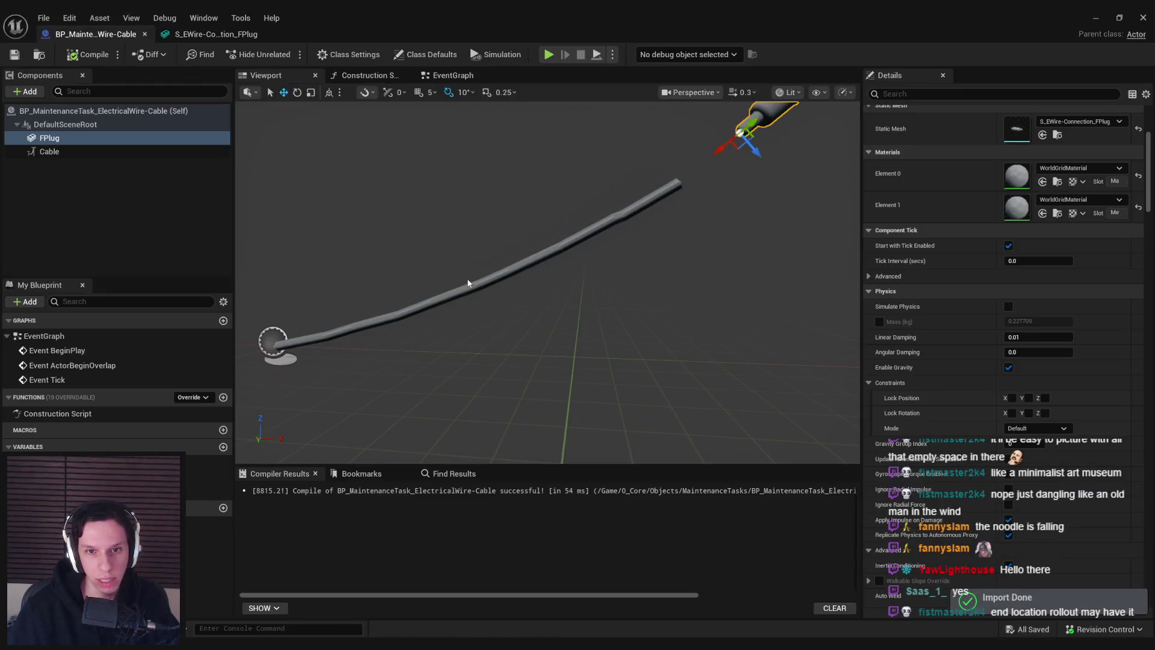
pyautogui.click(626, 207)
pyautogui.scroll(-3, 963, 271)
# Reset the cable End Location X to 0, then test-move the plug and undo it
pyautogui.click(1023, 257)
pyautogui.write('0')
pyautogui.press('Return')
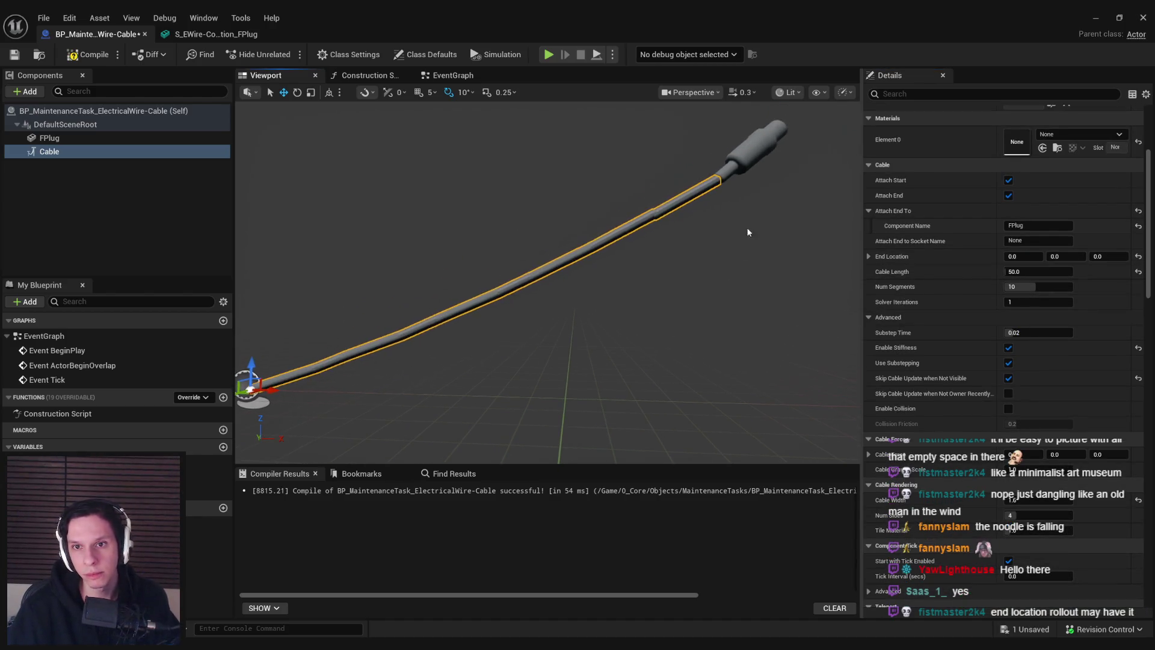
pyautogui.click(748, 162)
pyautogui.moveTo(722, 199)
pyautogui.mouseDown()
pyautogui.moveTo(569, 361)
pyautogui.moveTo(567, 331)
pyautogui.moveTo(565, 374)
pyautogui.mouseUp()
pyautogui.press('e')
pyautogui.press('w')
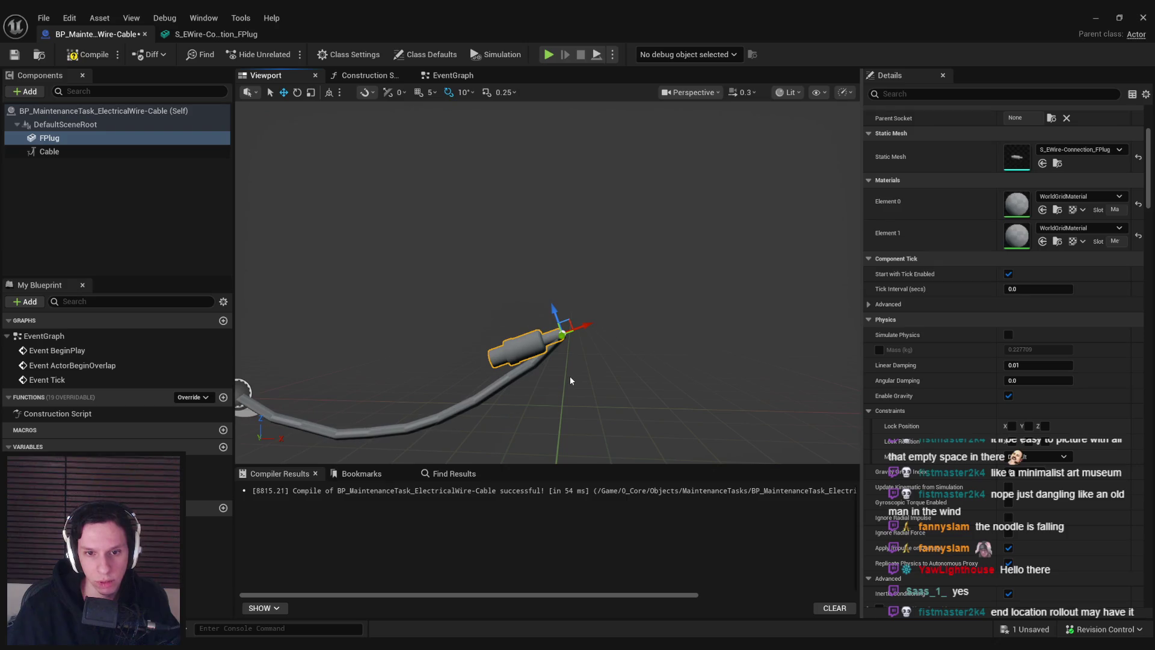
pyautogui.hotkey('ctrl', 'z')
pyautogui.hotkey('ctrl', 'y')
pyautogui.hotkey('ctrl', 'z')
# Parent FPlug under Cable in Components, then compile and save the Blueprint
pyautogui.click(85, 55)
pyautogui.click(59, 154)
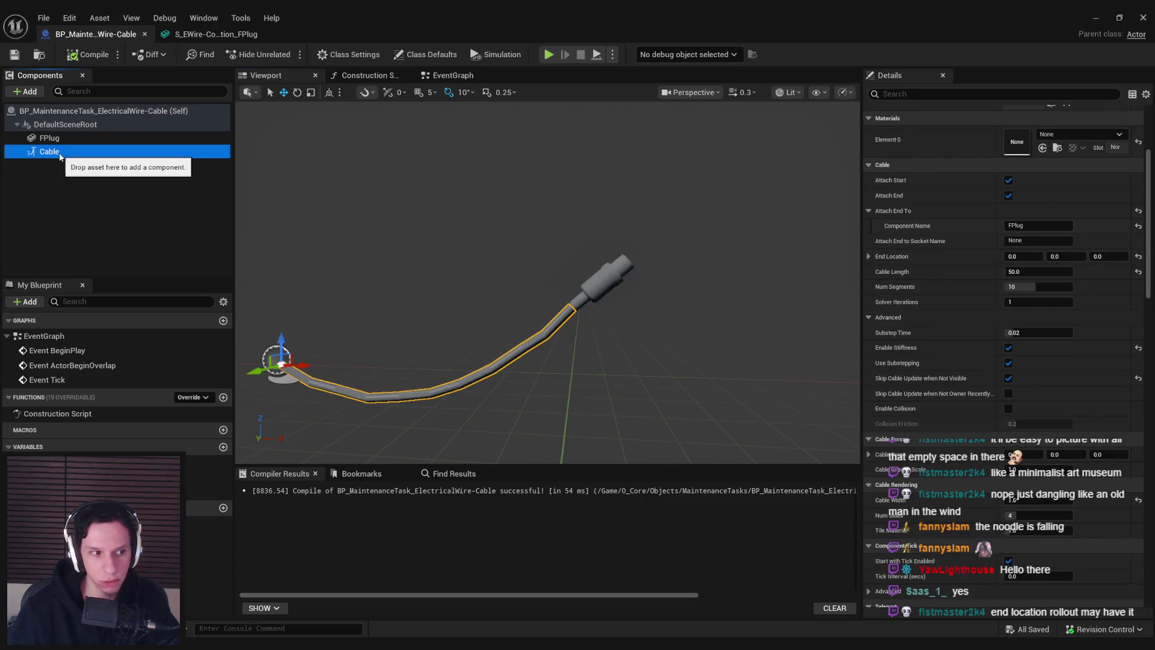
pyautogui.moveTo(70, 137); pyautogui.dragTo(47, 153)
pyautogui.scroll(2, 1043, 279)
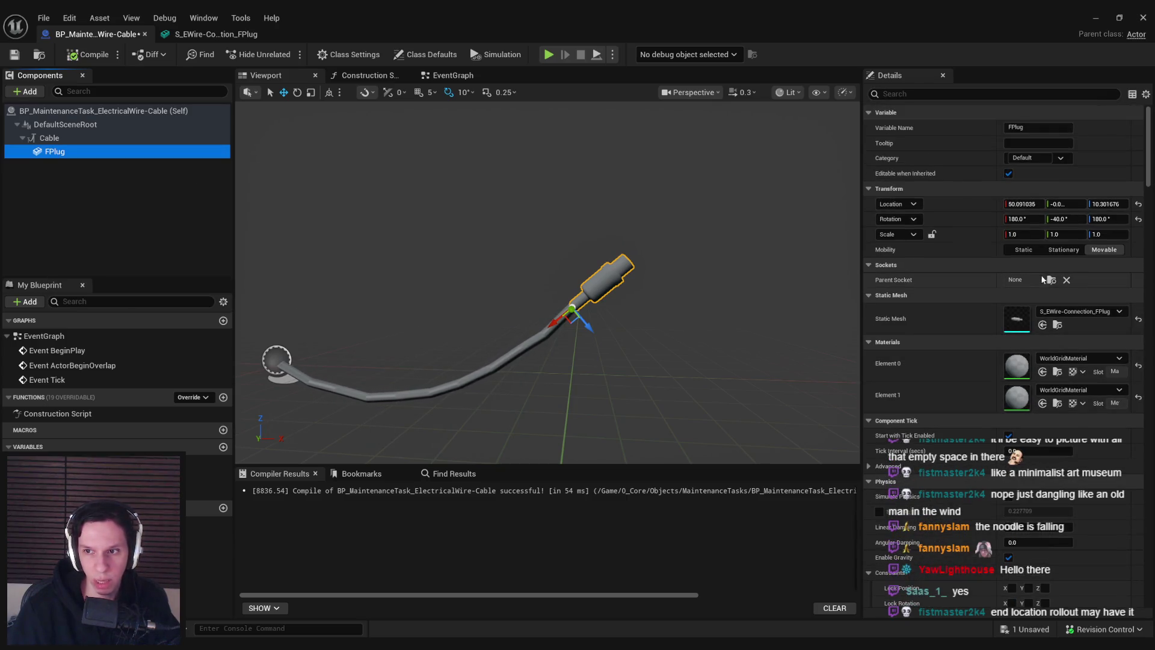
pyautogui.click(84, 140)
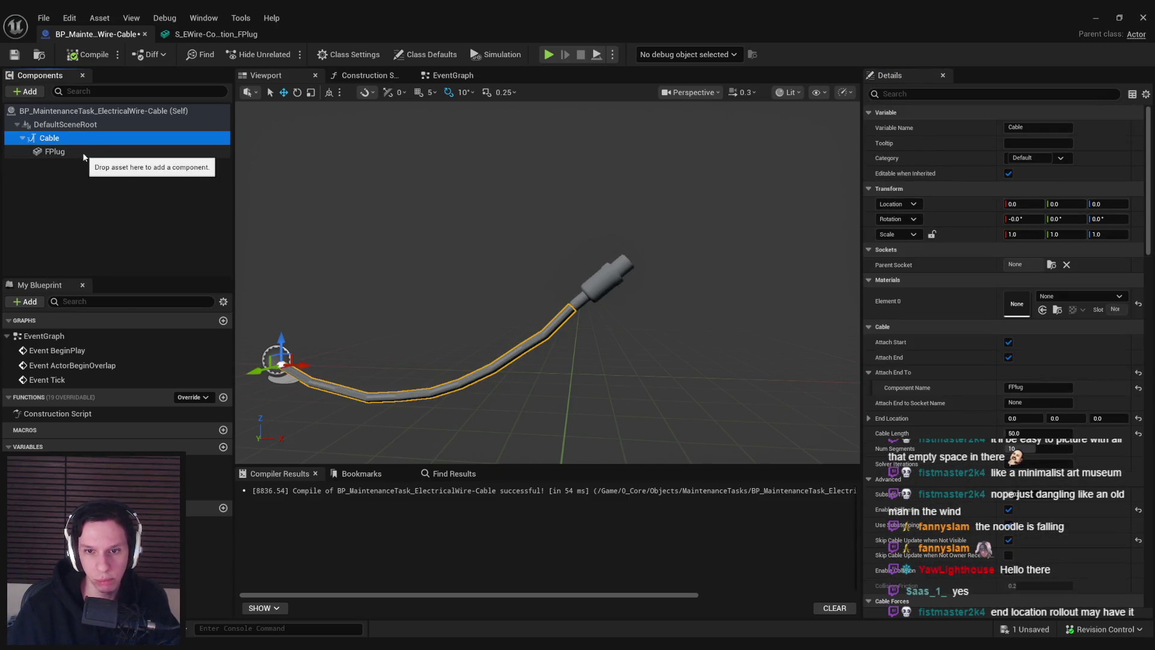
pyautogui.click(82, 153)
pyautogui.click(87, 54)
pyautogui.click(14, 55)
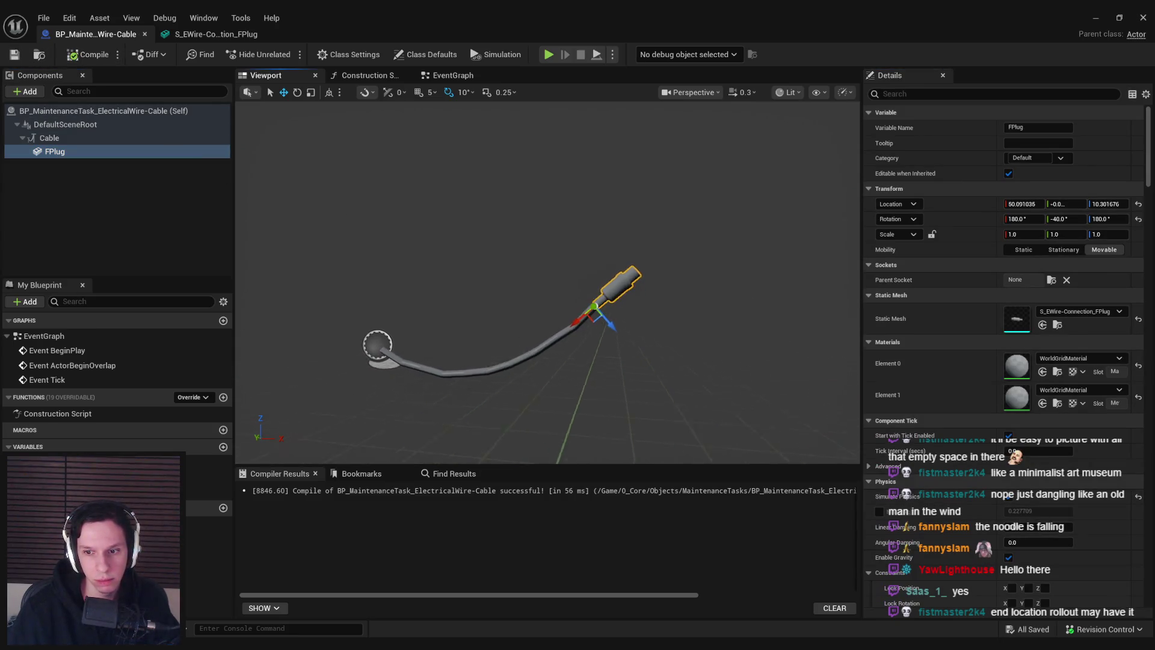
pyautogui.click(1096, 18)
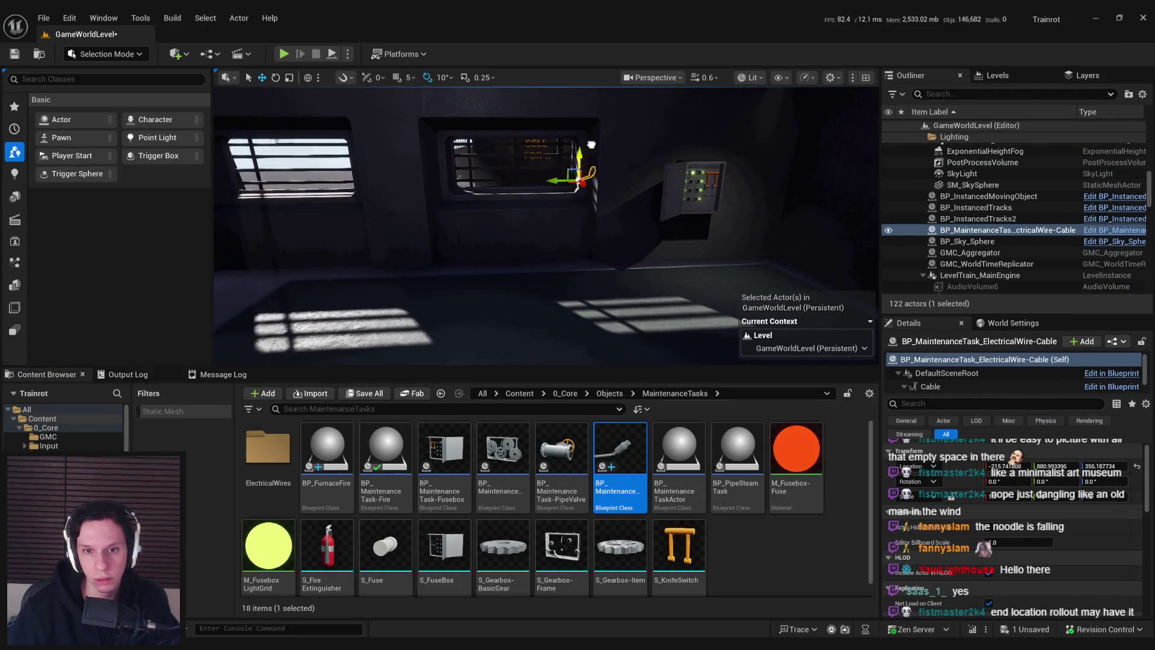
# Play-test the placed cable, toggling wireframe, lit and fullscreen views, then return to the Blueprint
pyautogui.press('f')
pyautogui.hotkey('alt', 'p')
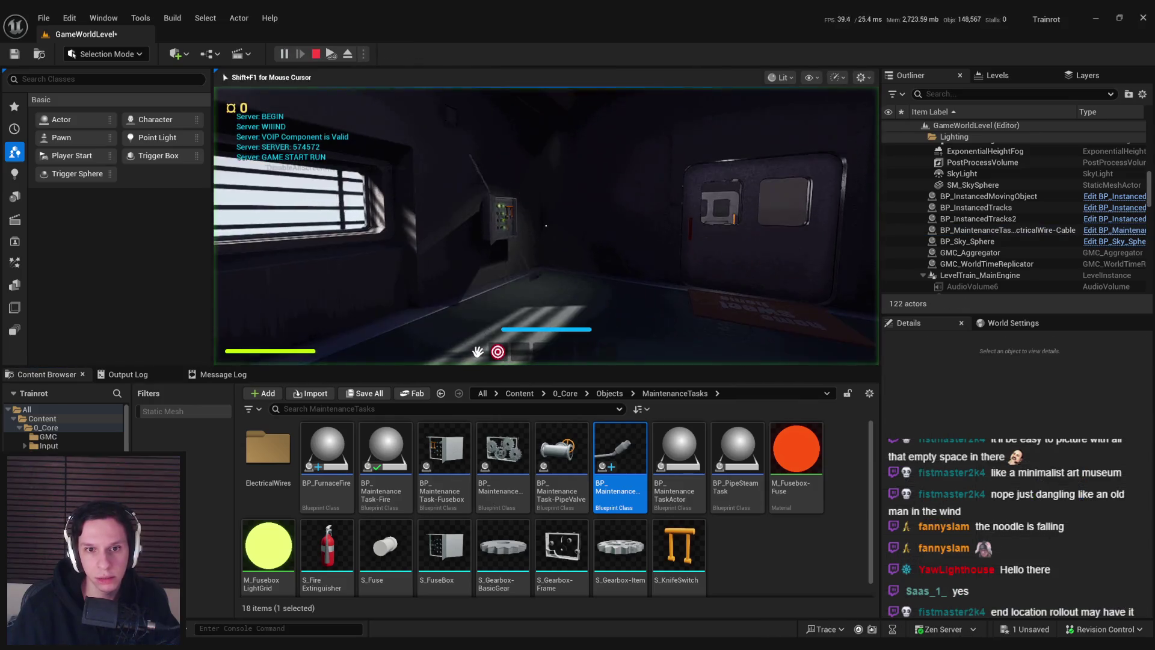
pyautogui.press('F1')
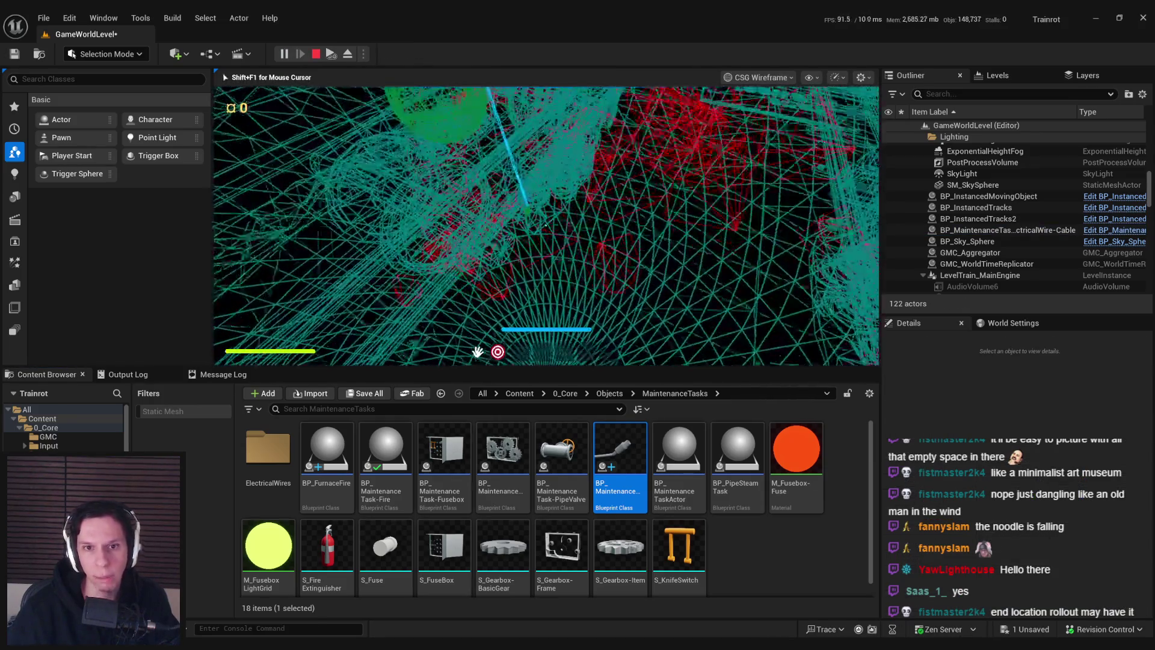
pyautogui.press('F3')
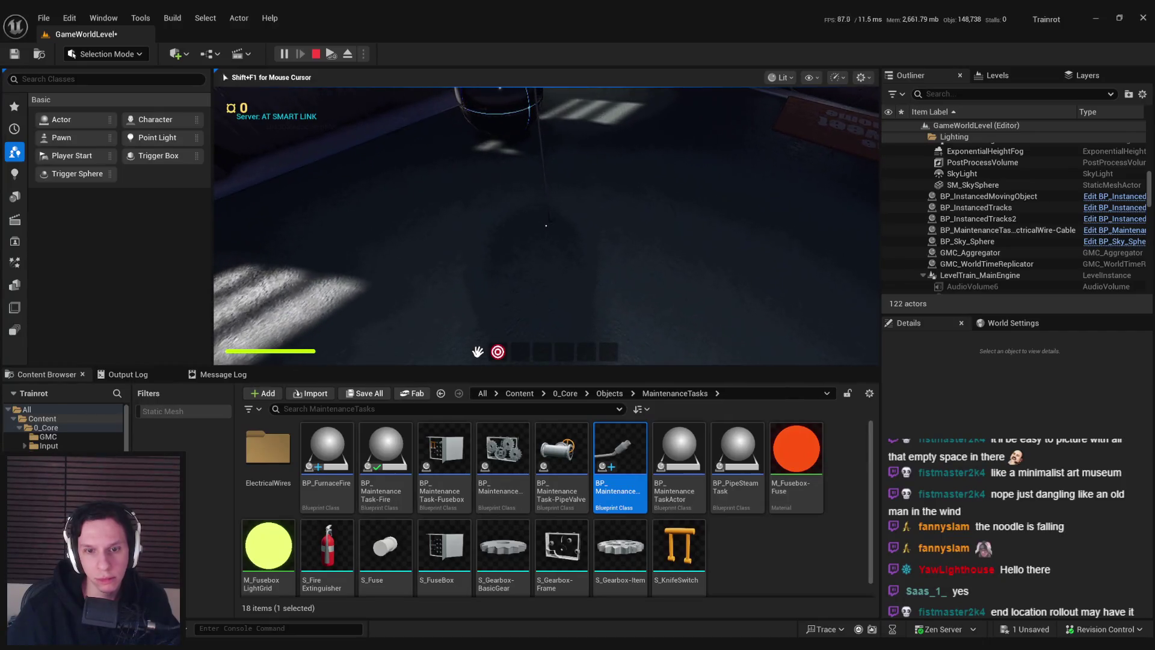
pyautogui.press('F11')
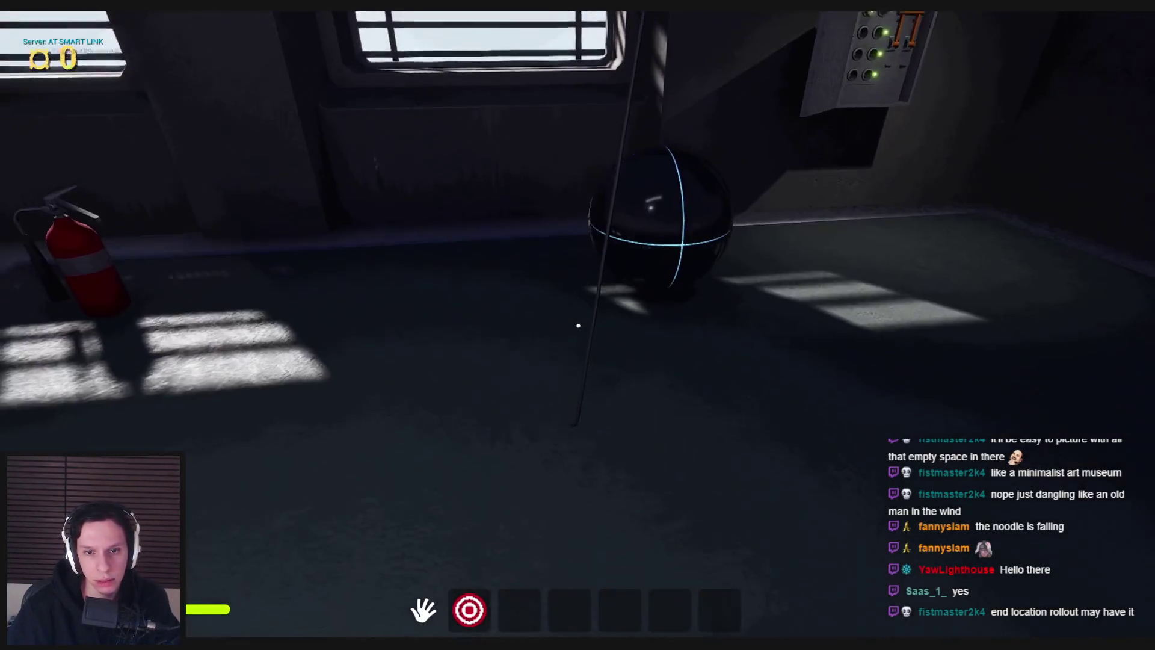
pyautogui.press('Escape')
pyautogui.click(379, 630)
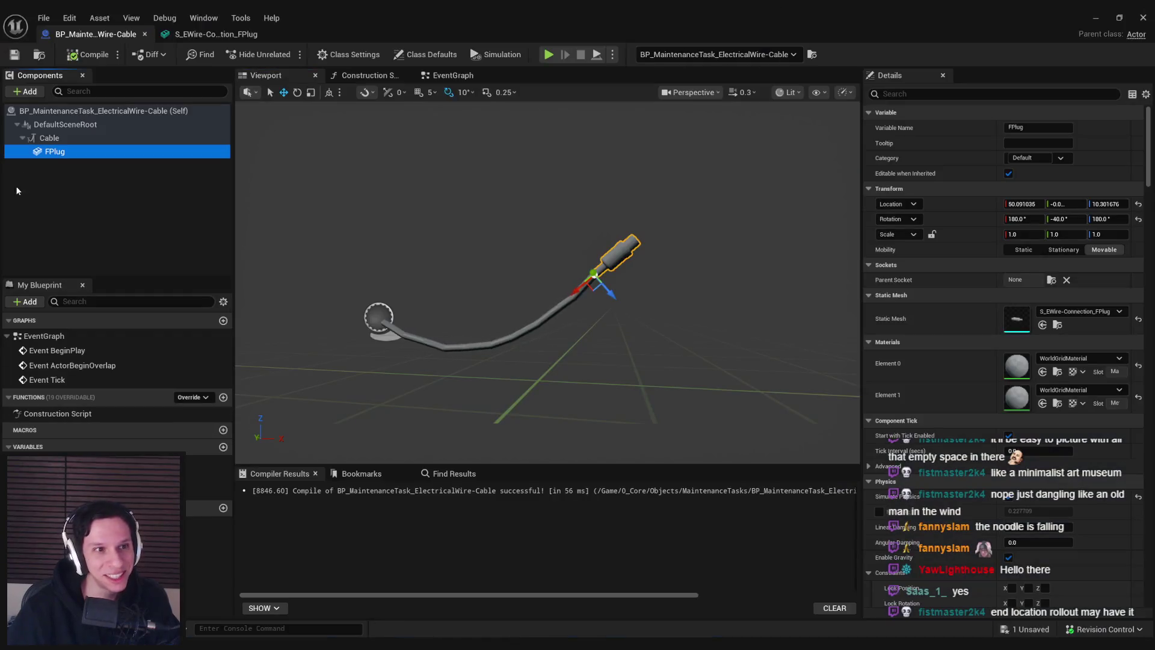
pyautogui.click(394, 328)
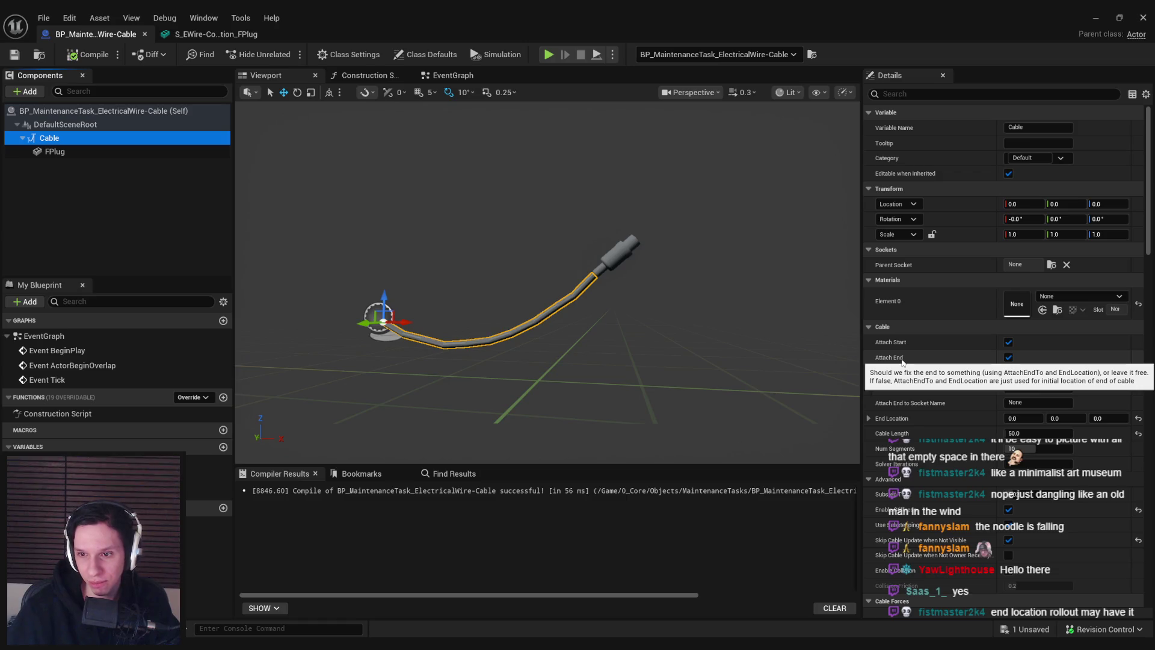
pyautogui.scroll(-2, 903, 362)
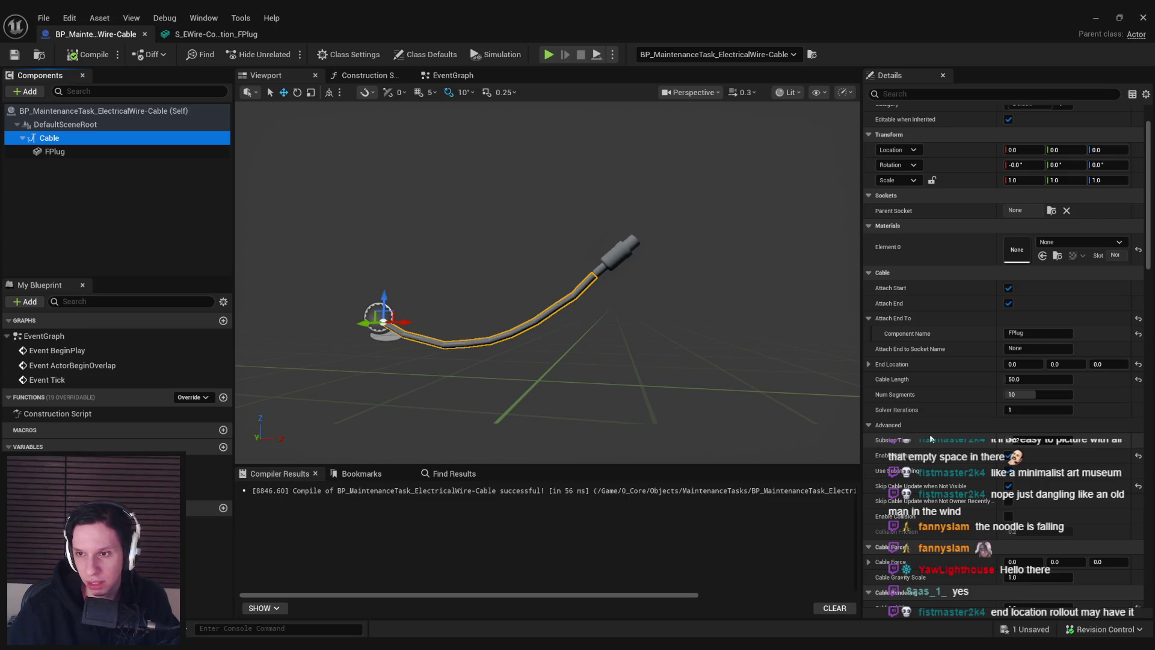
pyautogui.press('Down')
pyautogui.scroll(-5, 989, 419)
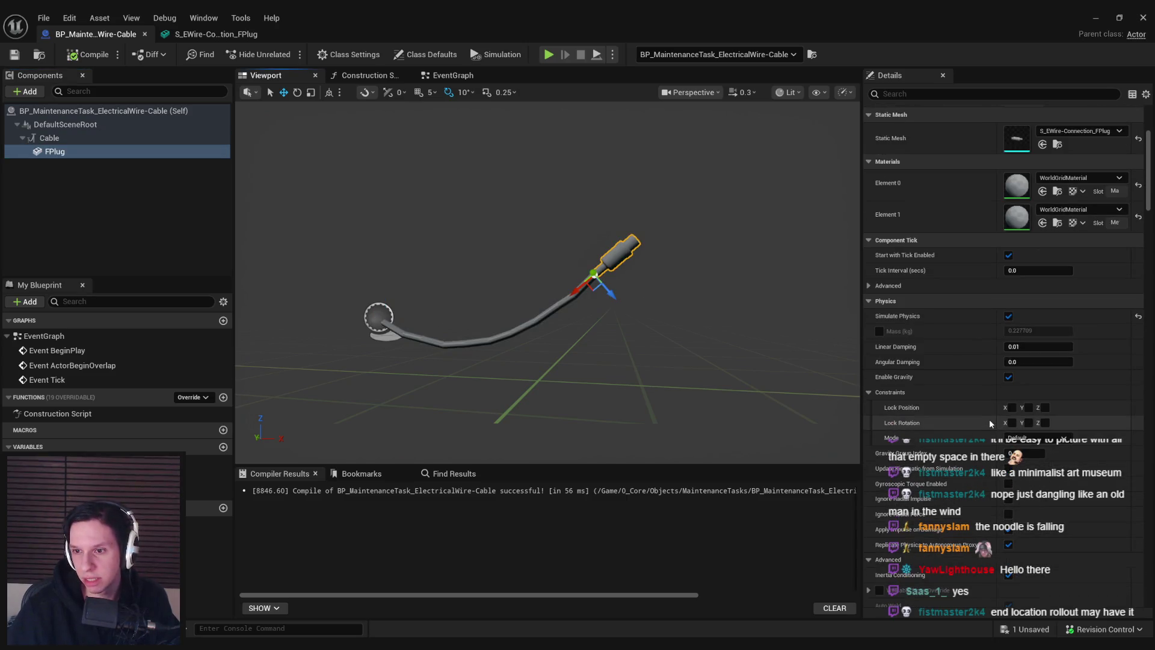
pyautogui.scroll(-3, 988, 419)
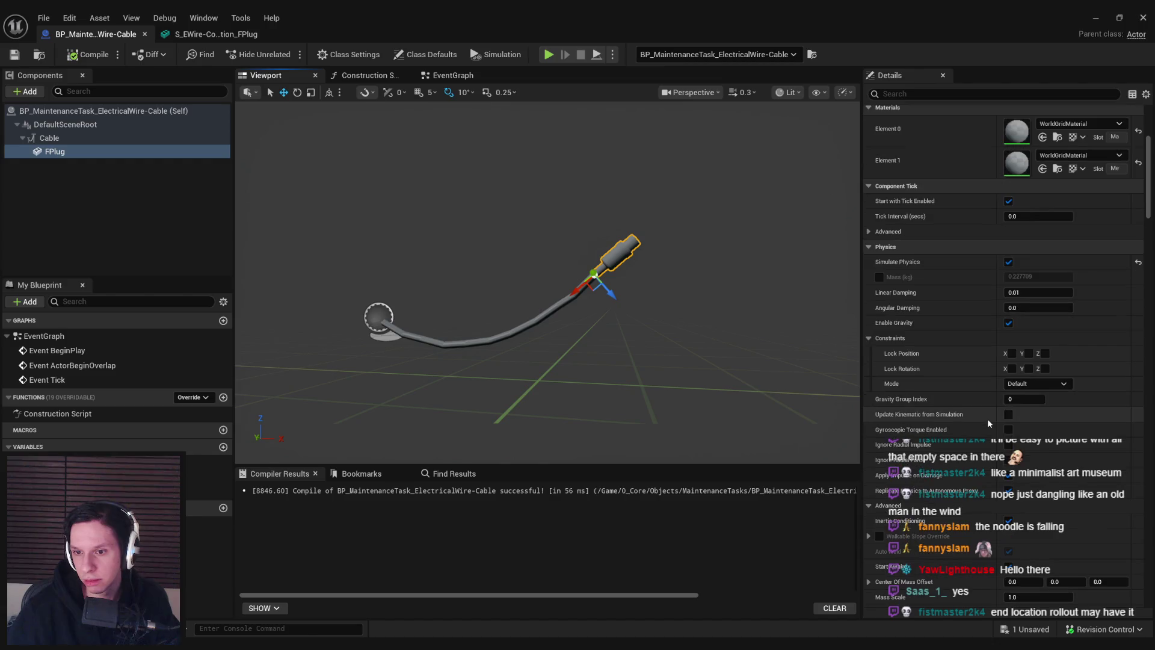
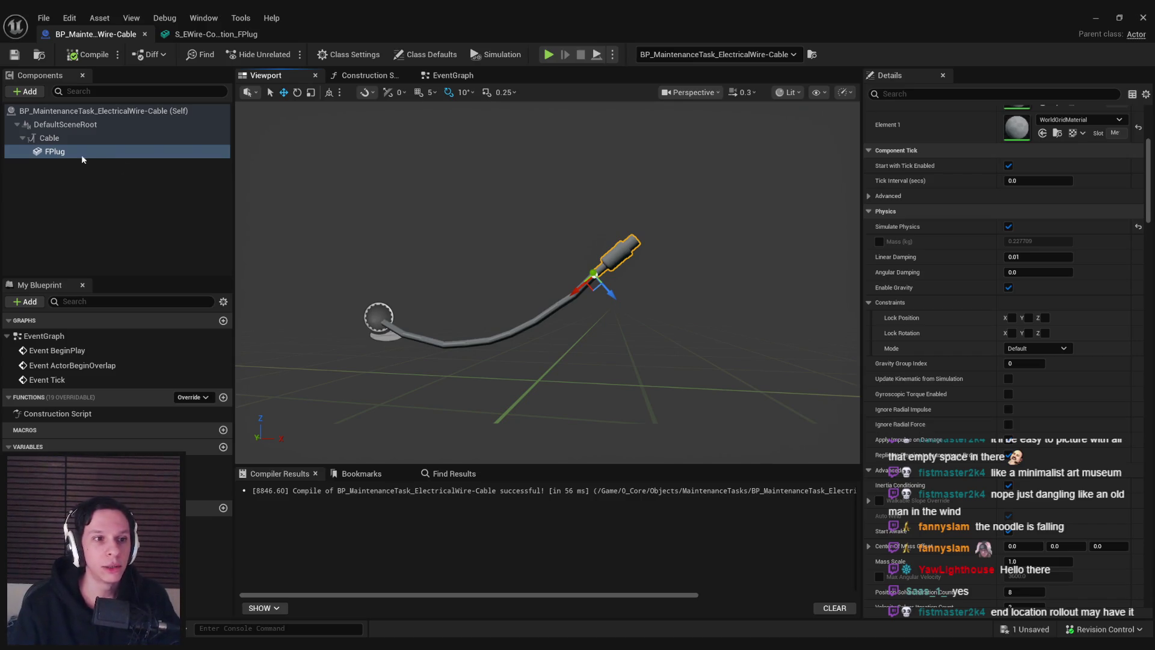
# Review the FPlug component's physics settings in Details and bring up the add-component list
pyautogui.click(54, 137)
pyautogui.click(57, 152)
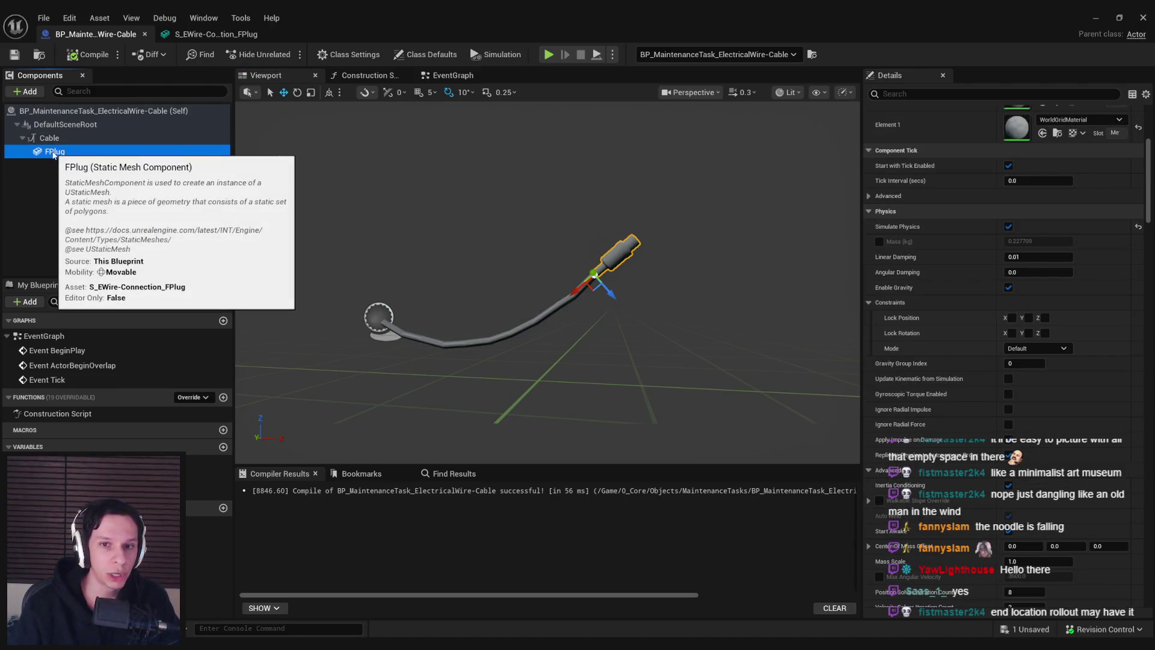
pyautogui.moveTo(1149, 199)
pyautogui.mouseDown()
pyautogui.moveTo(1145, 159)
pyautogui.moveTo(1153, 249)
pyautogui.mouseUp()
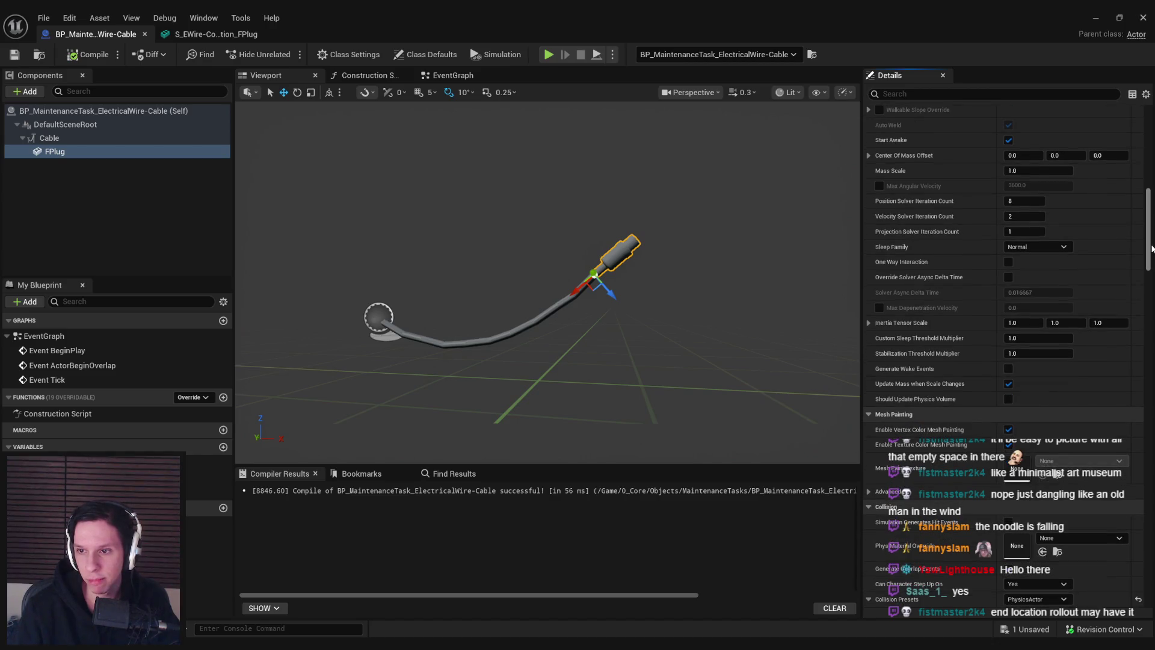
pyautogui.click(23, 91)
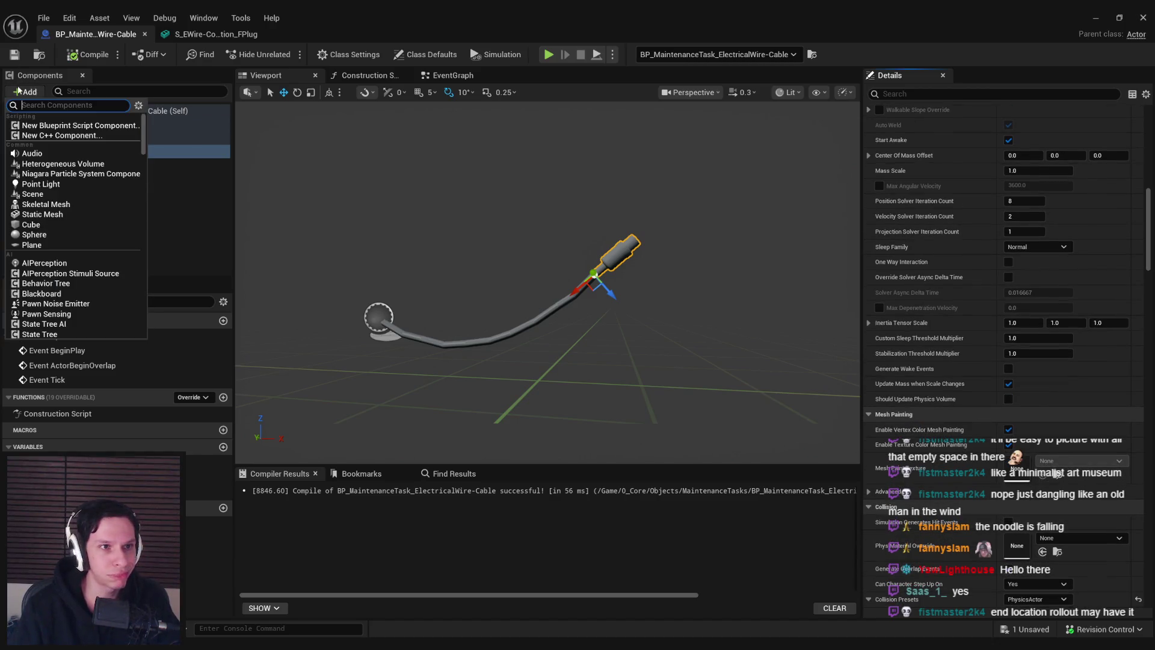
# Add a Physics Constraint component and place it directly under DefaultSceneRoot
pyautogui.scroll(-5, 78, 235)
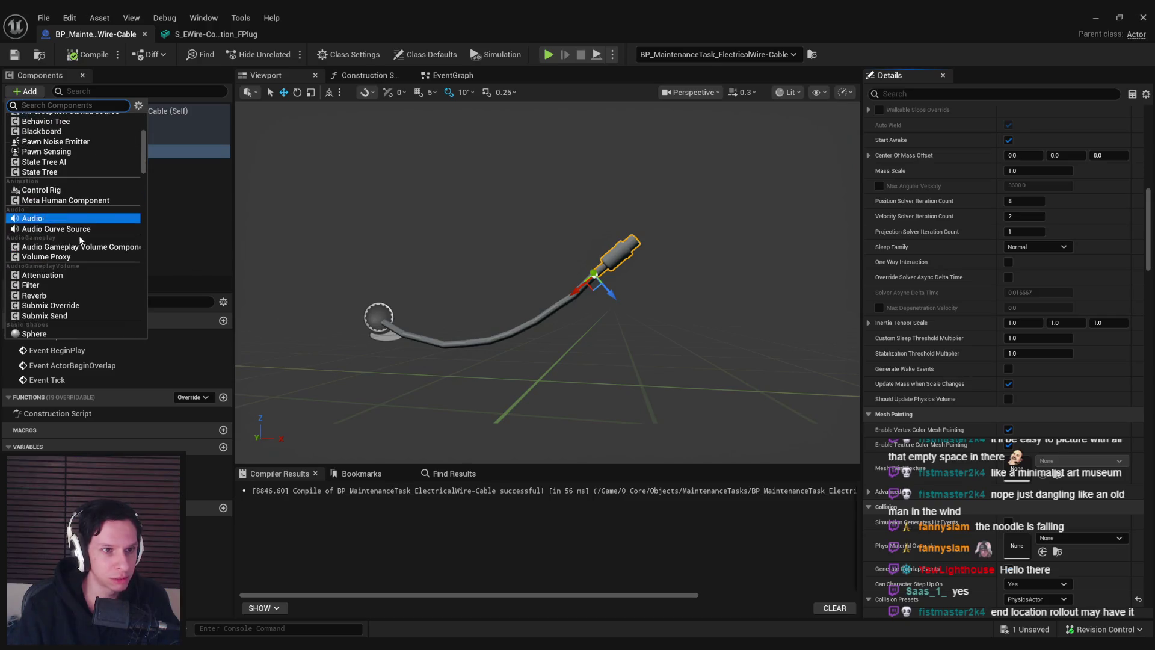
pyautogui.write('physic')
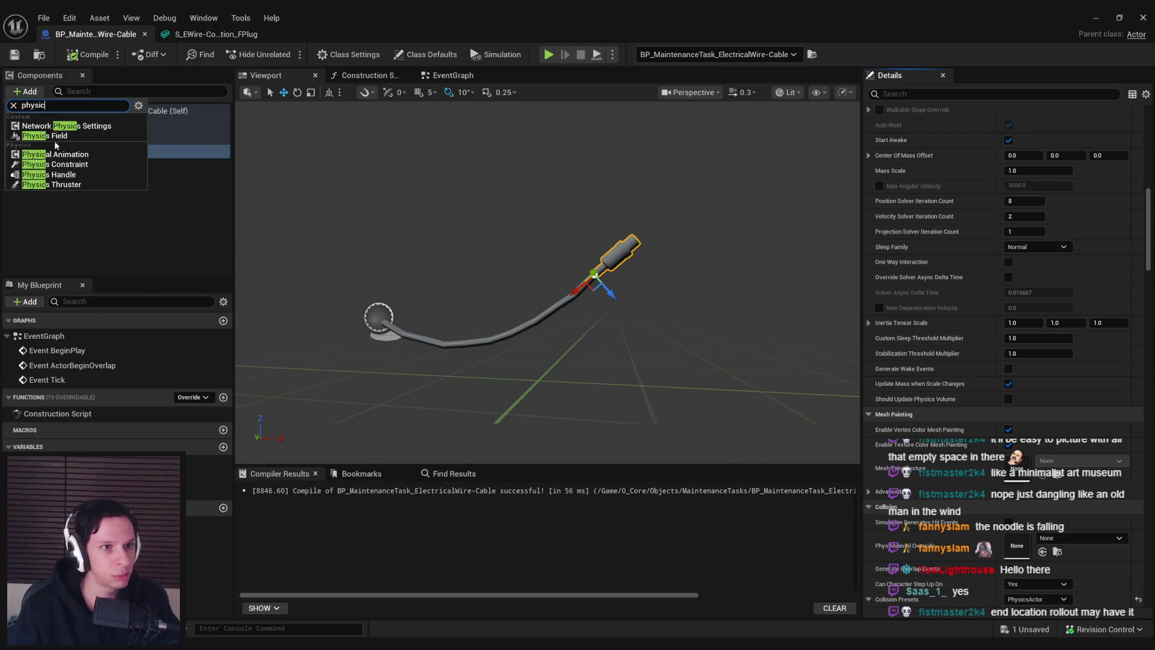
pyautogui.click(66, 164)
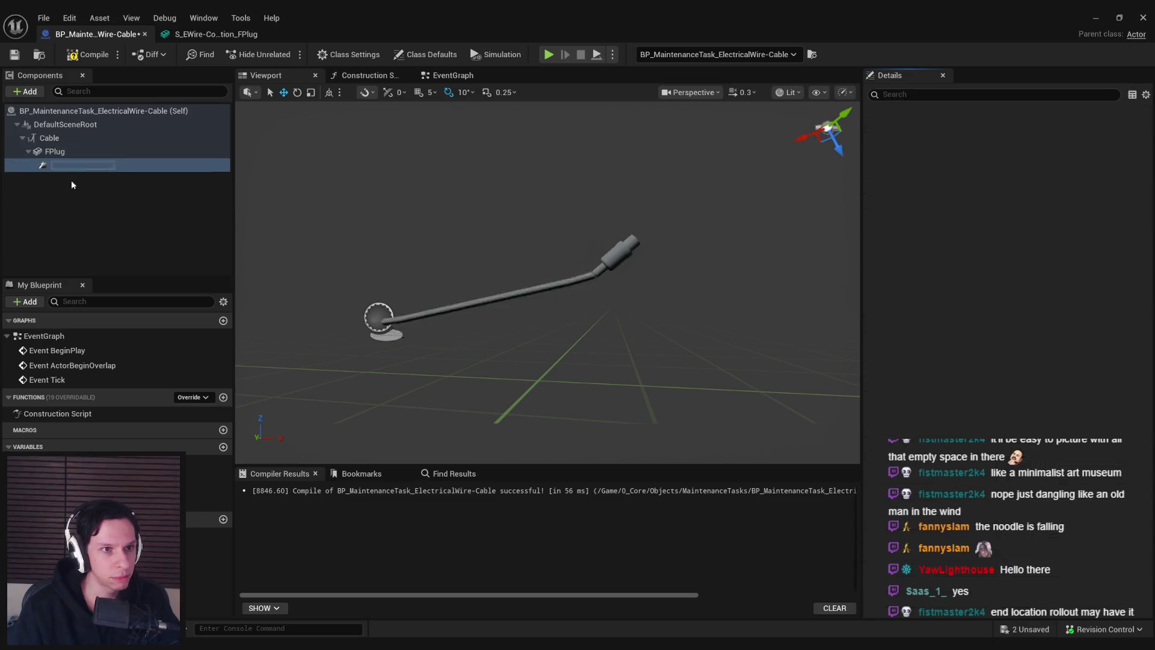
pyautogui.moveTo(59, 167); pyautogui.dragTo(48, 142)
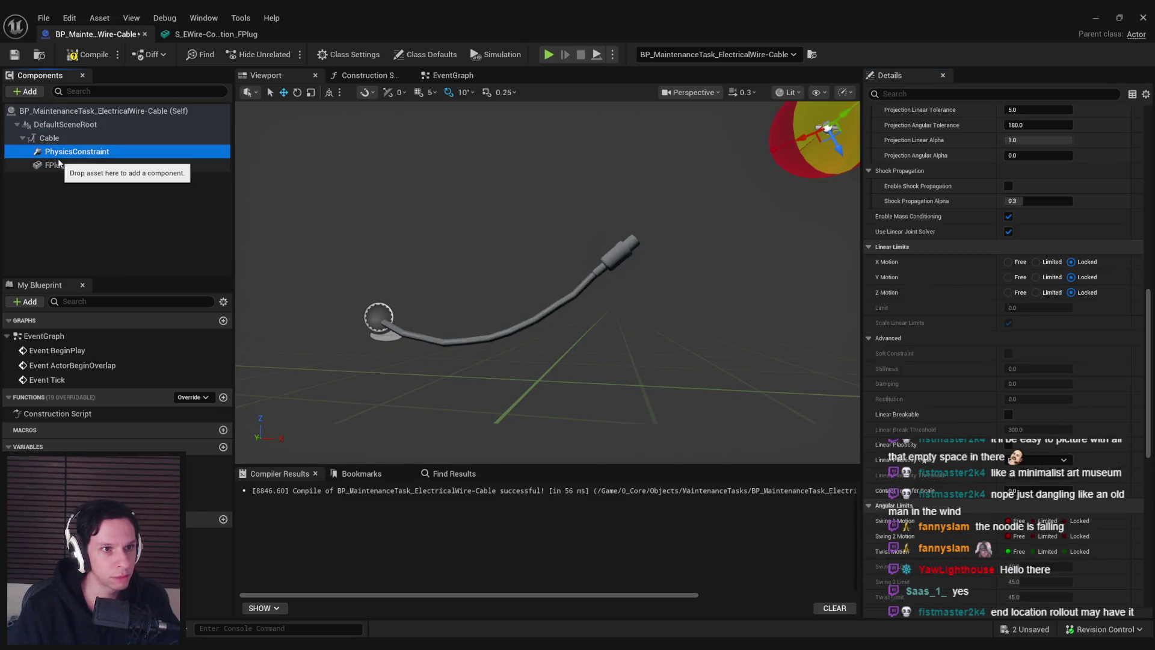
pyautogui.click(67, 173)
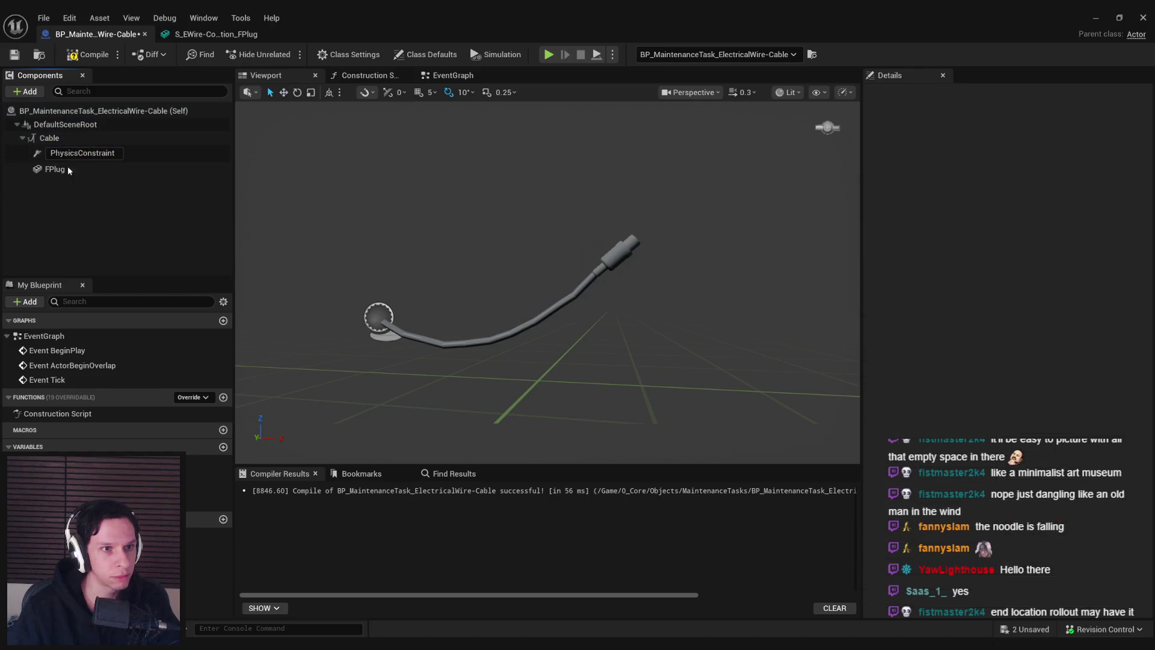
pyautogui.moveTo(54, 152)
pyautogui.mouseDown()
pyautogui.moveTo(54, 125)
pyautogui.moveTo(55, 151)
pyautogui.moveTo(62, 140)
pyautogui.mouseUp()
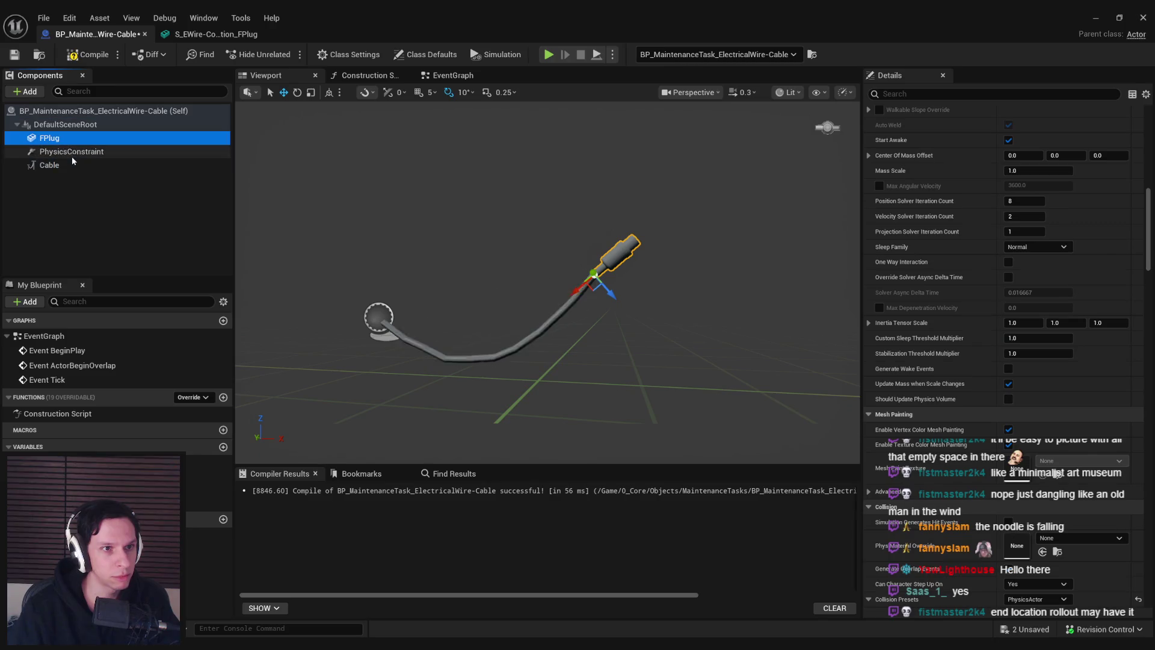
# Zero the PhysicsConstraint's X and Z location and its X, Y, Z rotation
pyautogui.click(59, 155)
pyautogui.scroll(-5, 1048, 312)
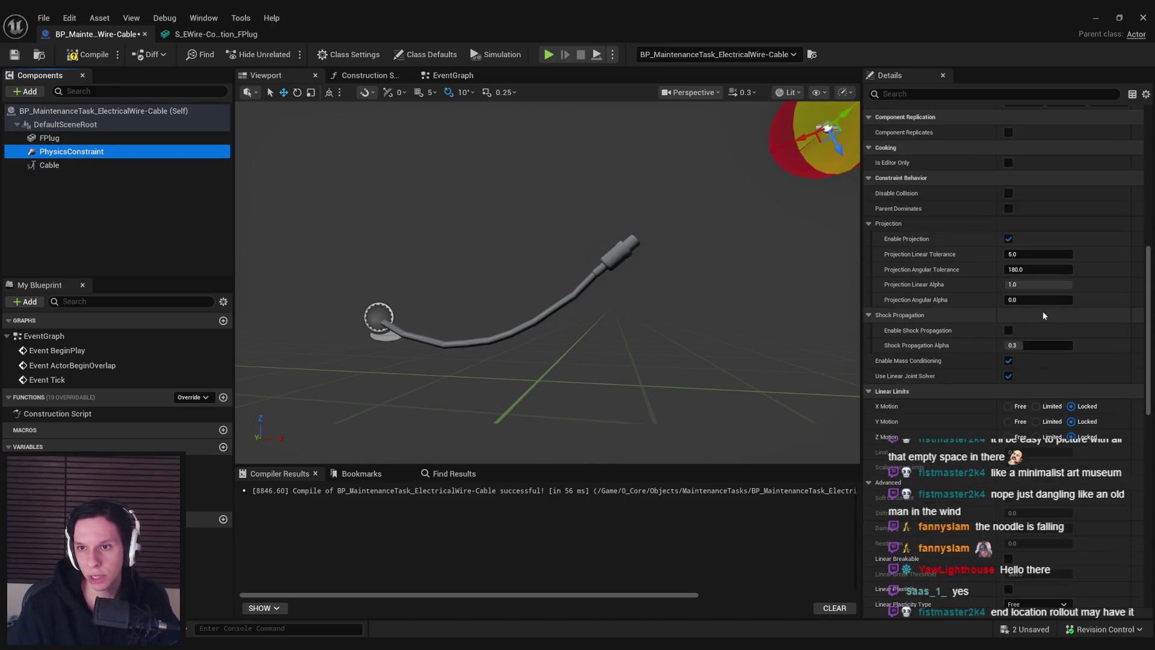
pyautogui.scroll(2, 1018, 294)
pyautogui.click(1023, 204)
pyautogui.press('Tab')
pyautogui.press('Tab')
pyautogui.write('0')
pyautogui.press('Return')
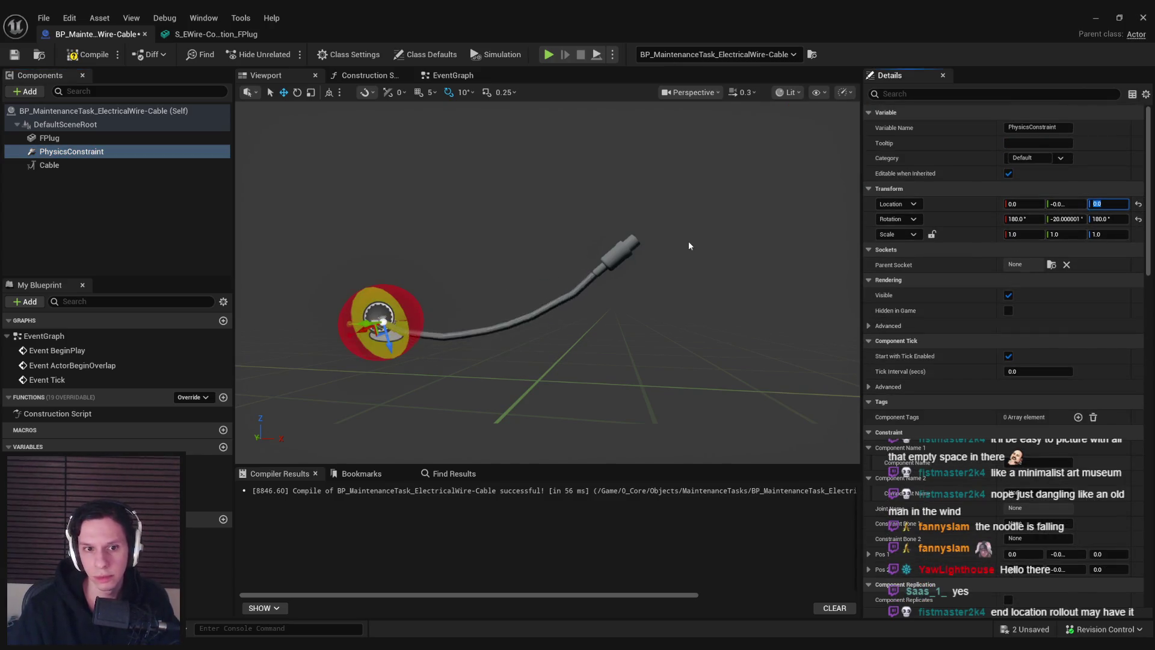
pyautogui.press('Return')
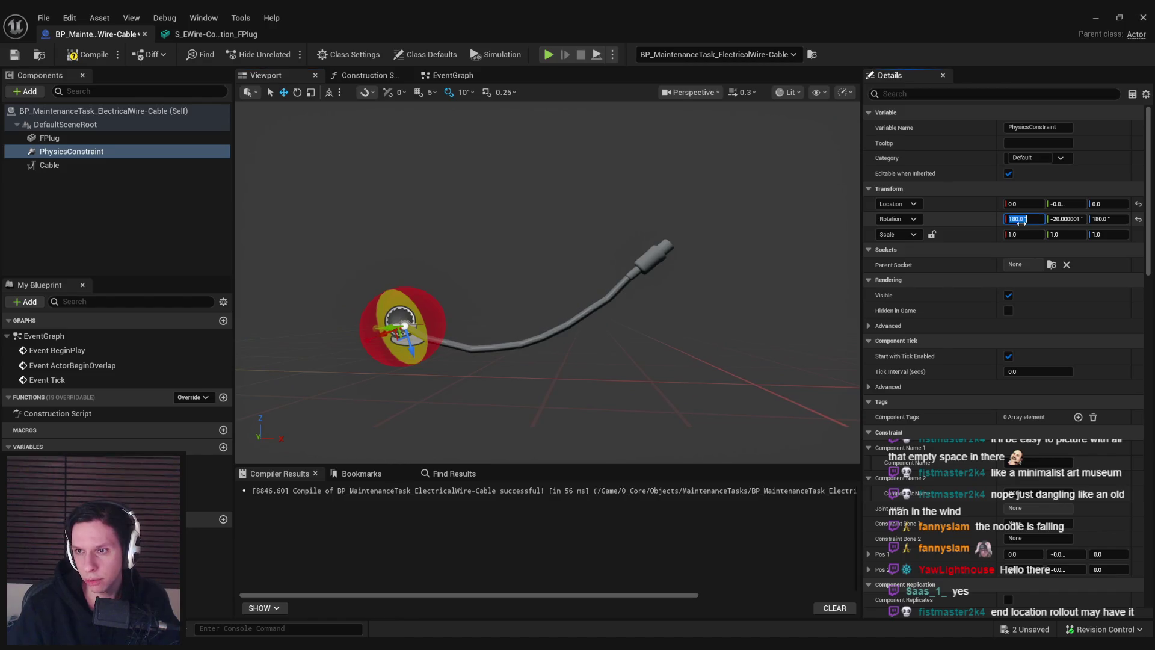
pyautogui.write('0')
pyautogui.press('Tab')
pyautogui.write('0')
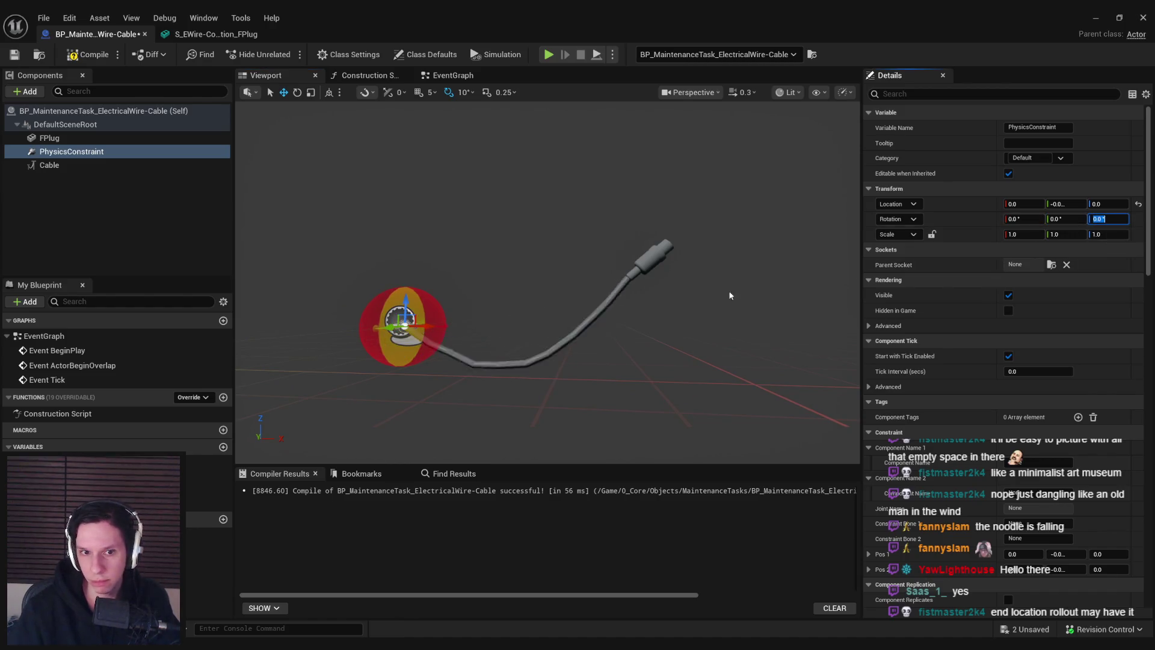
pyautogui.press('Return')
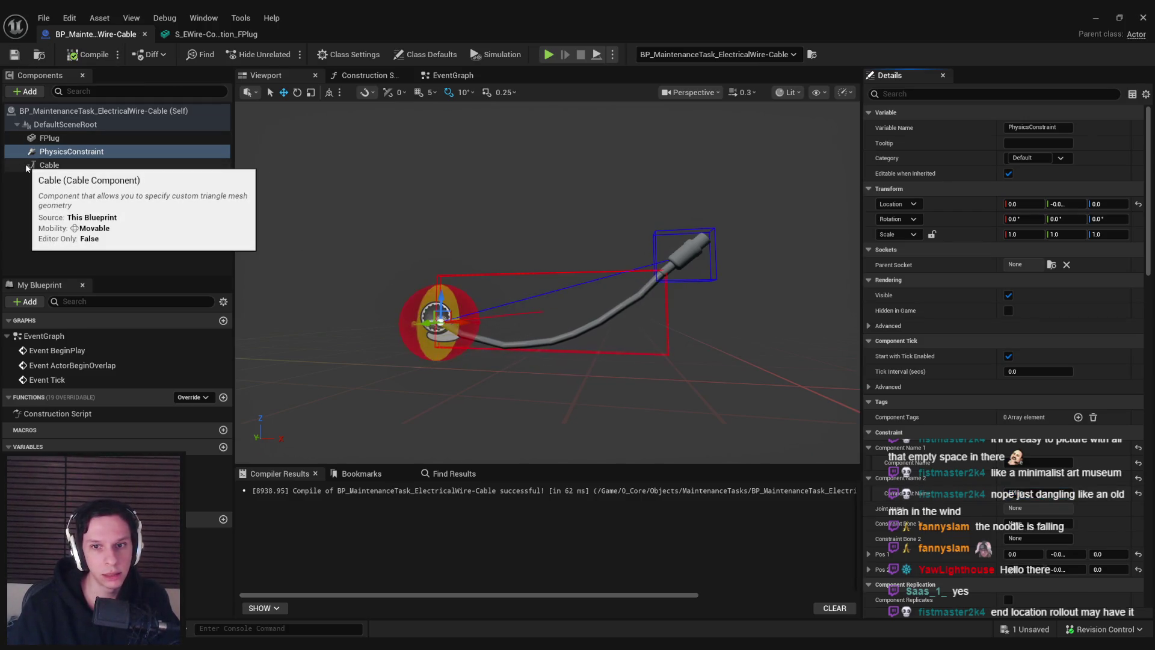
pyautogui.click(1104, 17)
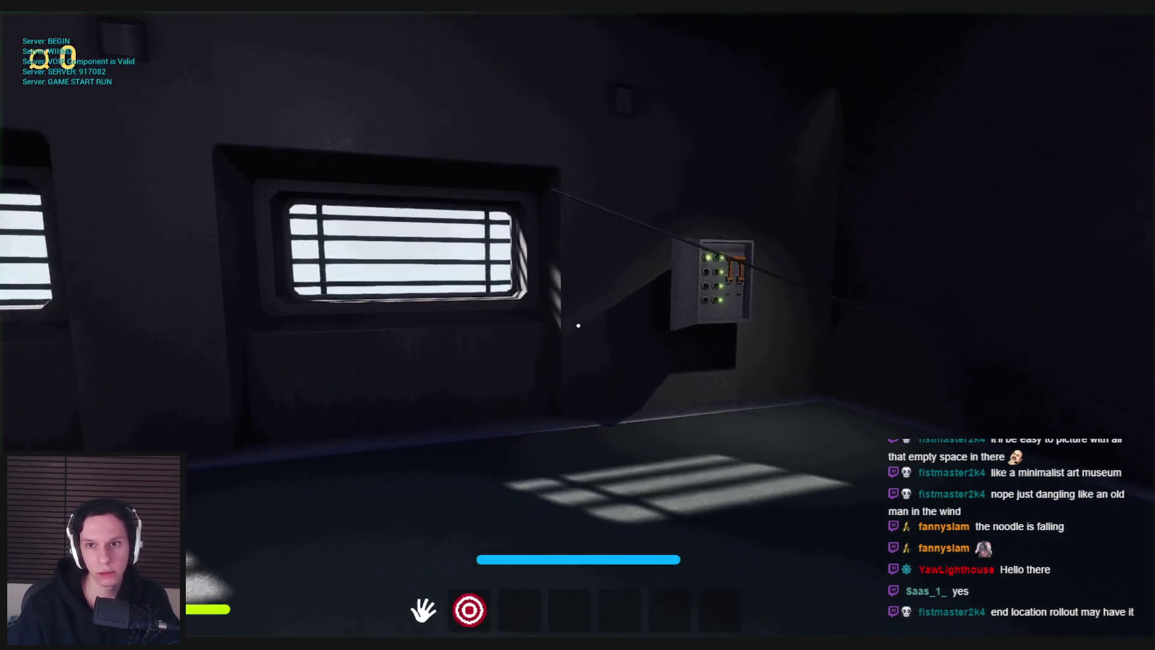
pyautogui.press('F1')
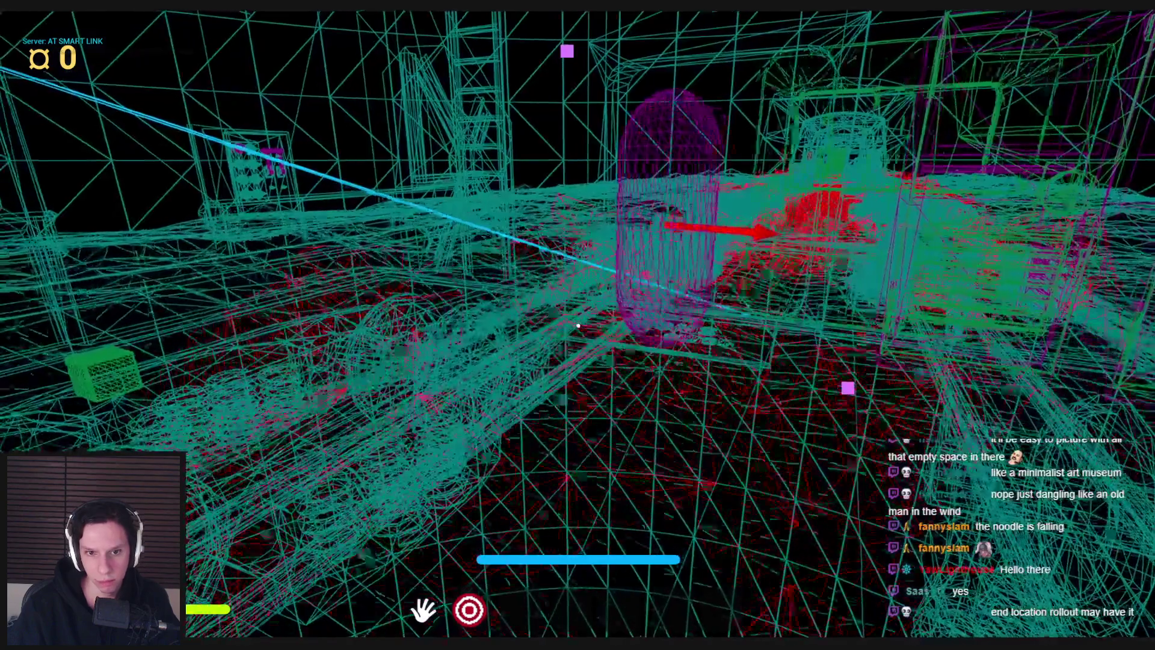
pyautogui.press('w')
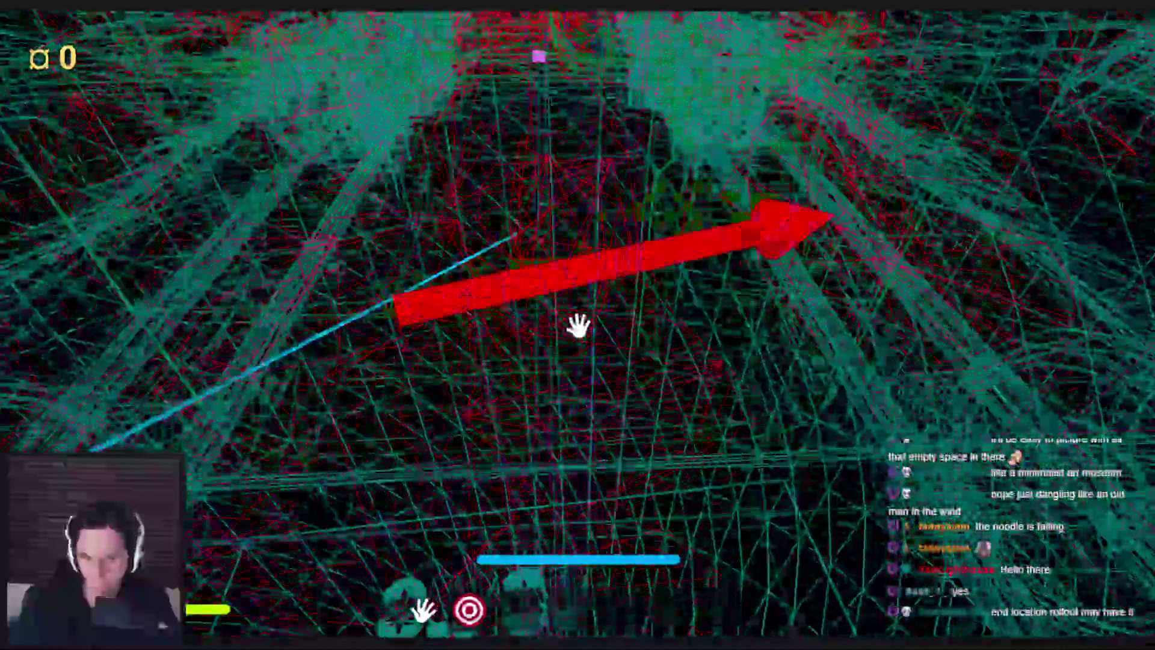
pyautogui.press('F3')
pyautogui.press('F8')
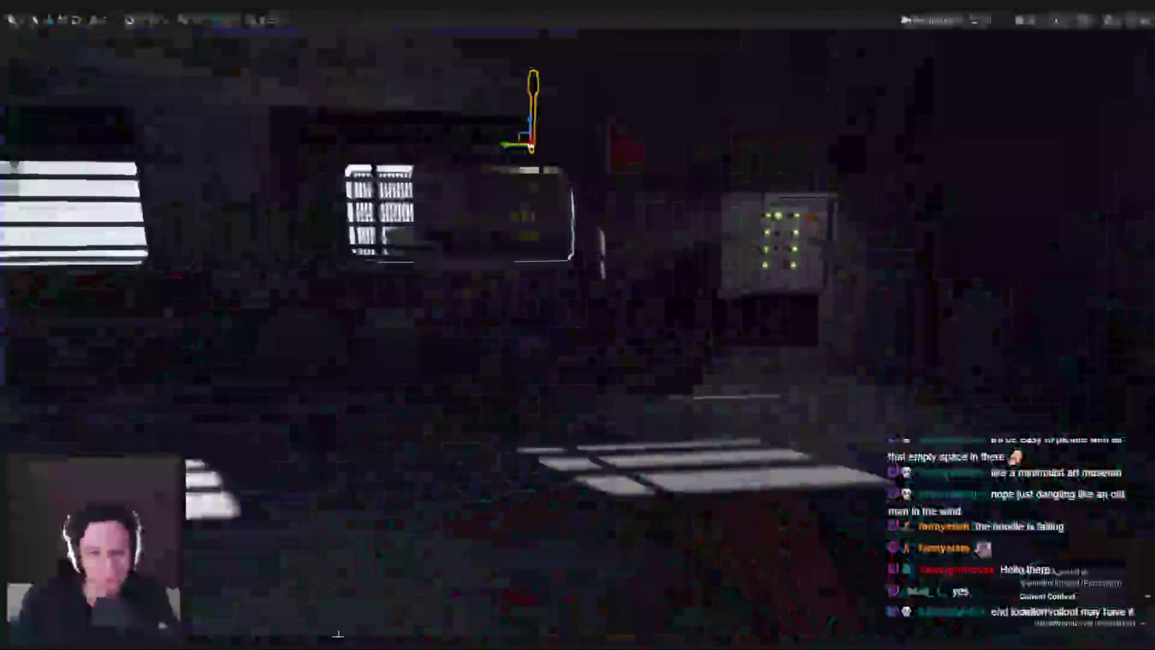
pyautogui.press('Escape')
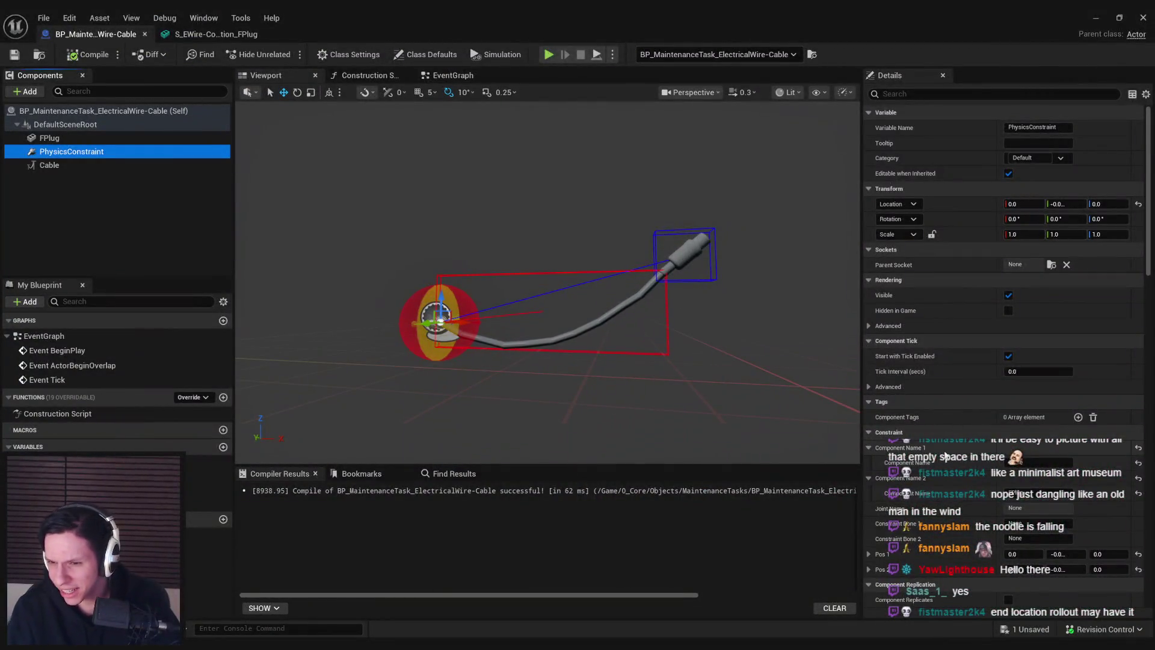
# Set the PhysicsConstraint's X, Y and Z linear motion to Limited
pyautogui.scroll(-2, 945, 458)
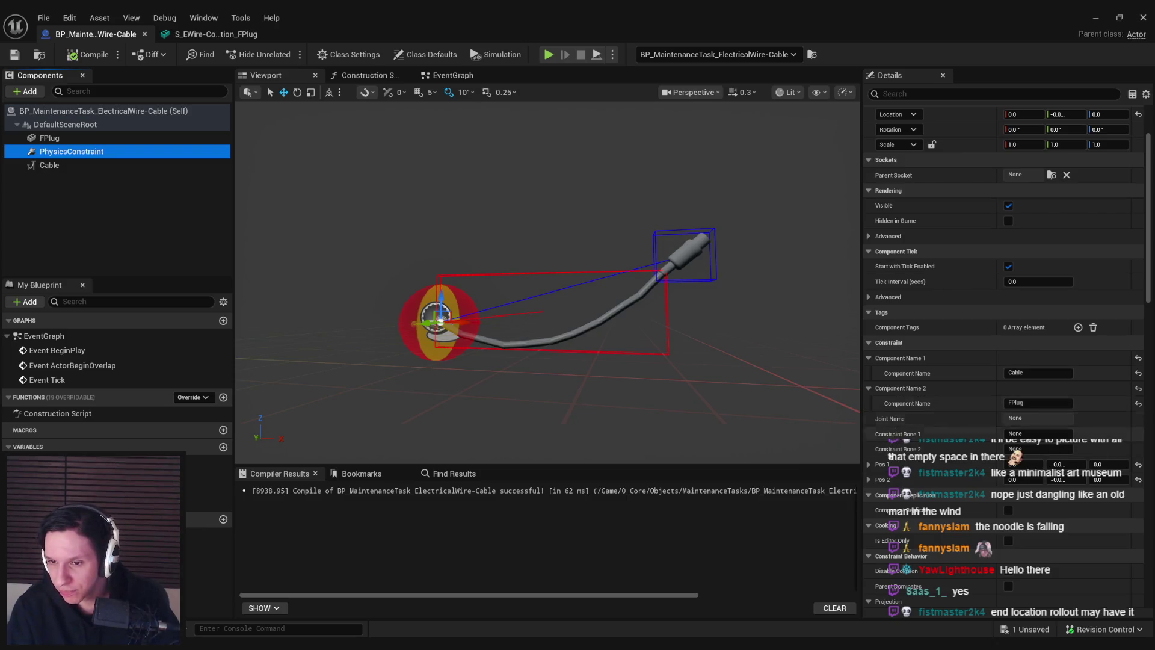
pyautogui.scroll(-2, 890, 445)
pyautogui.scroll(-2, 897, 464)
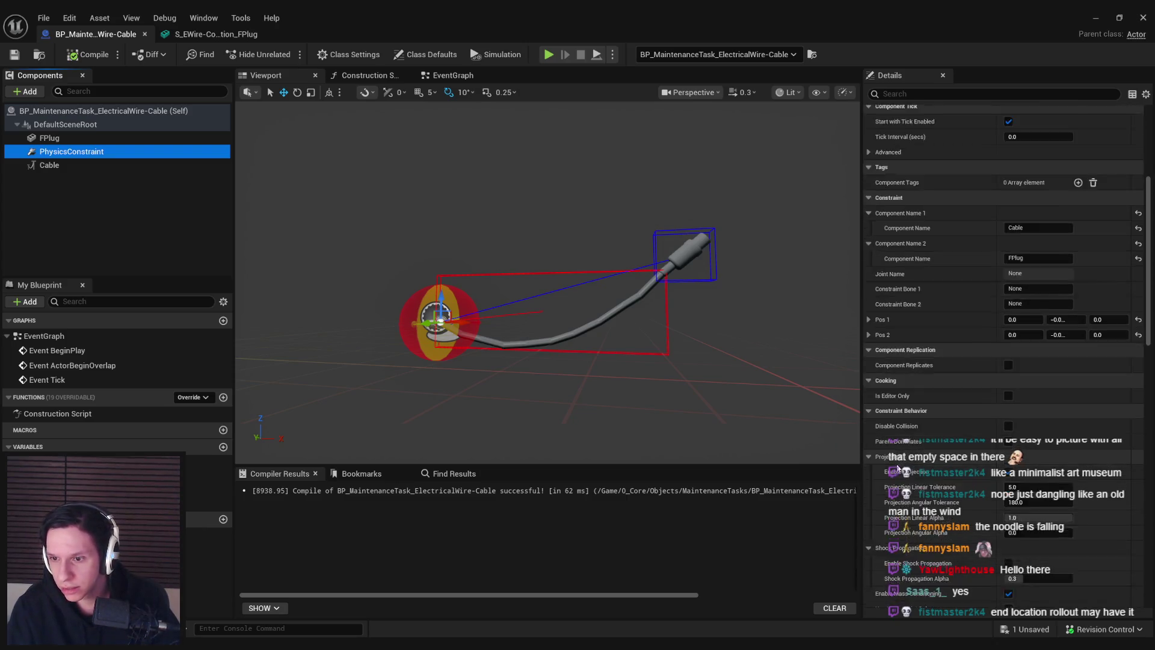
pyautogui.scroll(-1, 897, 467)
pyautogui.scroll(-5, 895, 463)
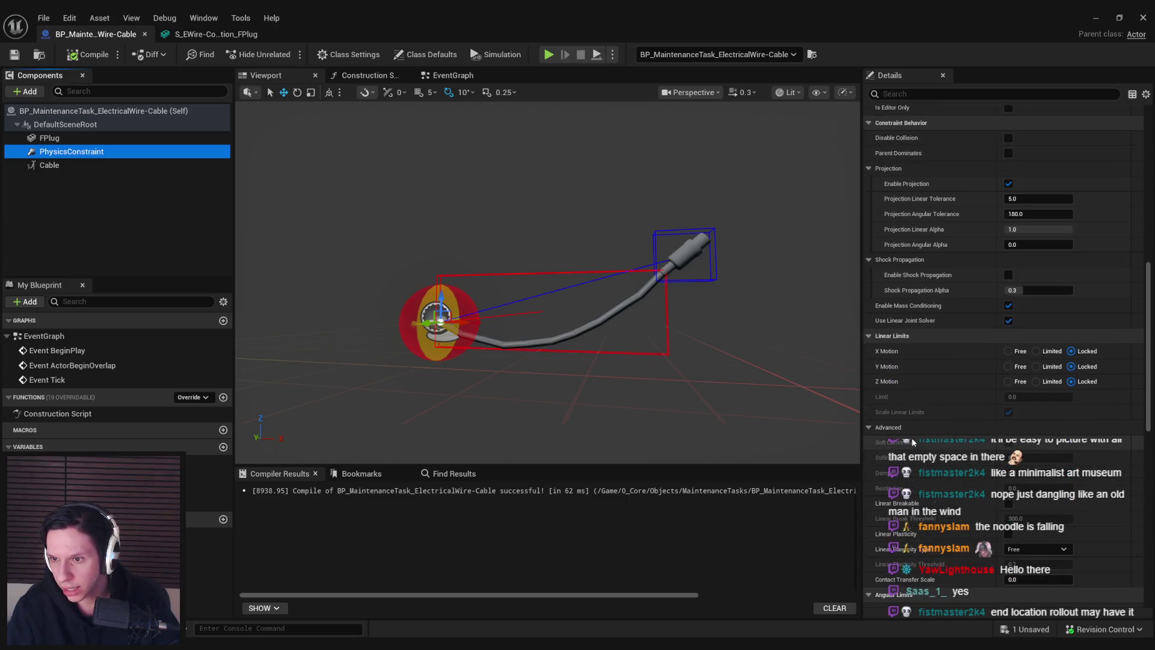
pyautogui.scroll(-1, 913, 427)
pyautogui.click(1037, 364)
pyautogui.click(1035, 349)
pyautogui.click(1036, 333)
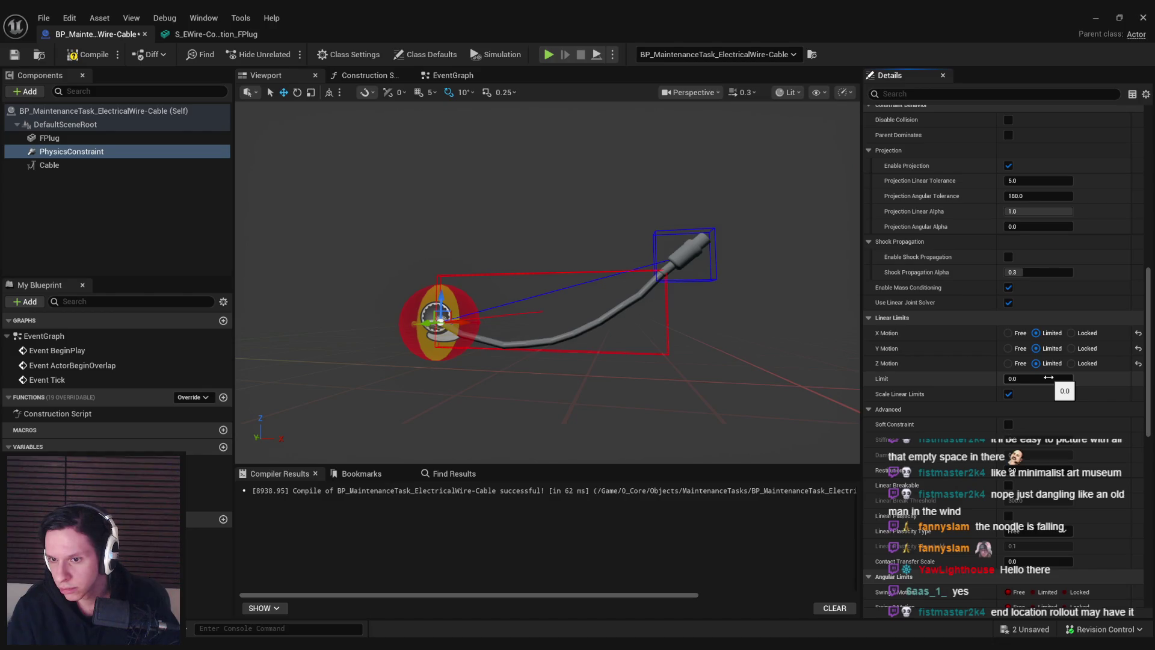
# Enter a linear Limit of 100 and bring the level viewport to the front
pyautogui.moveTo(886, 380)
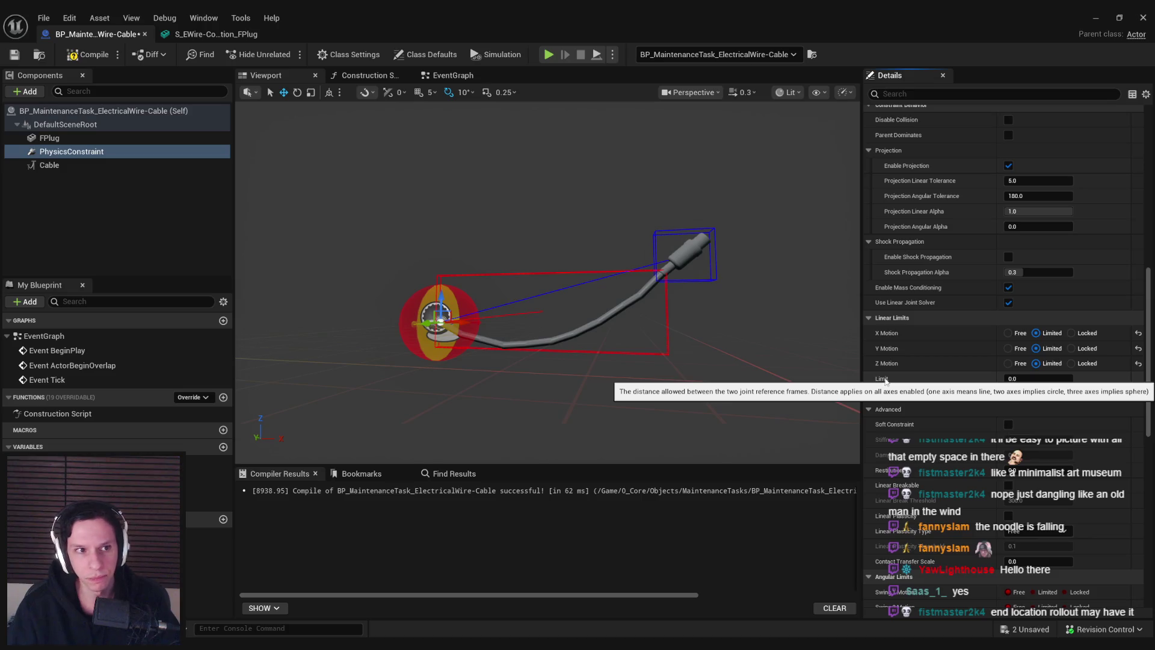
pyautogui.click(49, 164)
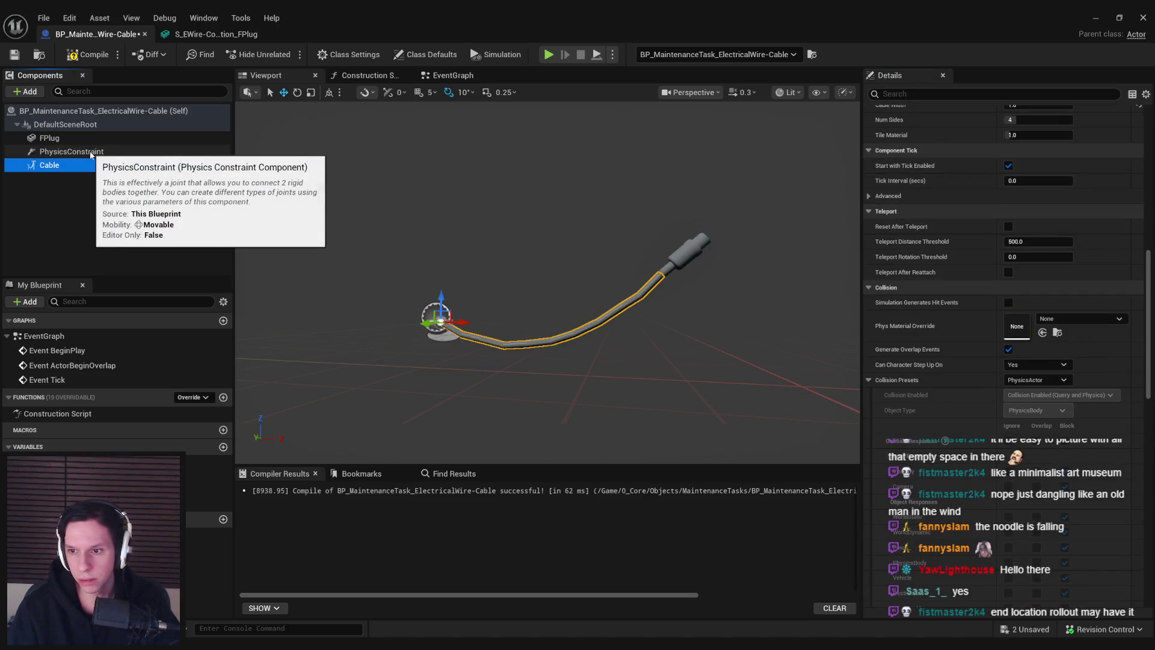
pyautogui.click(92, 152)
pyautogui.click(1026, 378)
pyautogui.write('100')
pyautogui.press('Return')
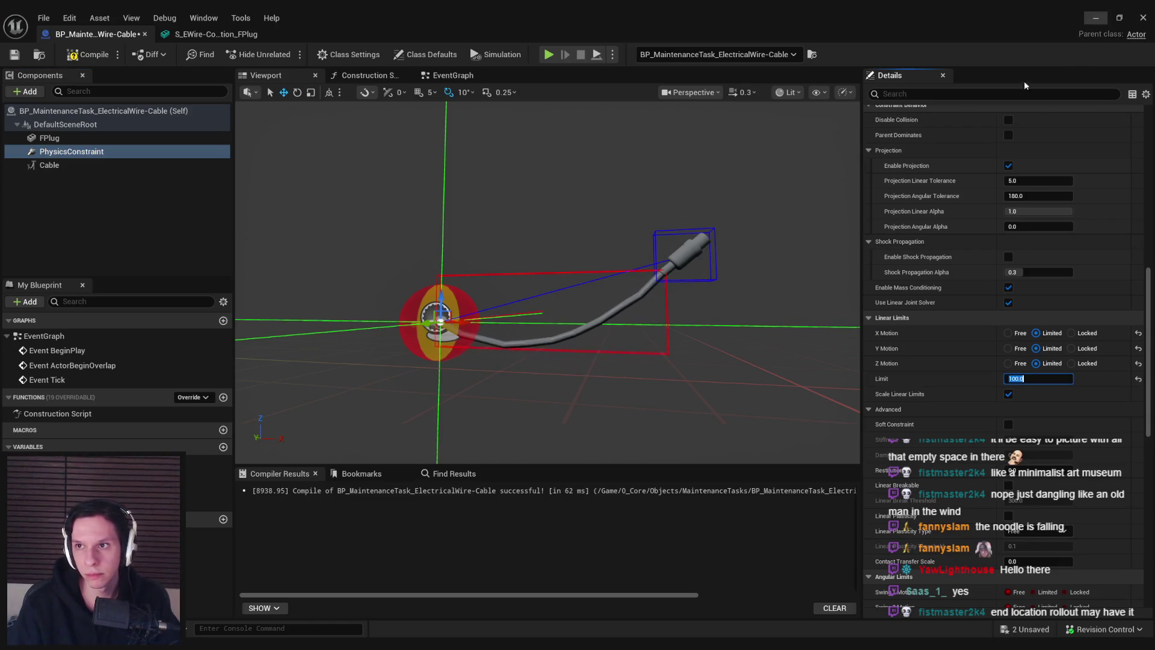
pyautogui.click(1096, 18)
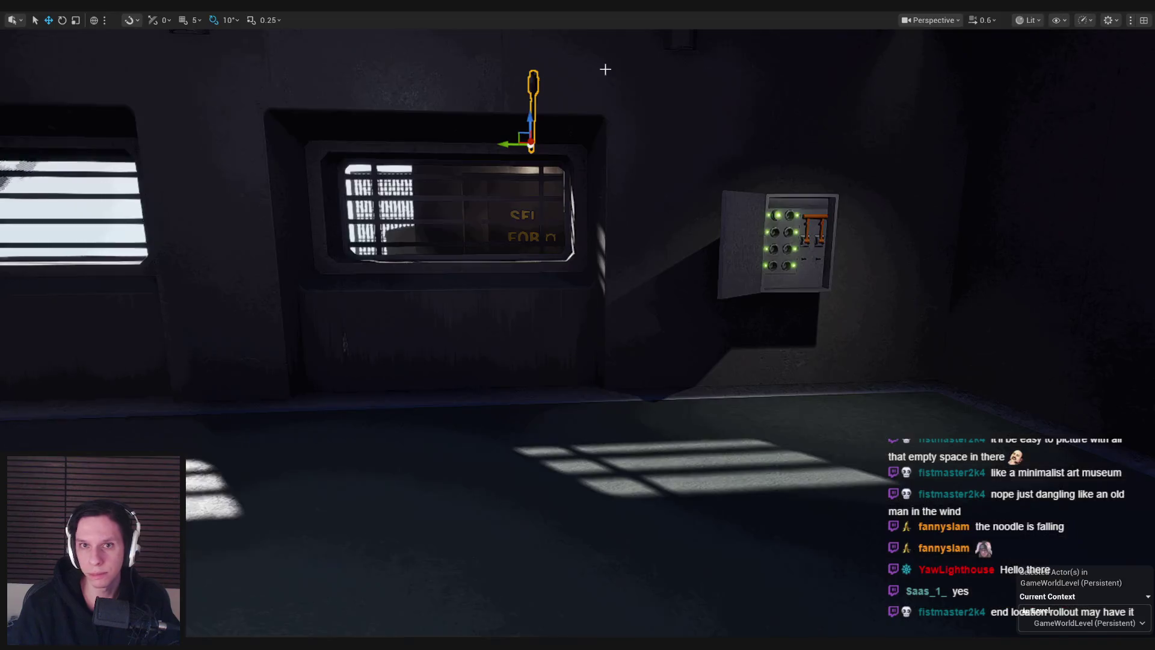
# After a quick play test, open FPlug's S_EWire-Connection_FPlug static mesh in the mesh editor
pyautogui.hotkey('alt', 'p')
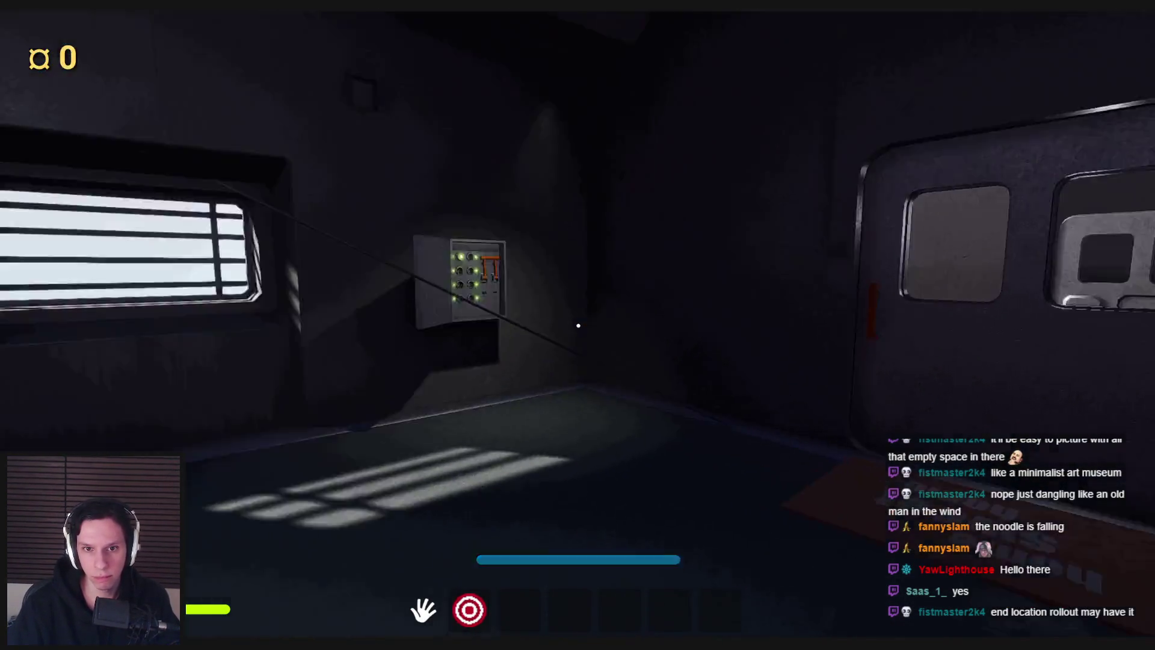
pyautogui.press('Escape')
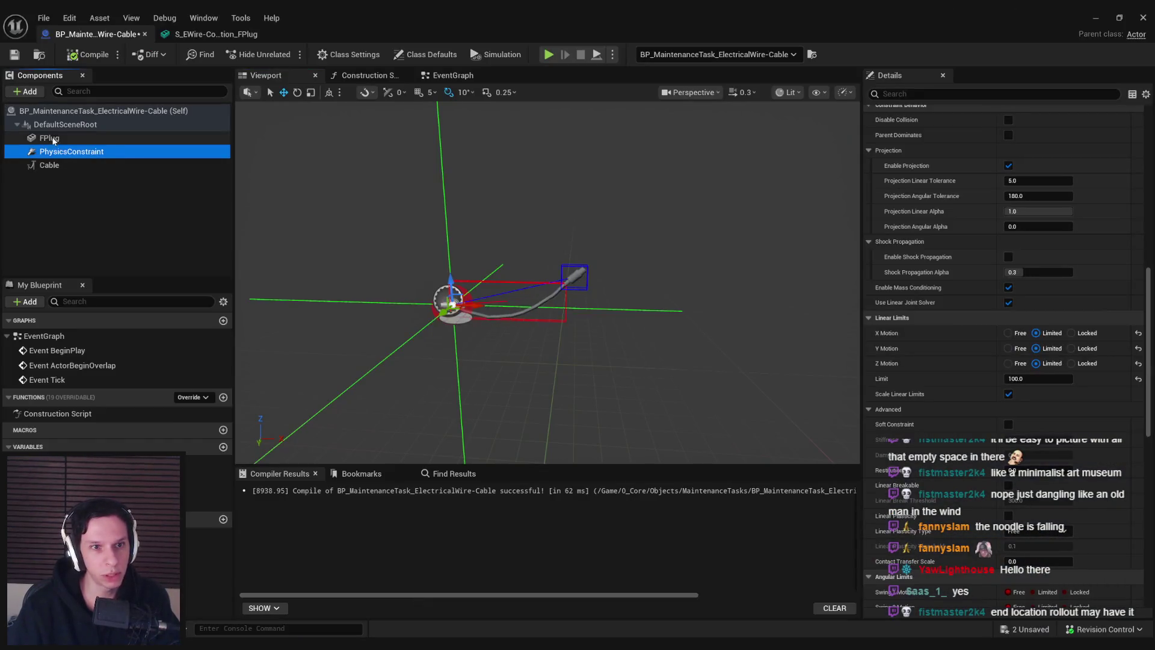
pyautogui.click(53, 141)
pyautogui.scroll(10, 1048, 326)
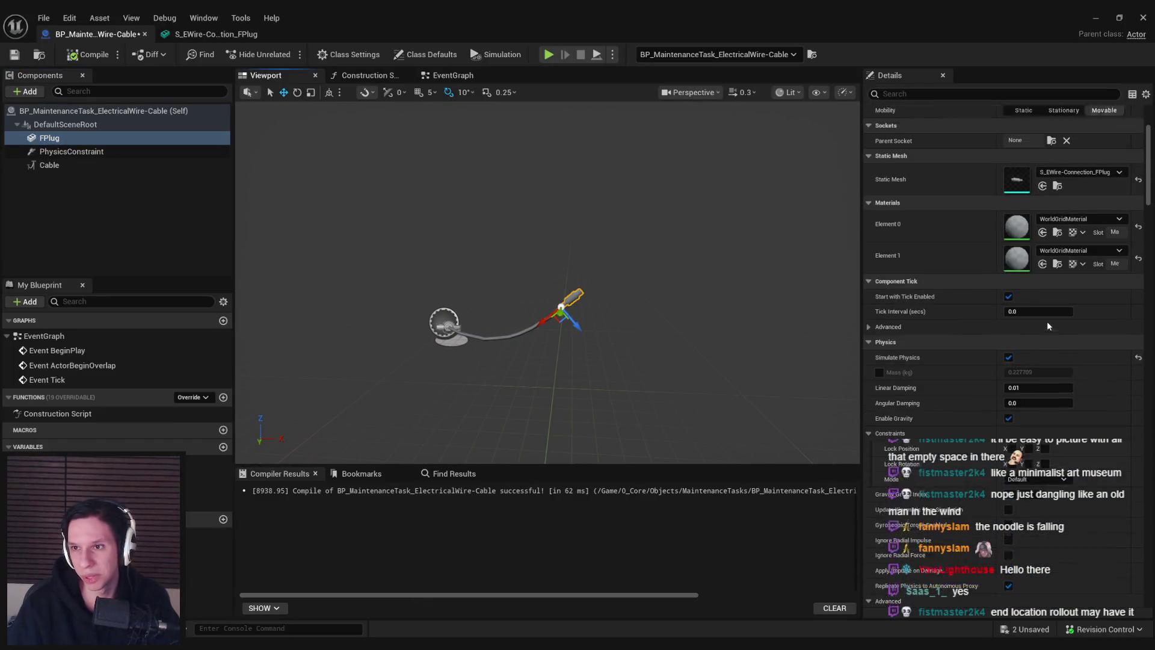
pyautogui.scroll(-5, 1047, 326)
pyautogui.scroll(-10, 1047, 326)
pyautogui.scroll(-5, 1047, 326)
pyautogui.scroll(5, 1017, 260)
pyautogui.doubleClick(1020, 314)
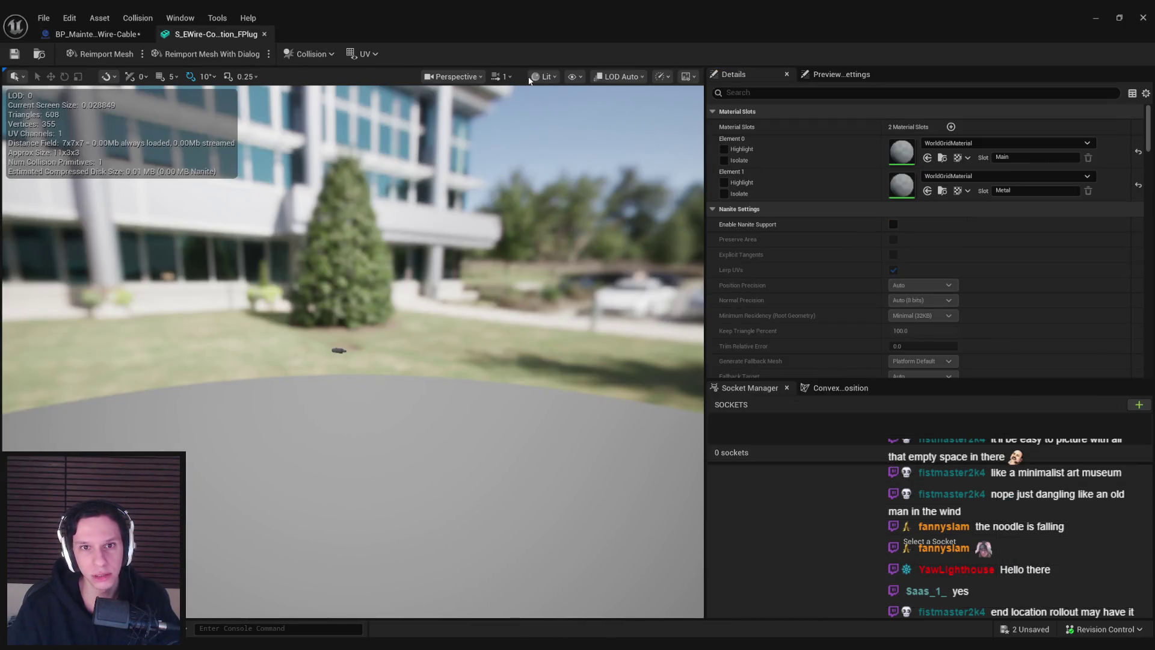
# Show simple collision, add a box simplified collision to the plug mesh, and save it
pyautogui.click(572, 77)
pyautogui.click(626, 260)
pyautogui.scroll(3, 626, 260)
pyautogui.press('f')
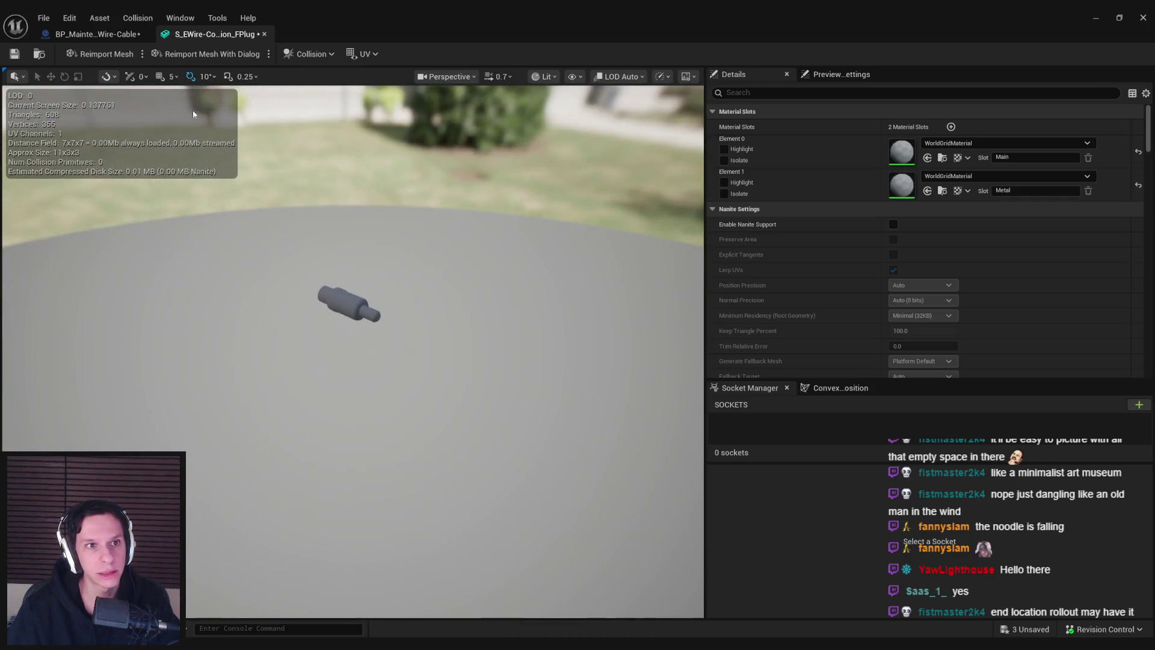
pyautogui.click(129, 18)
pyautogui.click(150, 88)
pyautogui.hotkey('ctrl', 's')
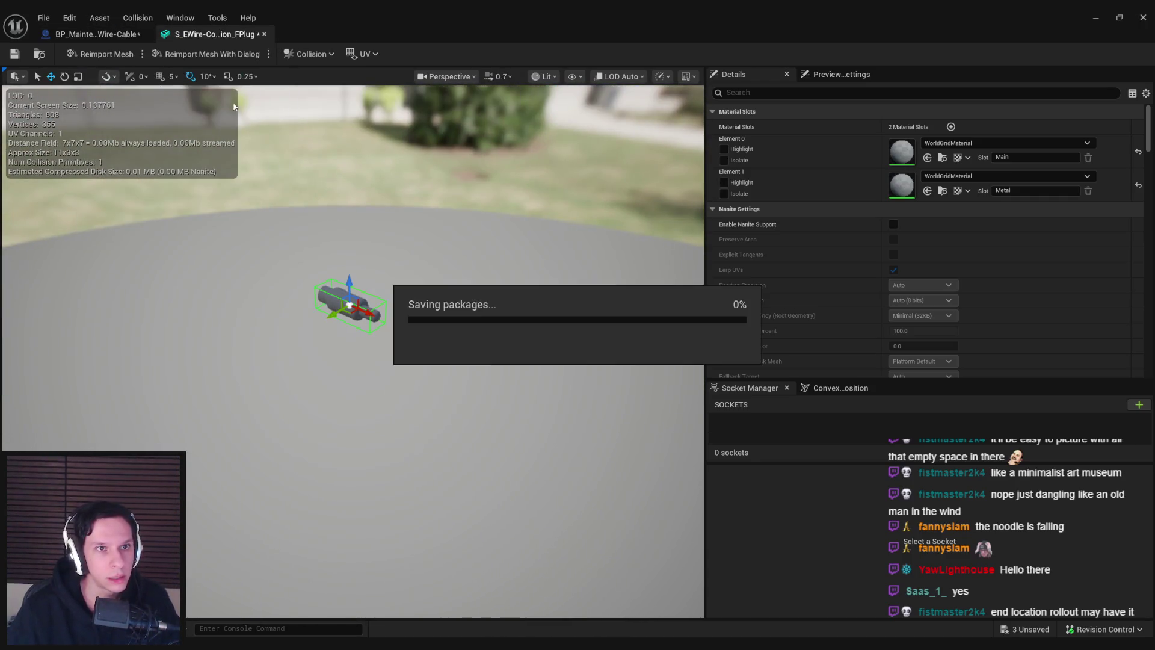
# Close the mesh editor and play-test the wire in wireframe view
pyautogui.click(264, 34)
pyautogui.click(917, 30)
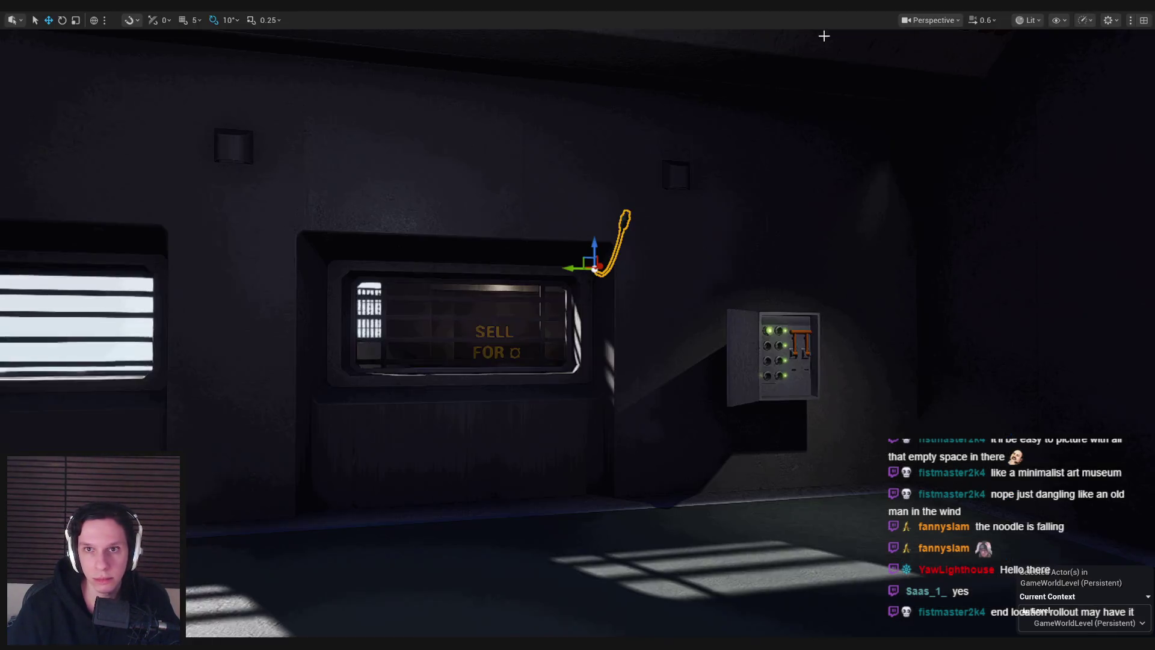
pyautogui.hotkey('alt', 'p')
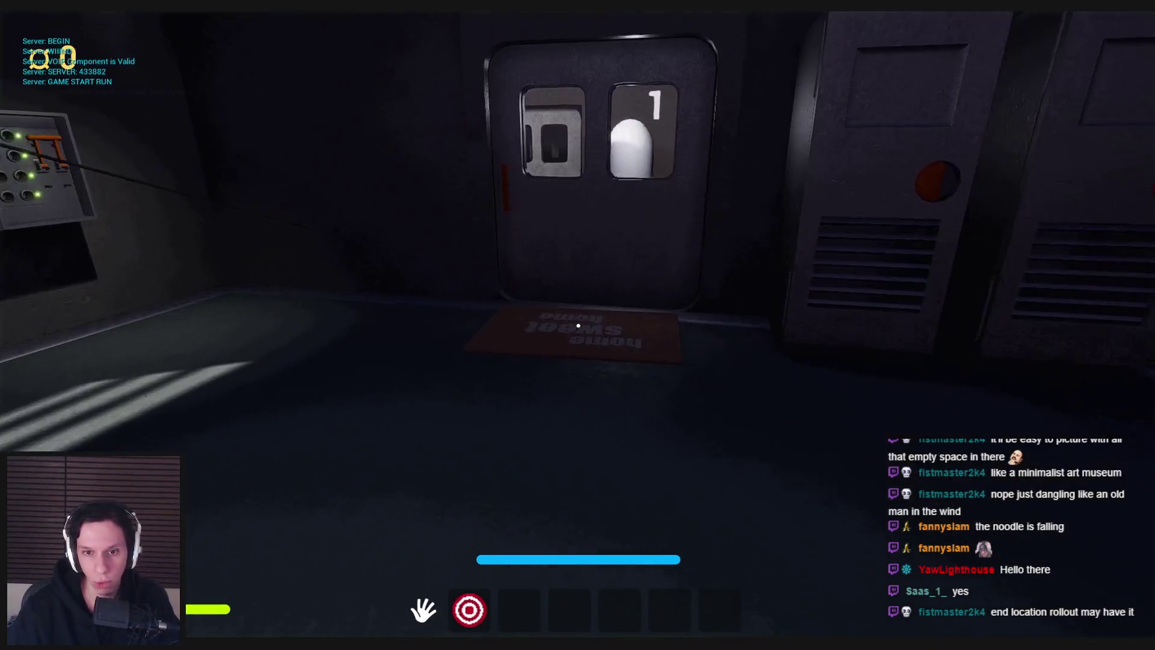
pyautogui.press('F1')
pyautogui.press('F1')
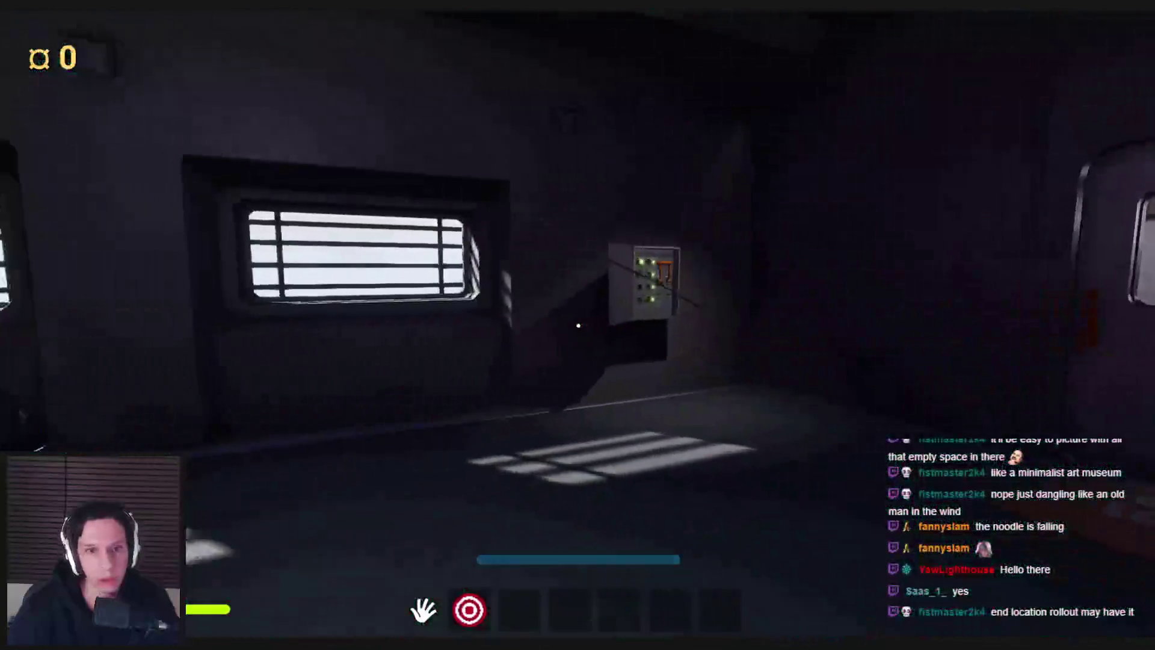
pyautogui.press('Escape')
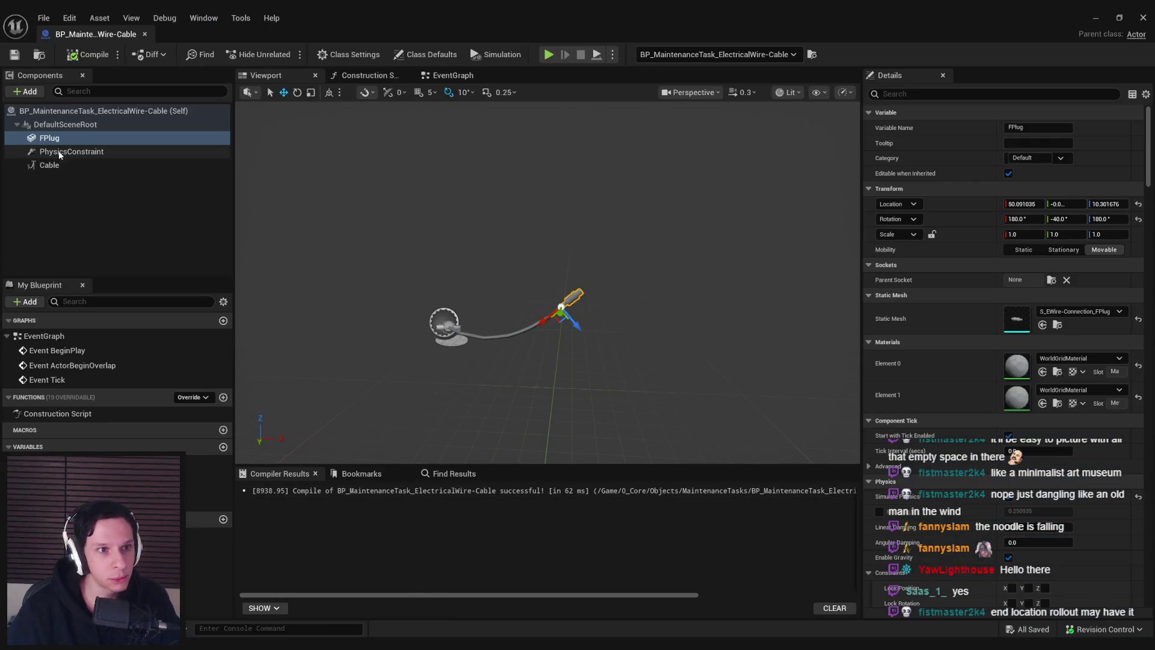
# Set the Cable component's Collision Presets to NoCollision
pyautogui.click(59, 155)
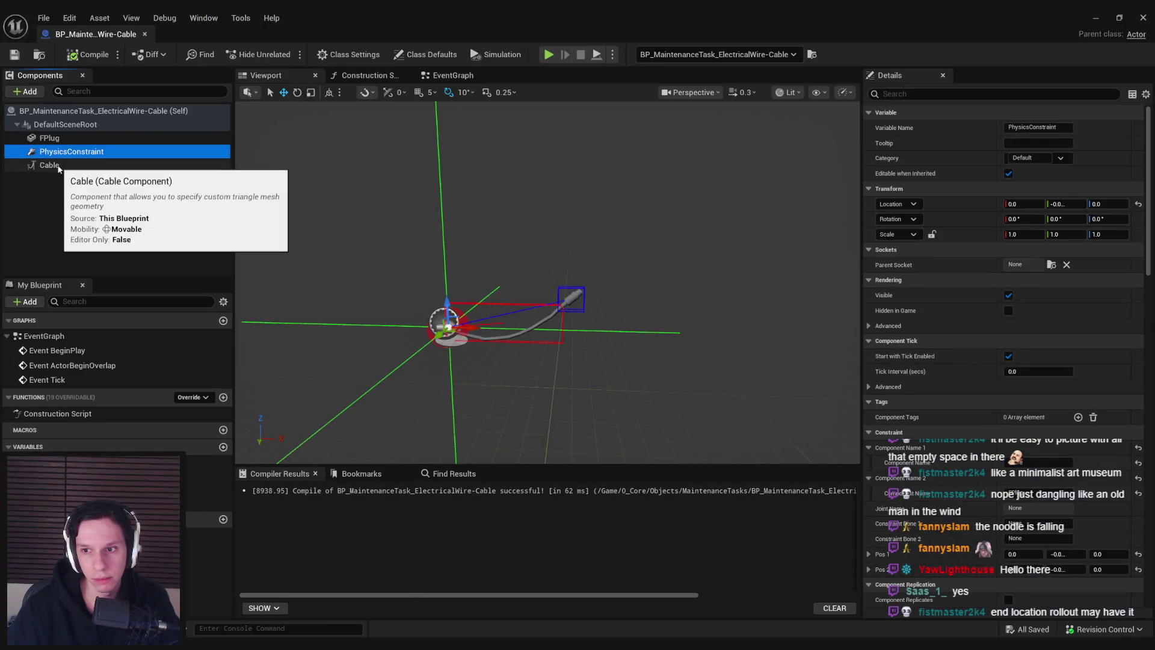
pyautogui.scroll(-5, 919, 352)
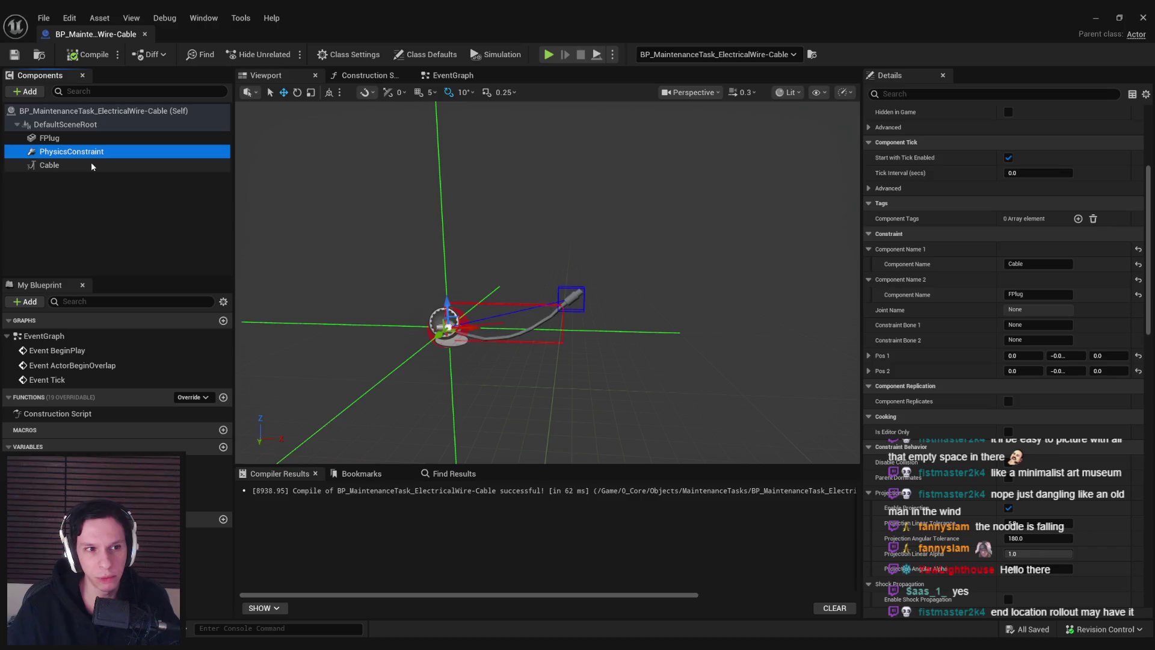
pyautogui.click(60, 165)
pyautogui.scroll(5, 905, 327)
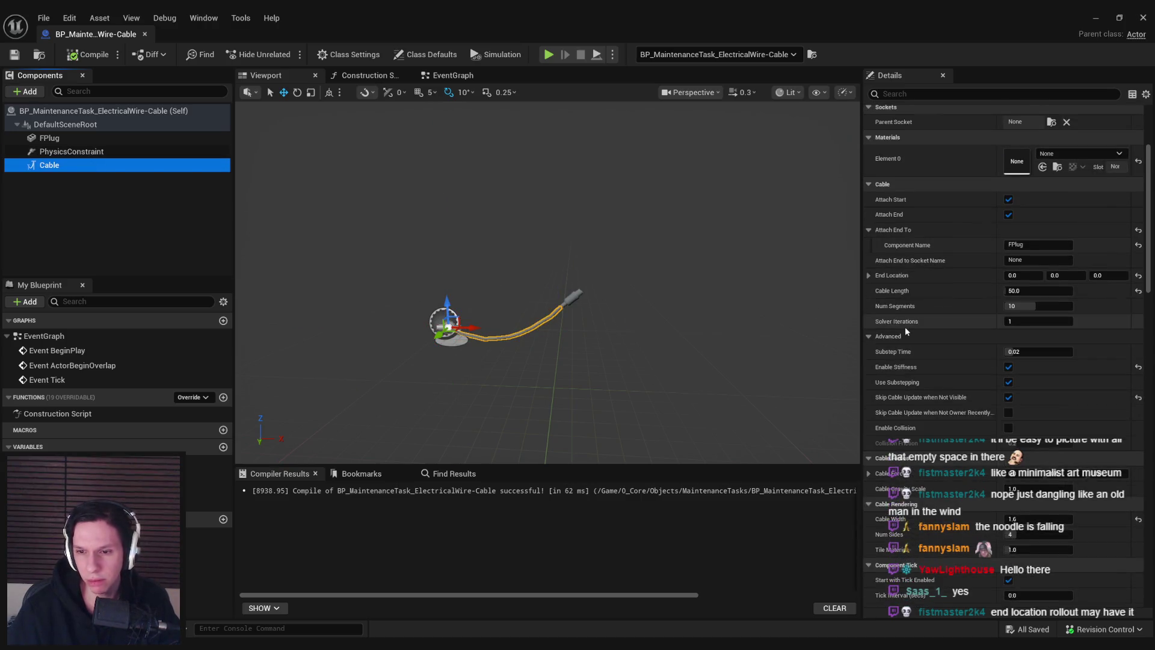
pyautogui.scroll(-6, 905, 327)
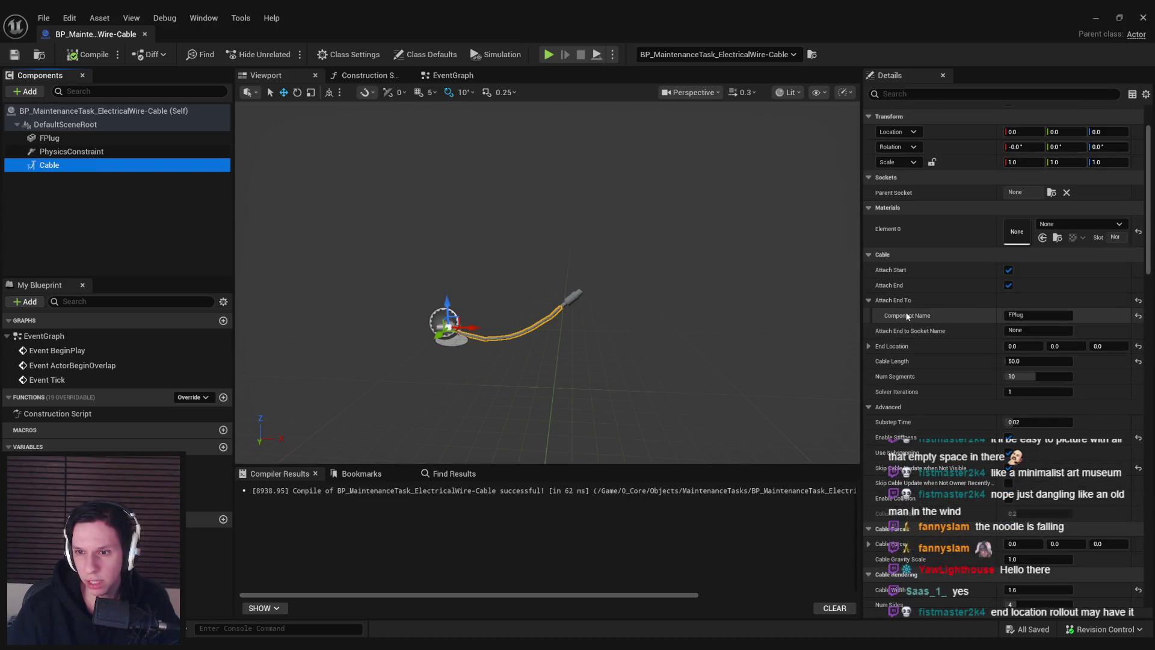
pyautogui.scroll(-6, 905, 311)
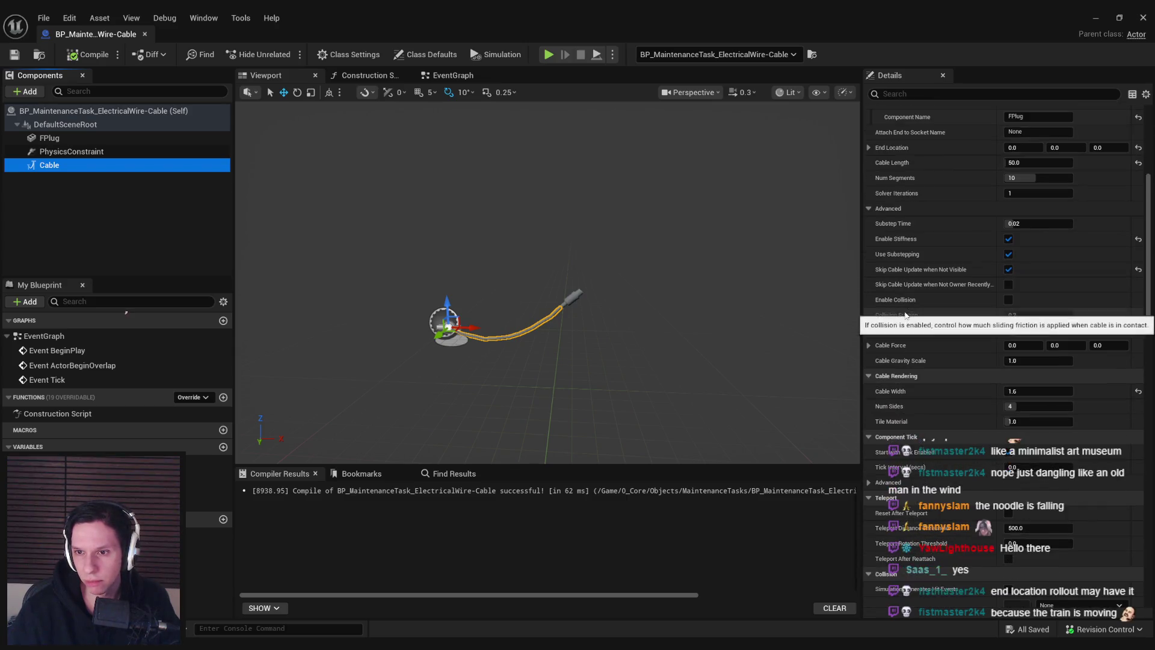
pyautogui.scroll(-5, 905, 310)
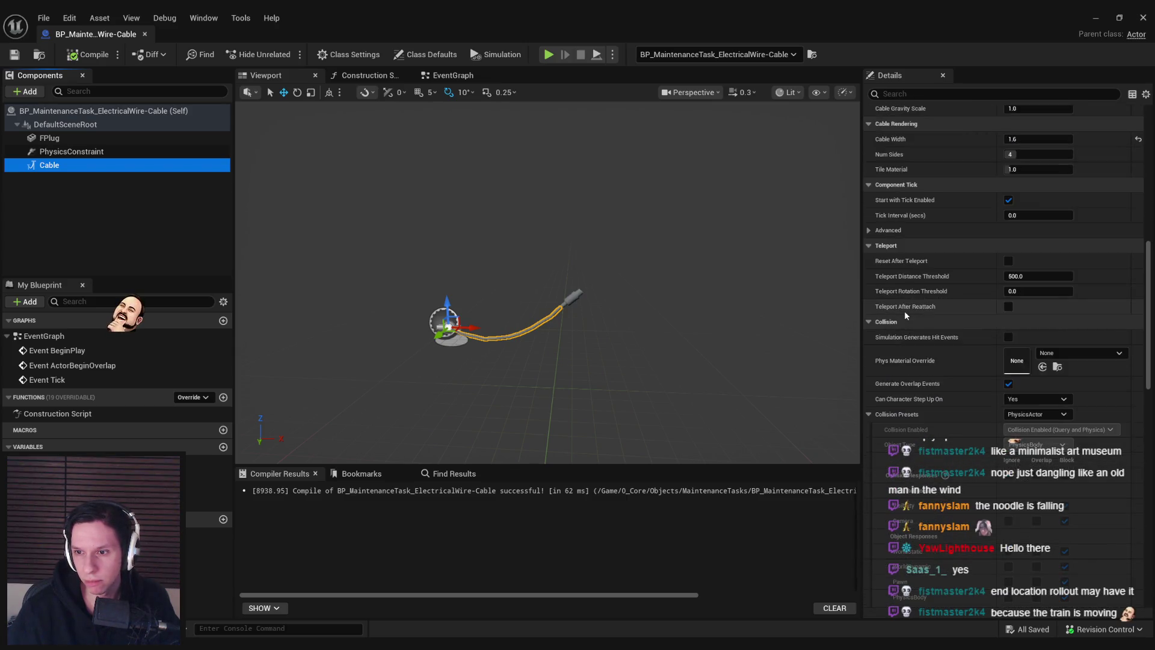
pyautogui.scroll(-1, 904, 311)
pyautogui.click(1036, 287)
pyautogui.click(1021, 313)
# Compile, play-test the cable in wireframe and lit views, then return to the Blueprint's FPlug
pyautogui.click(87, 54)
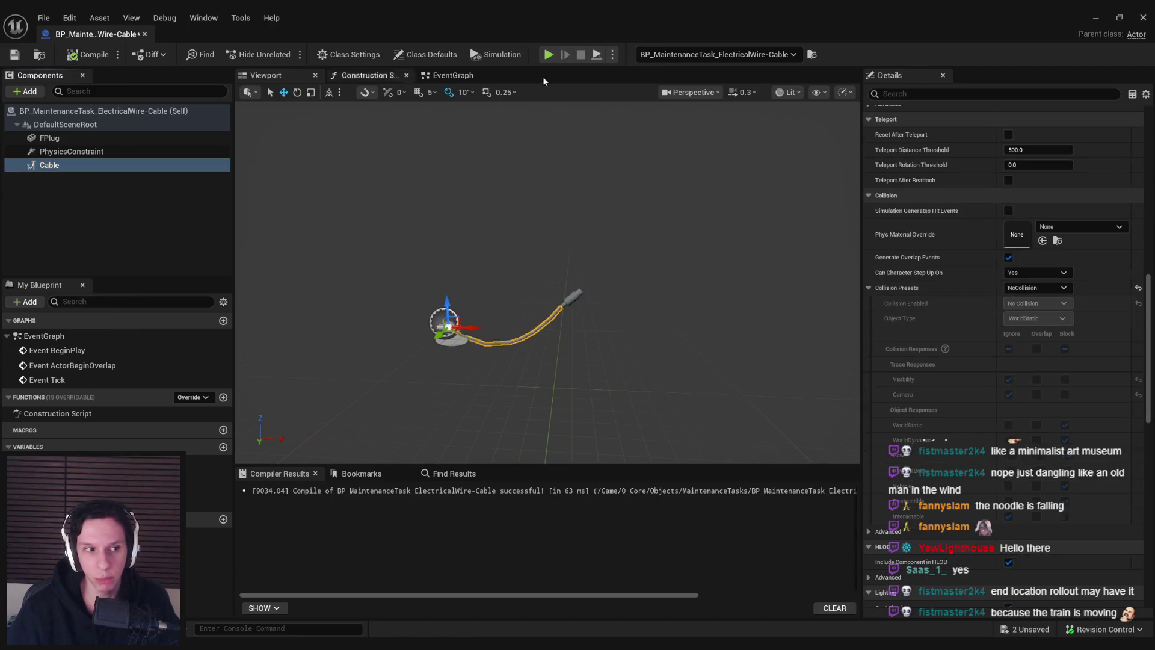
pyautogui.click(1091, 24)
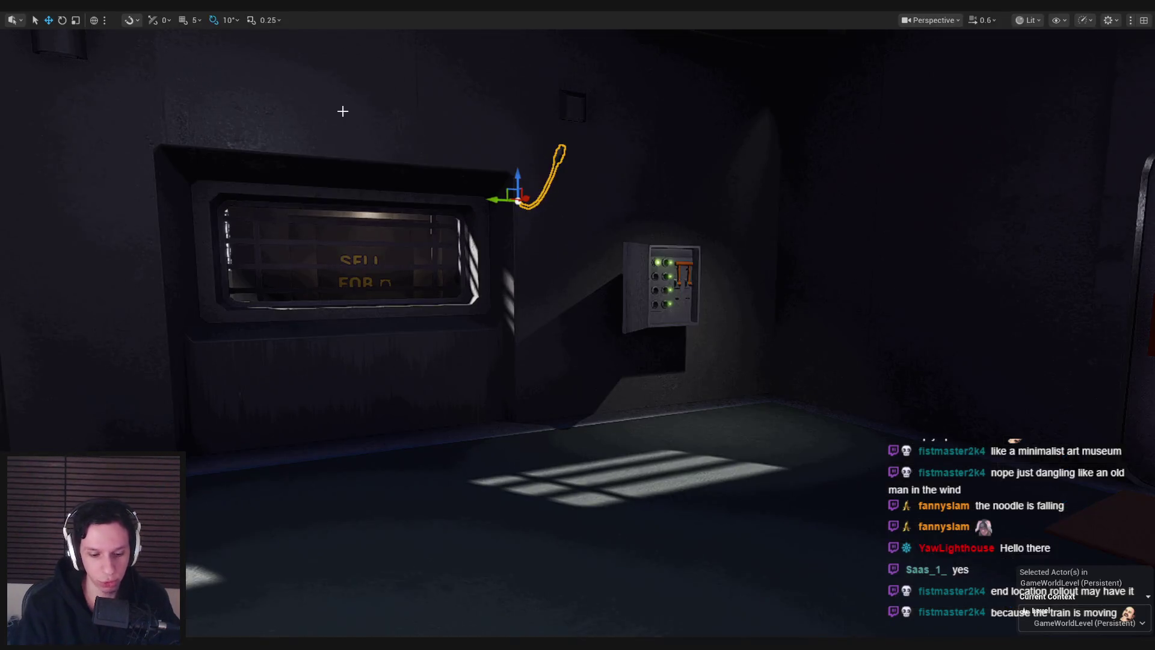
pyautogui.hotkey('alt', 'p')
pyautogui.press('F1')
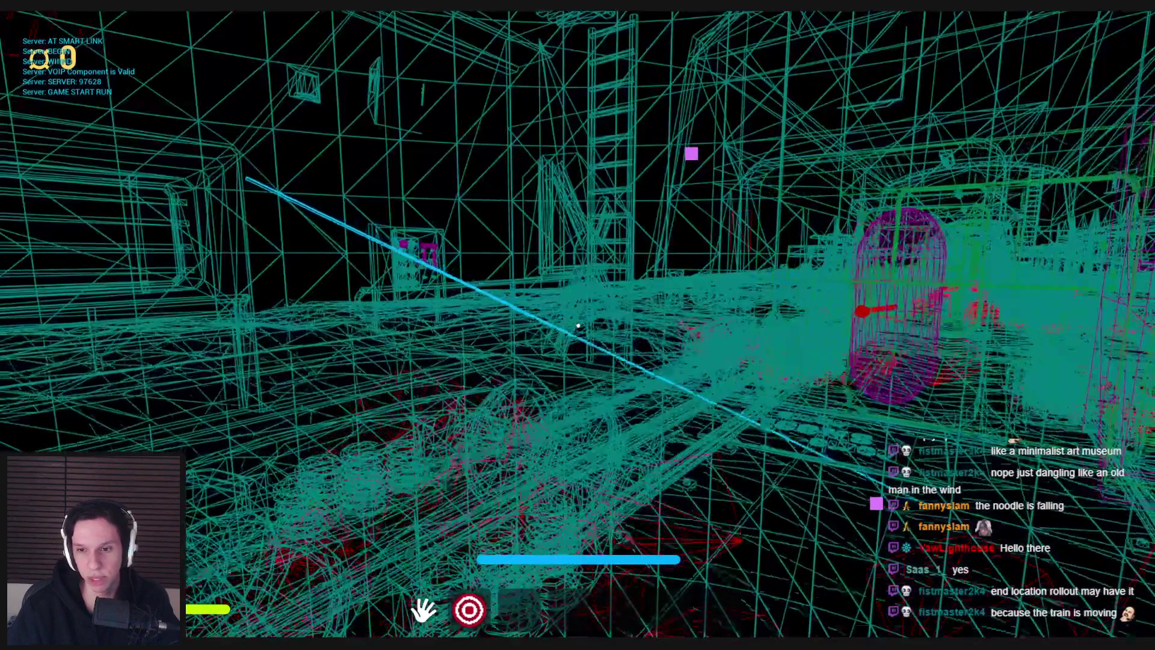
pyautogui.press('F3')
pyautogui.press('Escape')
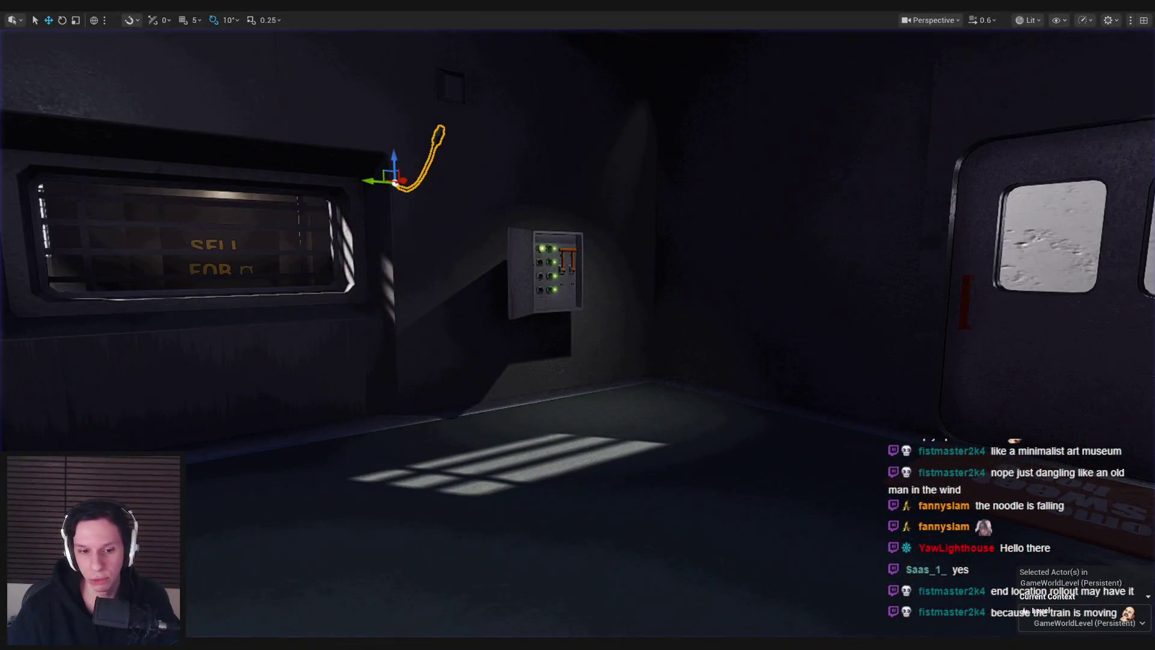
pyautogui.click(403, 602)
pyautogui.click(80, 138)
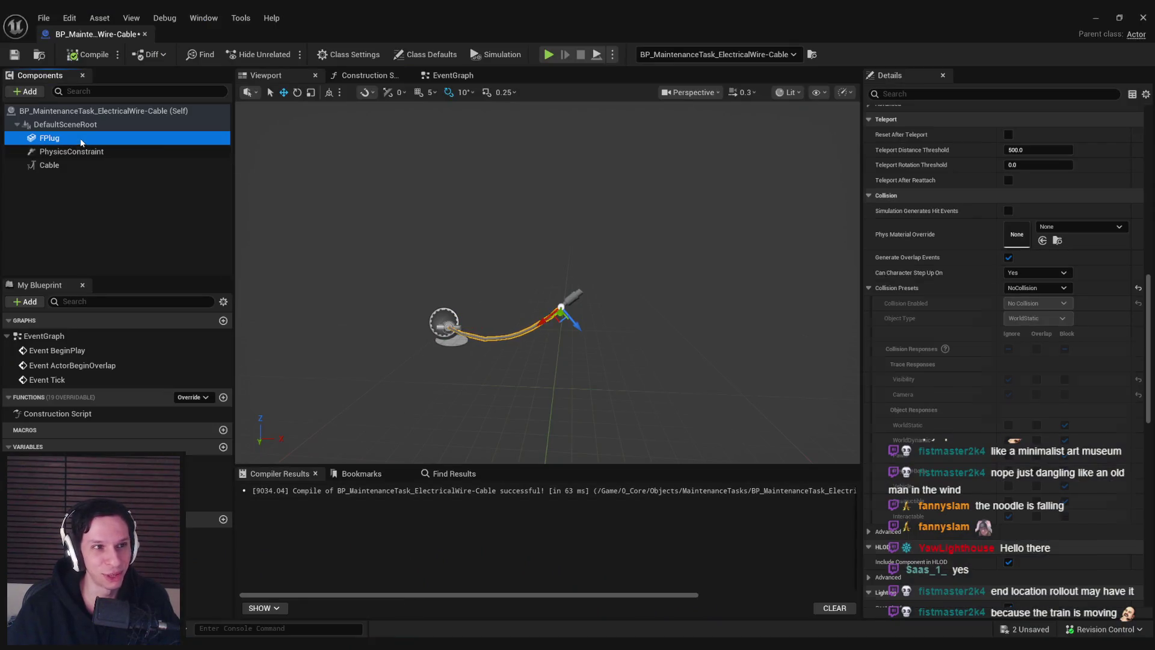
# Switch to the level and pull the camera back to see the windows and breaker box
pyautogui.click(1096, 17)
pyautogui.click(392, 626)
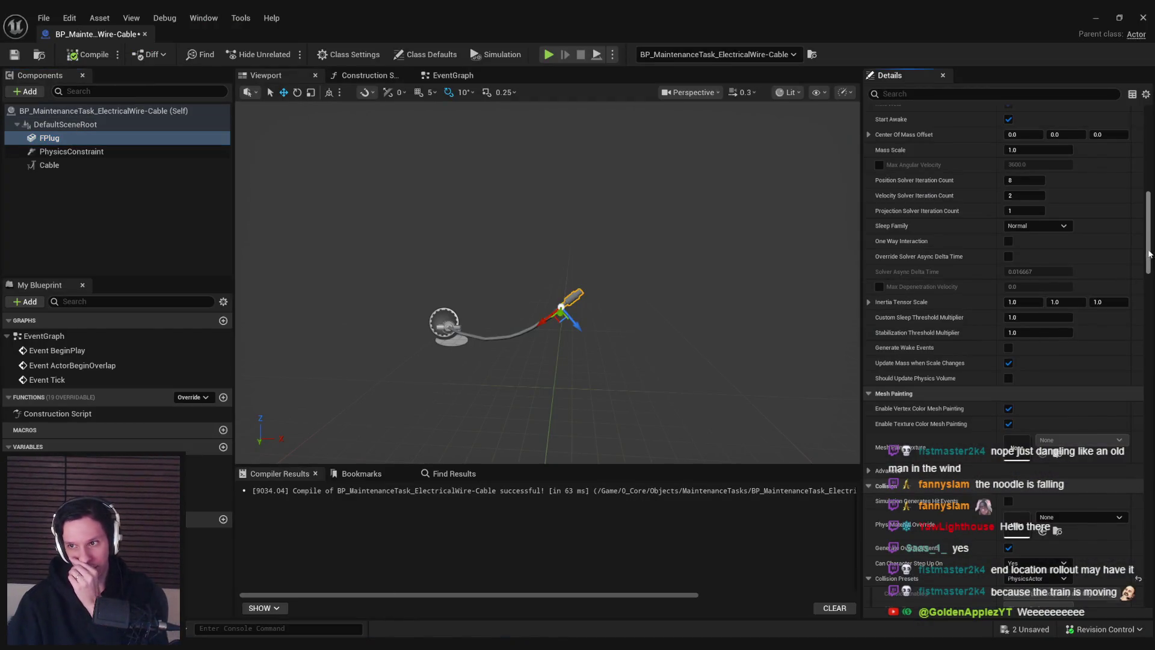
pyautogui.moveTo(1149, 255); pyautogui.dragTo(1149, 141)
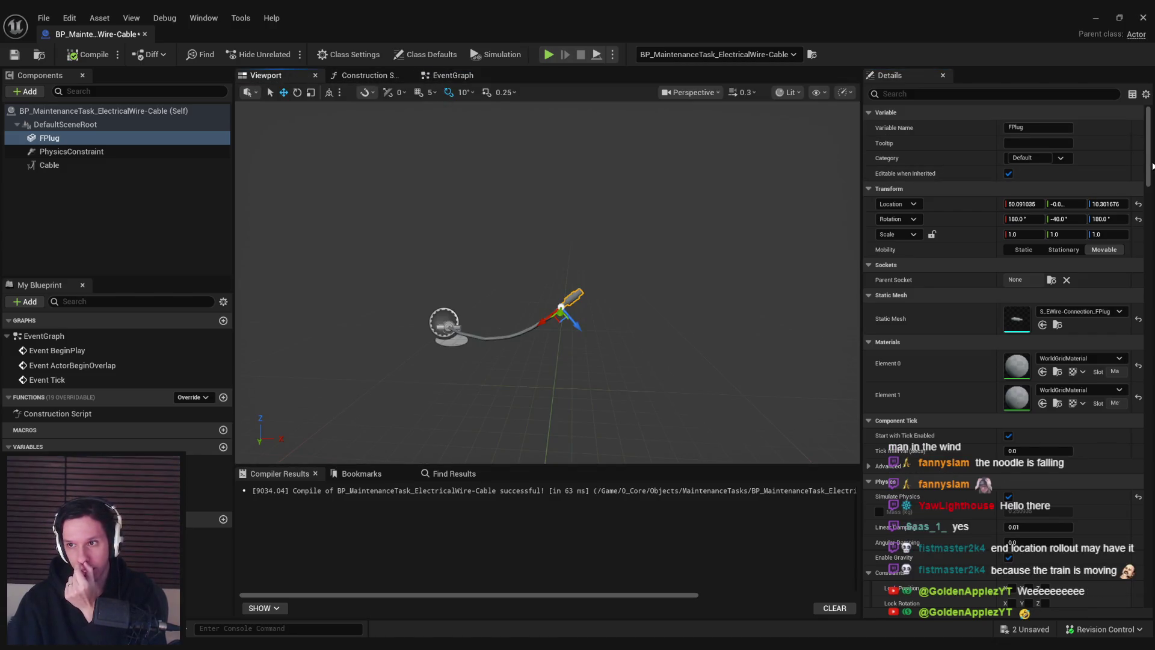
pyautogui.moveTo(1152, 166)
pyautogui.mouseDown()
pyautogui.moveTo(1145, 285)
pyautogui.moveTo(1145, 275)
pyautogui.mouseUp()
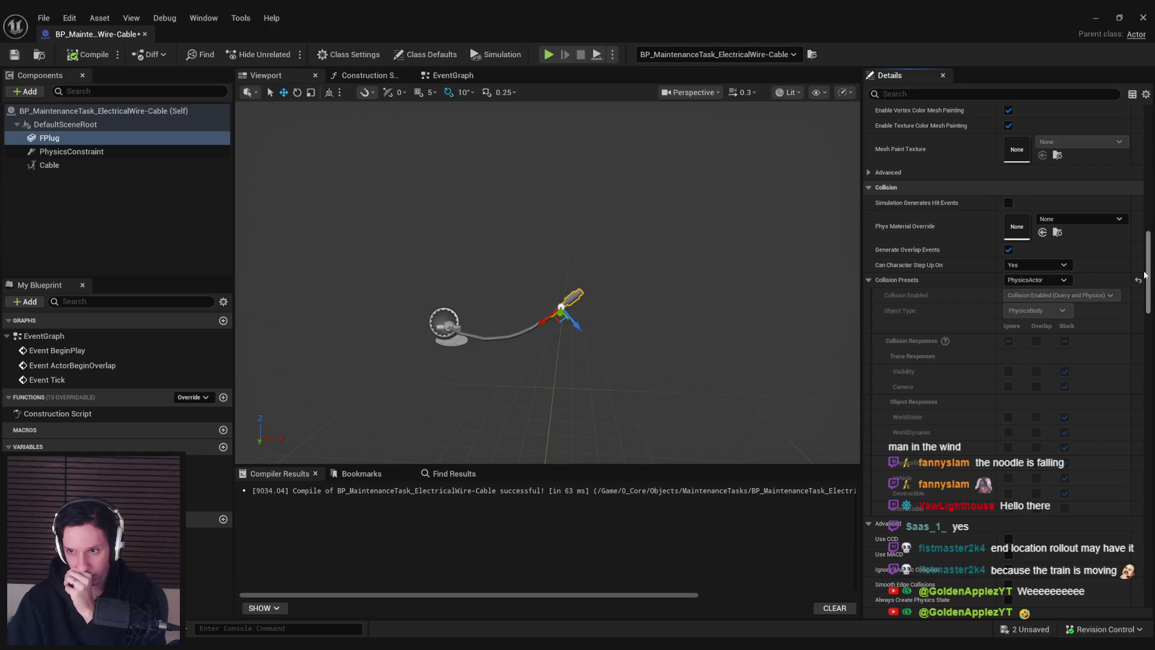
pyautogui.hotkey('alt', 'Tab')
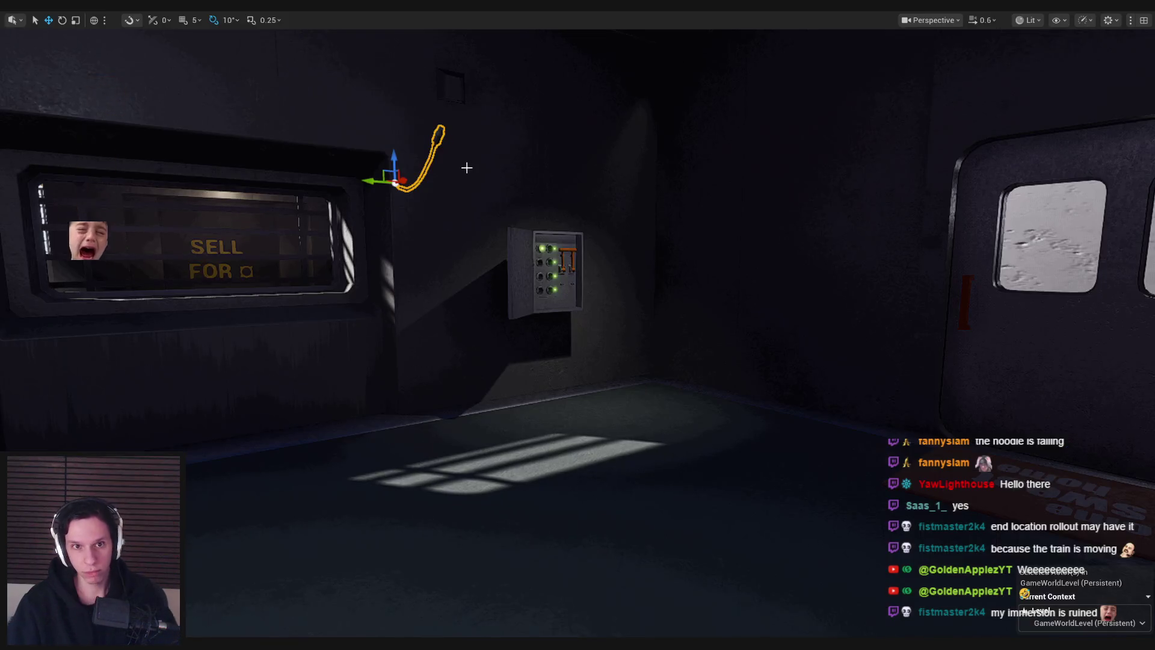
pyautogui.scroll(2, 453, 174)
pyautogui.press('s')
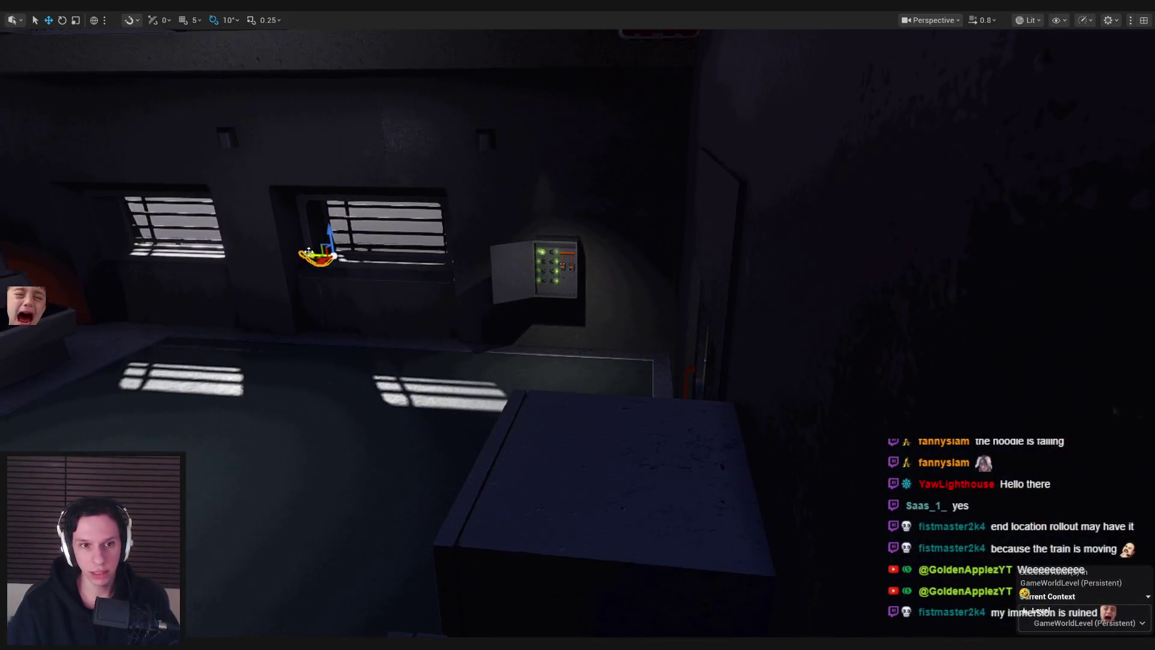
# Play-test the wire twice, toggling wireframe, with the camera turned toward the electric box
pyautogui.hotkey('alt', 'p')
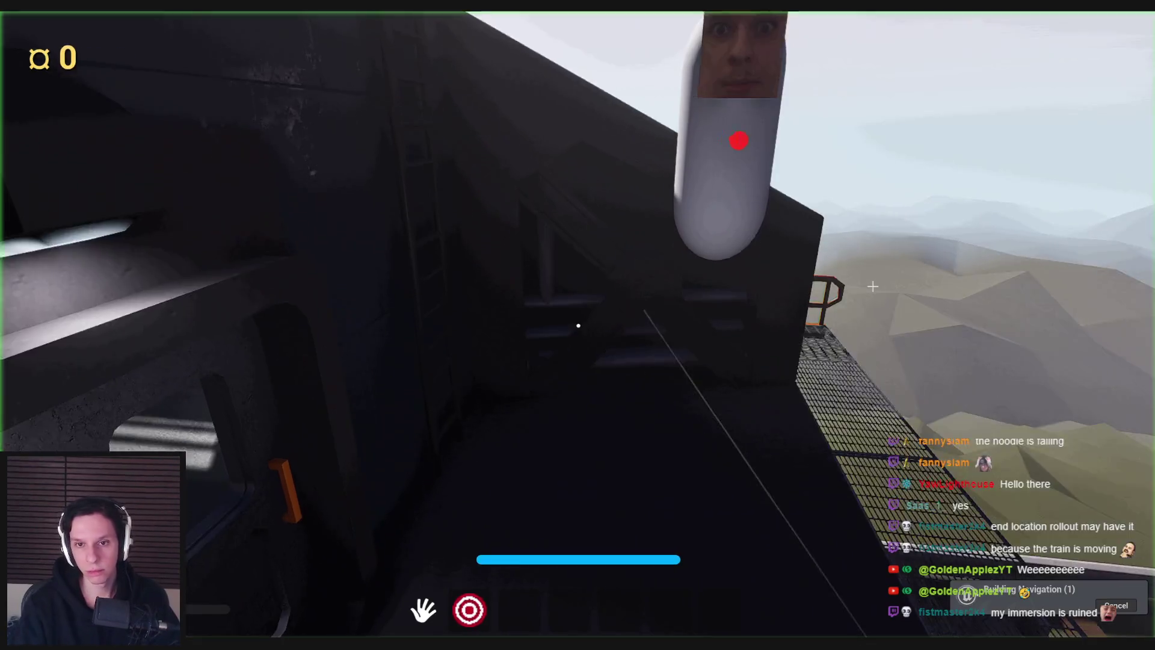
pyautogui.press('F1')
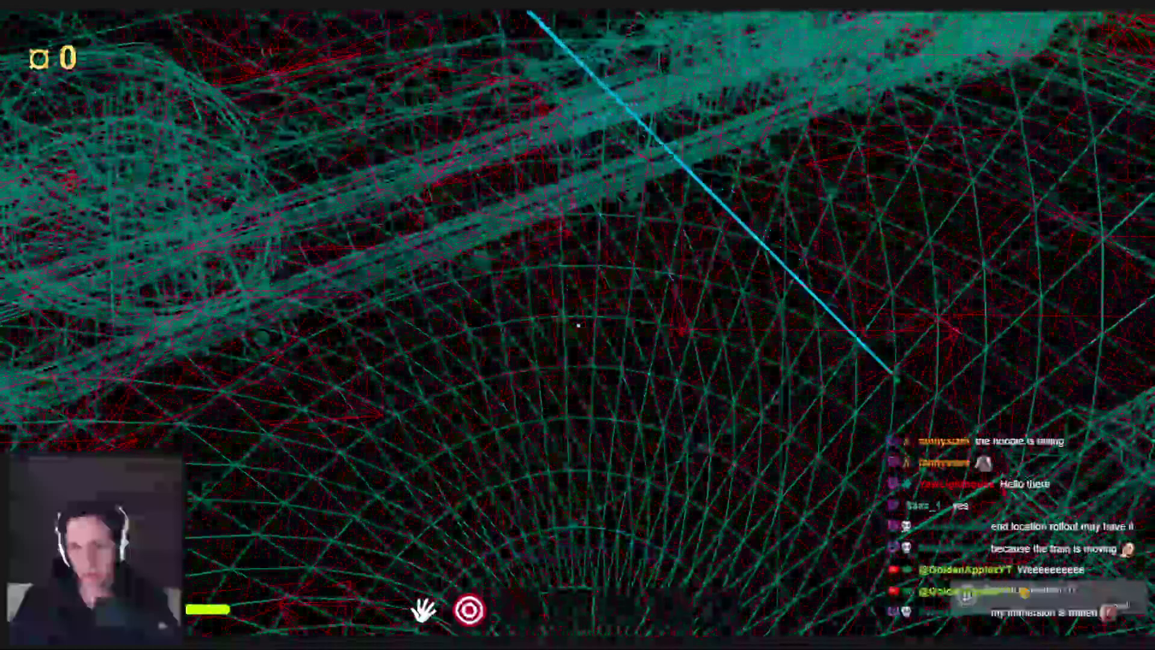
pyautogui.press('F3')
pyautogui.press('Escape')
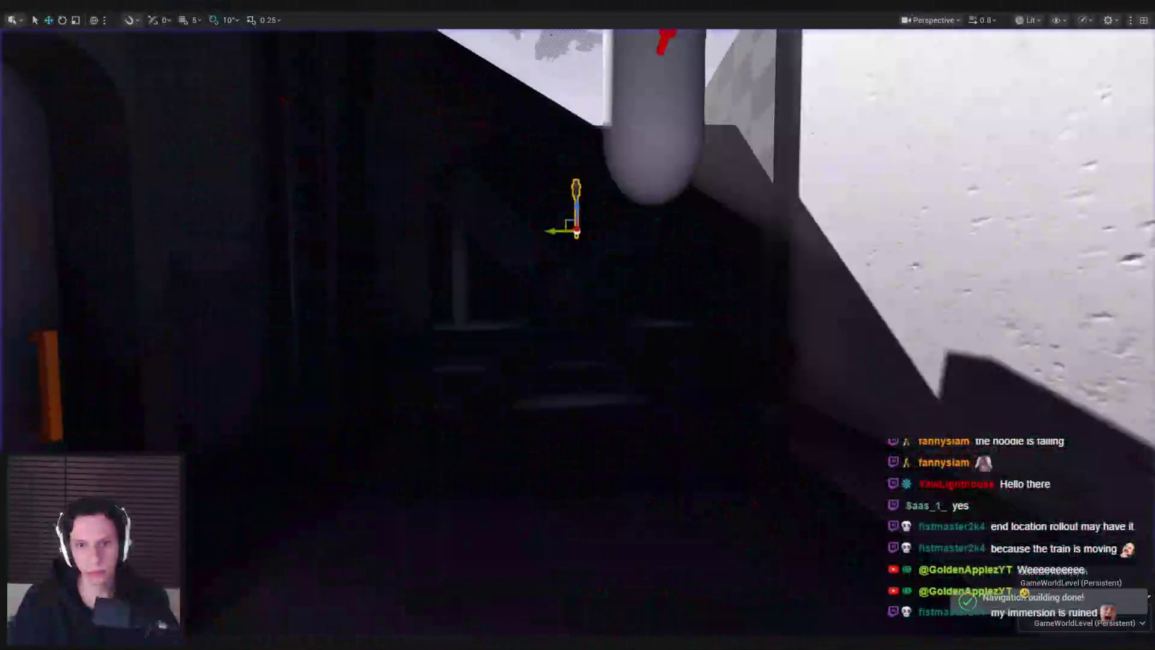
pyautogui.moveTo(767, 235); pyautogui.dragTo(414, 249)
pyautogui.hotkey('alt', 'p')
pyautogui.press('Escape')
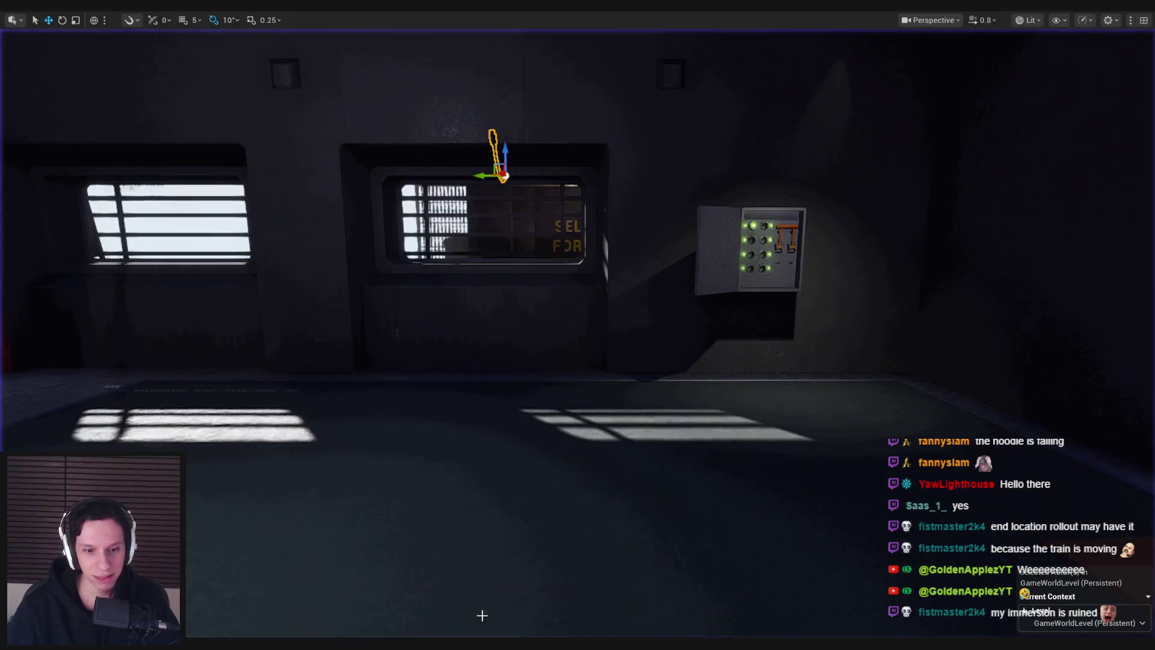
# Drag the plug farther out to stretch the cable and play-test again
pyautogui.click(382, 626)
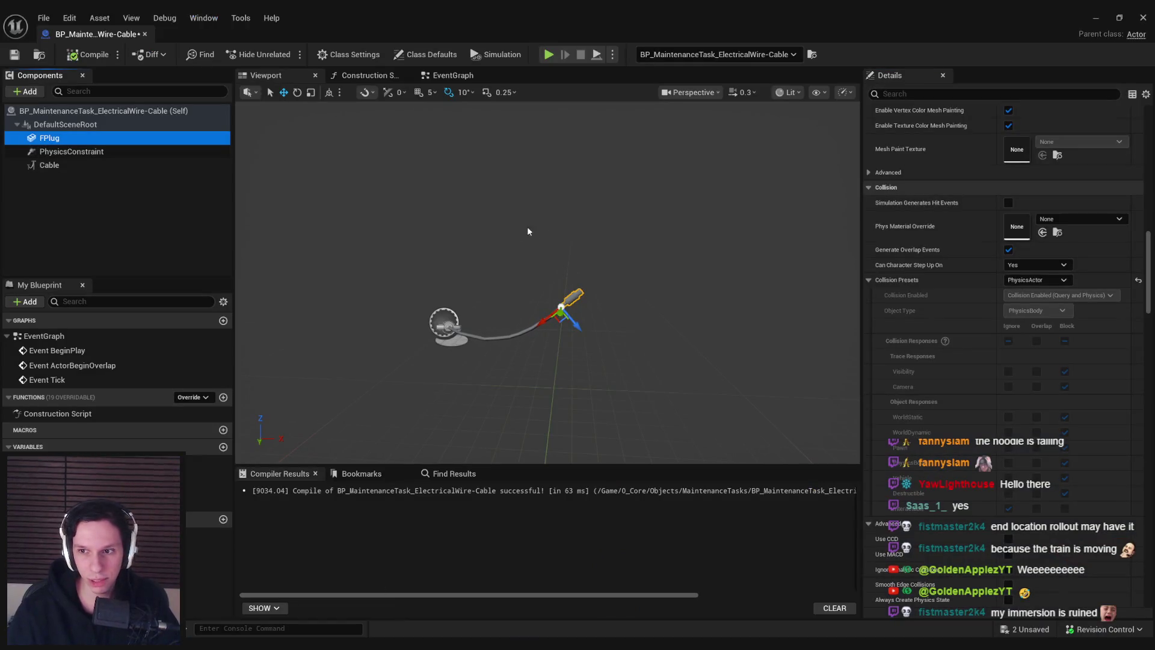
pyautogui.moveTo(579, 341); pyautogui.dragTo(1098, 34)
pyautogui.click(1102, 20)
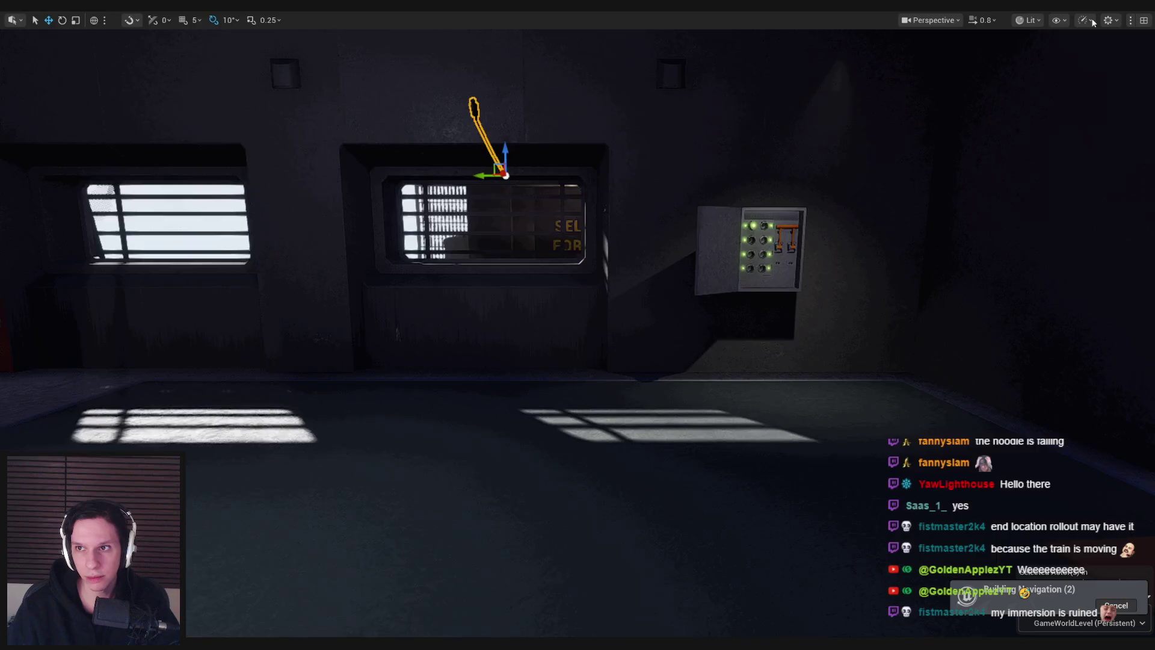
pyautogui.hotkey('alt', 'p')
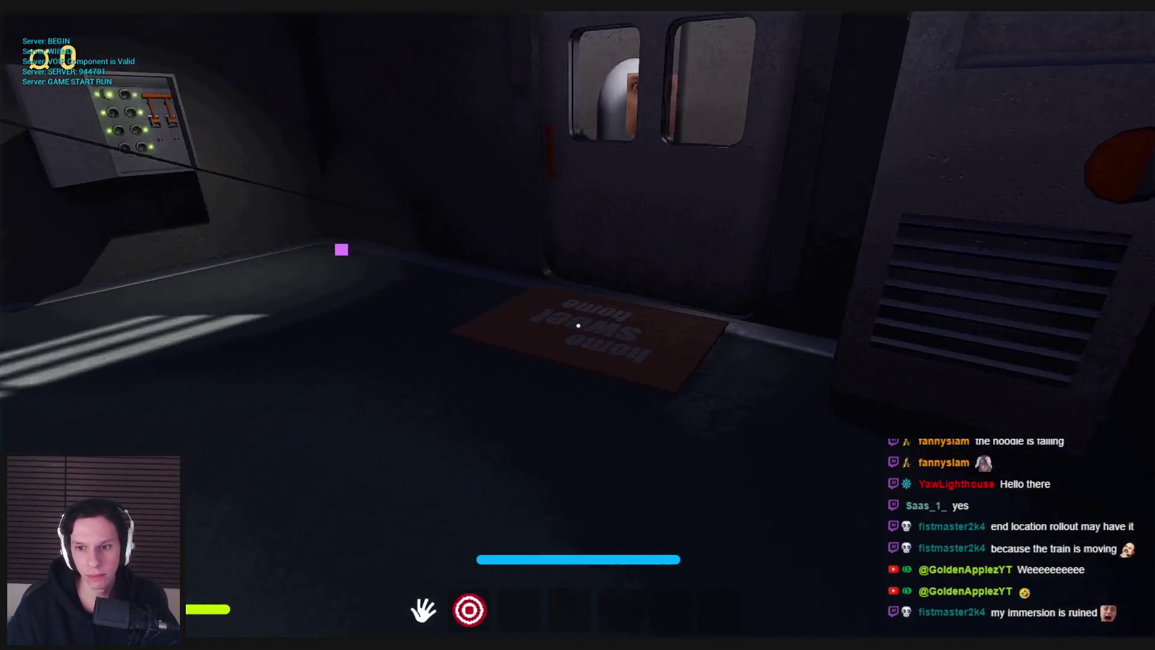
pyautogui.press('Escape')
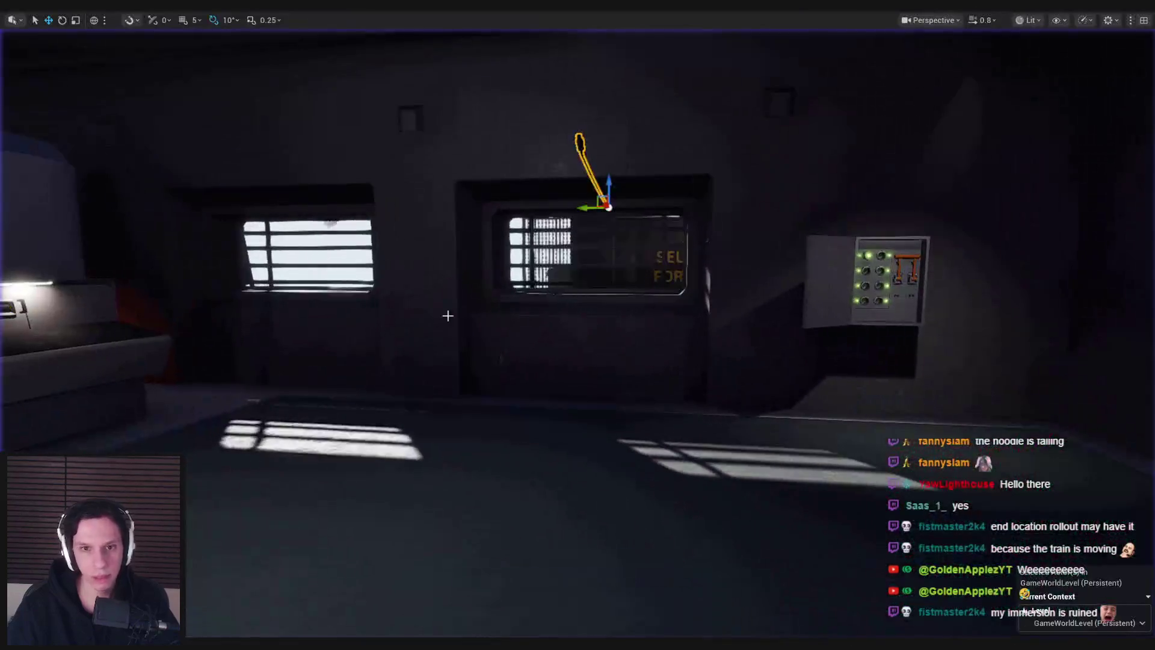
pyautogui.hotkey('alt', 'Tab')
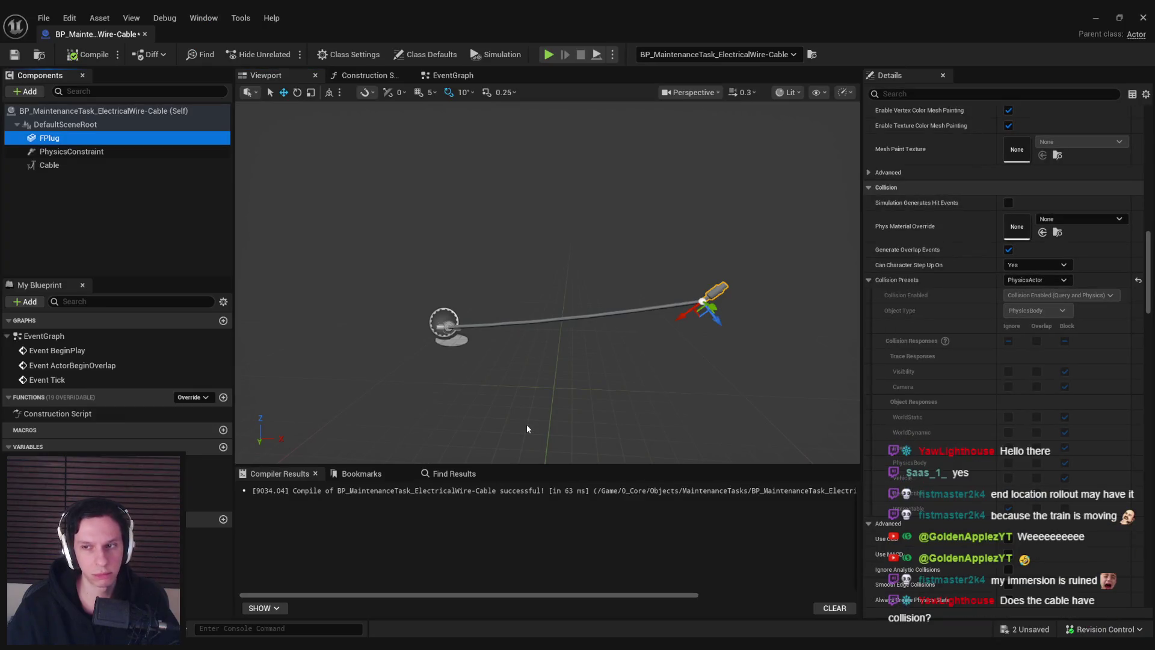
# Play-test the plug with NoCollision, undo back to PhysicsActor, and compile and save
pyautogui.click(1026, 280)
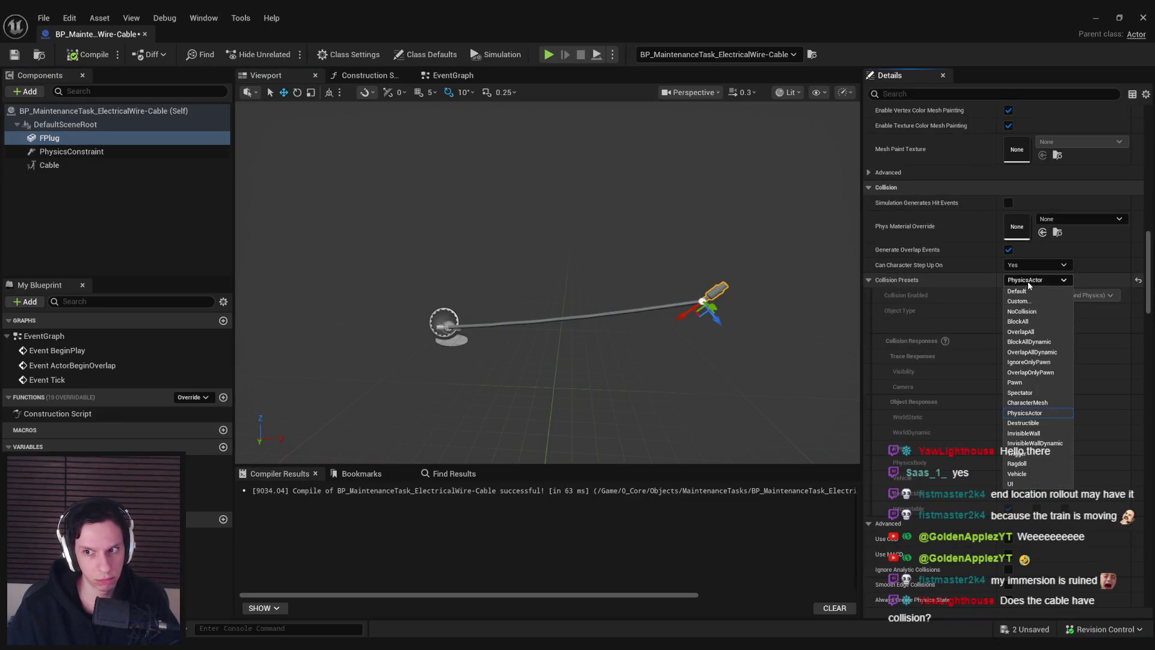
pyautogui.click(1031, 312)
pyautogui.hotkey('alt', 'p')
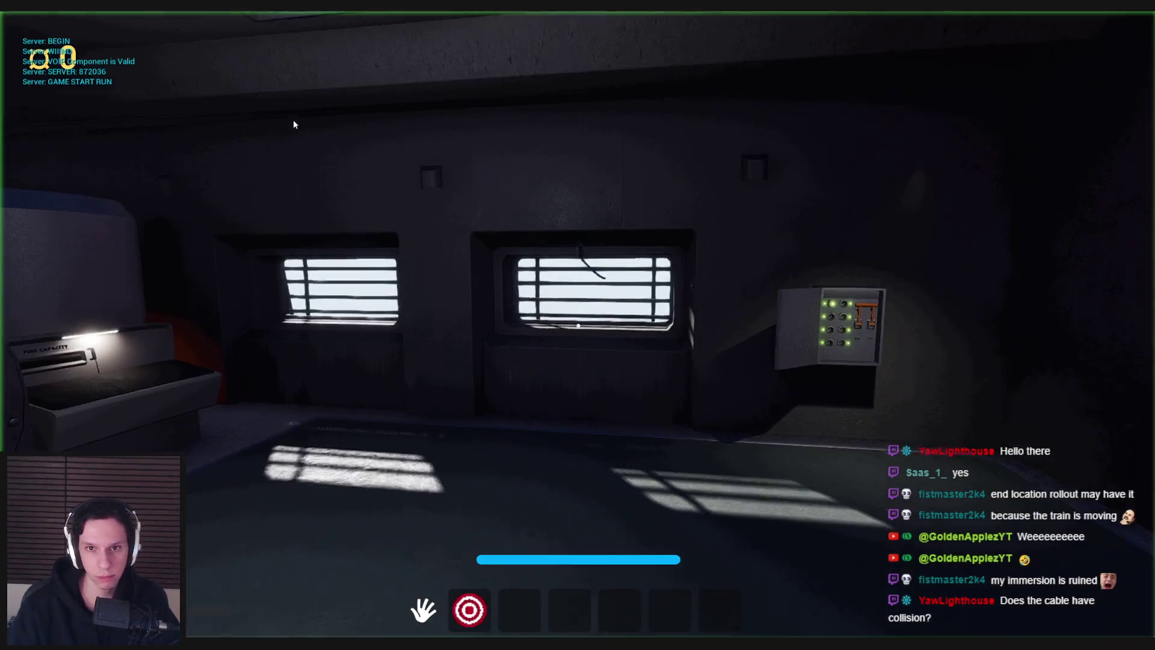
pyautogui.press('Escape')
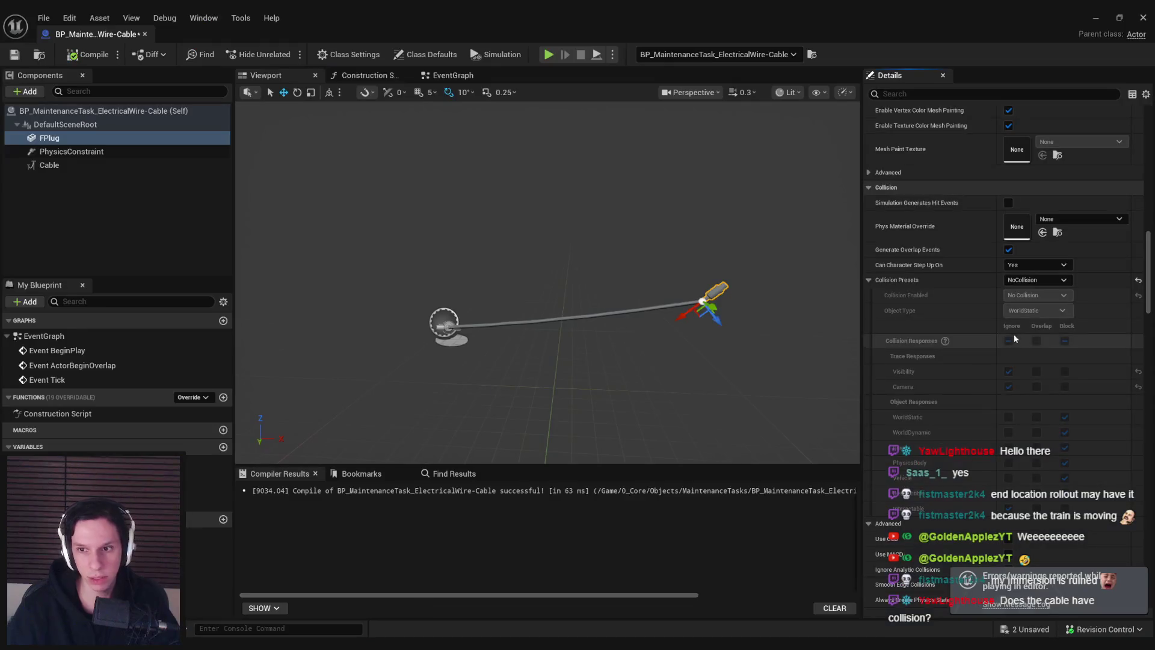
pyautogui.hotkey('ctrl', 'z')
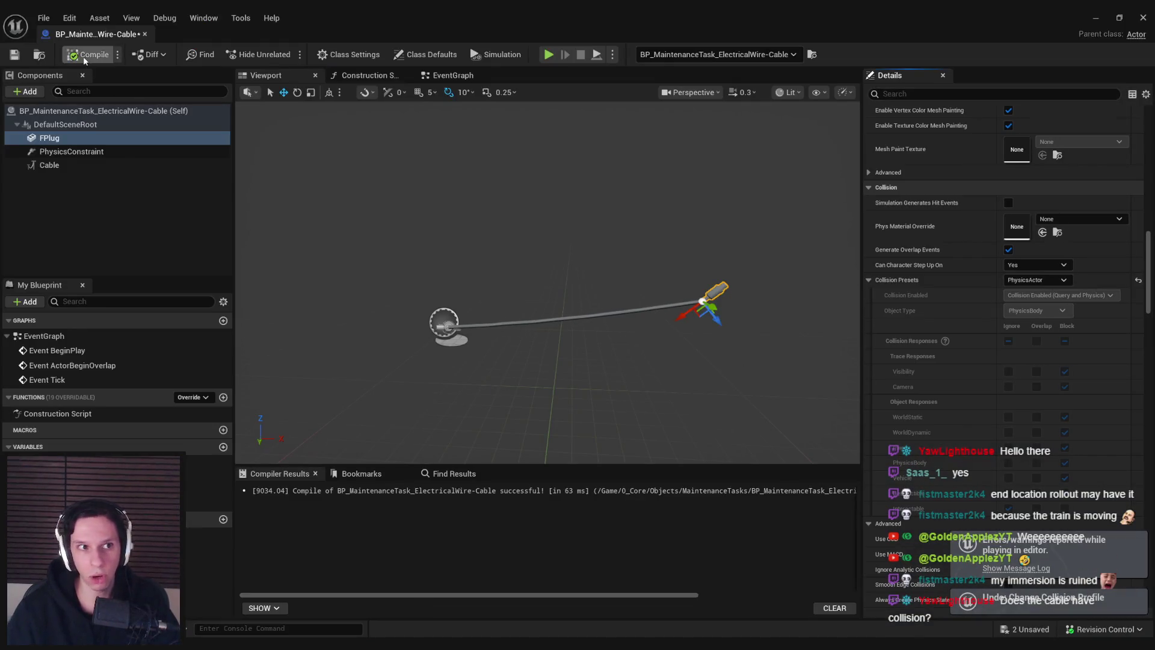
pyautogui.click(15, 55)
# Try a Custom collision preset with Query Only on the plug and play-test it
pyautogui.click(1039, 281)
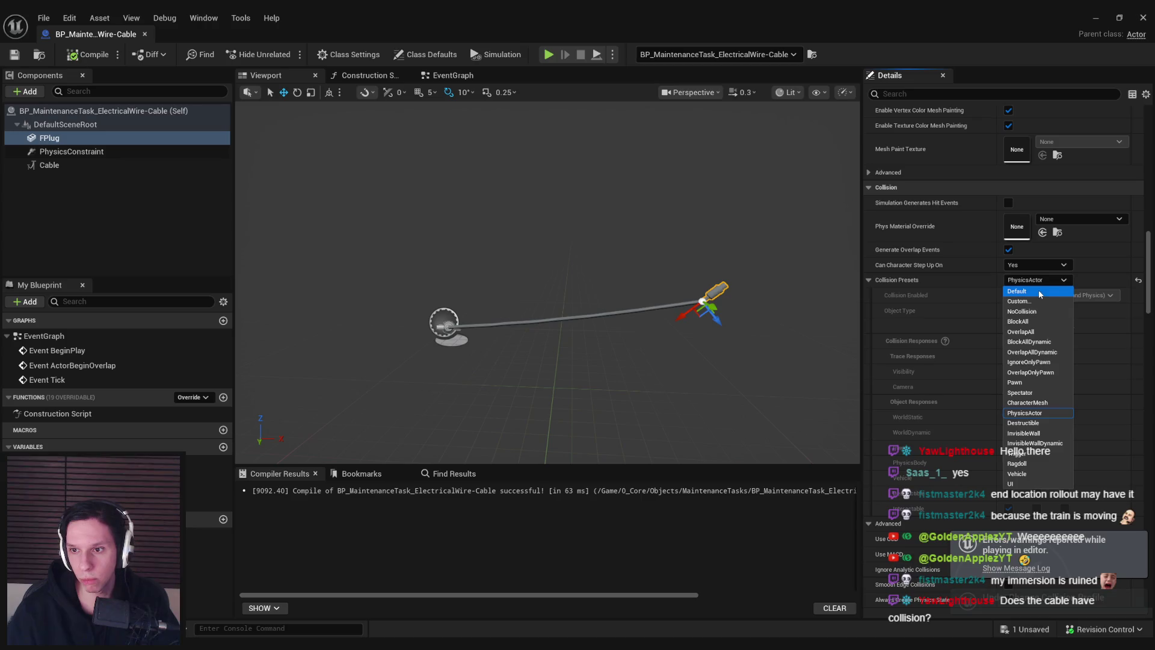
pyautogui.click(1037, 299)
pyautogui.click(1040, 297)
pyautogui.click(1042, 319)
pyautogui.hotkey('alt', 'p')
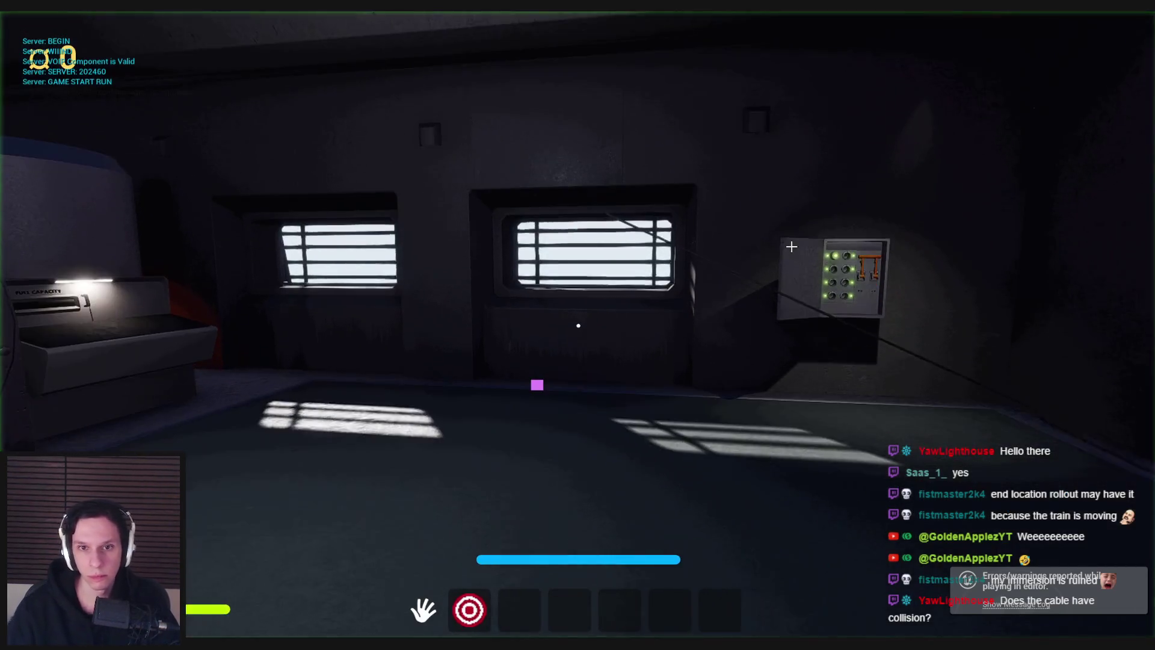
pyautogui.press('Escape')
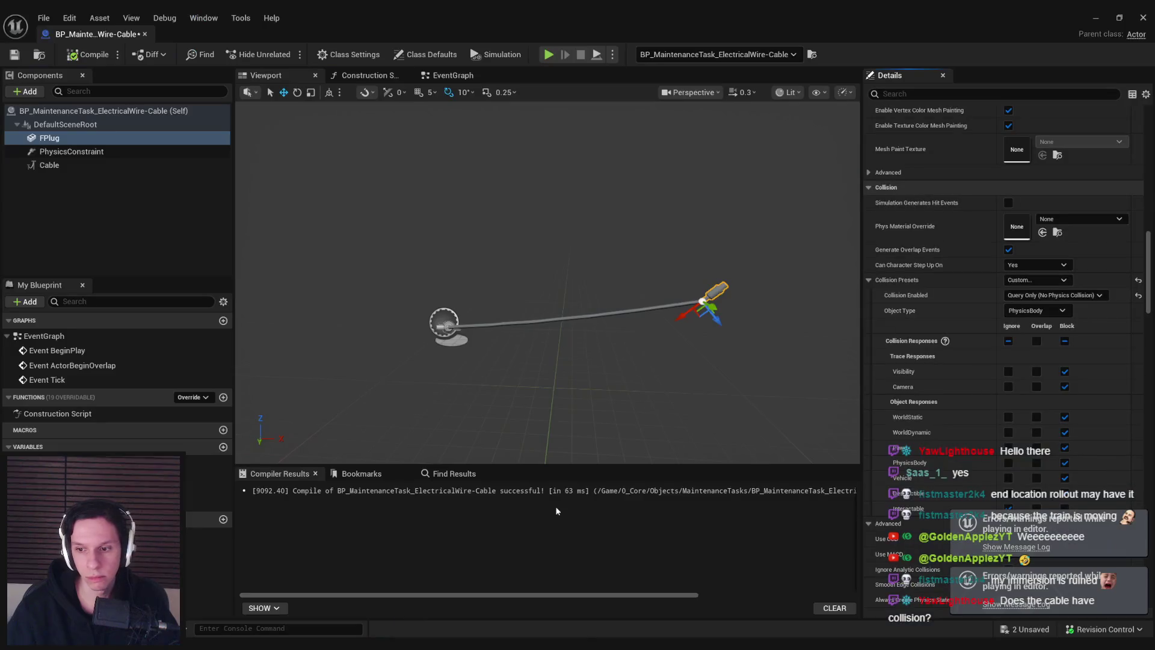
# Revert the plug to the PhysicsActor preset and save the Blueprint
pyautogui.click(1138, 295)
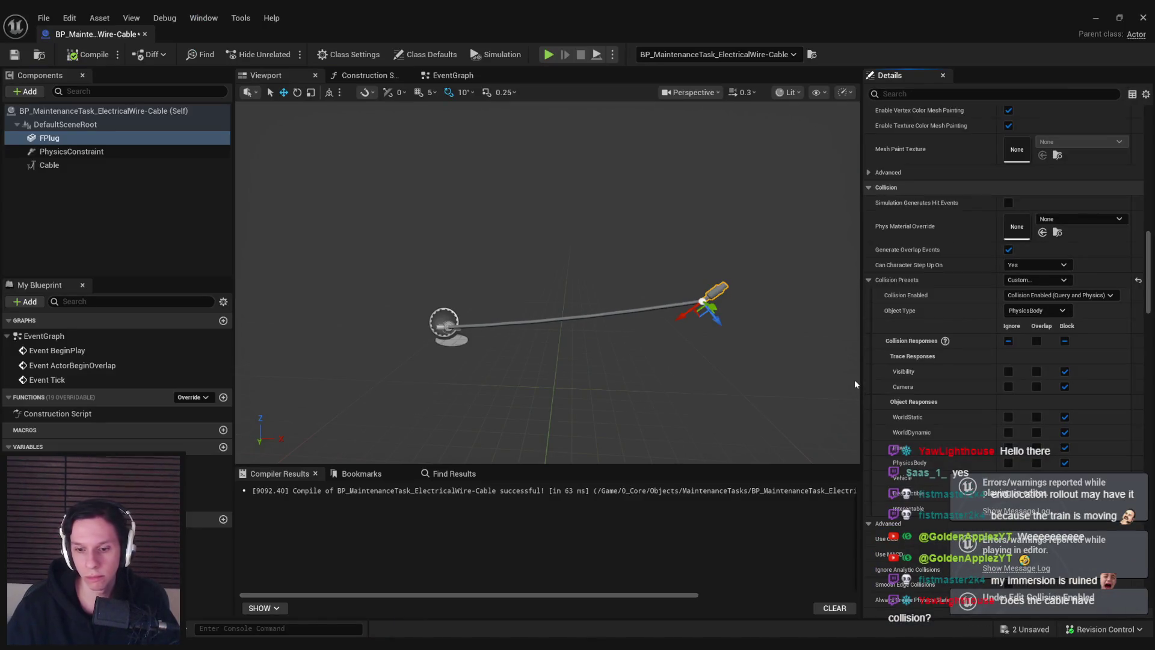
pyautogui.hotkey('ctrl', 's')
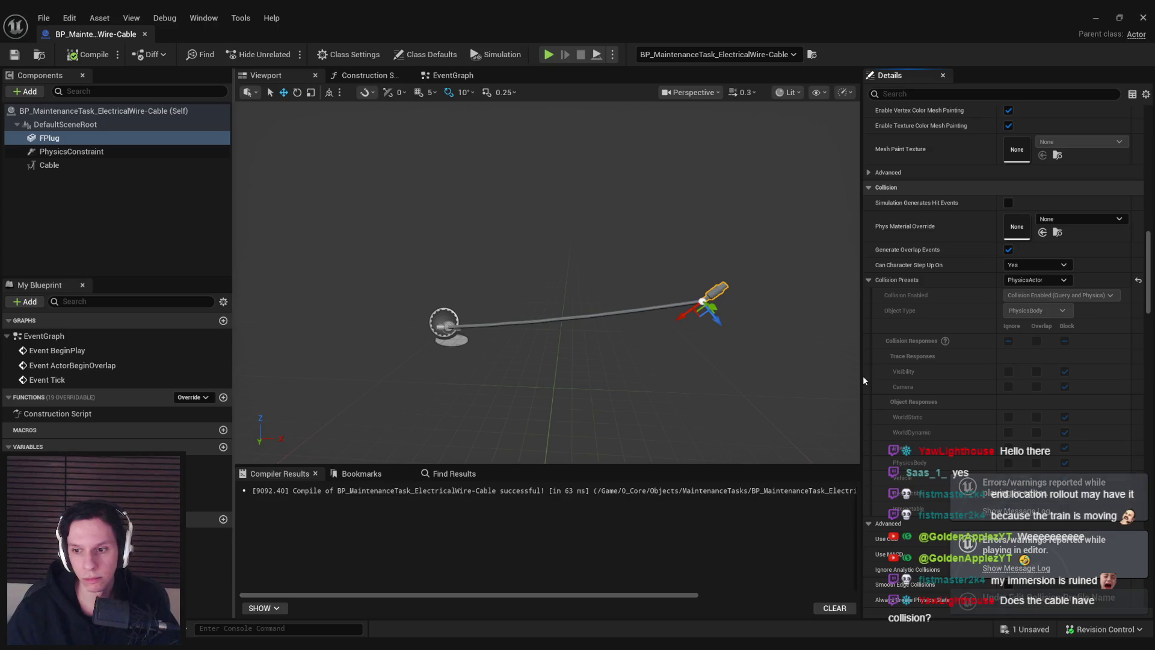
pyautogui.moveTo(1149, 279); pyautogui.dragTo(1150, 304)
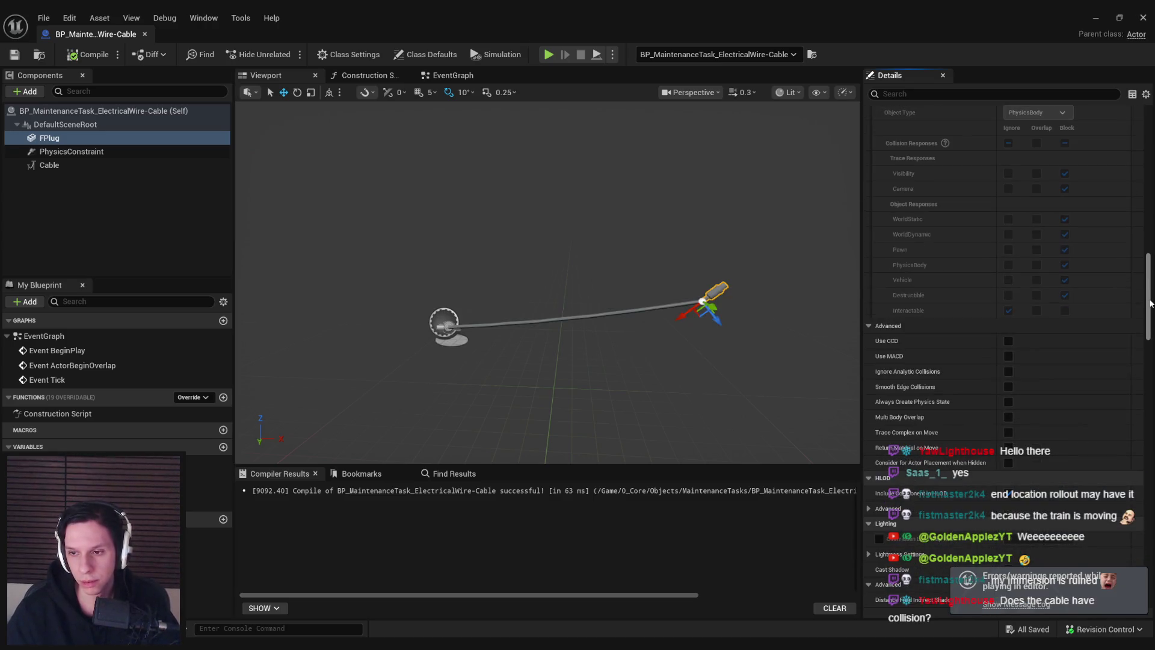
pyautogui.scroll(10, 1151, 304)
pyautogui.click(86, 151)
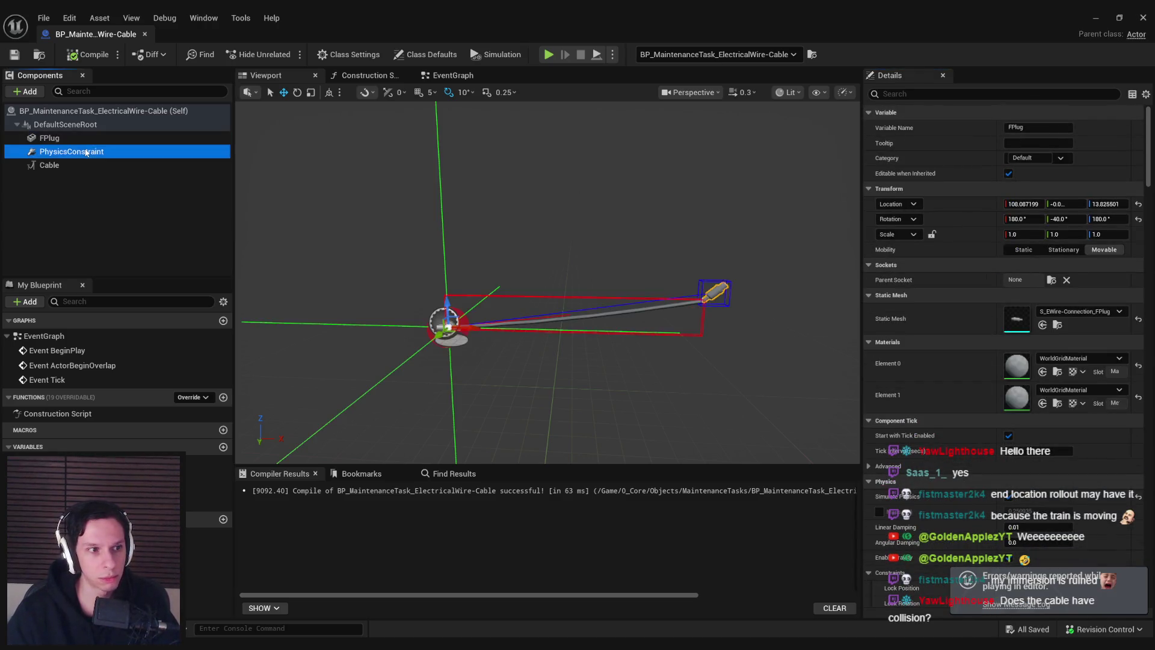
# Change the constraint's linear limit from 100 to 5 and check it in the running game
pyautogui.moveTo(86, 151)
pyautogui.mouseDown()
pyautogui.moveTo(76, 143)
pyautogui.moveTo(118, 156)
pyautogui.mouseUp()
pyautogui.scroll(-5, 923, 450)
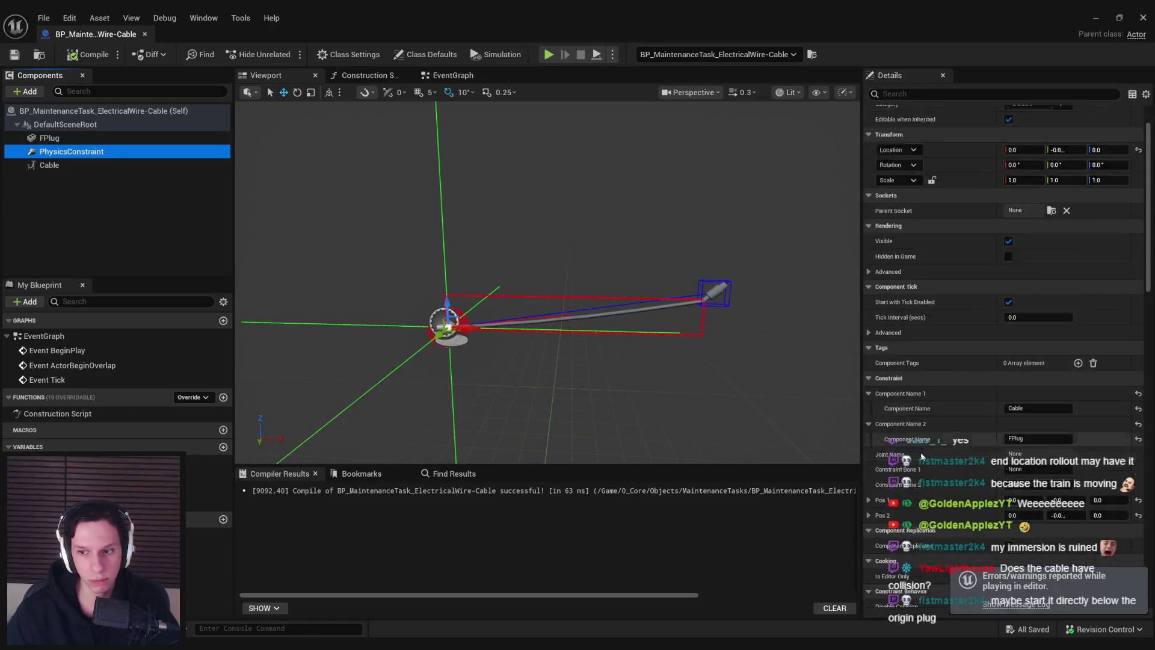
pyautogui.scroll(-10, 922, 449)
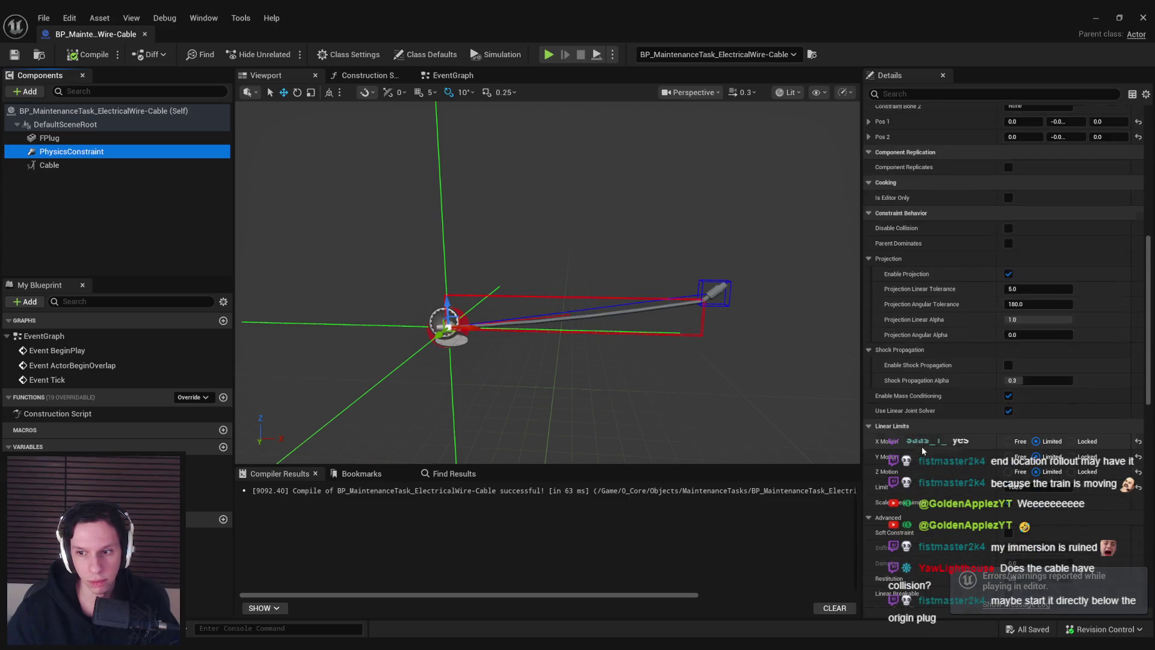
pyautogui.click(1026, 396)
pyautogui.write('5')
pyautogui.press('Return')
pyautogui.click(1097, 15)
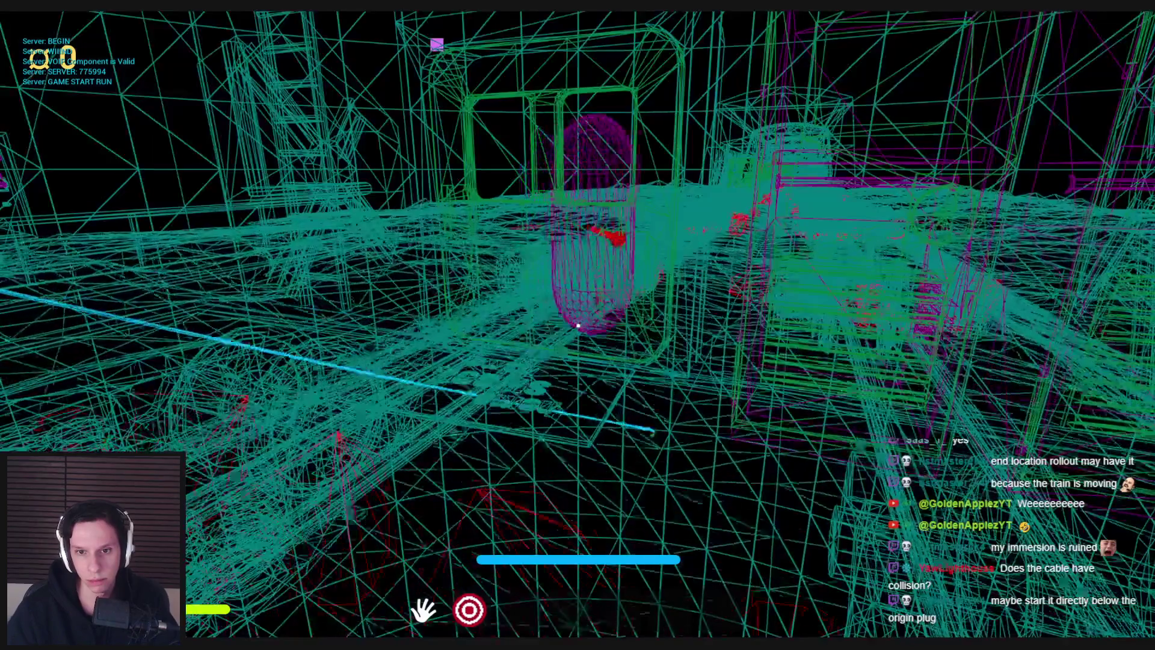
pyautogui.press('F8')
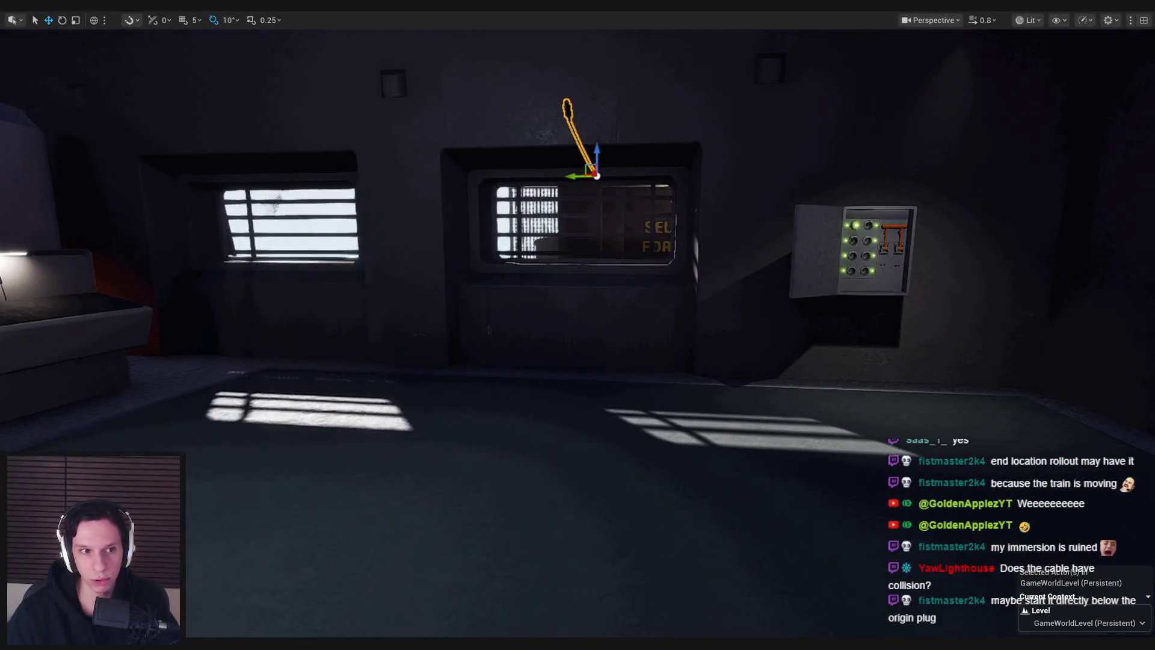
pyautogui.scroll(1, 578, 325)
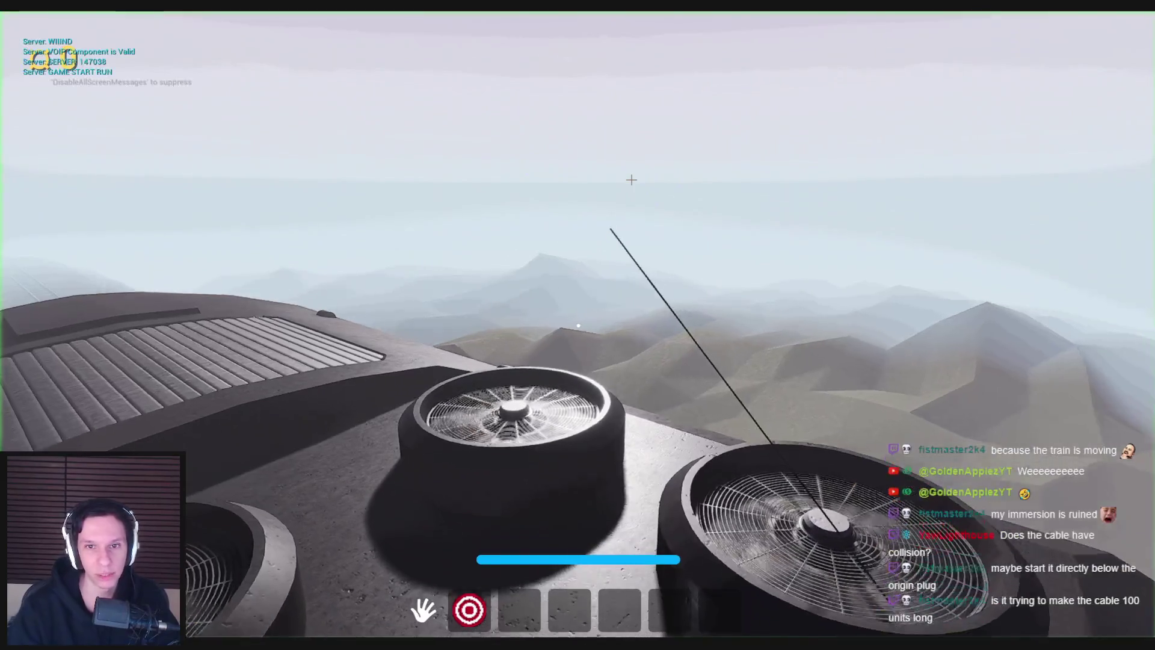
pyautogui.press('Escape')
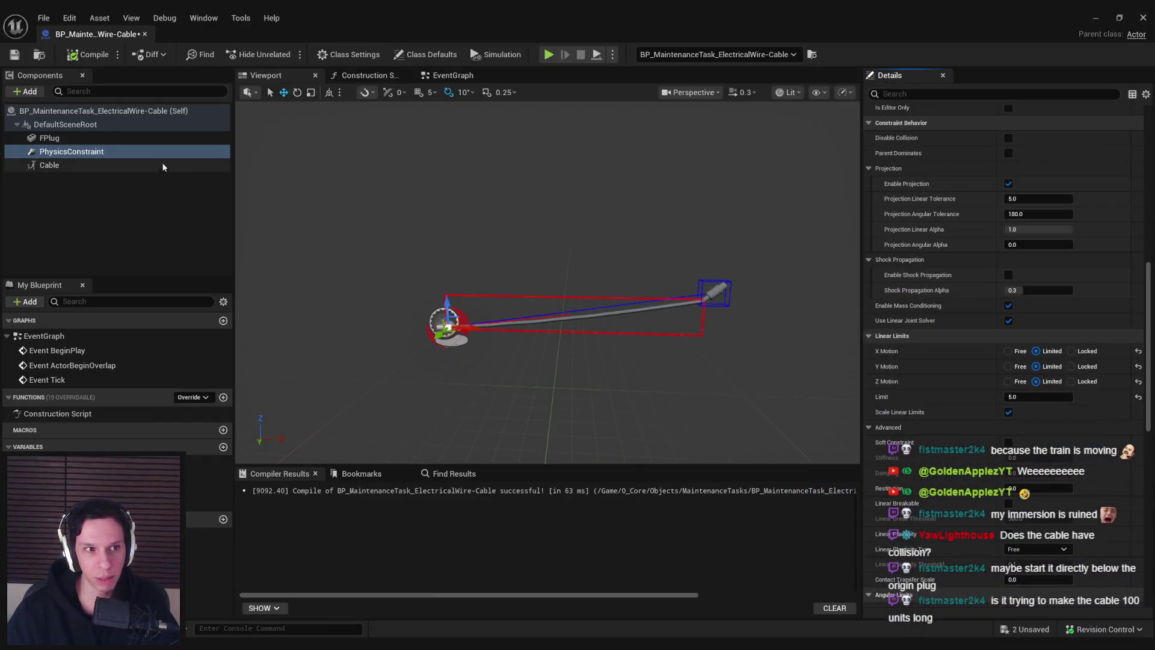
# Play-test the level, switching between wireframe and lit views to inspect the plug's collision
pyautogui.click(50, 138)
pyautogui.scroll(5, 974, 266)
pyautogui.scroll(3, 975, 266)
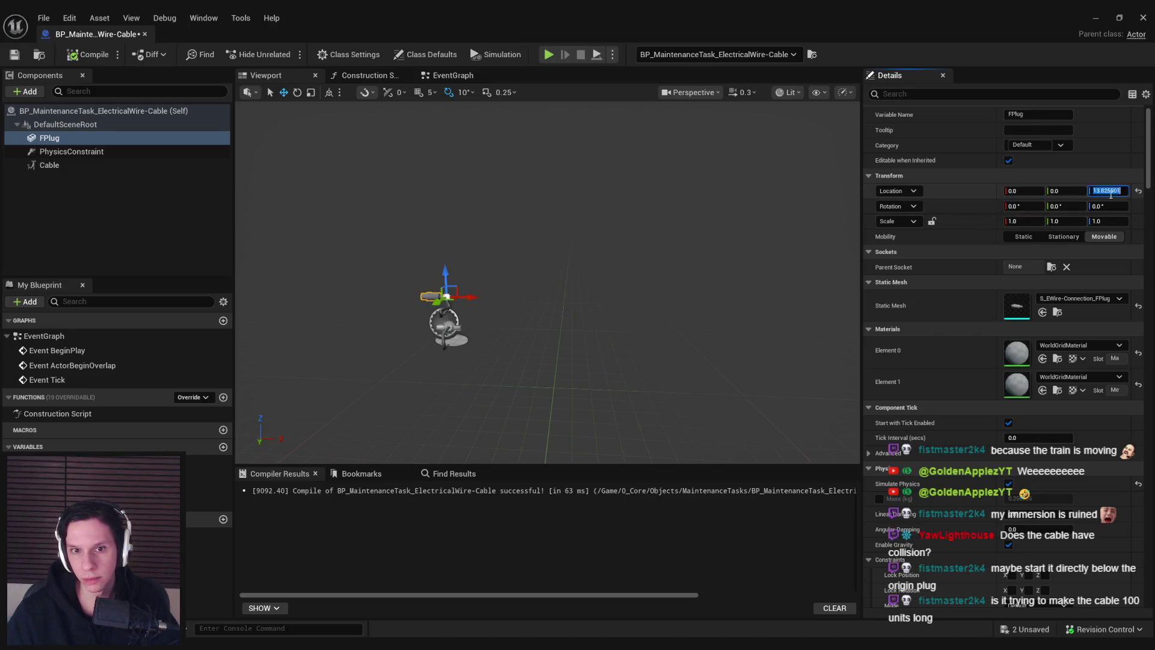
pyautogui.click(1093, 17)
pyautogui.hotkey('alt', 'p')
pyautogui.press('F1')
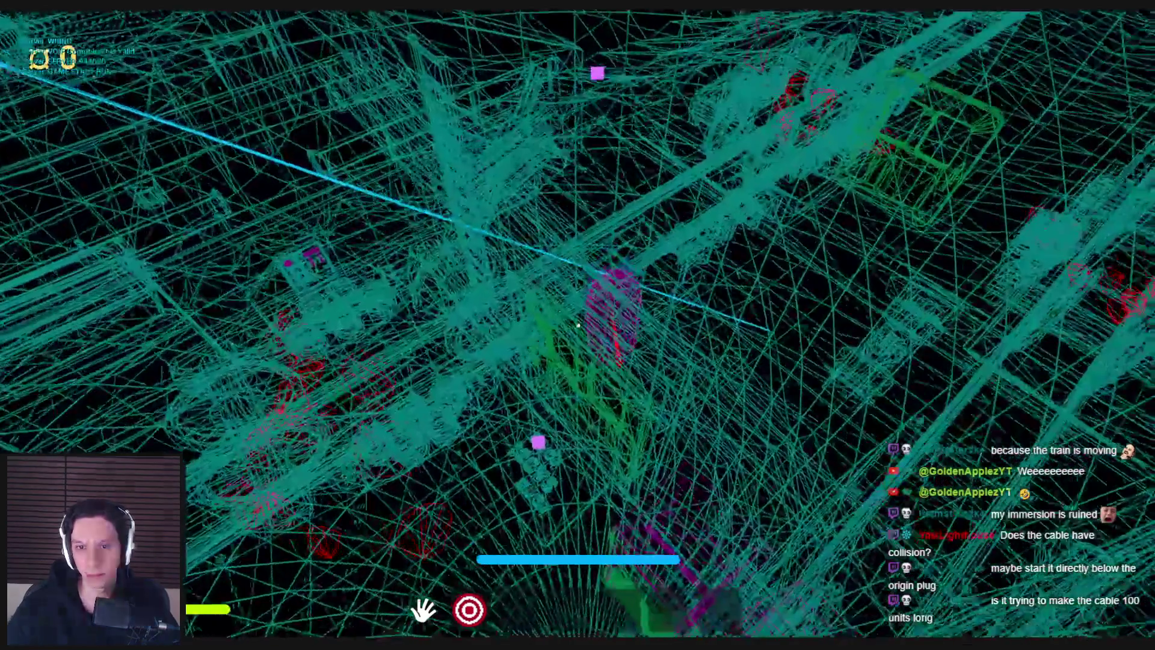
pyautogui.press('F1')
pyautogui.press('F1')
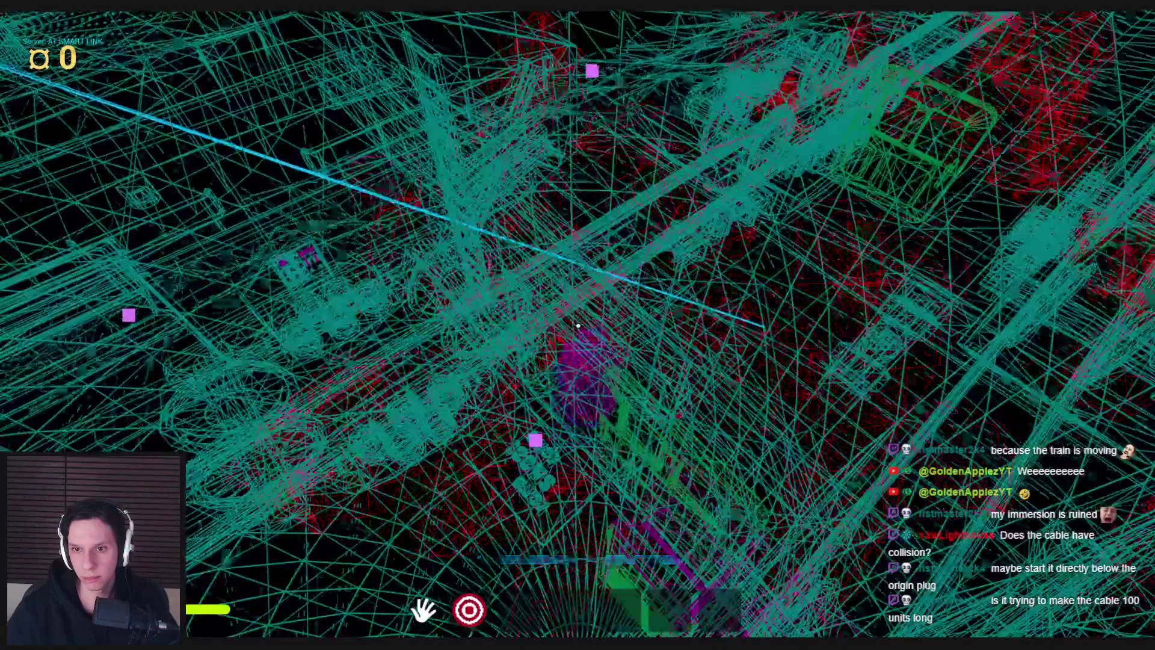
pyautogui.press('F1')
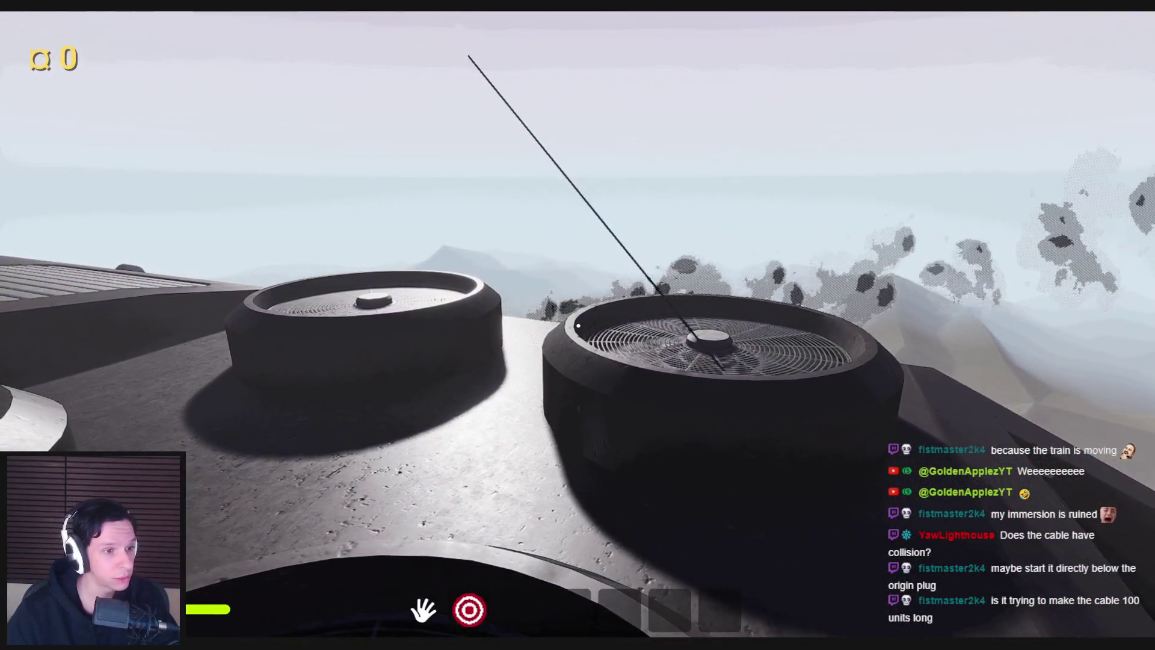
pyautogui.press('Escape')
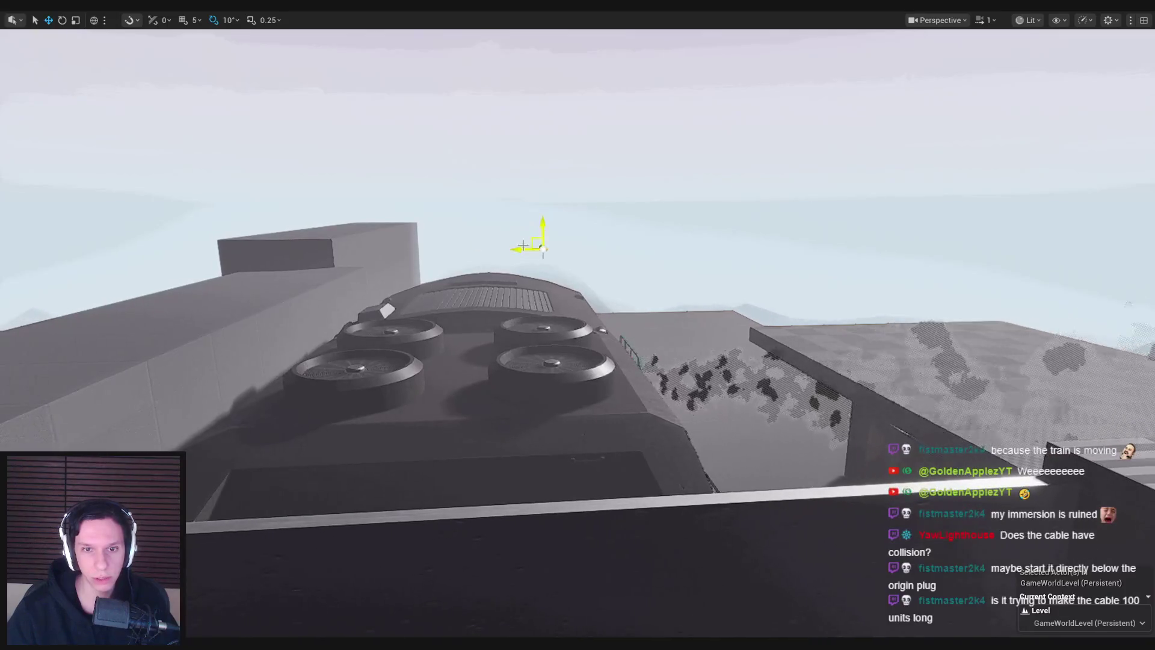
# Play-test again with wireframe, then leave immersive mode to show the editor panels
pyautogui.hotkey('alt', 'p')
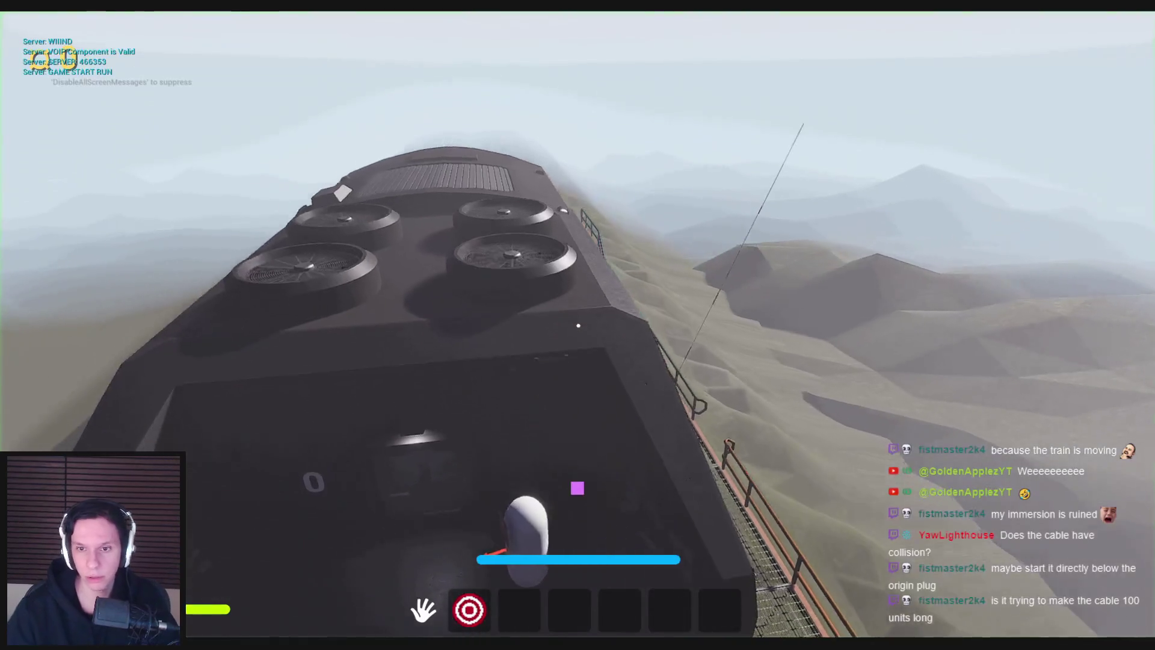
pyautogui.press('F1')
pyautogui.press('F3')
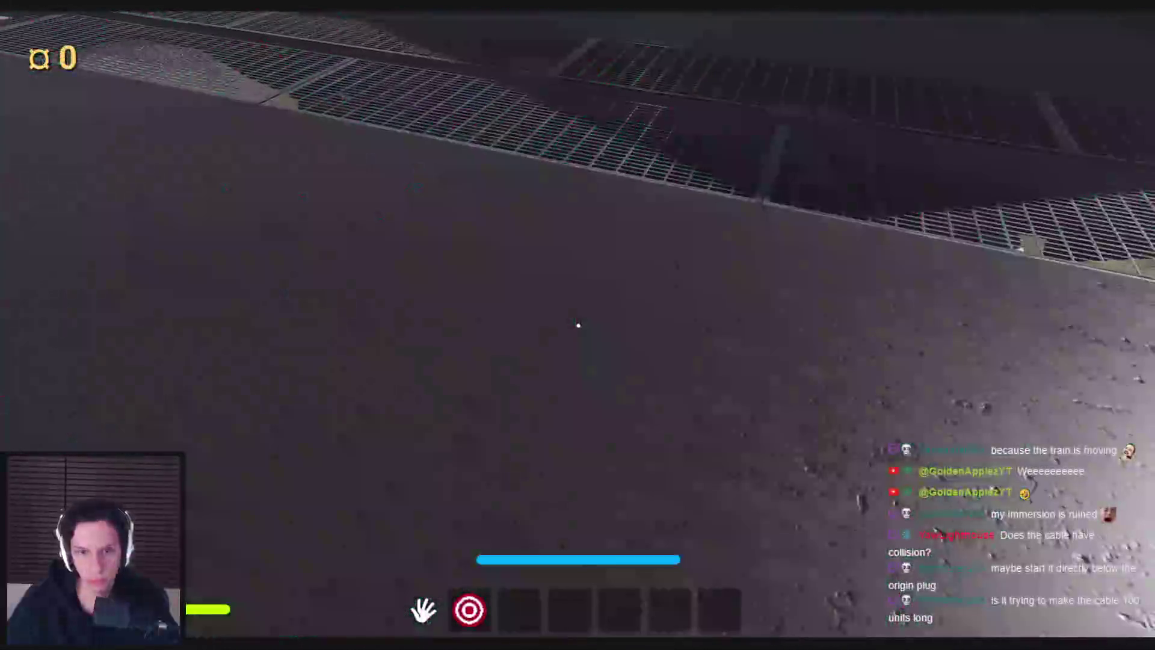
pyautogui.press('F8')
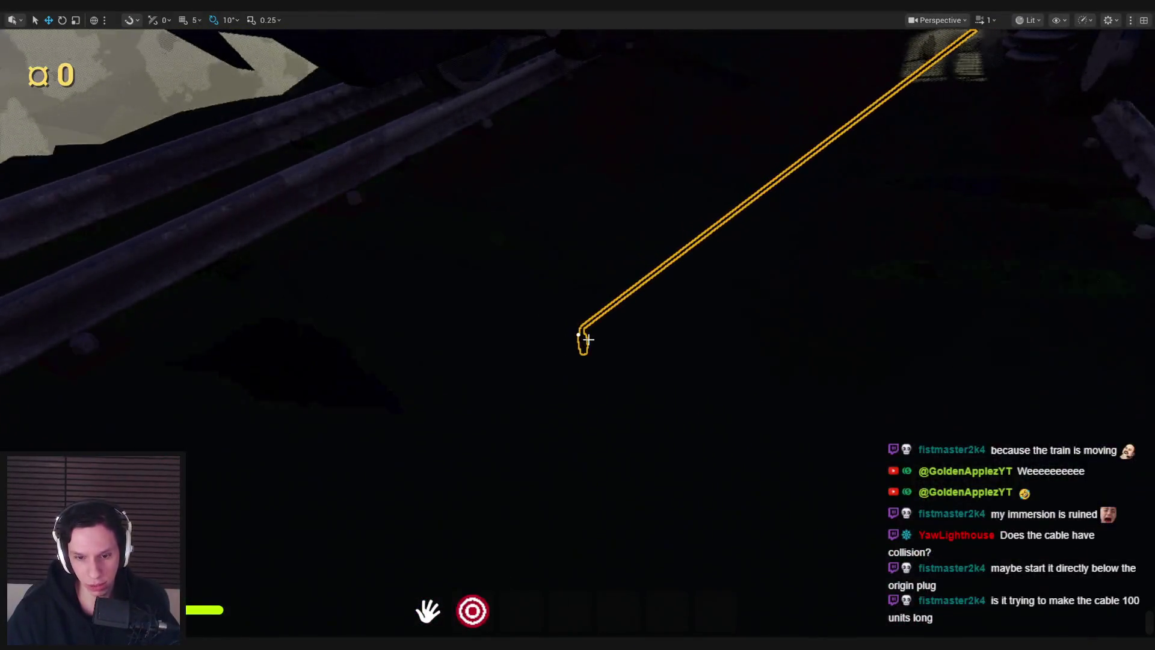
pyautogui.press('F11')
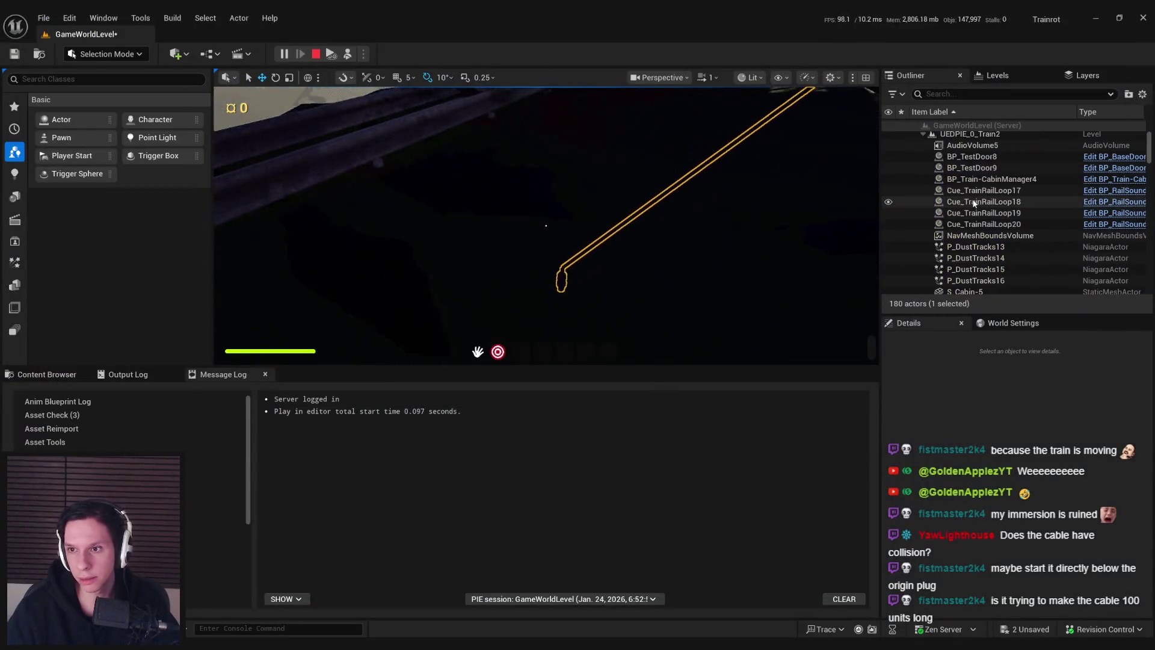
# Select the wire cable actor and its plug in the running game, then stop play
pyautogui.click(581, 255)
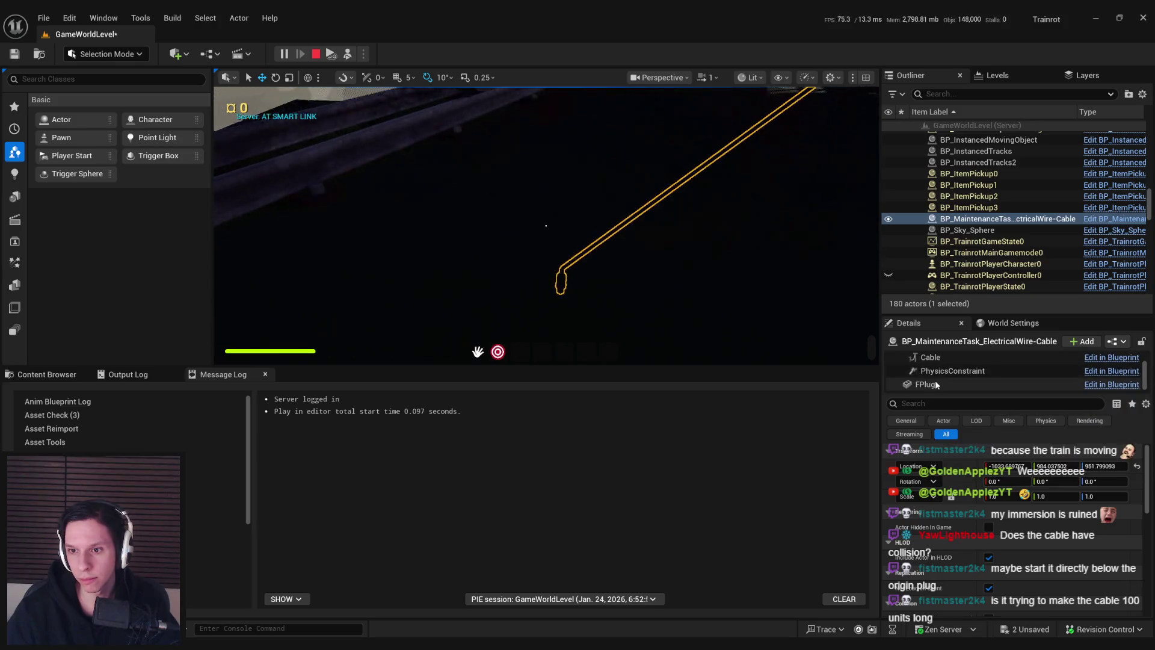
pyautogui.click(935, 384)
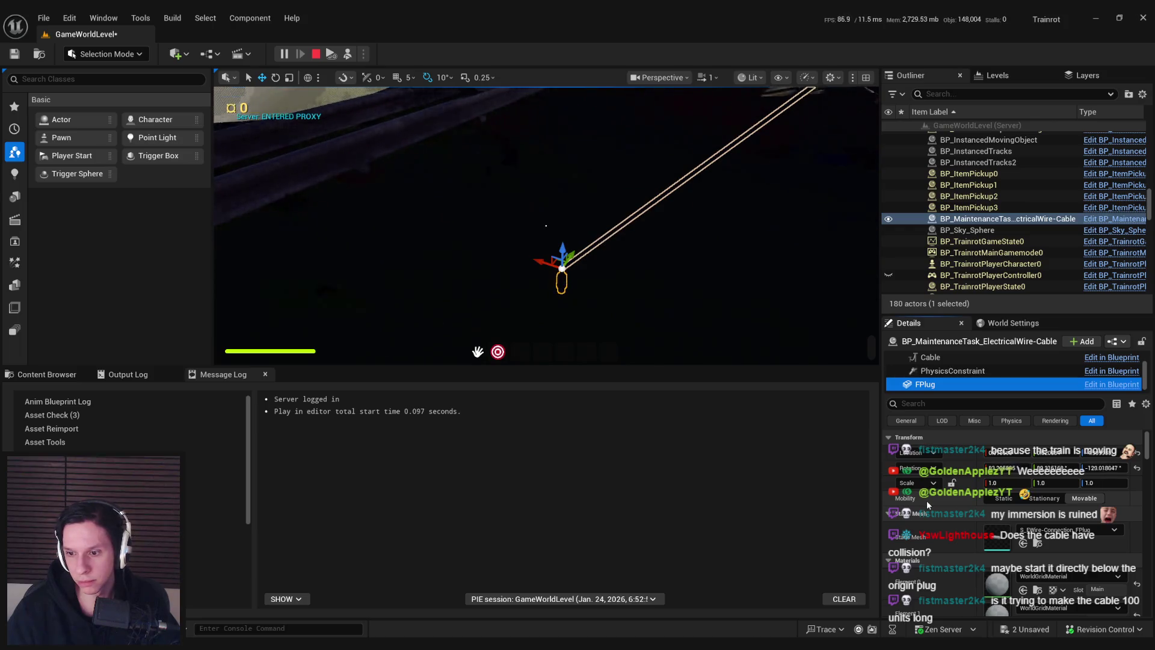
pyautogui.click(738, 327)
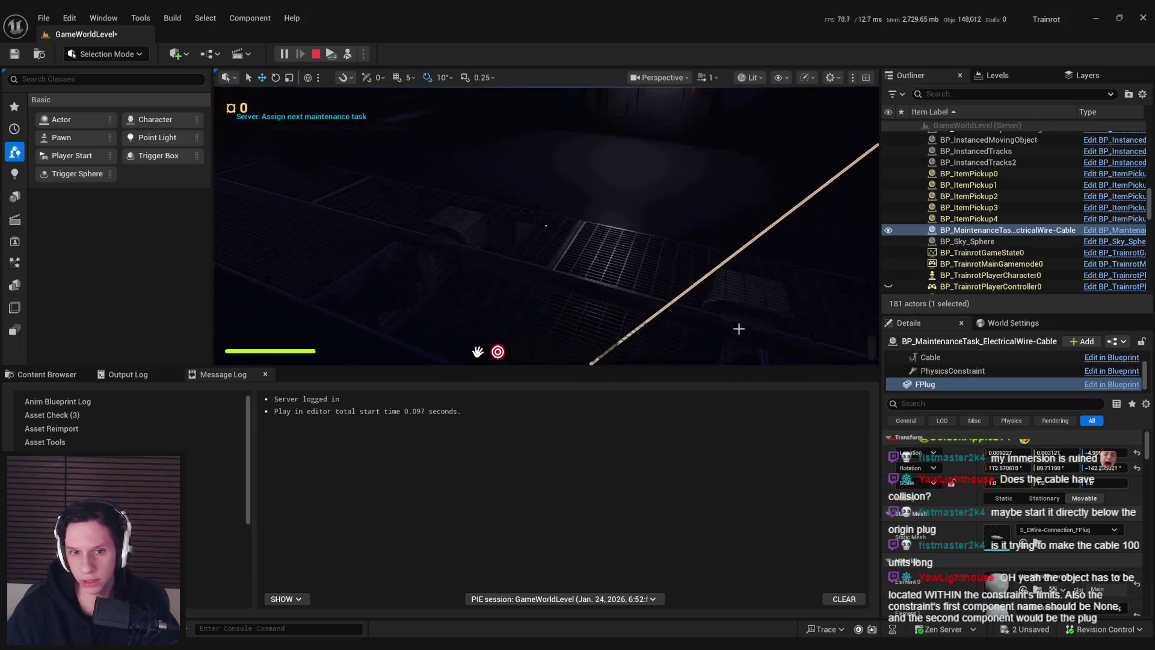
pyautogui.press('Escape')
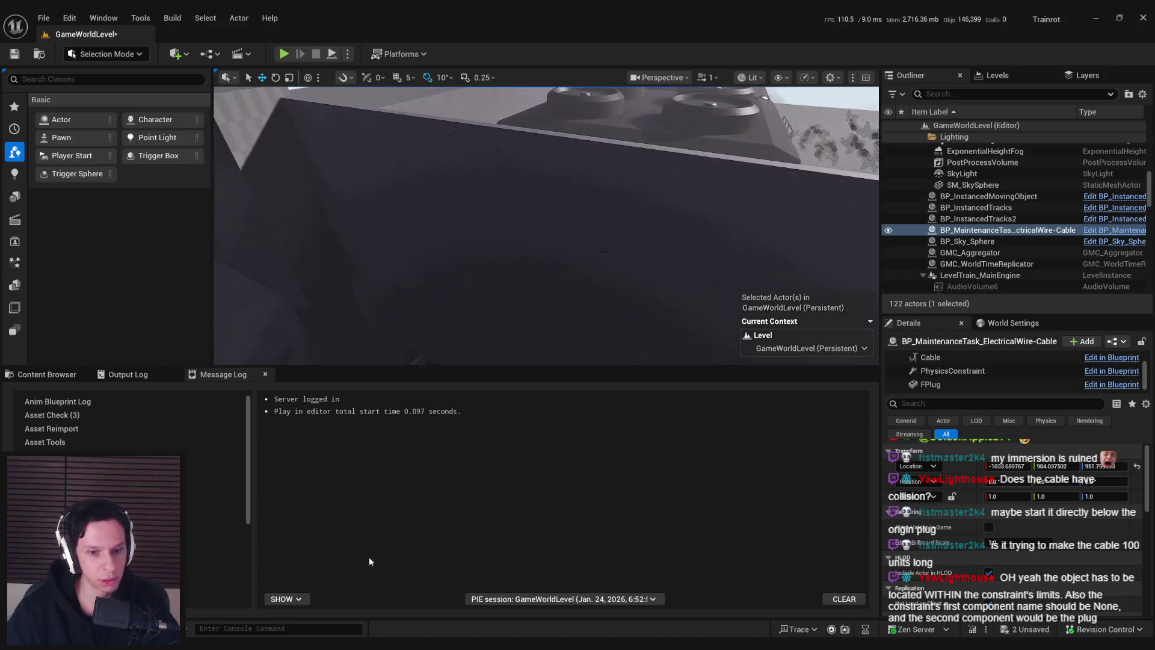
# Set the PhysicsConstraint's Component Name 1 to None, compile and save, then start a play test
pyautogui.click(399, 609)
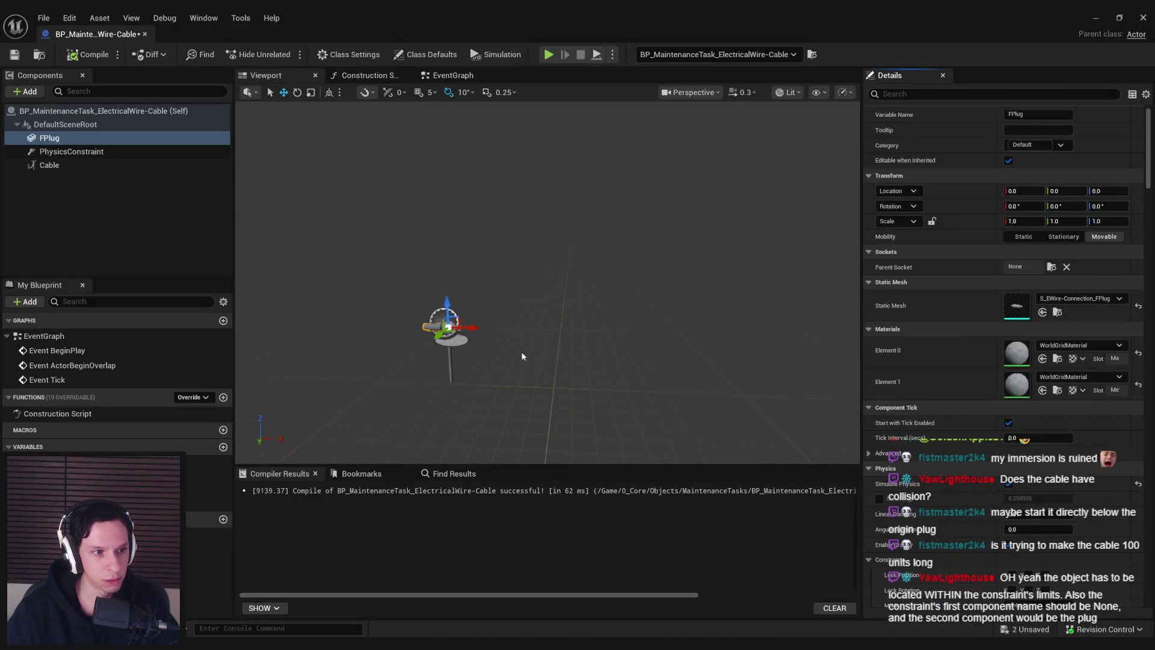
pyautogui.moveTo(522, 357); pyautogui.dragTo(536, 340)
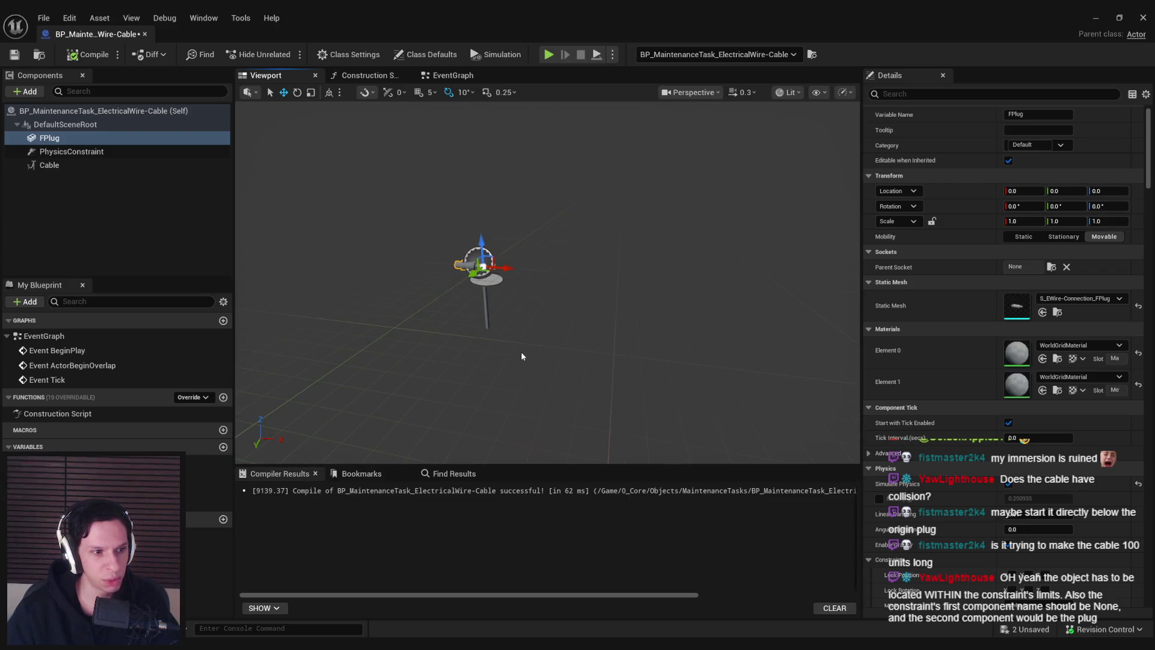
pyautogui.click(99, 153)
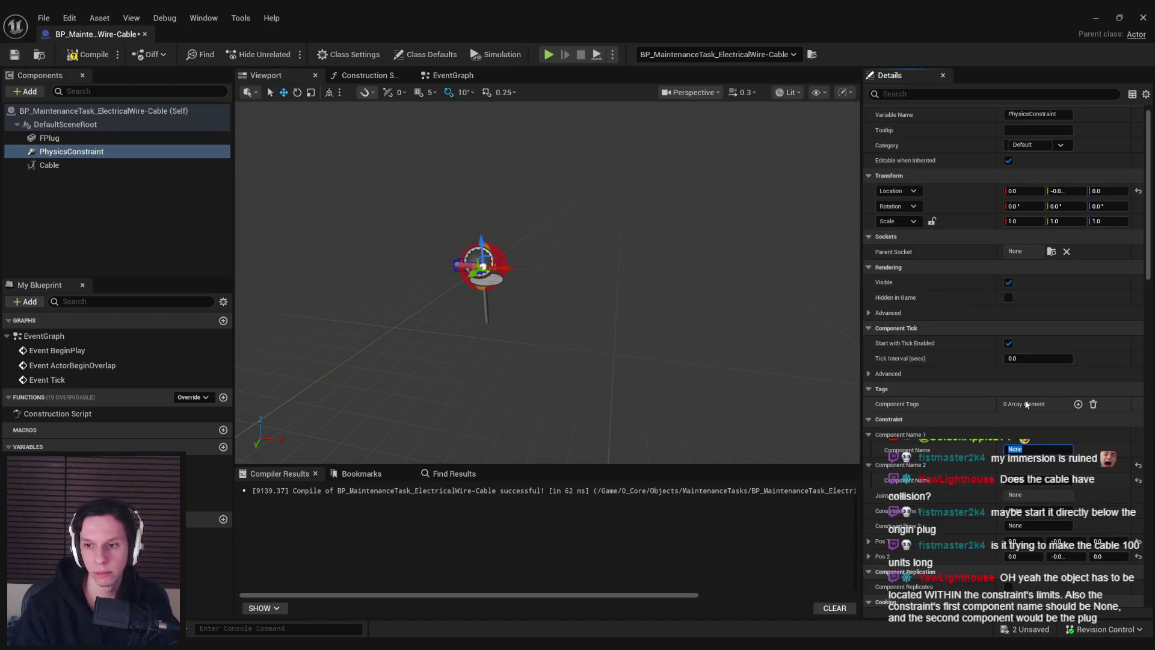
pyautogui.click(69, 56)
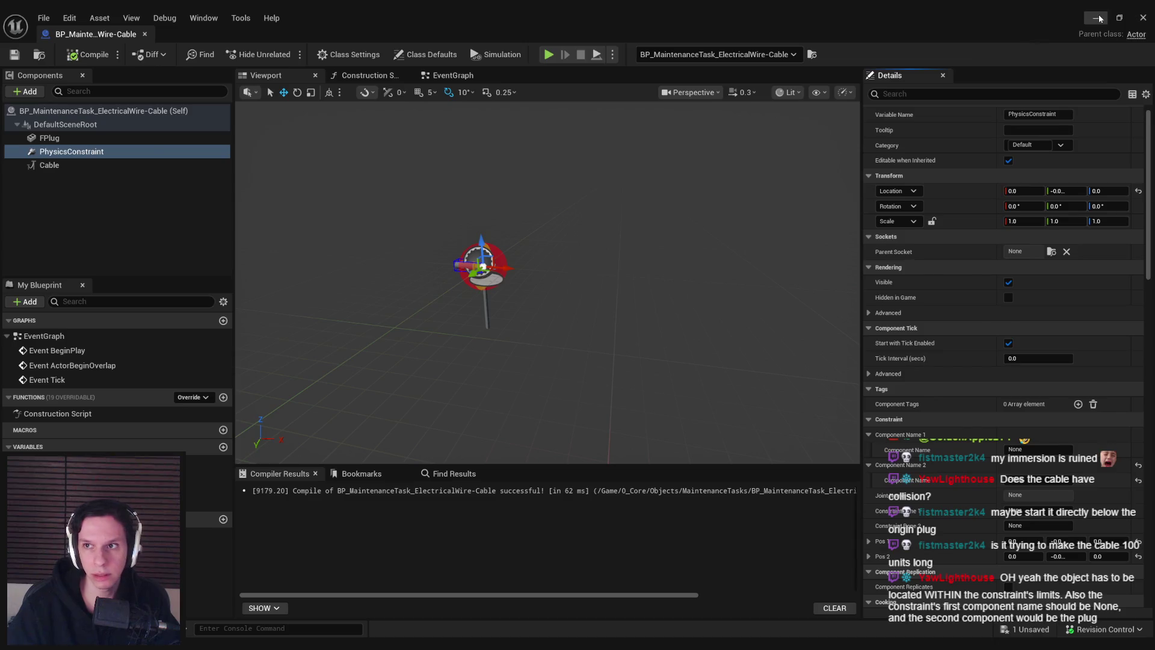
pyautogui.hotkey('alt', 'p')
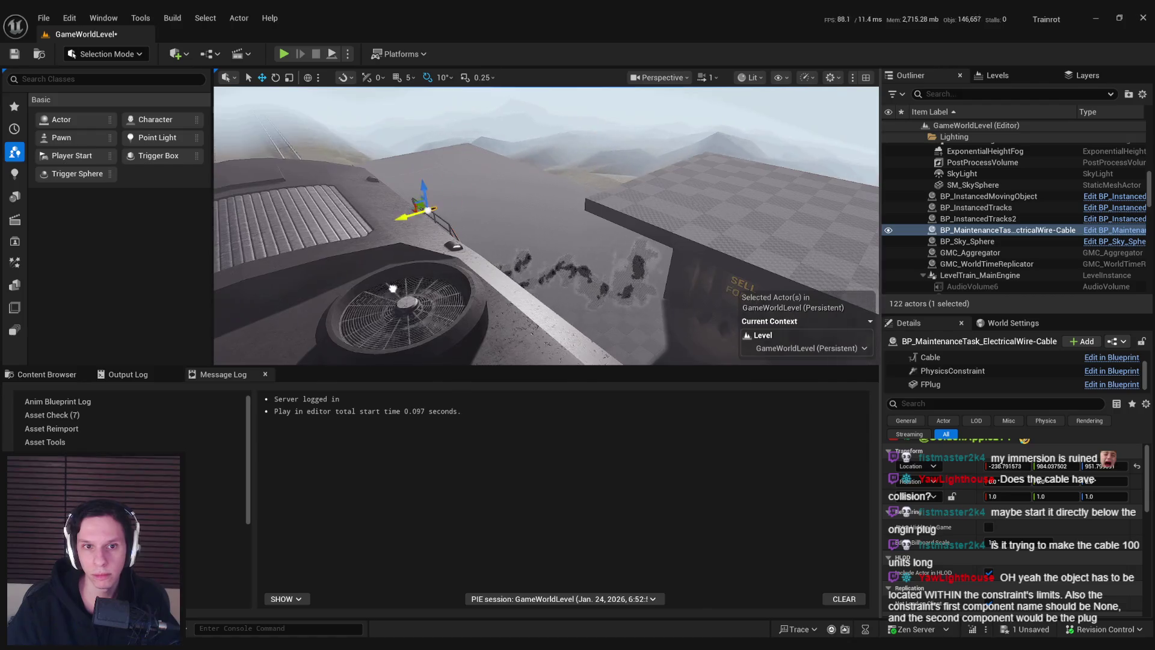
pyautogui.click(284, 55)
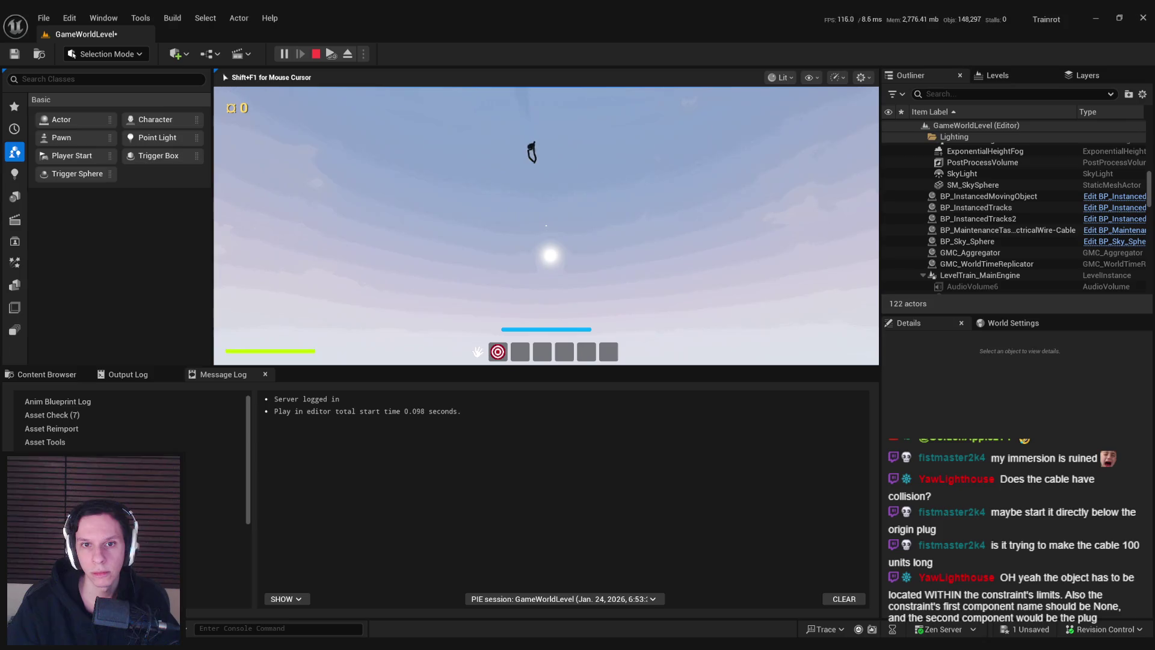
# Stop play, open the cable Blueprint and set the constraint's Linear Limits Limit to 100
pyautogui.press('Escape')
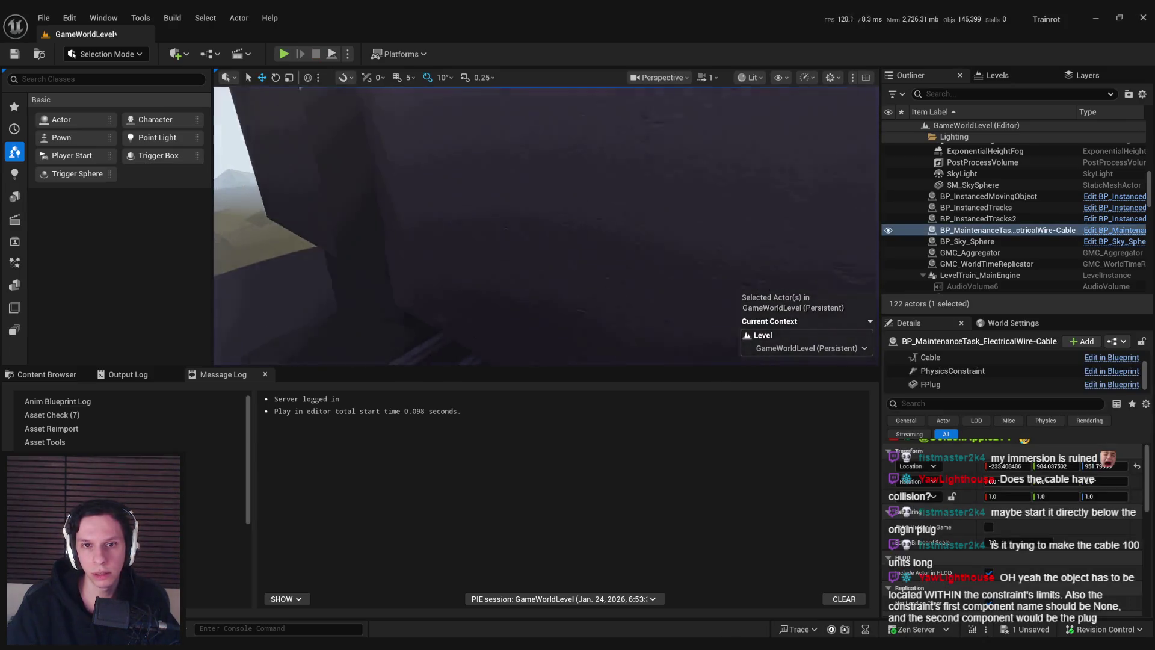
pyautogui.press('f')
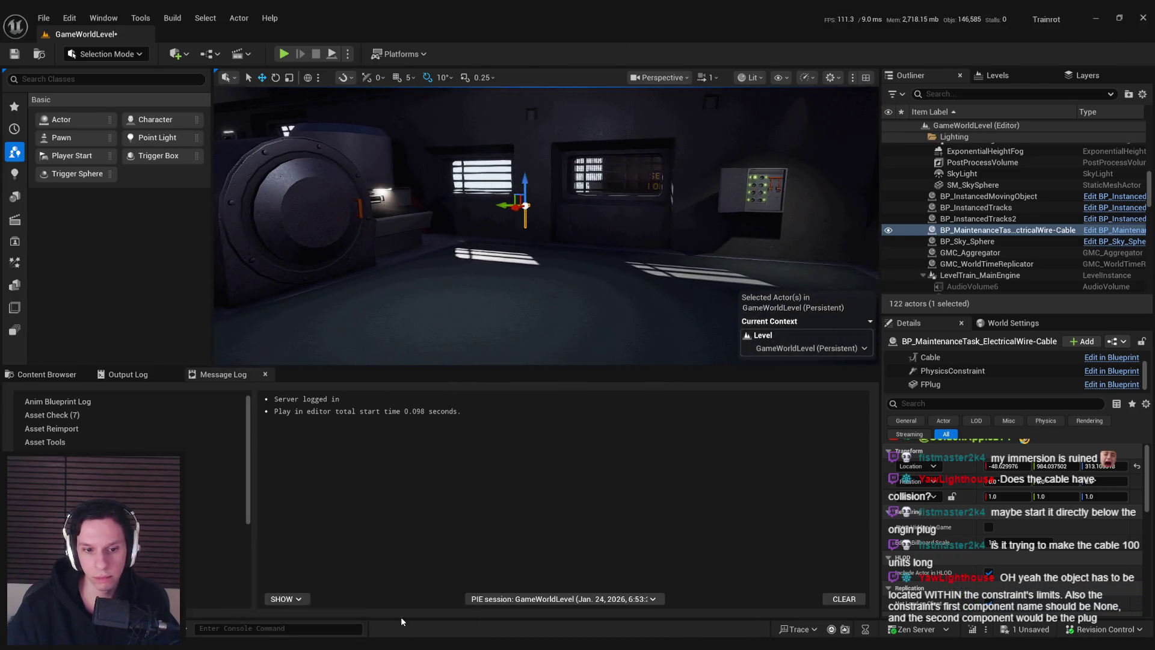
pyautogui.doubleClick(953, 371)
pyautogui.scroll(-10, 1022, 481)
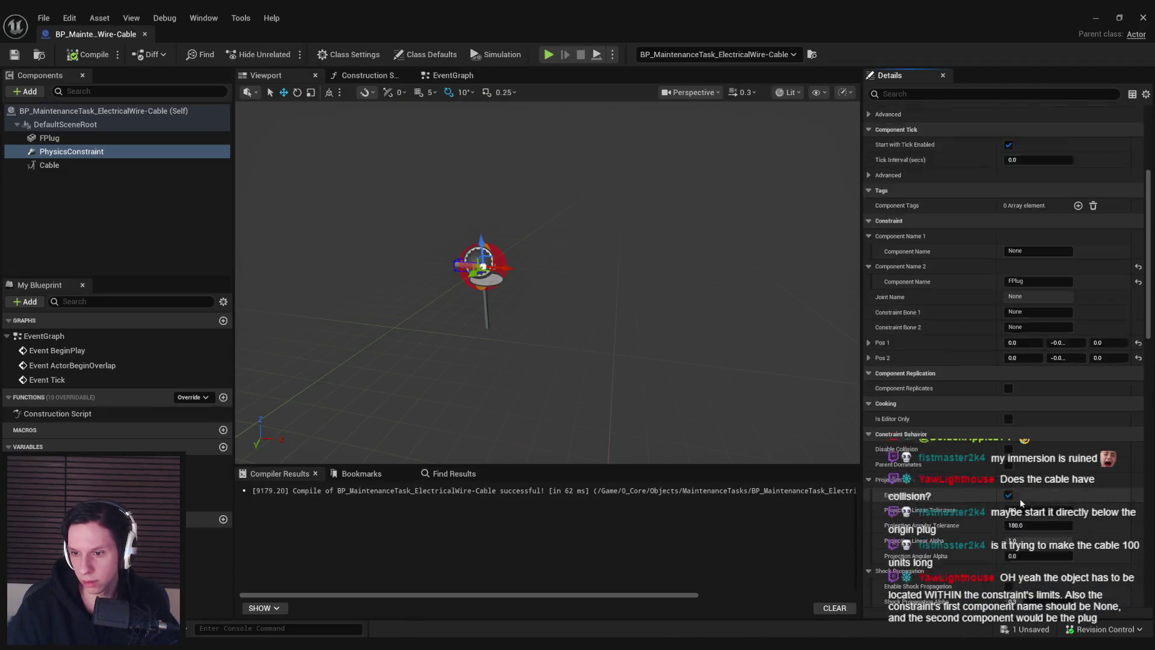
pyautogui.click(1030, 492)
pyautogui.write('100')
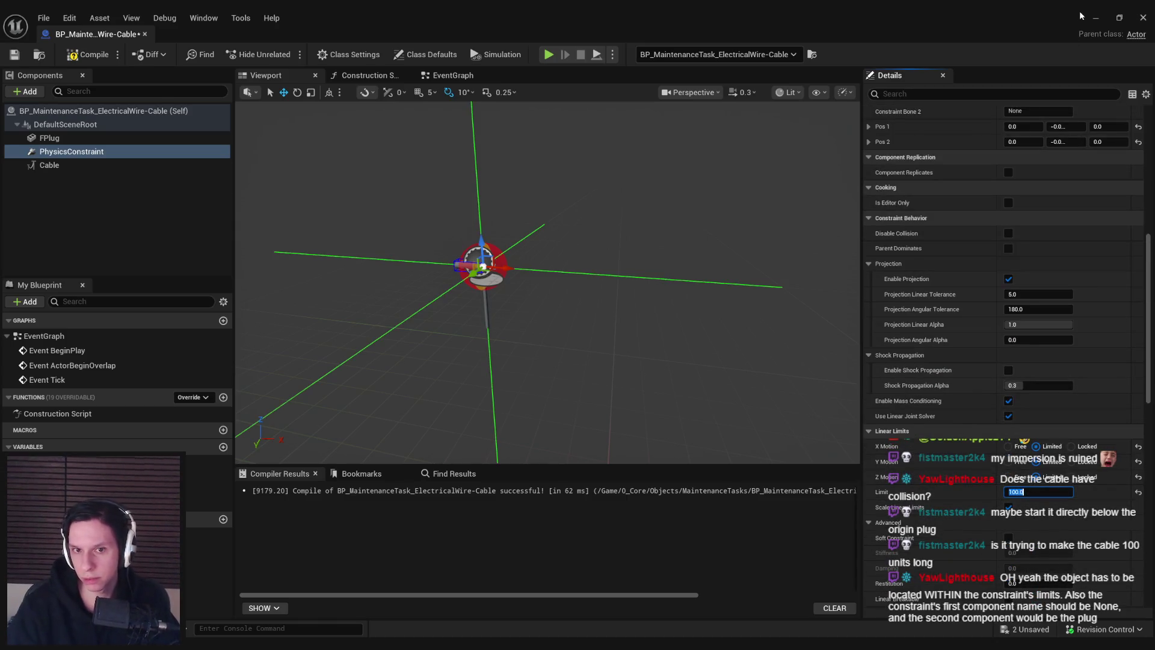
# Play-test full-screen, grabbing the plug and looking around, then exit the game
pyautogui.click(1095, 18)
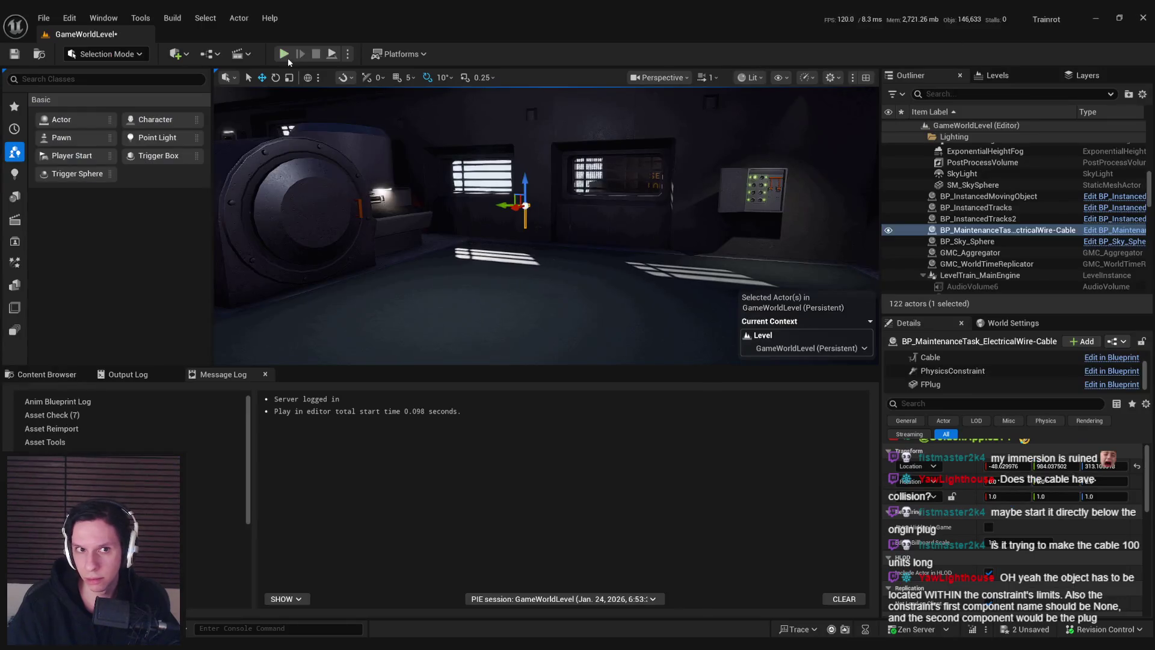
pyautogui.click(285, 55)
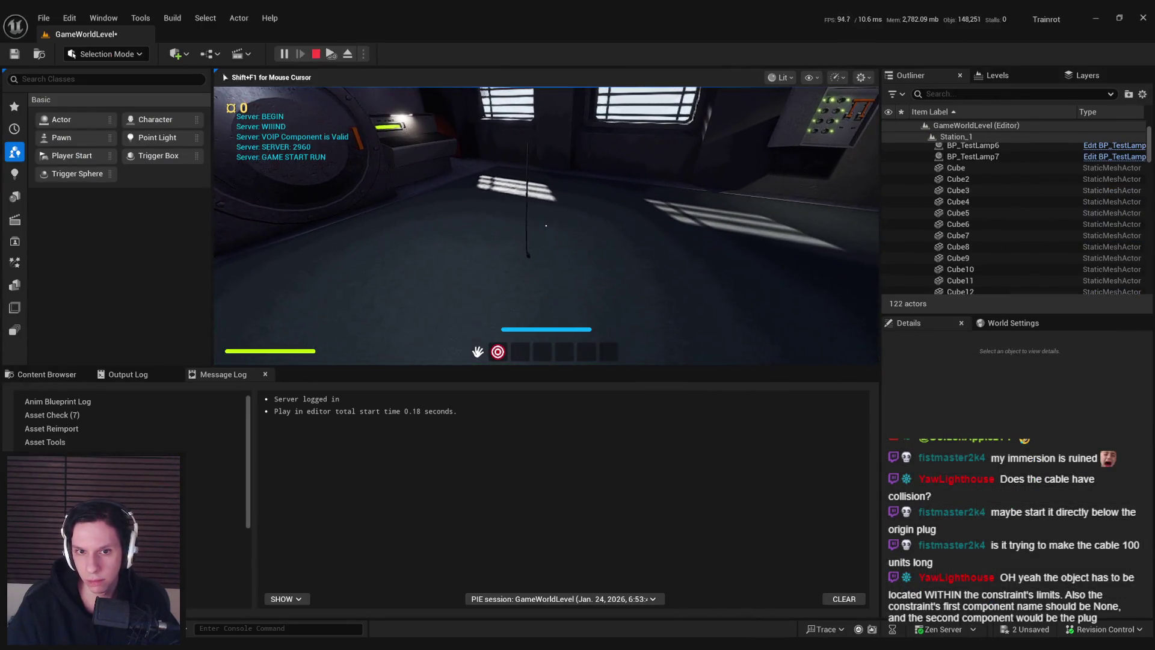
pyautogui.press('F11')
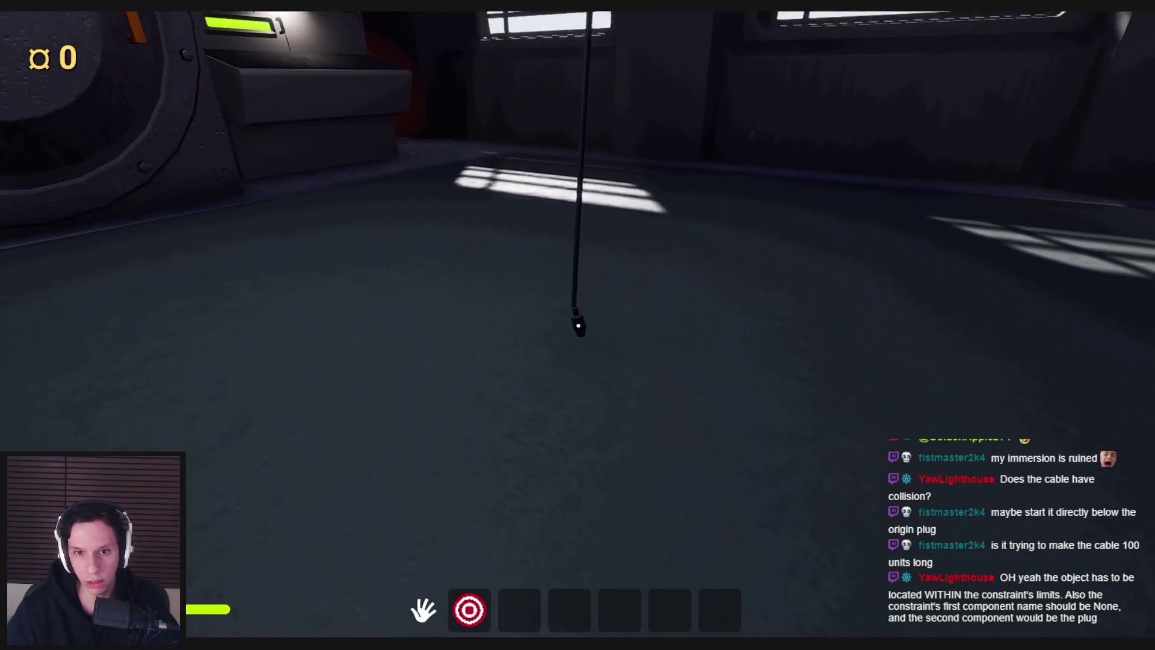
pyautogui.moveTo(571, 333)
pyautogui.mouseDown()
pyautogui.moveTo(459, 443)
pyautogui.moveTo(524, 395)
pyautogui.moveTo(619, 387)
pyautogui.moveTo(619, 325)
pyautogui.moveTo(578, 325)
pyautogui.moveTo(600, 320)
pyautogui.moveTo(674, 544)
pyautogui.moveTo(506, 451)
pyautogui.moveTo(490, 319)
pyautogui.moveTo(560, 360)
pyautogui.moveTo(539, 328)
pyautogui.moveTo(598, 304)
pyautogui.moveTo(583, 387)
pyautogui.moveTo(572, 356)
pyautogui.moveTo(584, 374)
pyautogui.moveTo(588, 360)
pyautogui.moveTo(579, 373)
pyautogui.mouseUp()
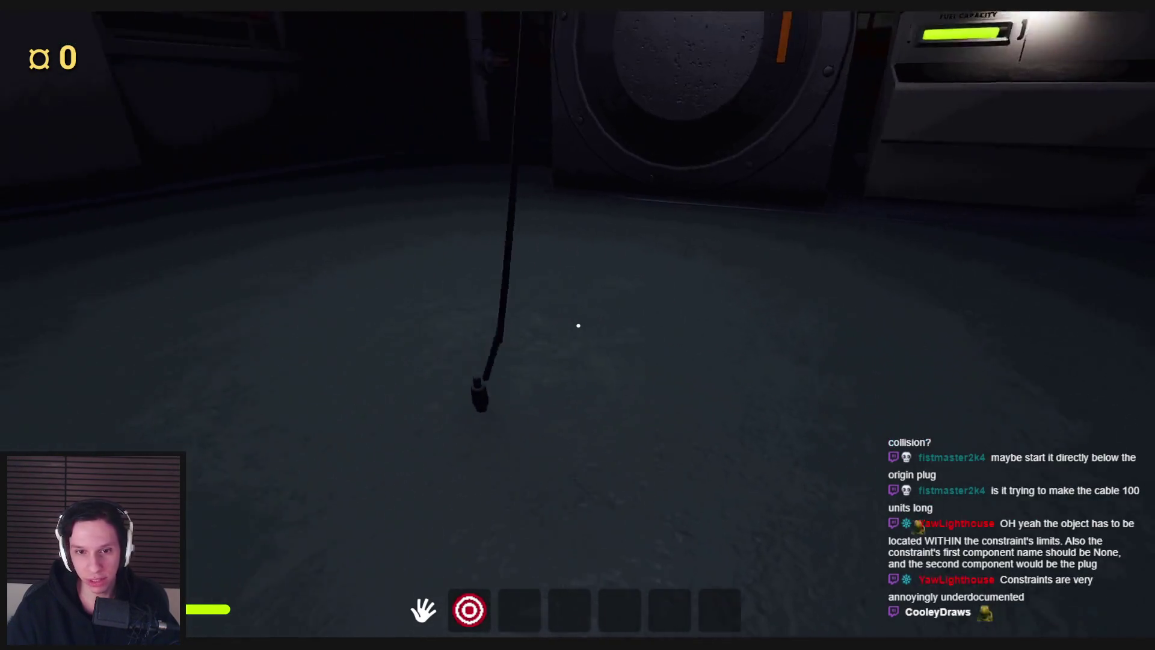
pyautogui.press('Escape')
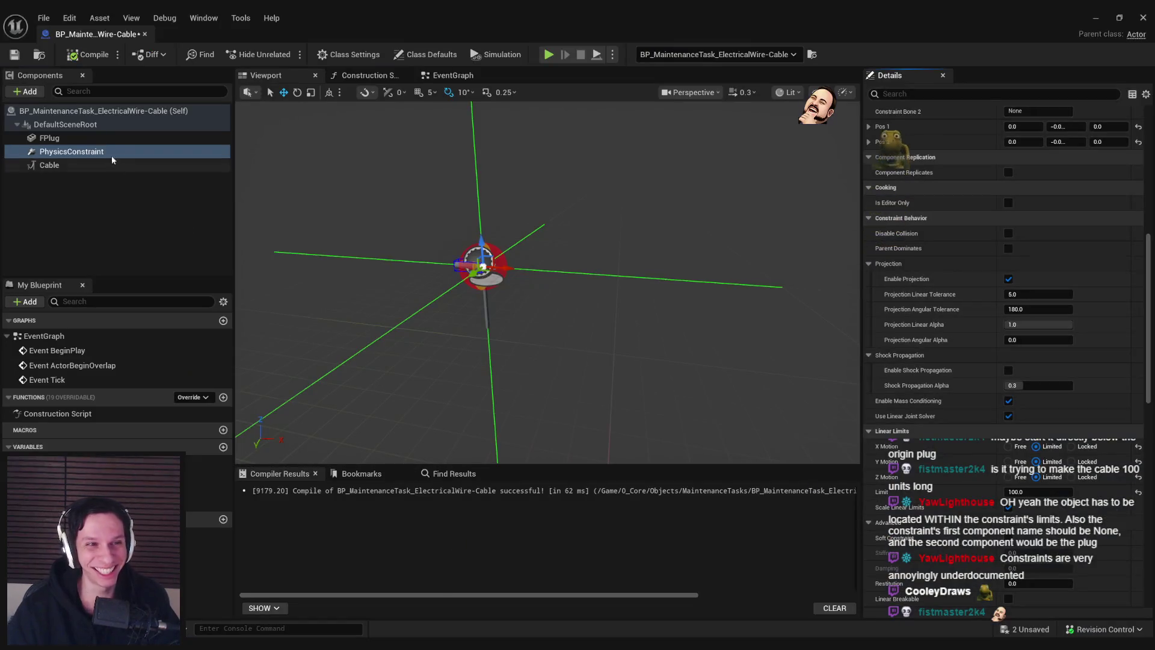
# Edit the Cable Length value, then play-test by picking up and carrying the plug
pyautogui.scroll(5, 1008, 403)
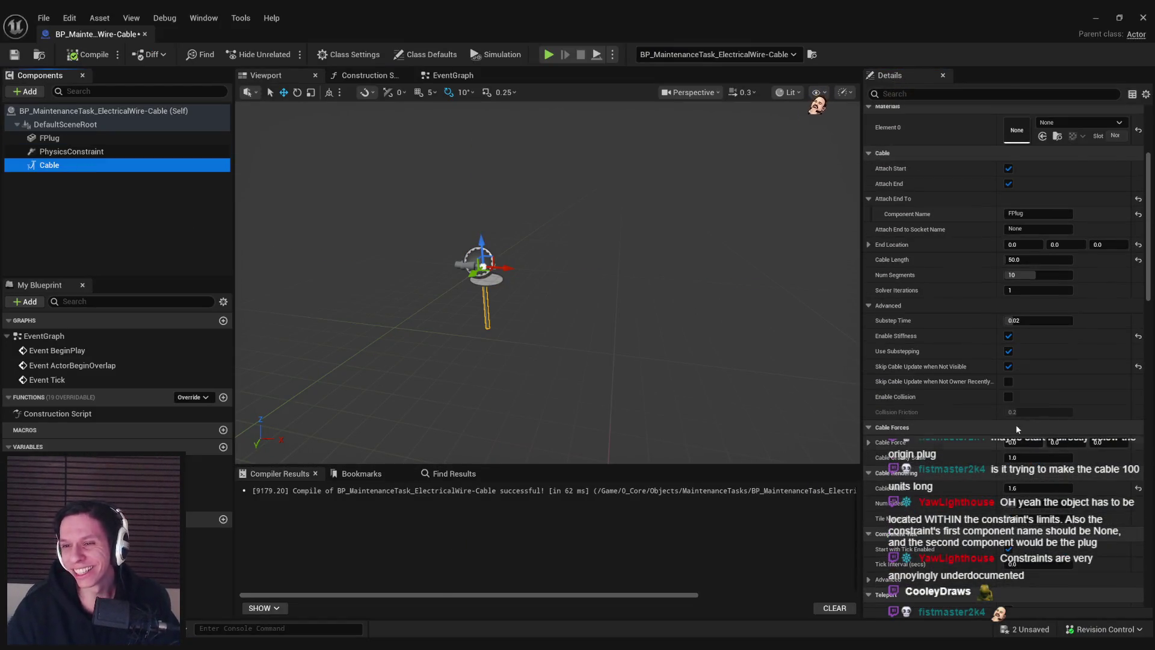
pyautogui.click(1026, 262)
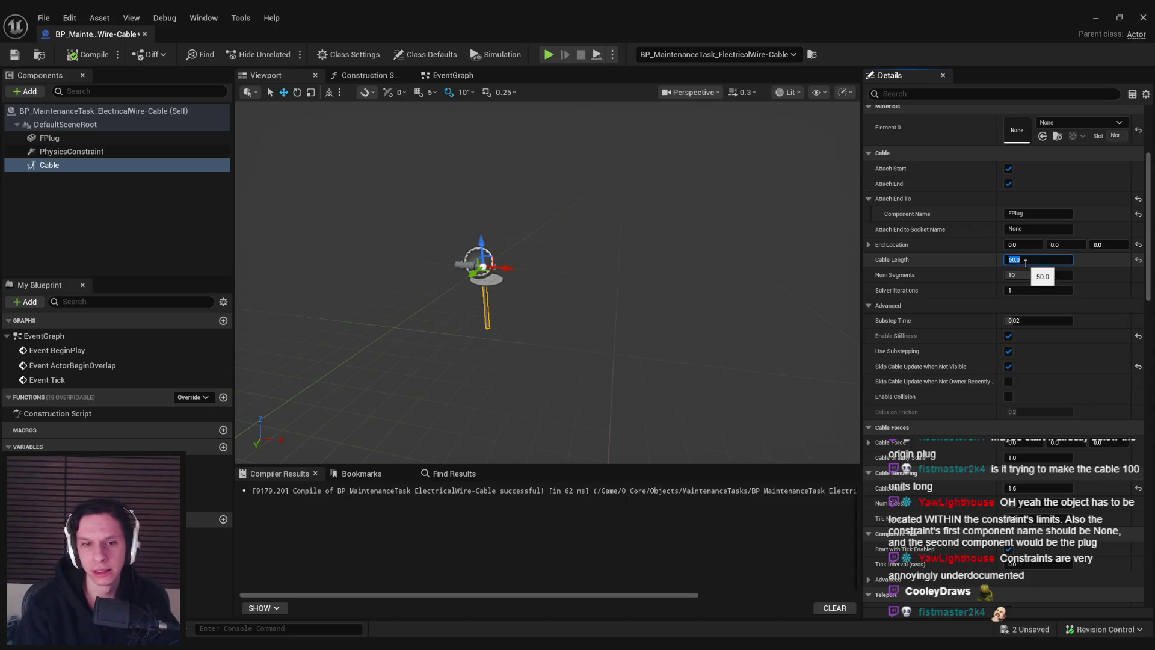
pyautogui.write('100')
pyautogui.click(1143, 17)
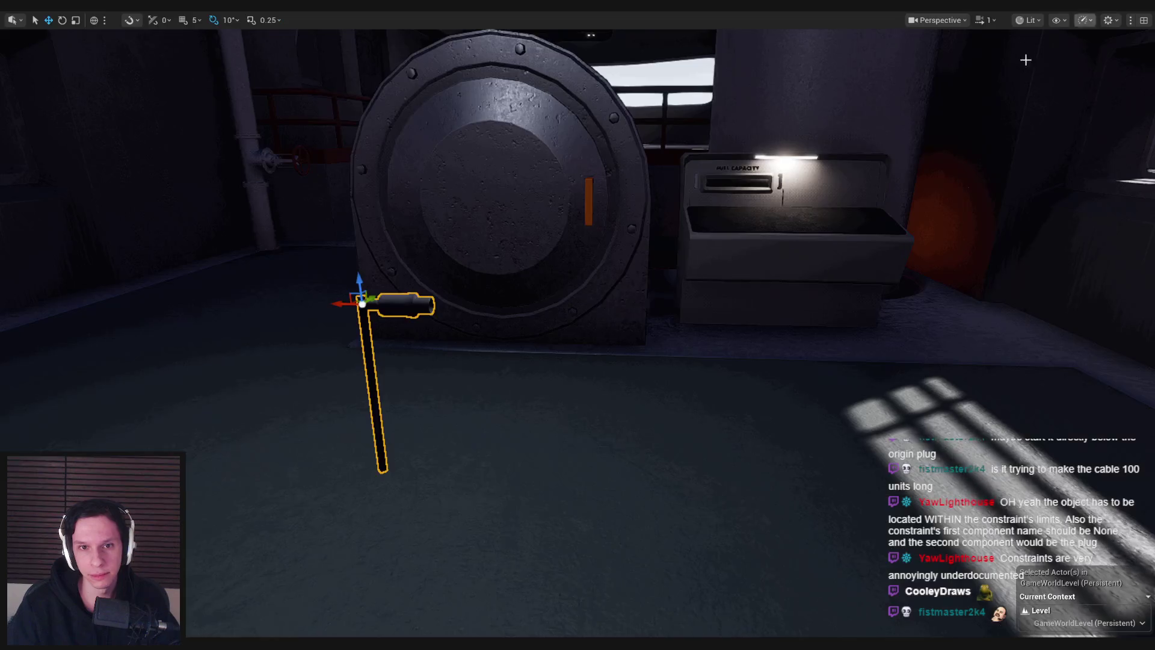
pyautogui.hotkey('alt', 'p')
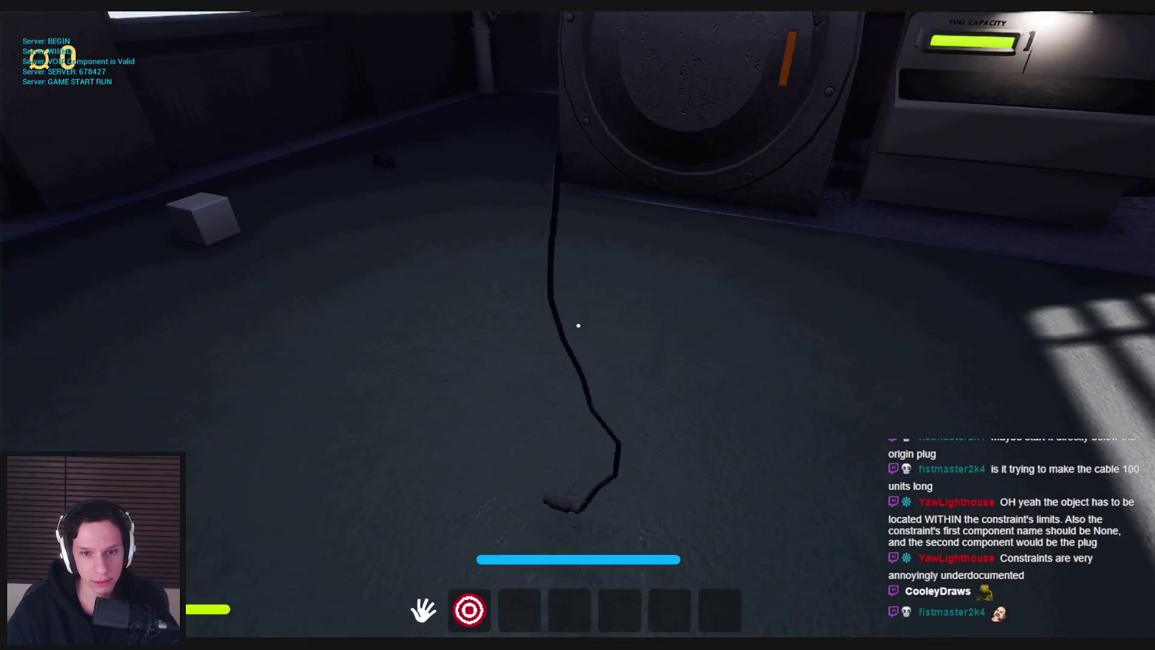
pyautogui.moveTo(578, 326)
pyautogui.mouseDown()
pyautogui.moveTo(630, 435)
pyautogui.moveTo(626, 374)
pyautogui.moveTo(574, 373)
pyautogui.mouseUp()
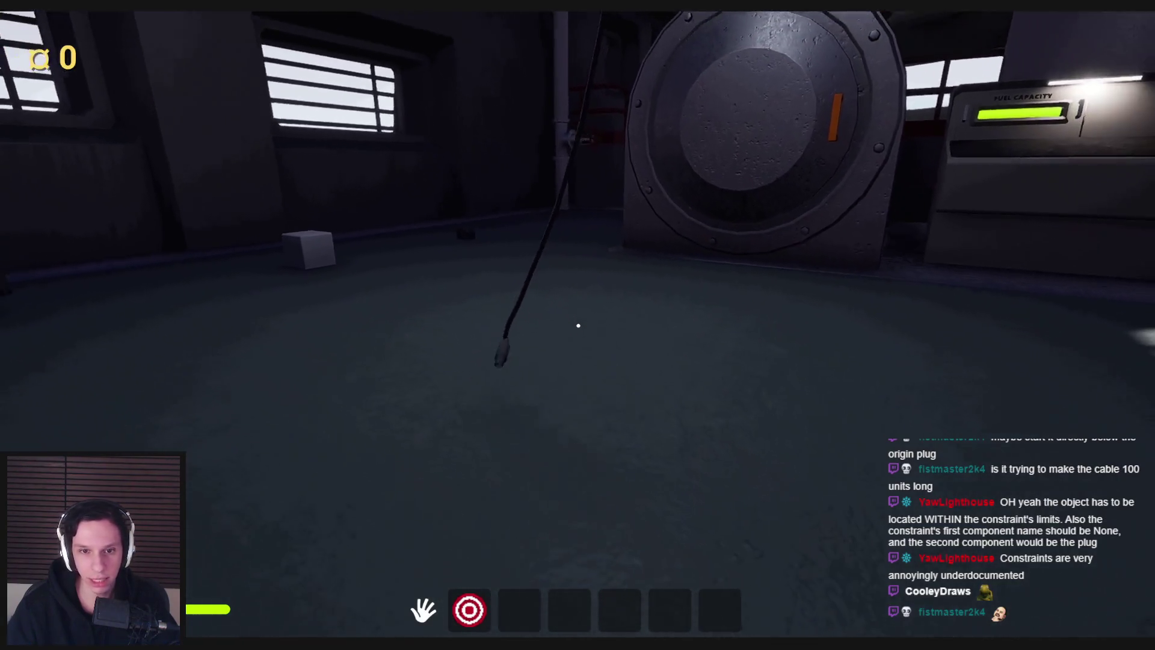
pyautogui.moveTo(578, 325)
pyautogui.mouseDown()
pyautogui.moveTo(603, 376)
pyautogui.moveTo(588, 387)
pyautogui.moveTo(577, 325)
pyautogui.mouseUp()
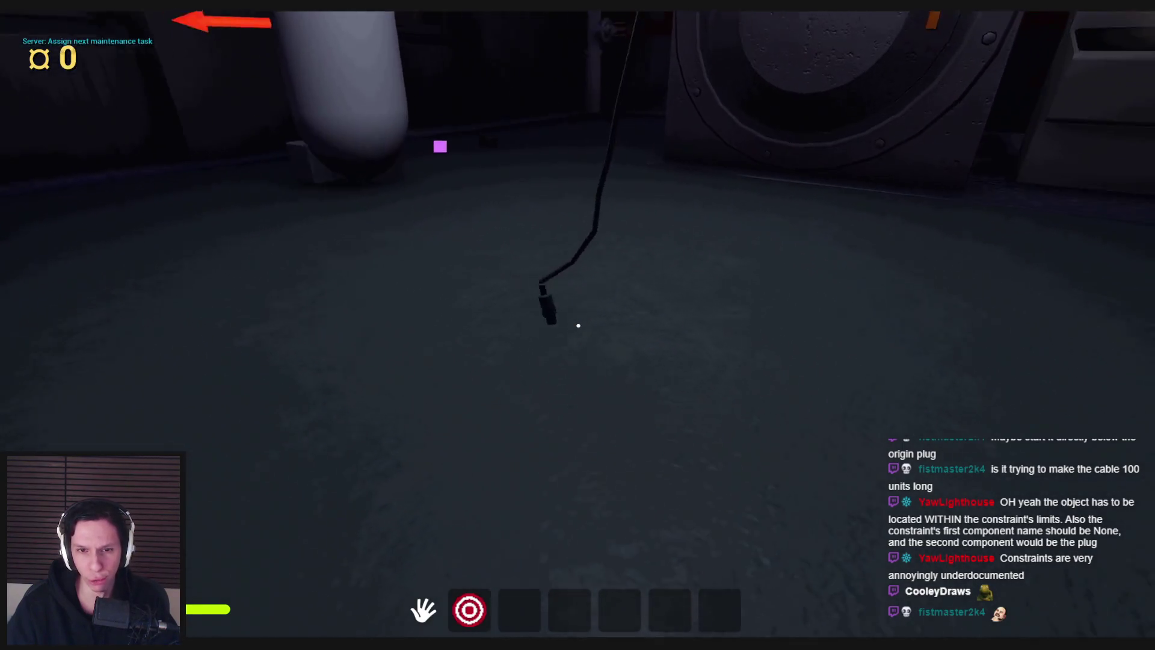
pyautogui.press('F8')
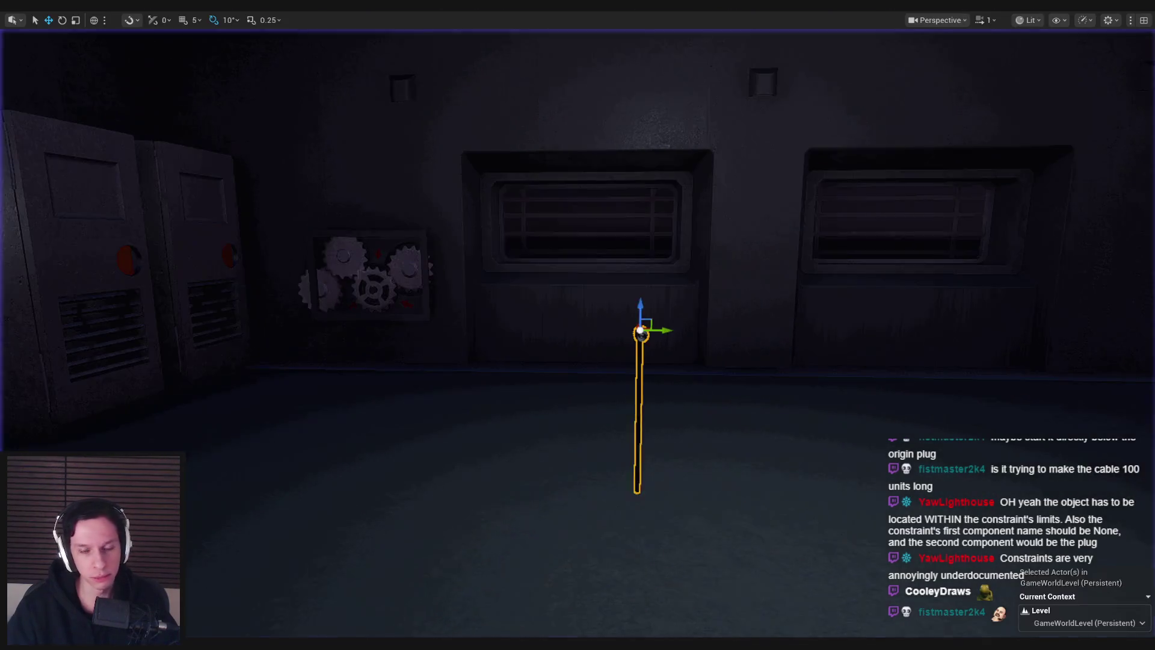
pyautogui.press('Escape')
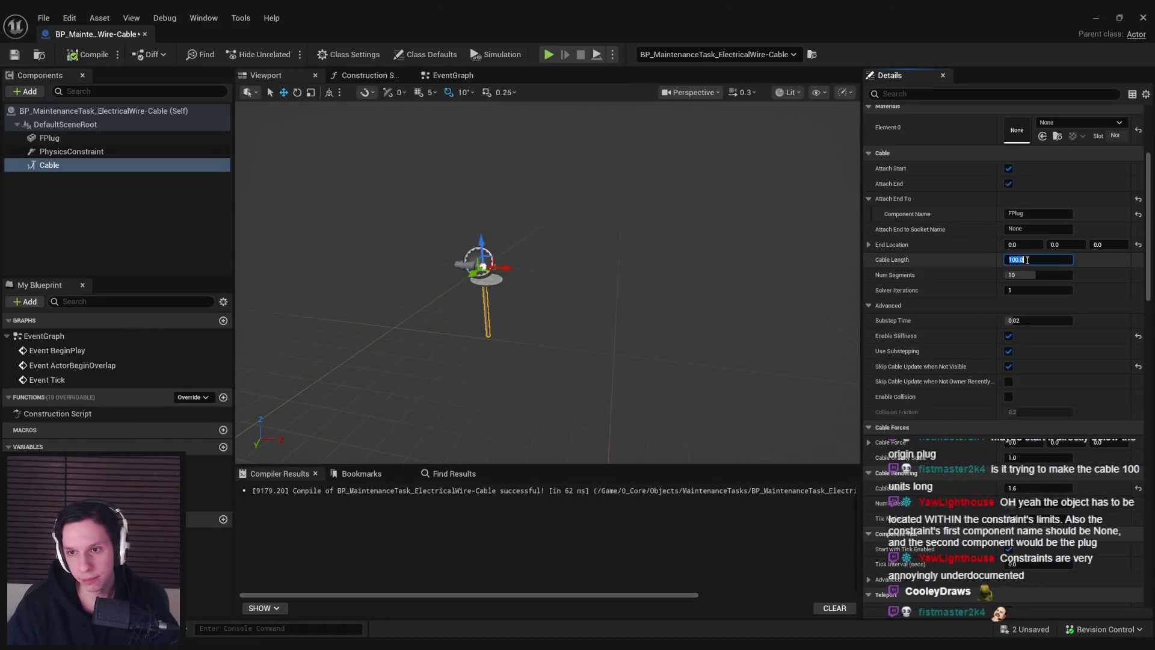
# Revise the PhysicsConstraint's Linear Limits Limit value
pyautogui.click(119, 139)
pyautogui.click(101, 151)
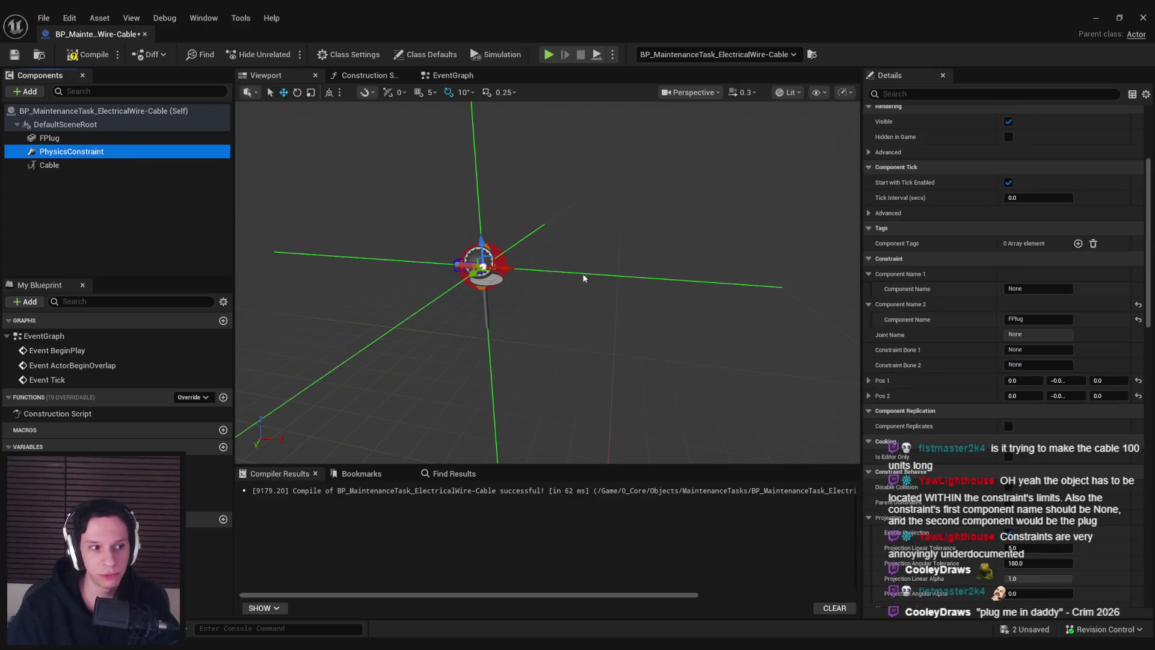
pyautogui.scroll(-5, 1031, 427)
pyautogui.scroll(-5, 1028, 428)
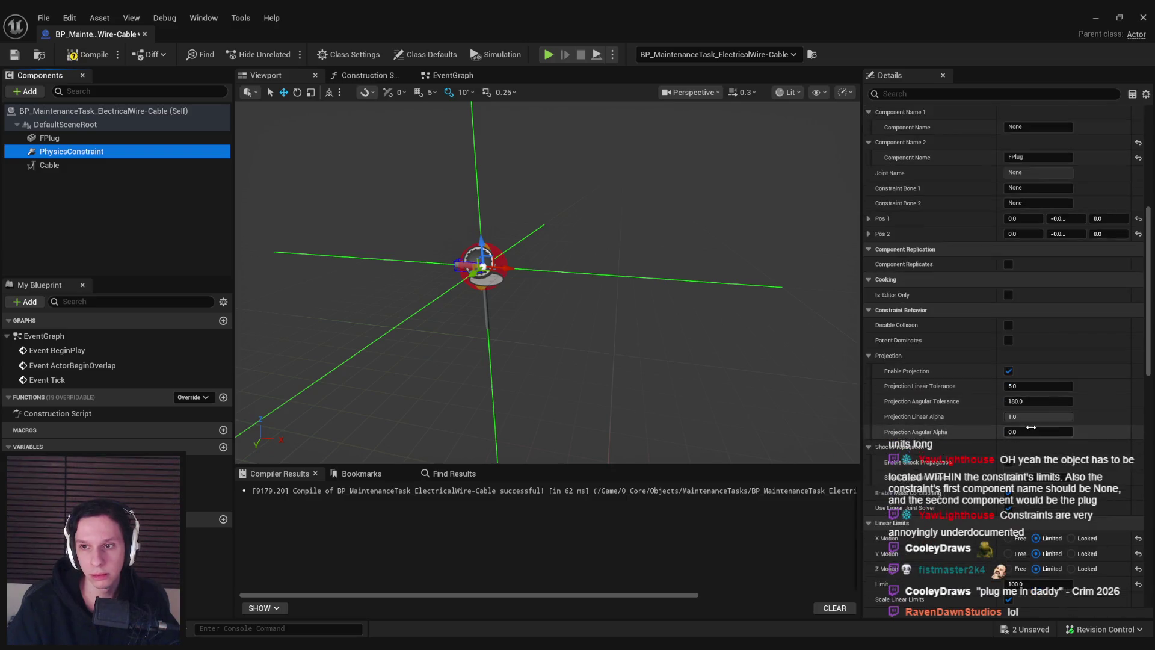
pyautogui.click(1028, 513)
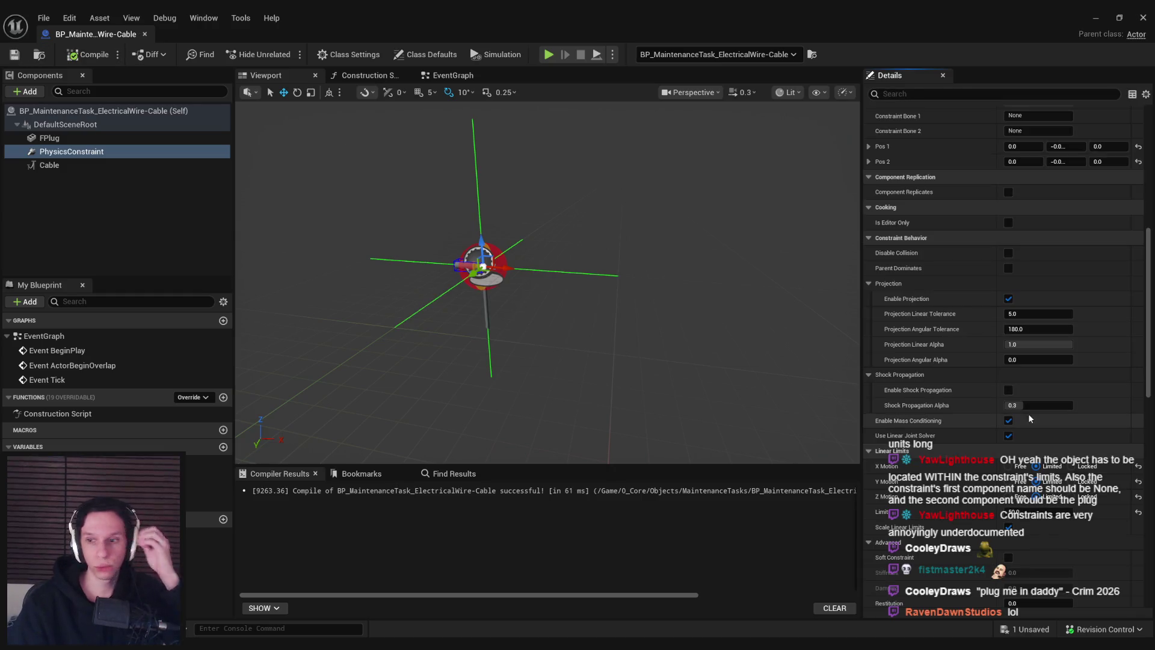
# Play-test the cable by grabbing, swinging, dropping and dragging the plug, then end play
pyautogui.click(1094, 18)
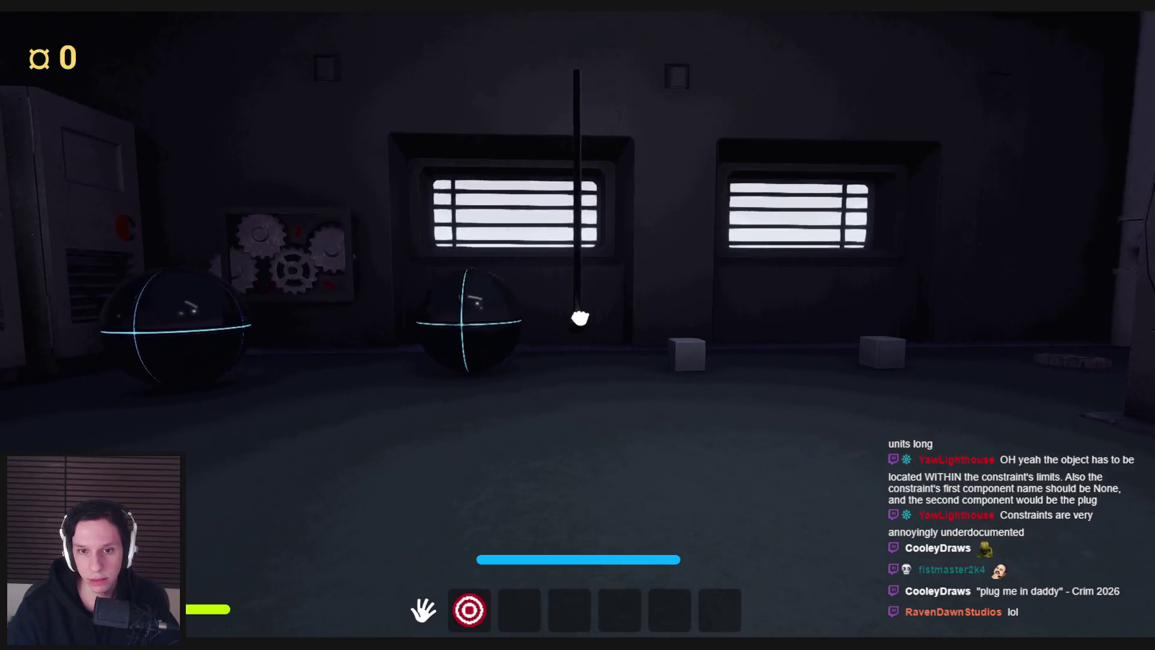
pyautogui.click(578, 326)
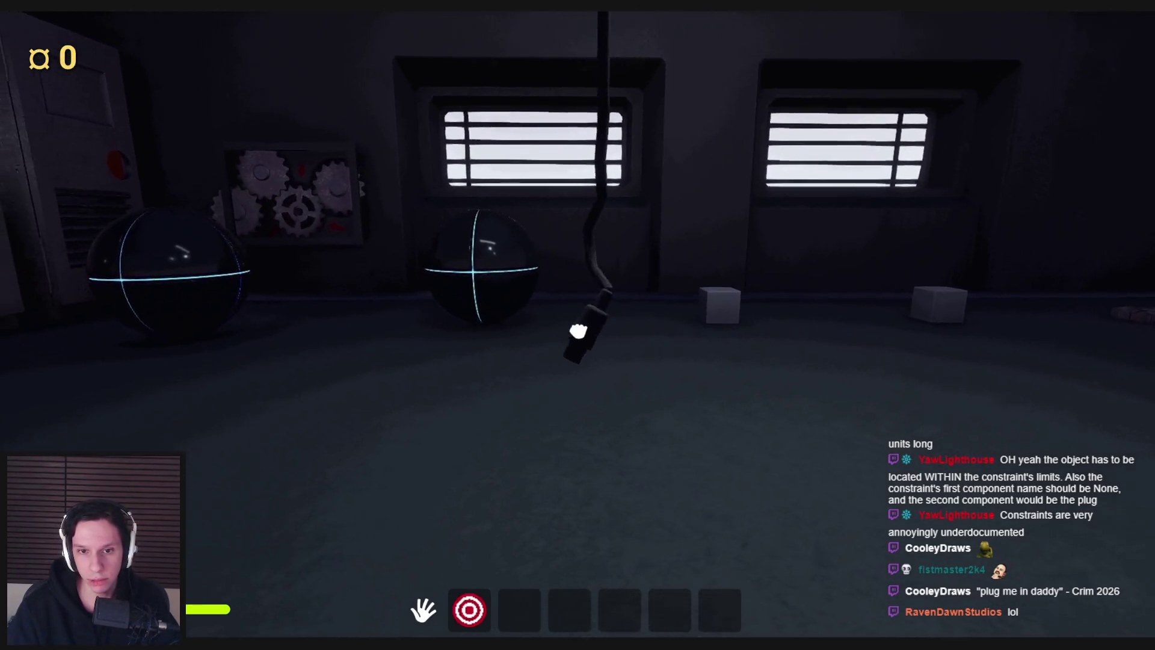
pyautogui.press('w')
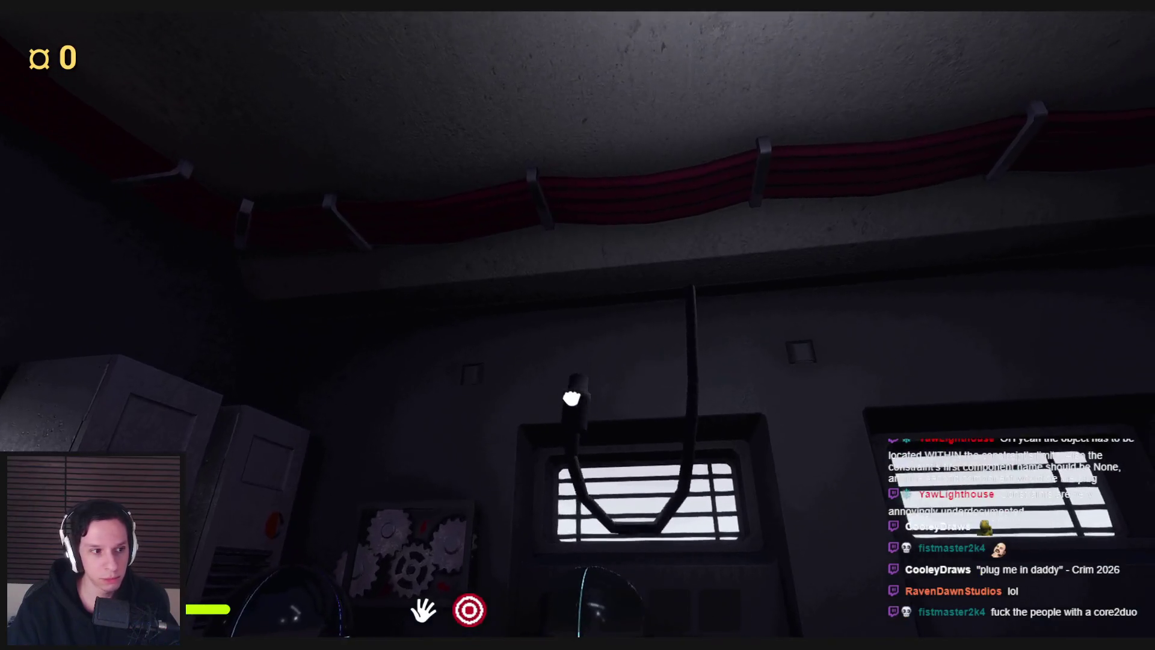
pyautogui.moveTo(624, 392)
pyautogui.mouseDown()
pyautogui.moveTo(587, 329)
pyautogui.moveTo(570, 394)
pyautogui.mouseUp()
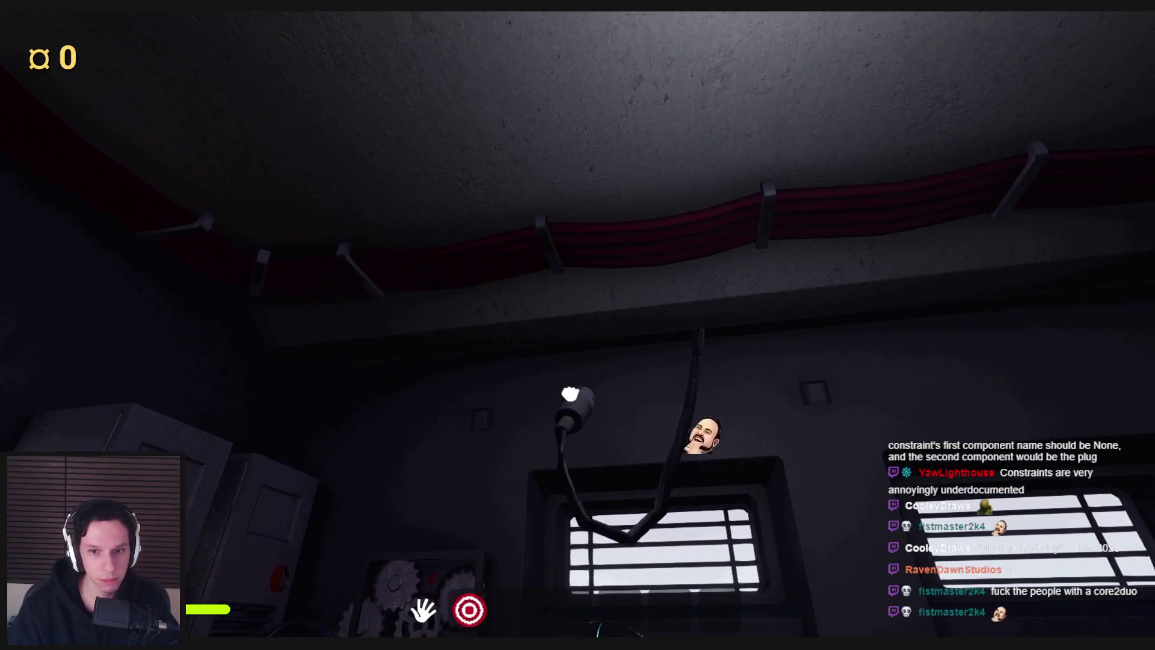
pyautogui.press('s')
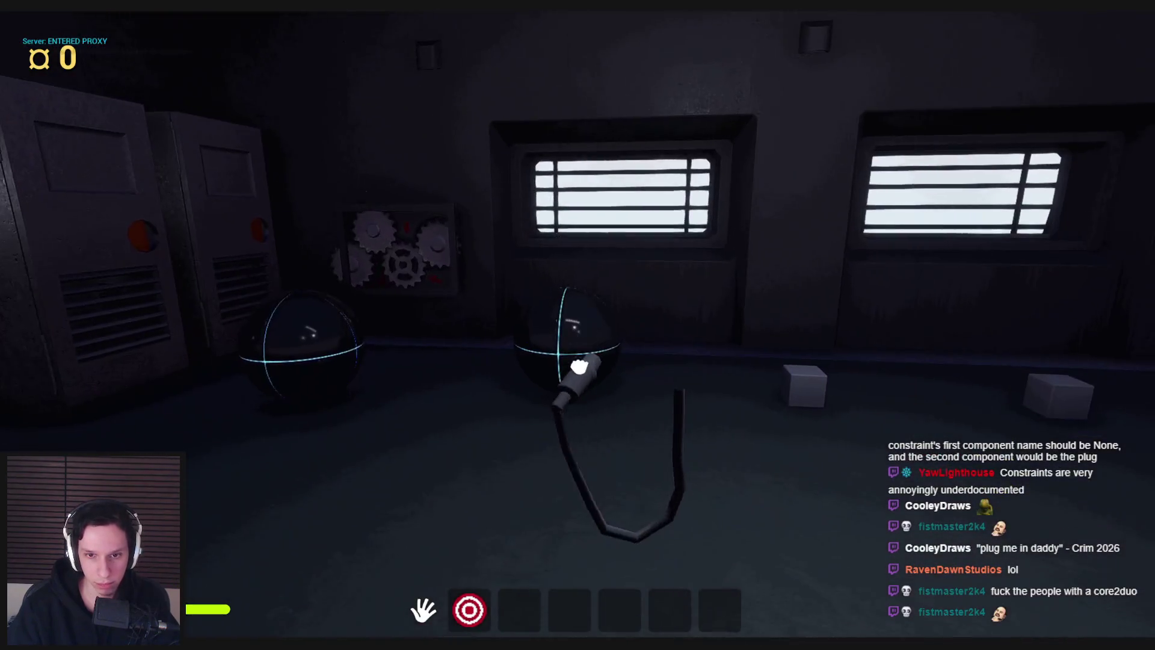
pyautogui.moveTo(575, 367)
pyautogui.mouseDown()
pyautogui.moveTo(554, 167)
pyautogui.moveTo(570, 370)
pyautogui.mouseUp()
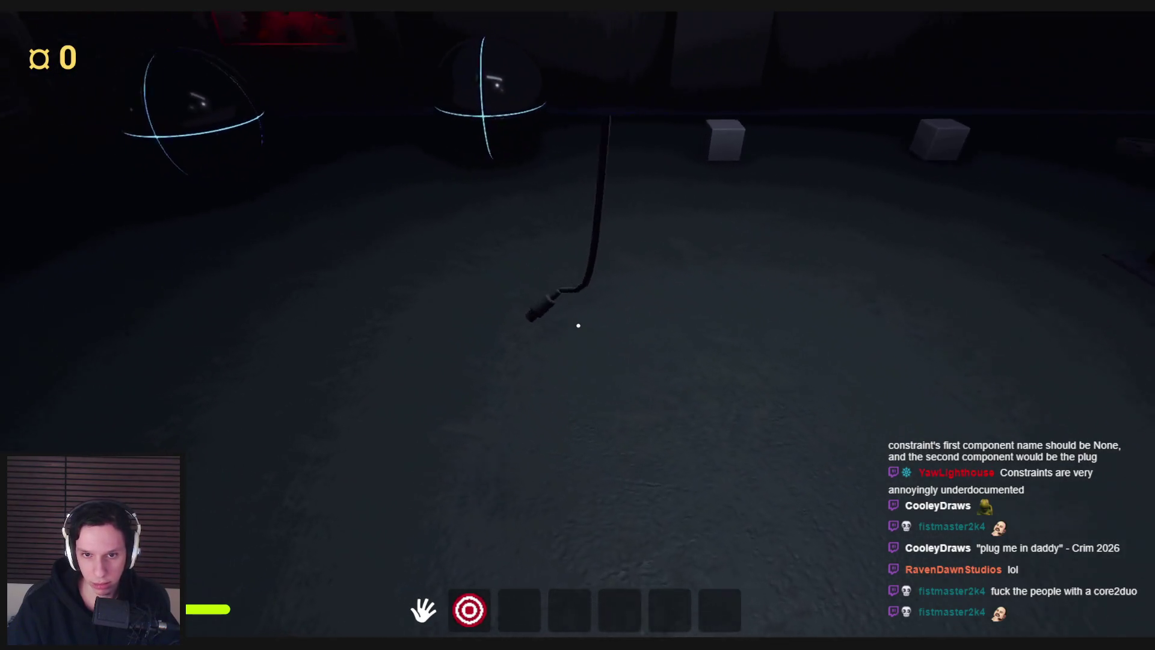
pyautogui.moveTo(593, 325)
pyautogui.mouseDown()
pyautogui.moveTo(593, 459)
pyautogui.moveTo(565, 382)
pyautogui.moveTo(583, 310)
pyautogui.moveTo(510, 382)
pyautogui.moveTo(556, 354)
pyautogui.moveTo(588, 385)
pyautogui.mouseUp()
pyautogui.moveTo(593, 328)
pyautogui.mouseDown()
pyautogui.moveTo(500, 369)
pyautogui.moveTo(606, 377)
pyautogui.moveTo(684, 475)
pyautogui.moveTo(436, 357)
pyautogui.moveTo(46, 330)
pyautogui.moveTo(264, 304)
pyautogui.mouseUp()
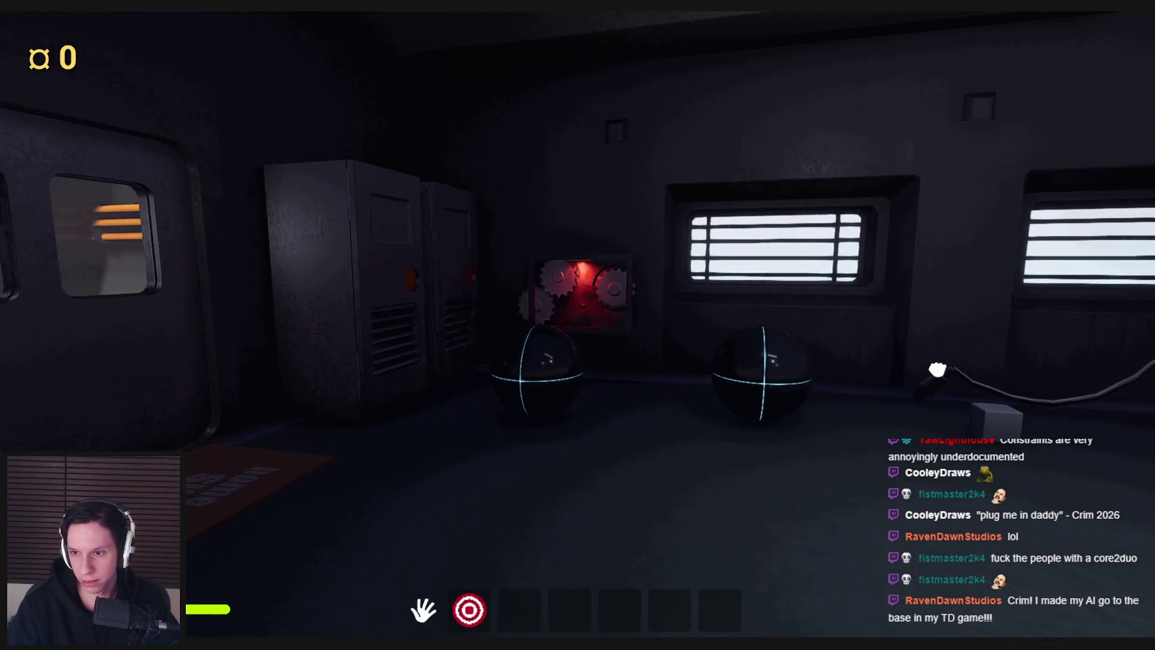
pyautogui.press('Escape')
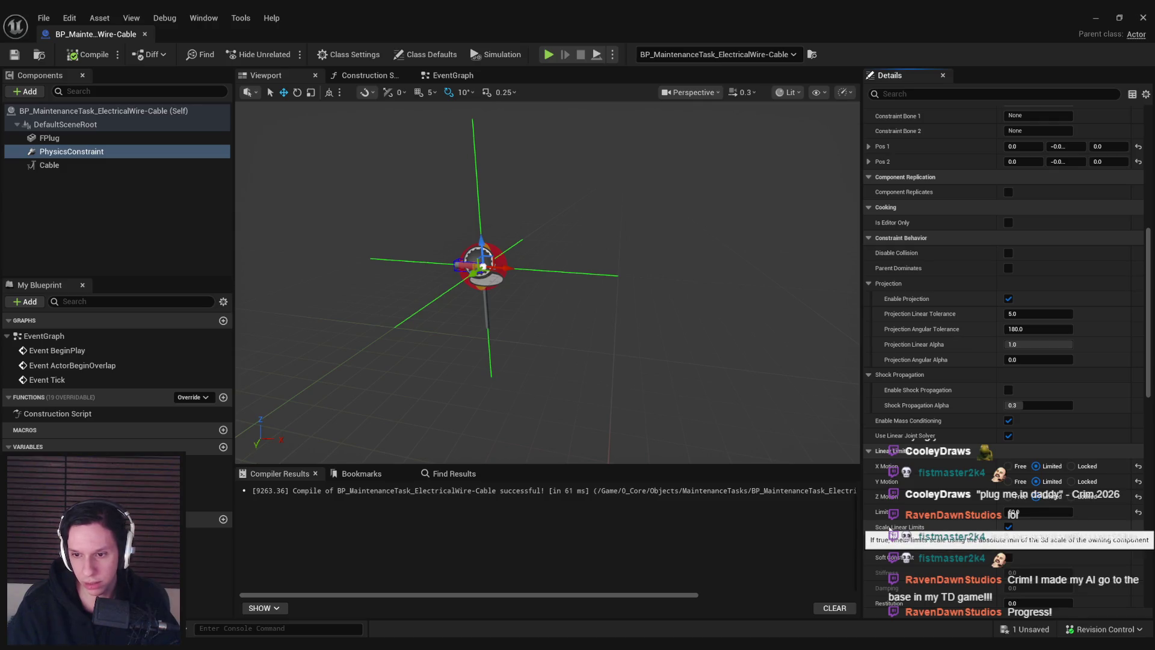
# Run another play test, then enable Linear Plasticity on the PhysicsConstraint
pyautogui.click(1096, 17)
pyautogui.hotkey('alt', 'p')
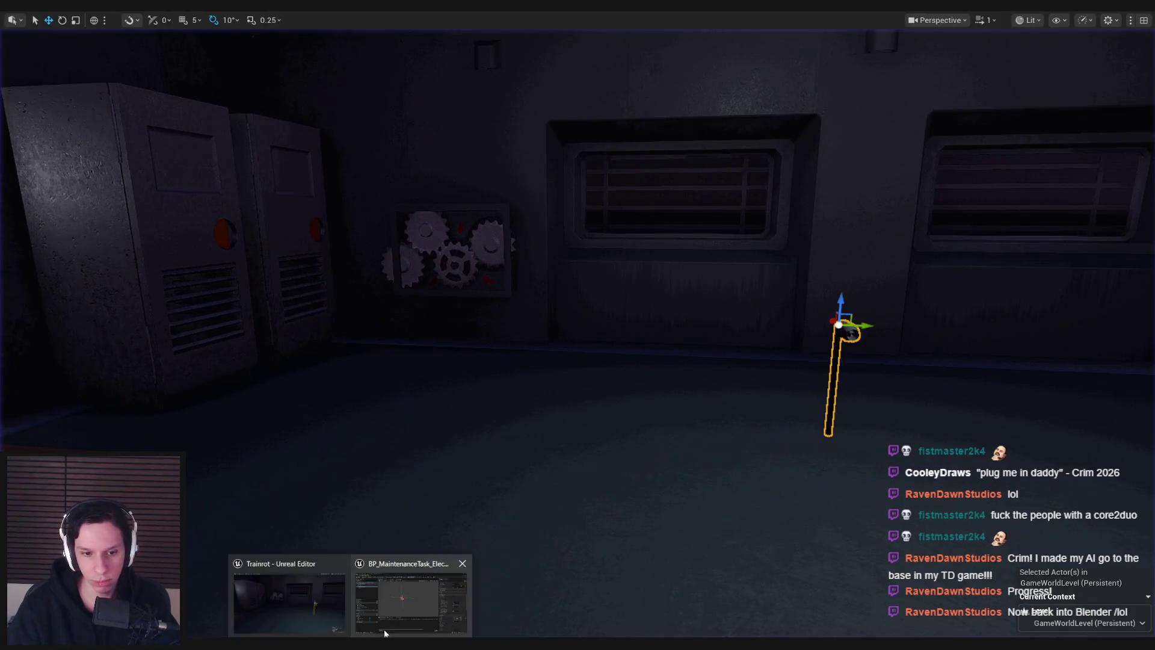
pyautogui.click(413, 598)
pyautogui.scroll(-5, 988, 437)
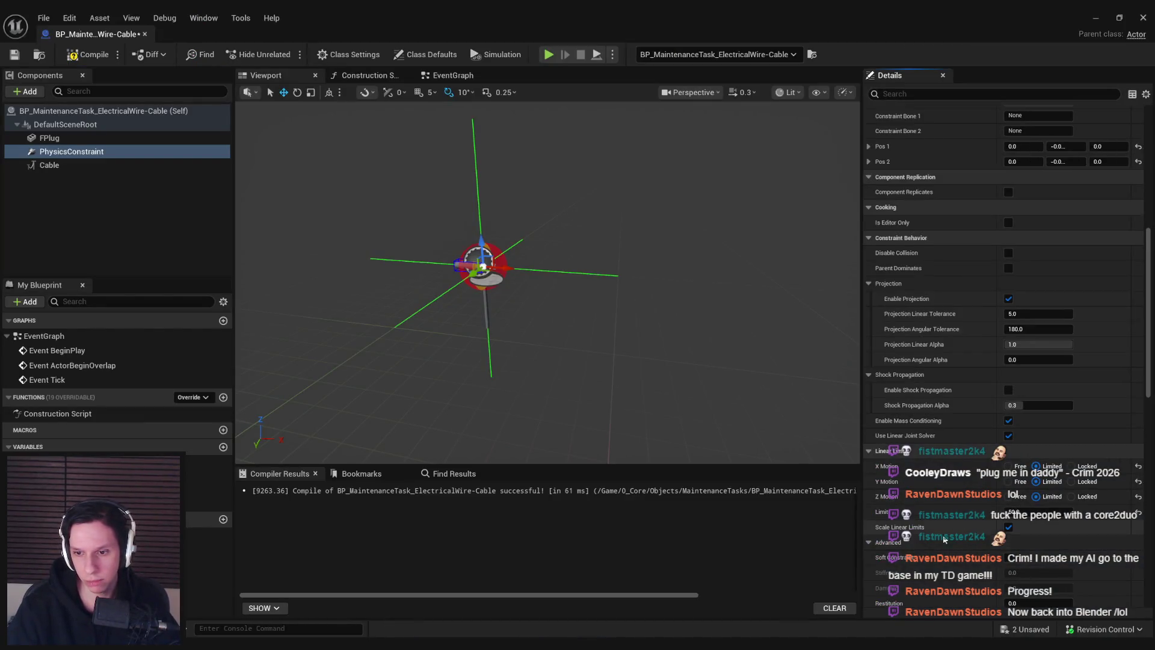
pyautogui.scroll(-5, 948, 537)
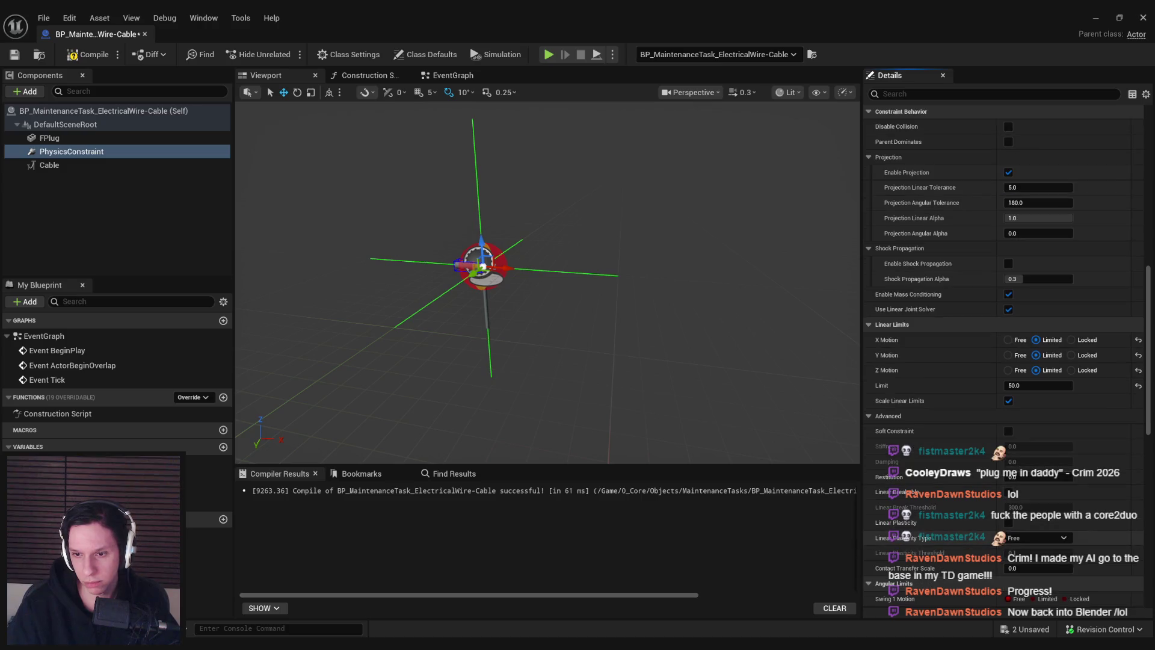
pyautogui.scroll(-3, 897, 453)
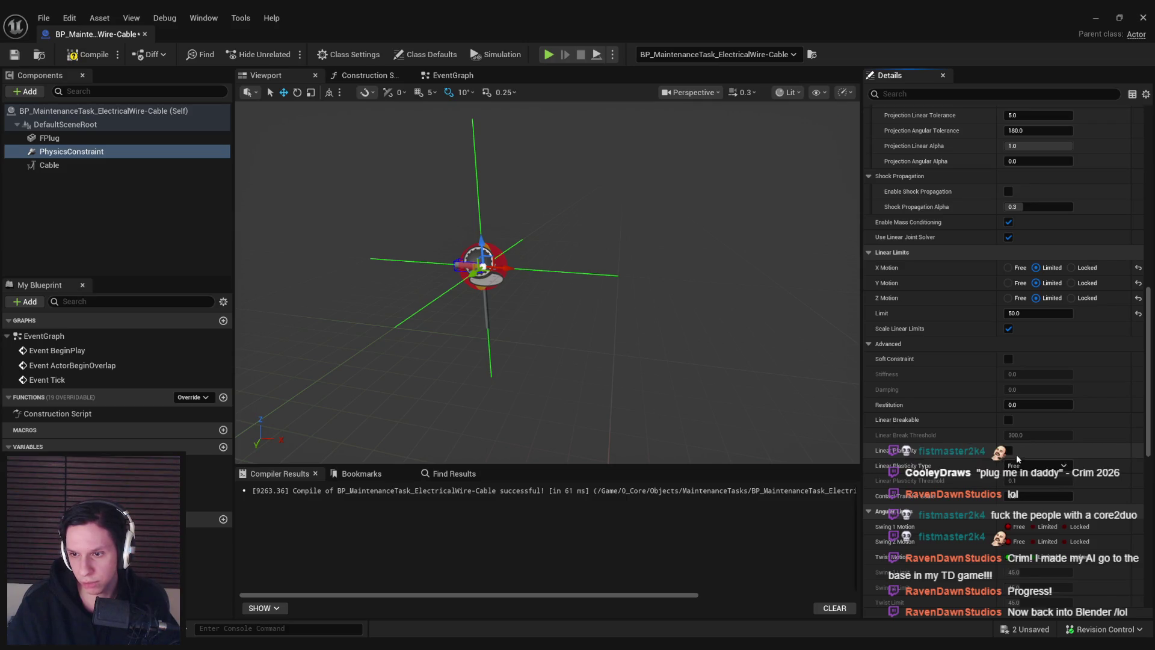
pyautogui.click(1009, 451)
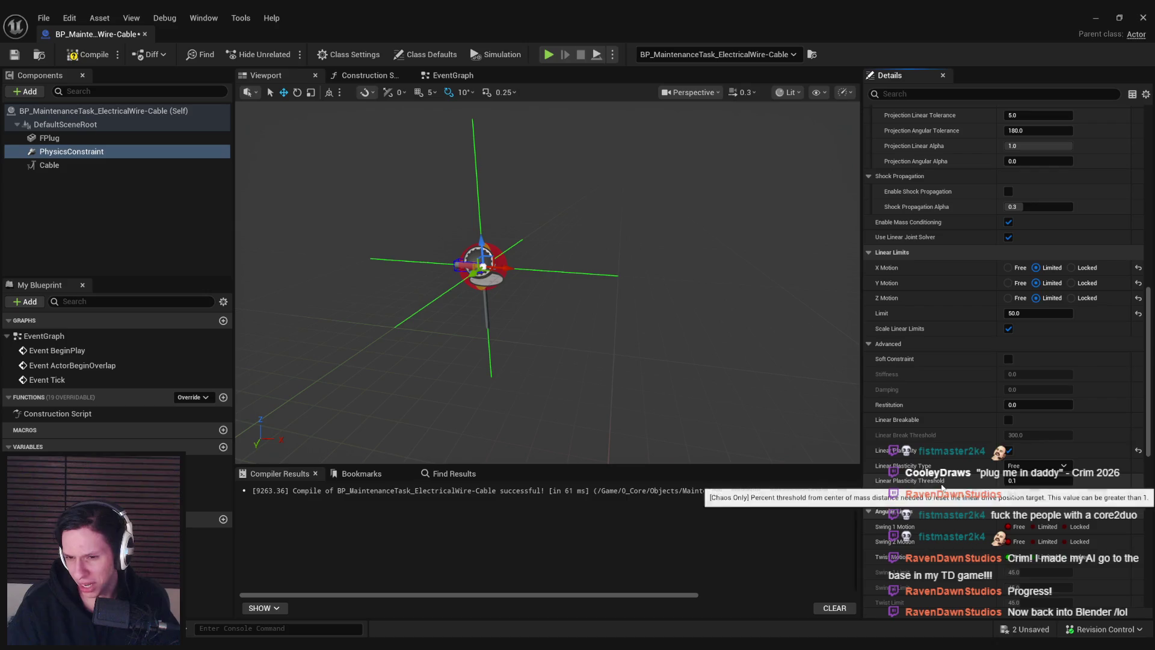
# Play-test with plasticity enabled by grabbing the cable plug
pyautogui.hotkey('alt', 'Tab')
pyautogui.hotkey('alt', 'p')
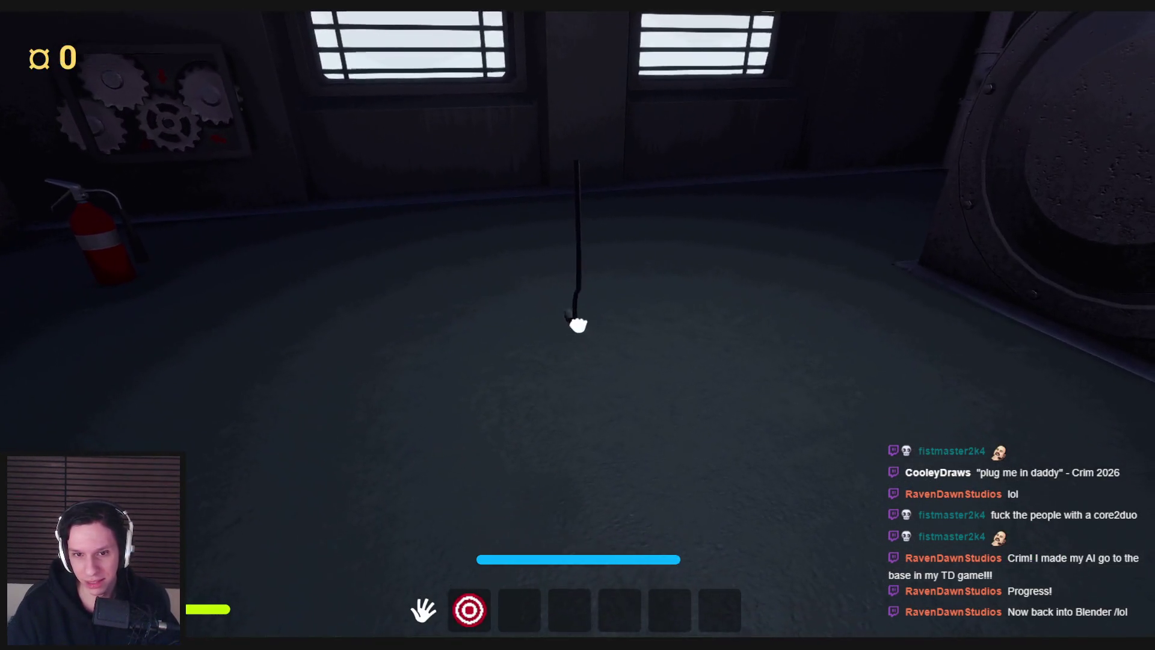
pyautogui.click(578, 325)
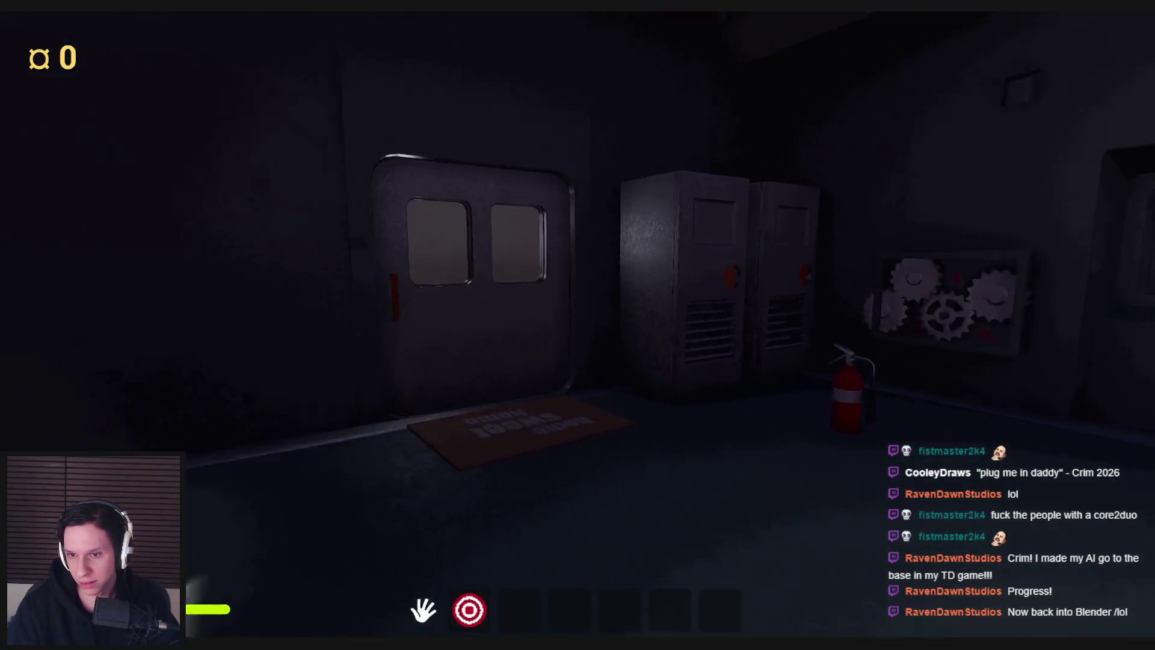
pyautogui.press('Escape')
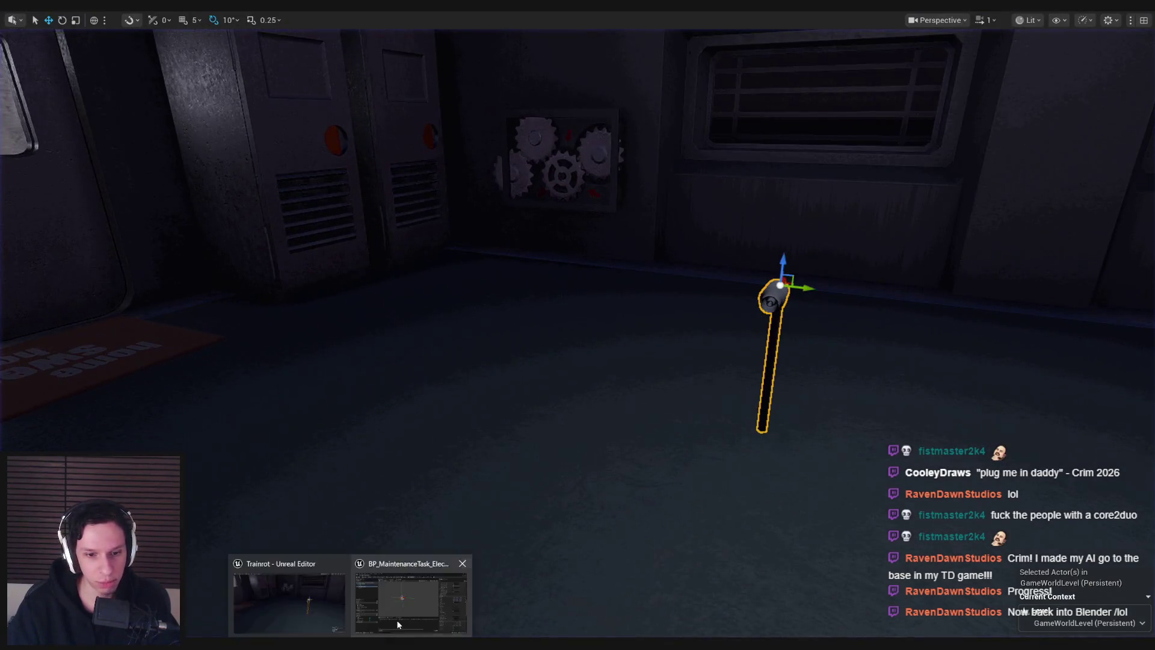
# Set the Linear Plasticity Type to Grow
pyautogui.click(421, 601)
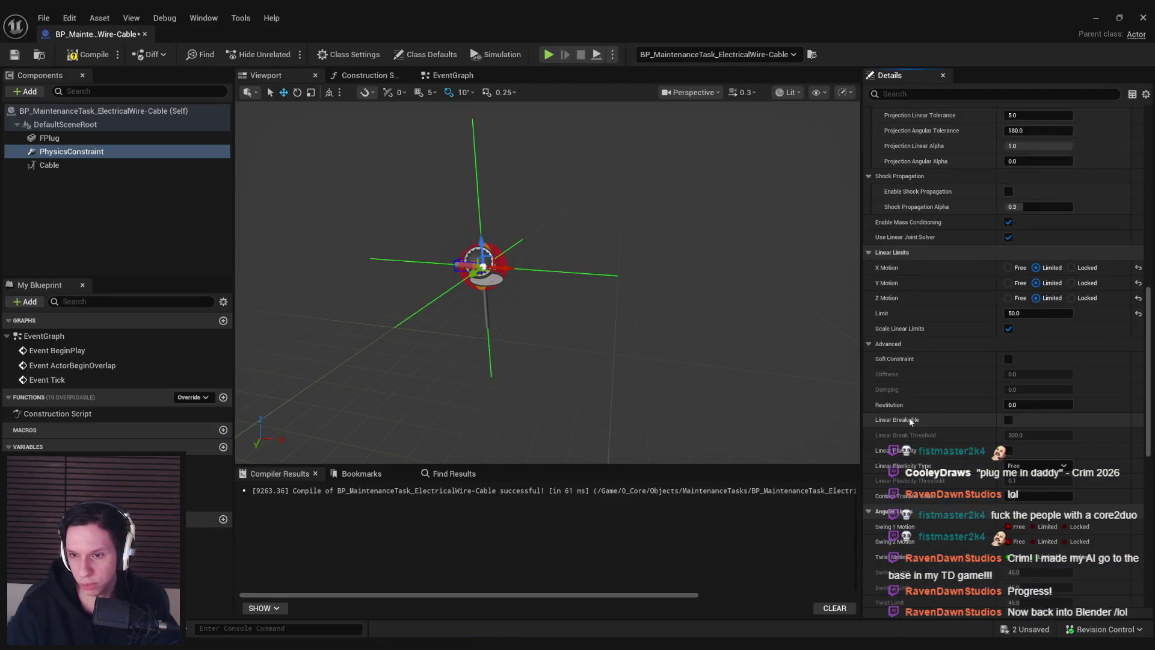
pyautogui.moveTo(906, 450)
pyautogui.click(1008, 450)
pyautogui.click(1023, 466)
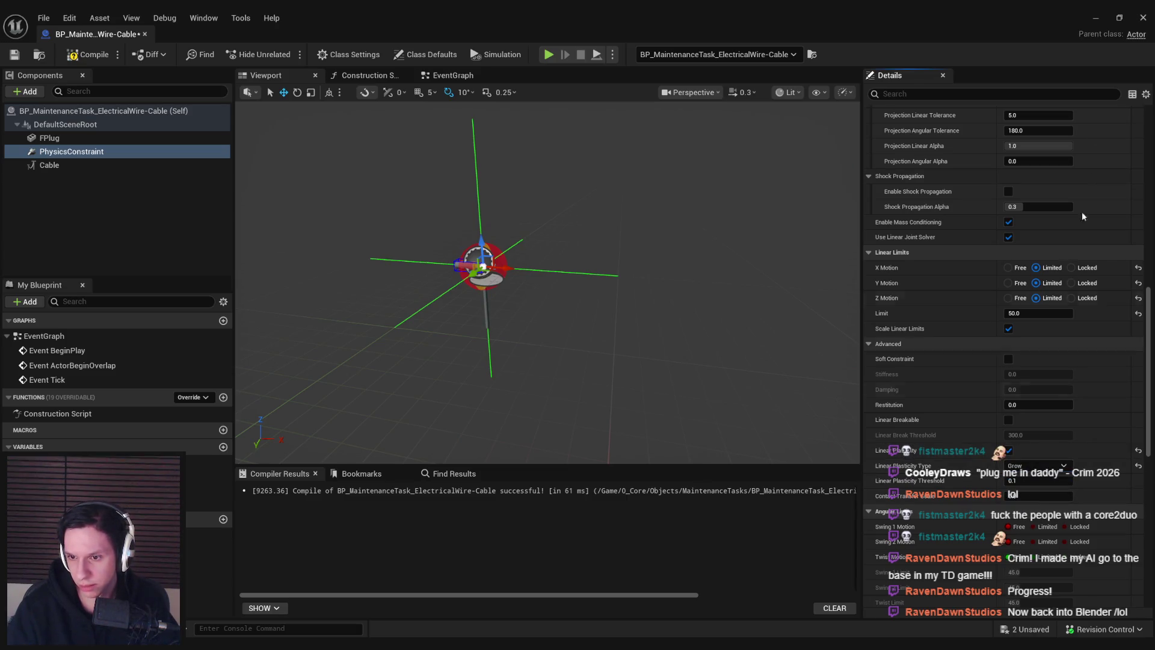
# Play-test the Grow plasticity by grabbing and dropping the plug, then return to the level
pyautogui.click(1098, 19)
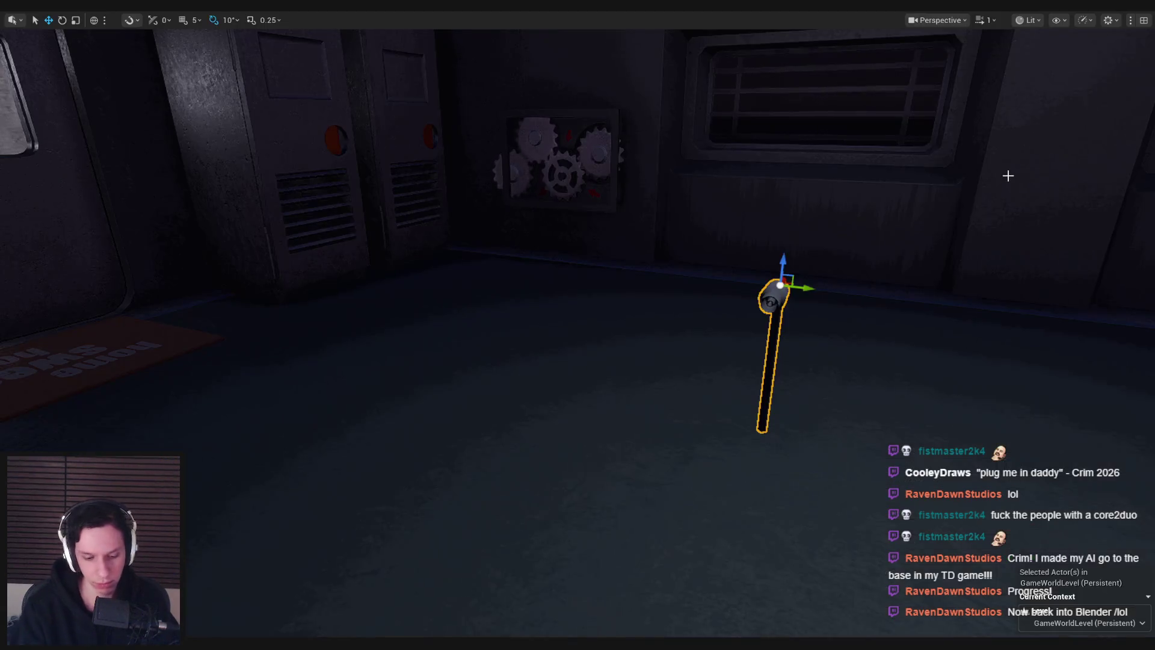
pyautogui.hotkey('alt', 'p')
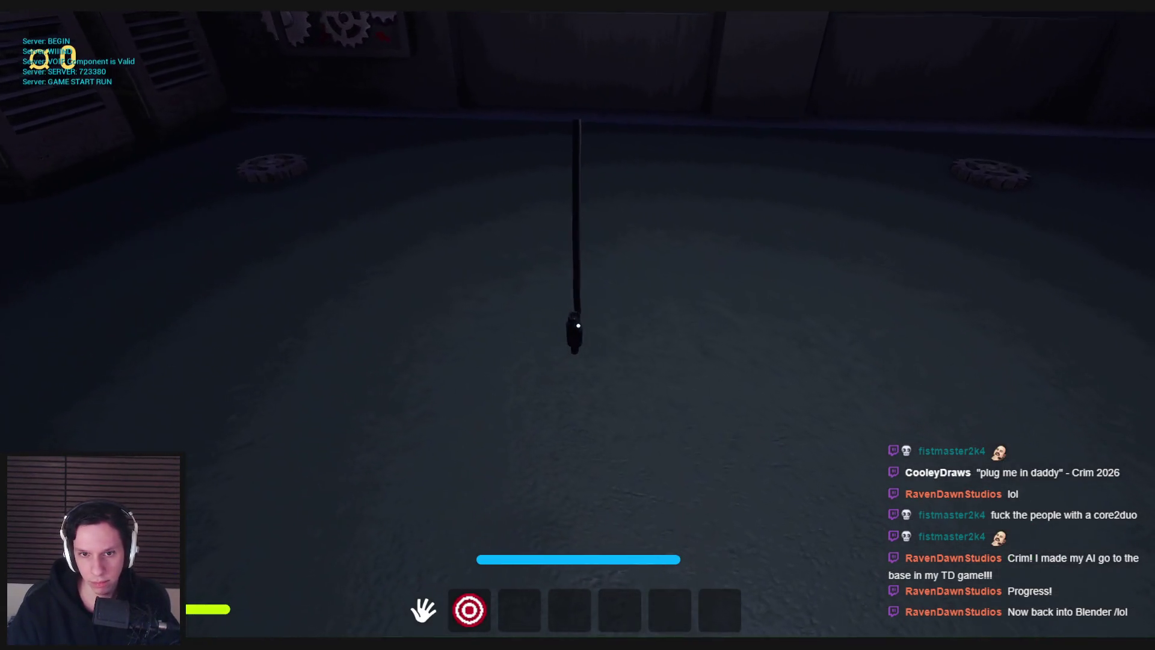
pyautogui.click(577, 325)
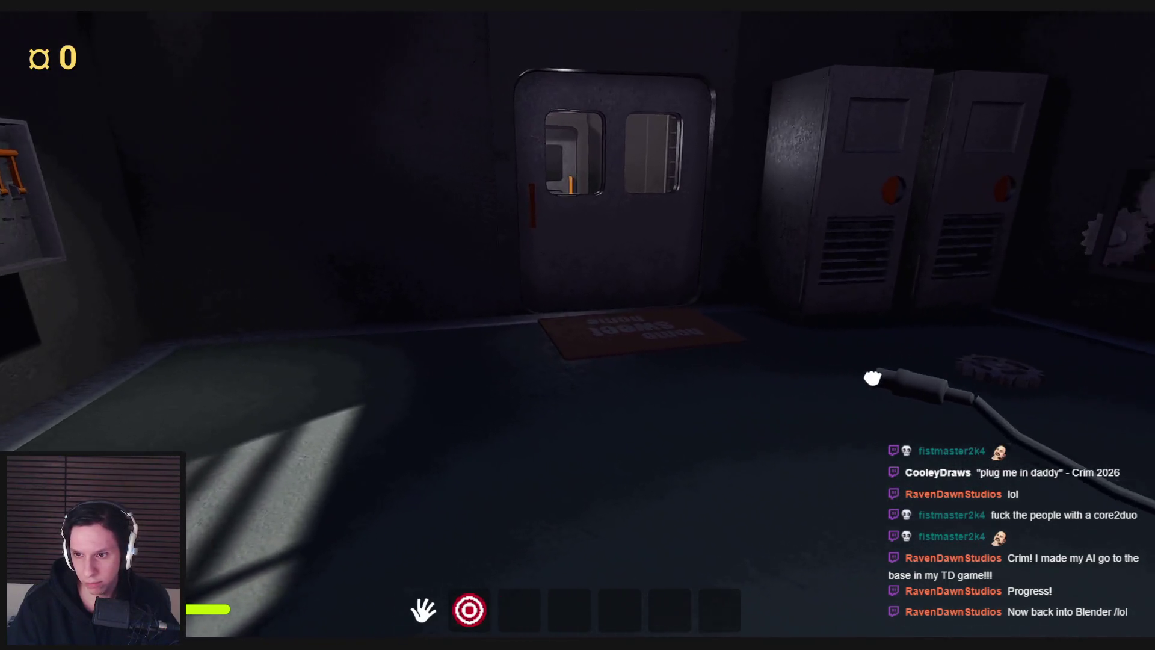
pyautogui.click(577, 325)
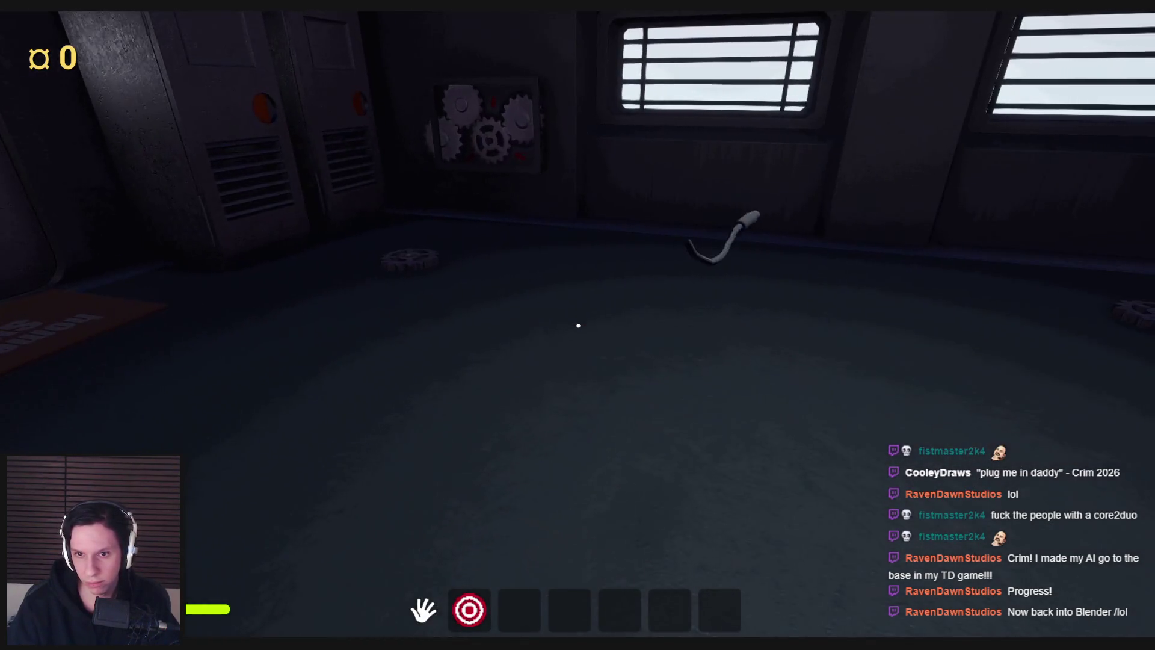
pyautogui.press('Escape')
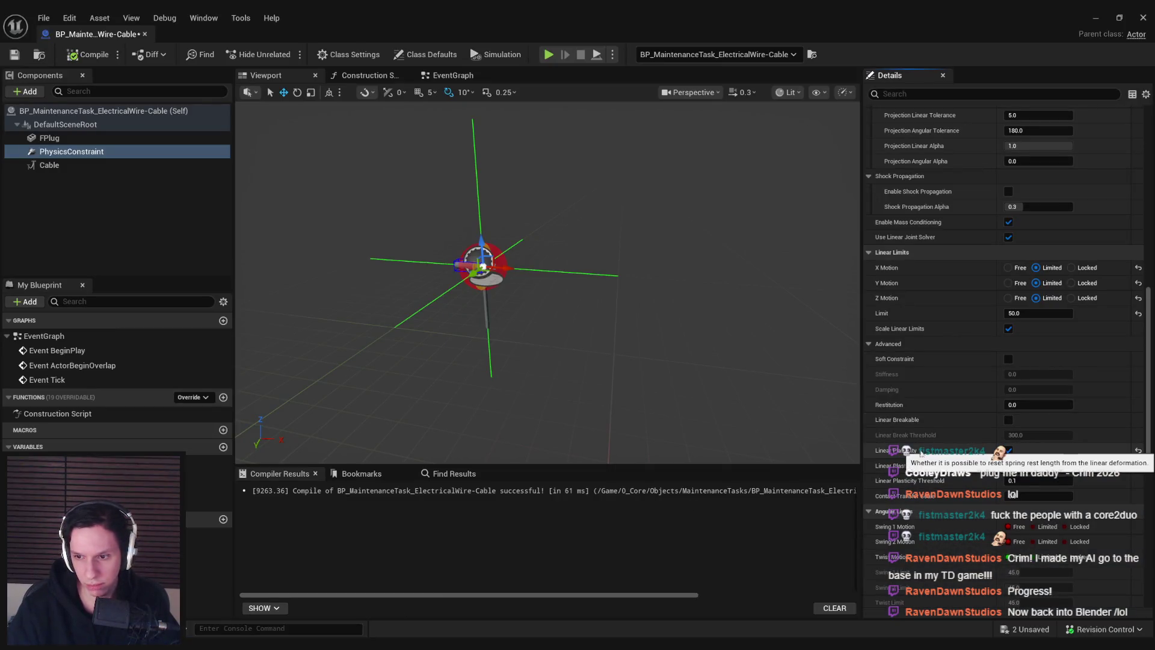
pyautogui.scroll(-3, 934, 453)
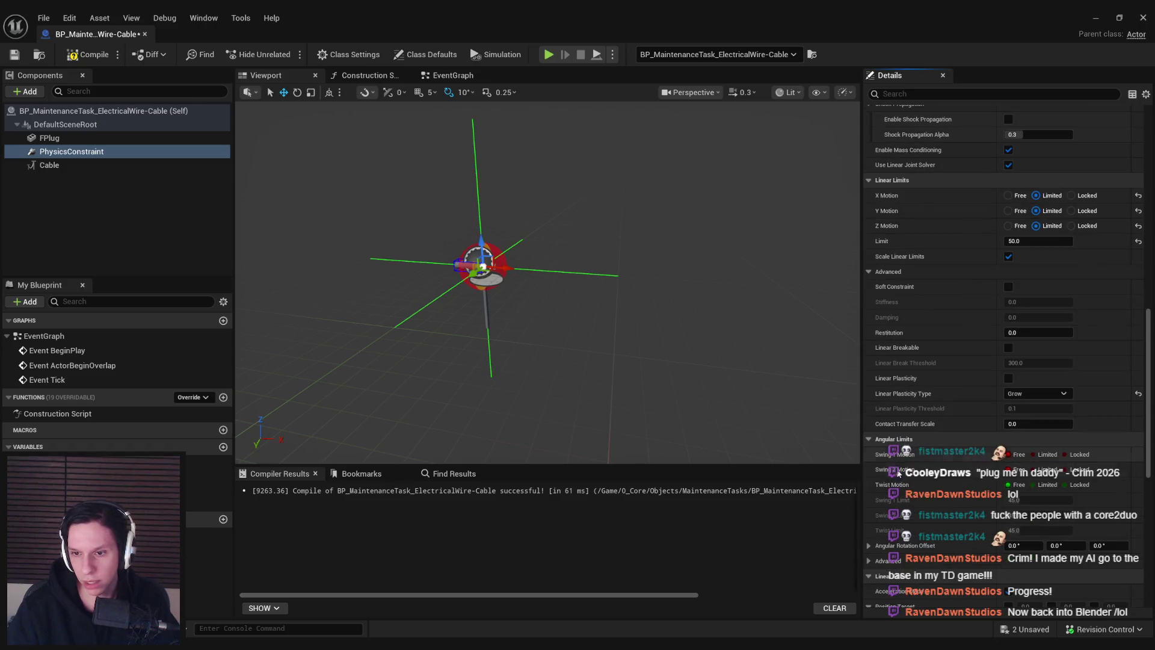
pyautogui.scroll(-2, 878, 421)
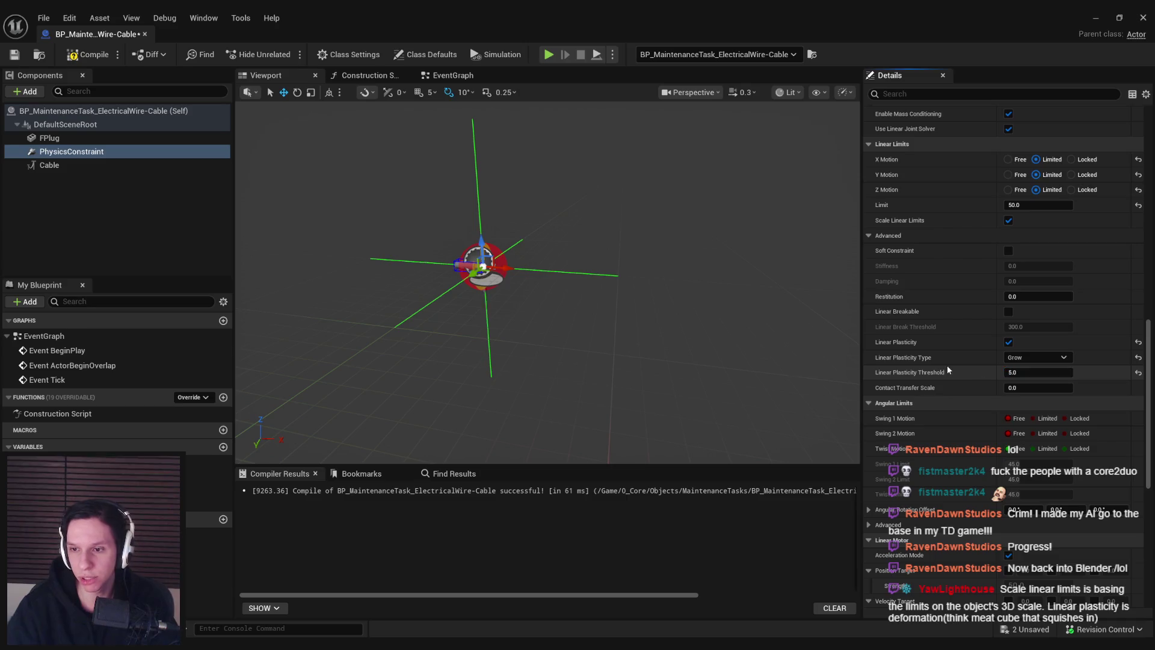
pyautogui.hotkey('alt', 'Tab')
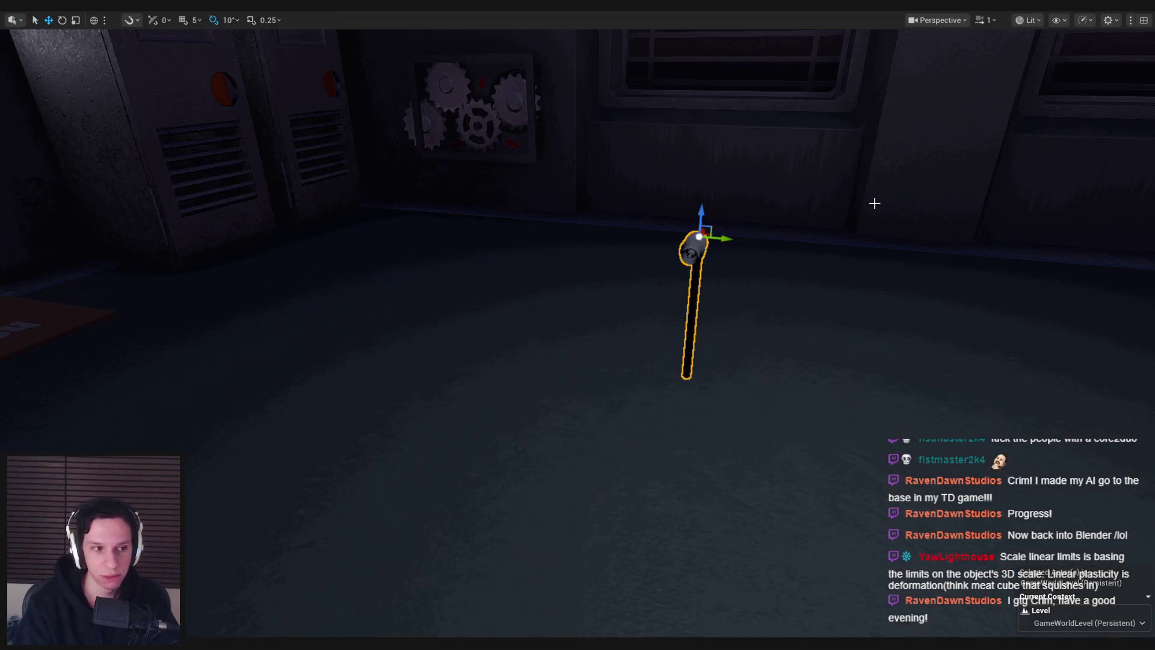
# Play-test, then turn off Linear Plasticity and make the linear limits a Soft Constraint
pyautogui.hotkey('alt', 'p')
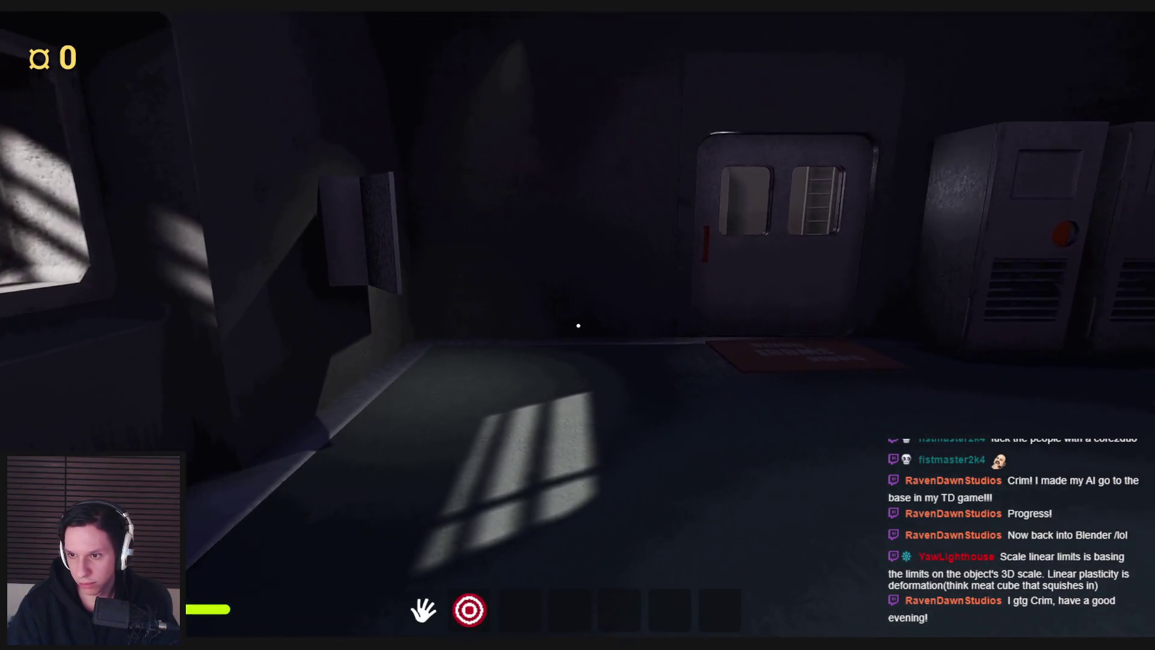
pyautogui.press('Escape')
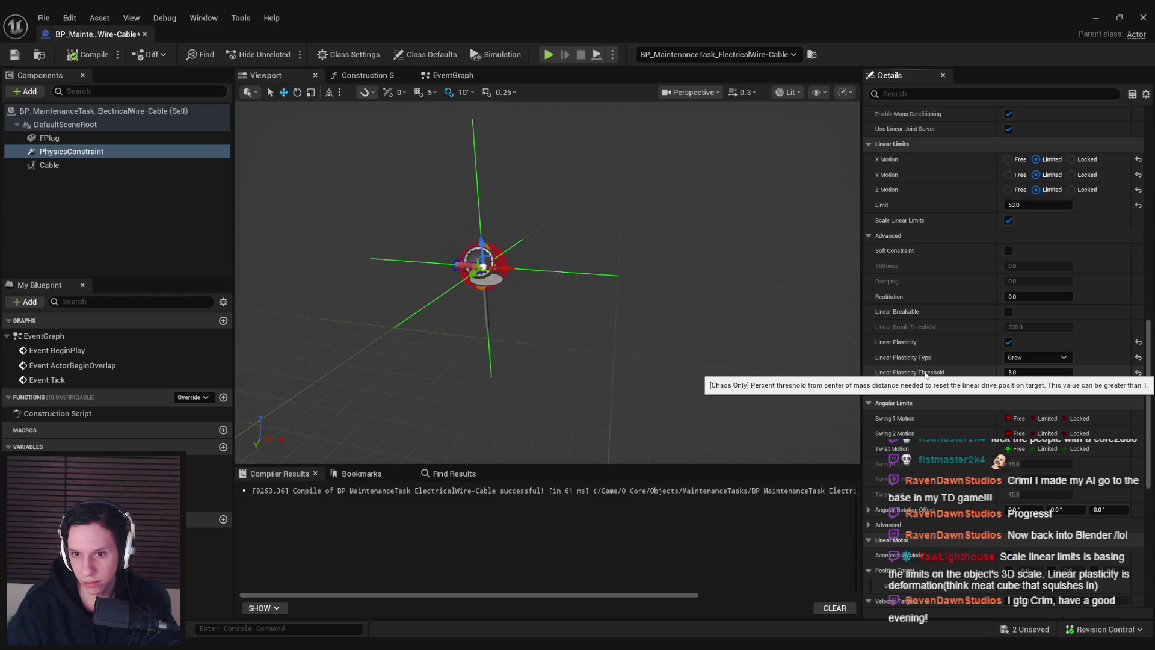
pyautogui.click(1009, 343)
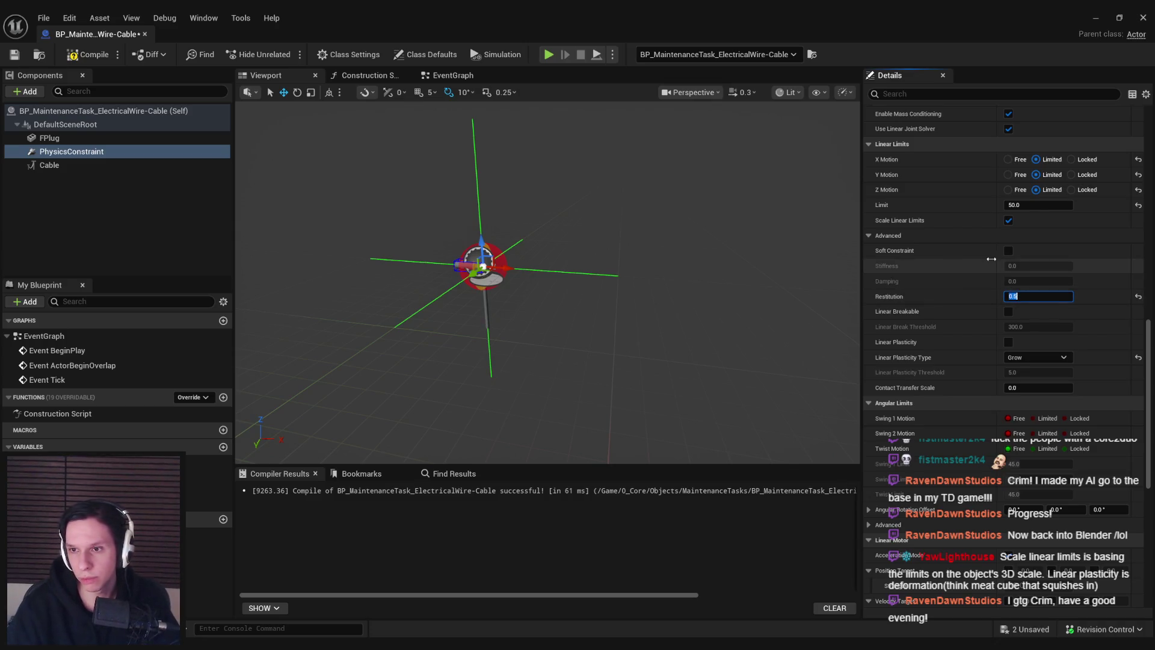
pyautogui.click(1009, 251)
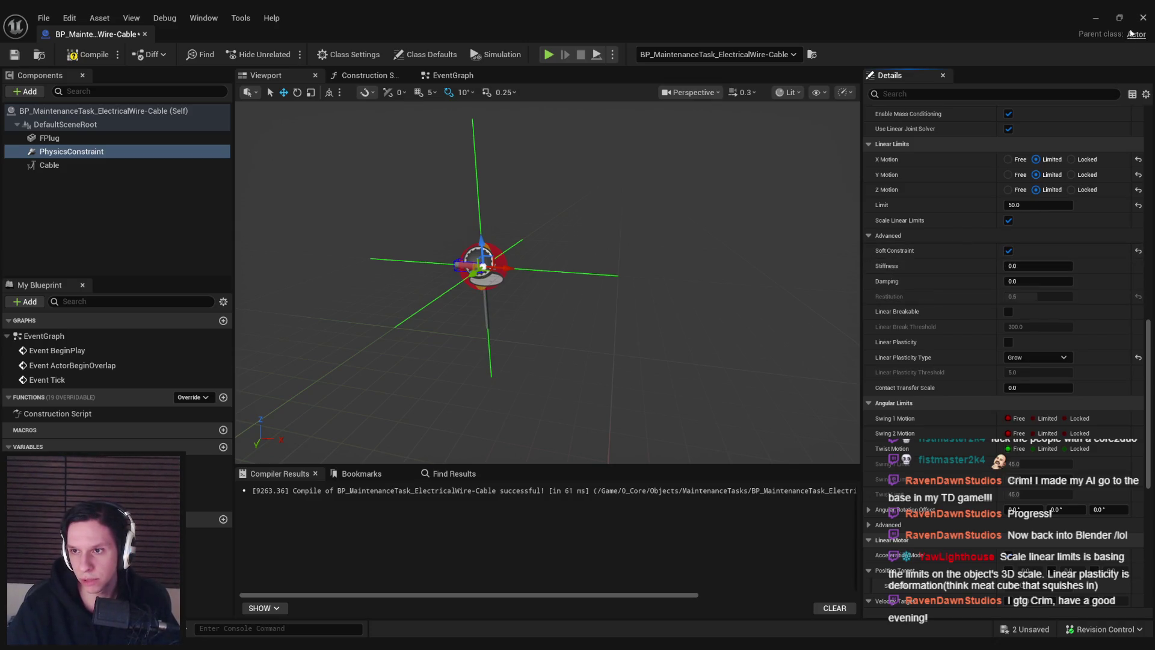
# Run a quick play test, then set the soft-constraint Stiffness to 50
pyautogui.click(1096, 17)
pyautogui.hotkey('alt', 'p')
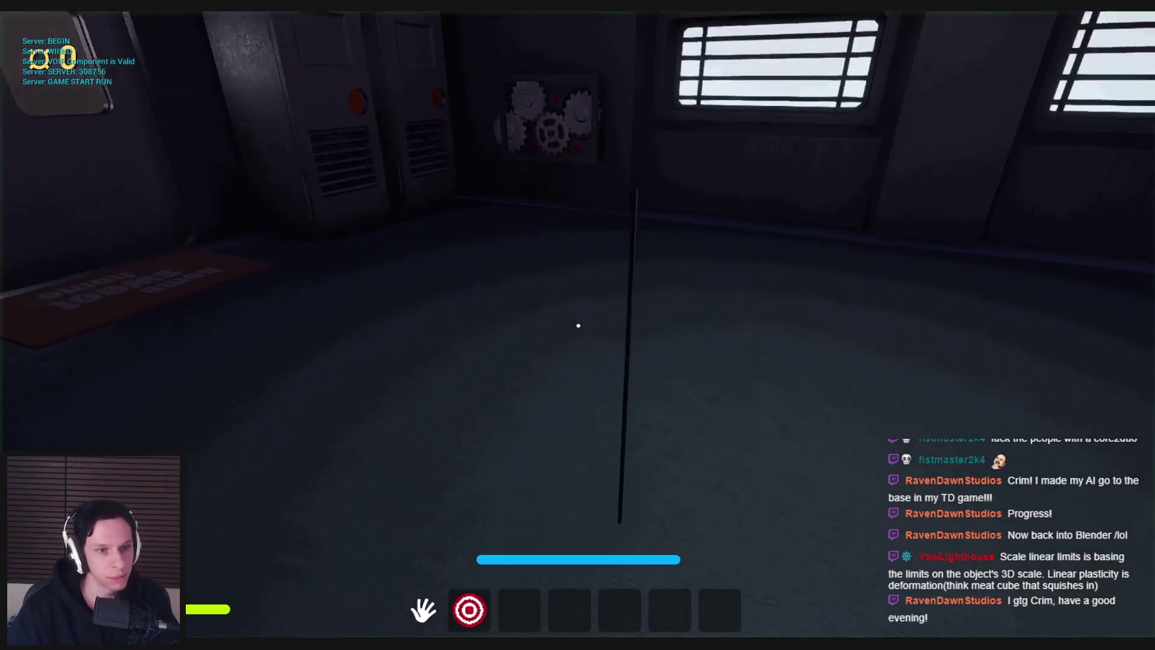
pyautogui.press('F1')
pyautogui.press('F1')
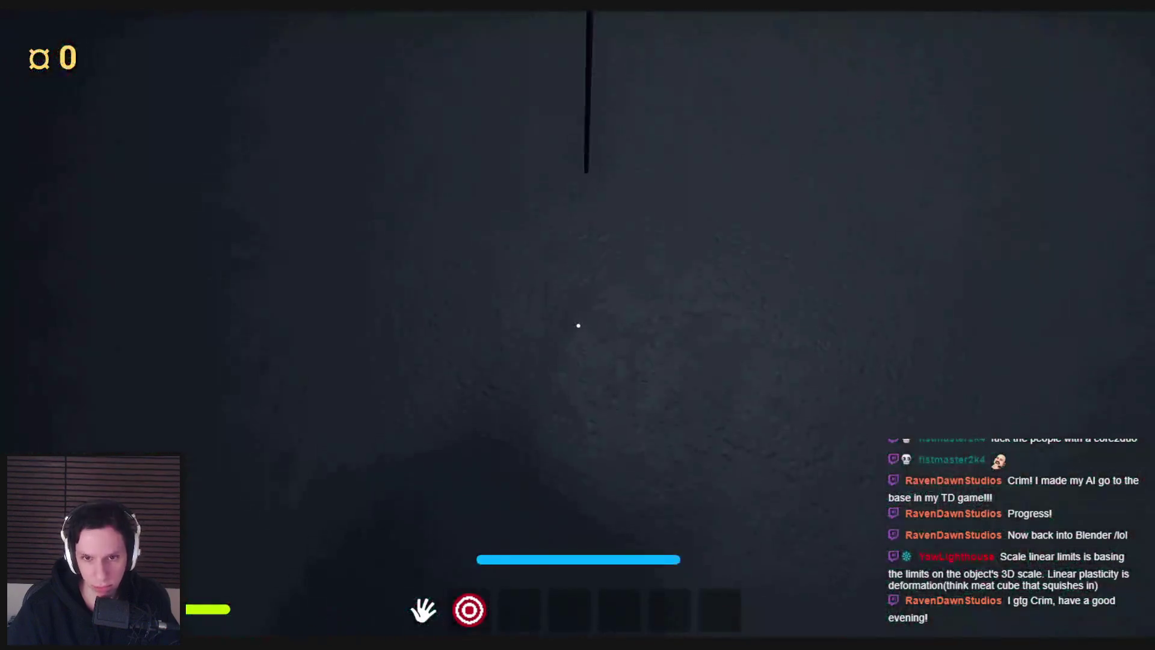
pyautogui.press('Escape')
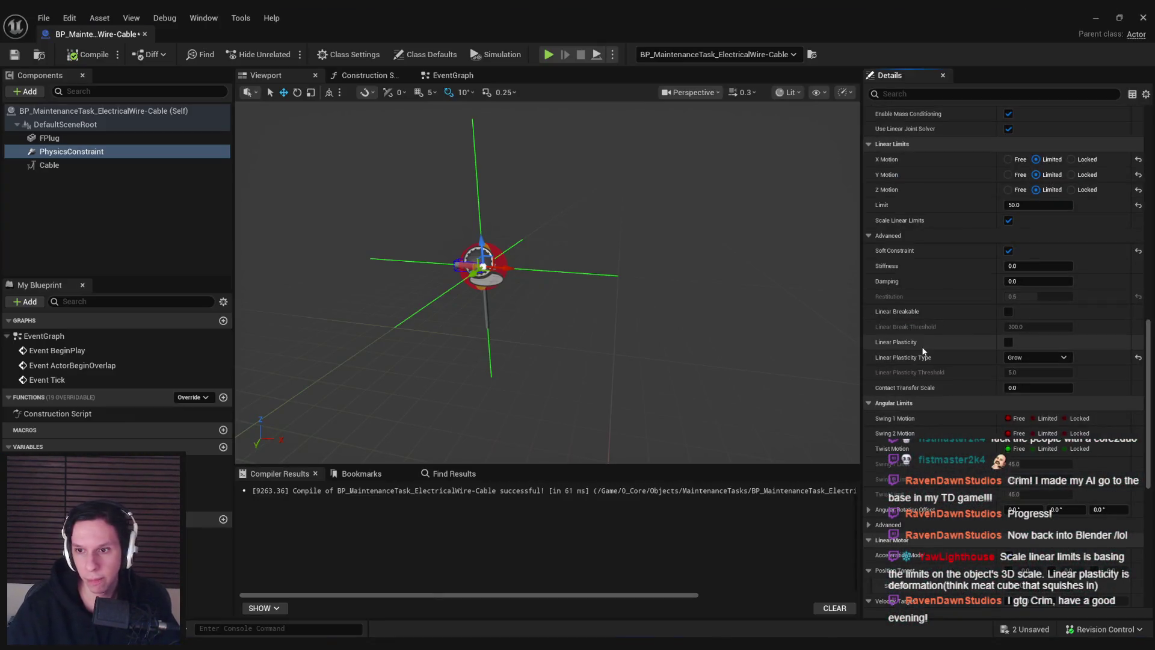
pyautogui.click(1038, 264)
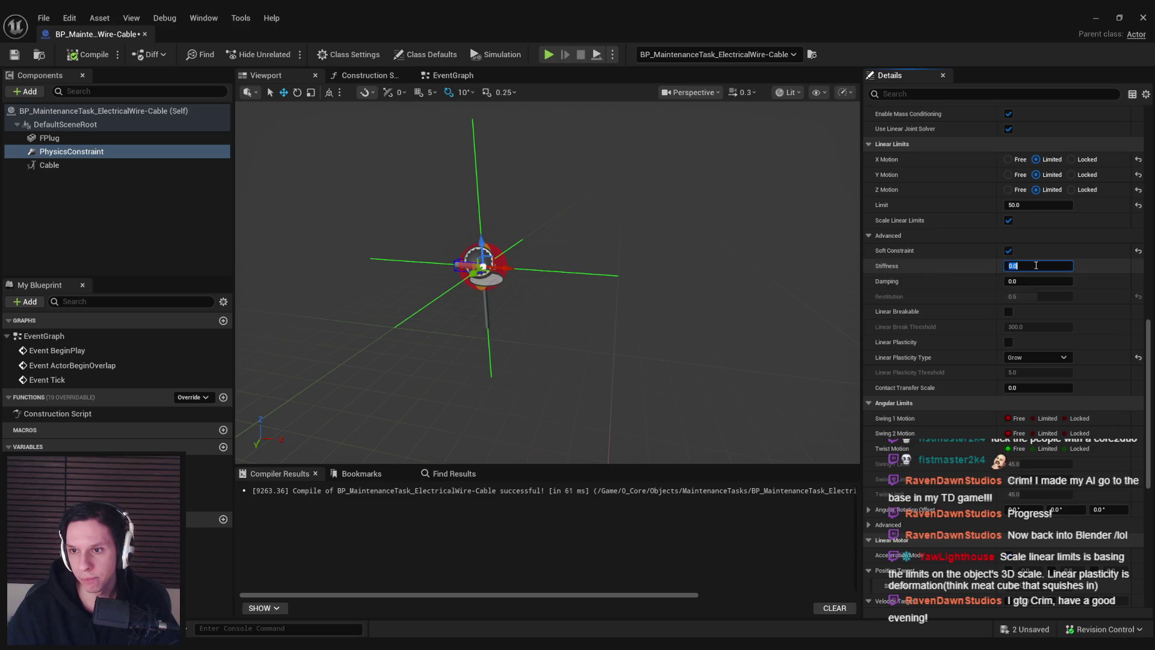
pyautogui.write('50')
pyautogui.press('Return')
pyautogui.write('25')
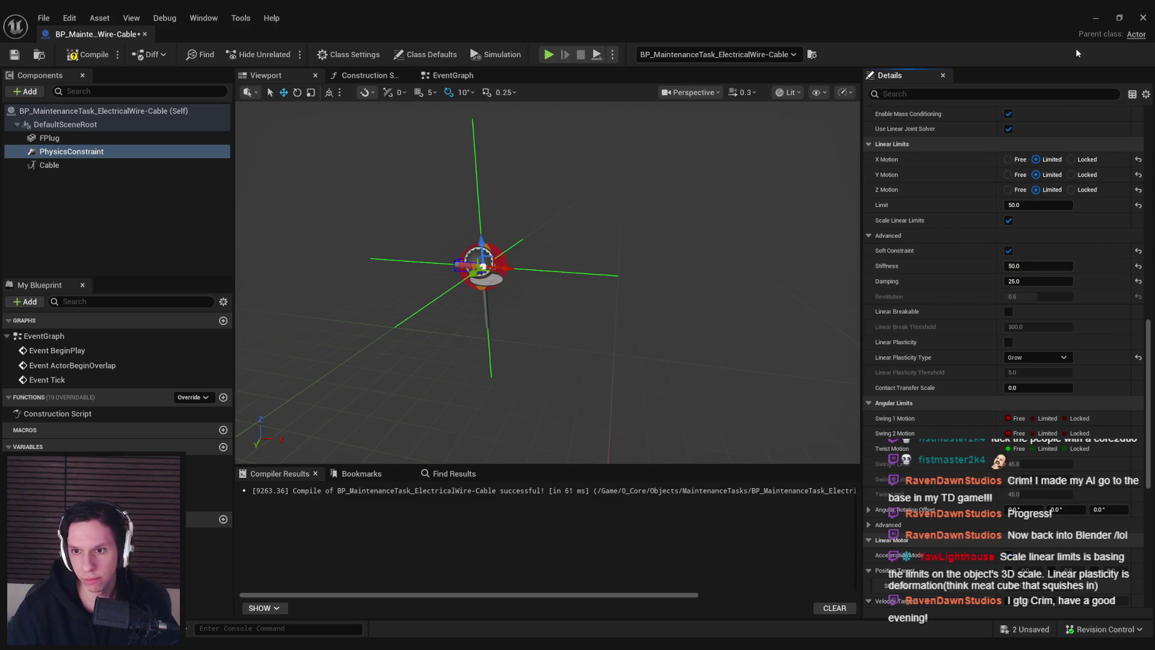
# Play-test again, raise Stiffness to 100, and minimize the Blueprint editor
pyautogui.click(1092, 15)
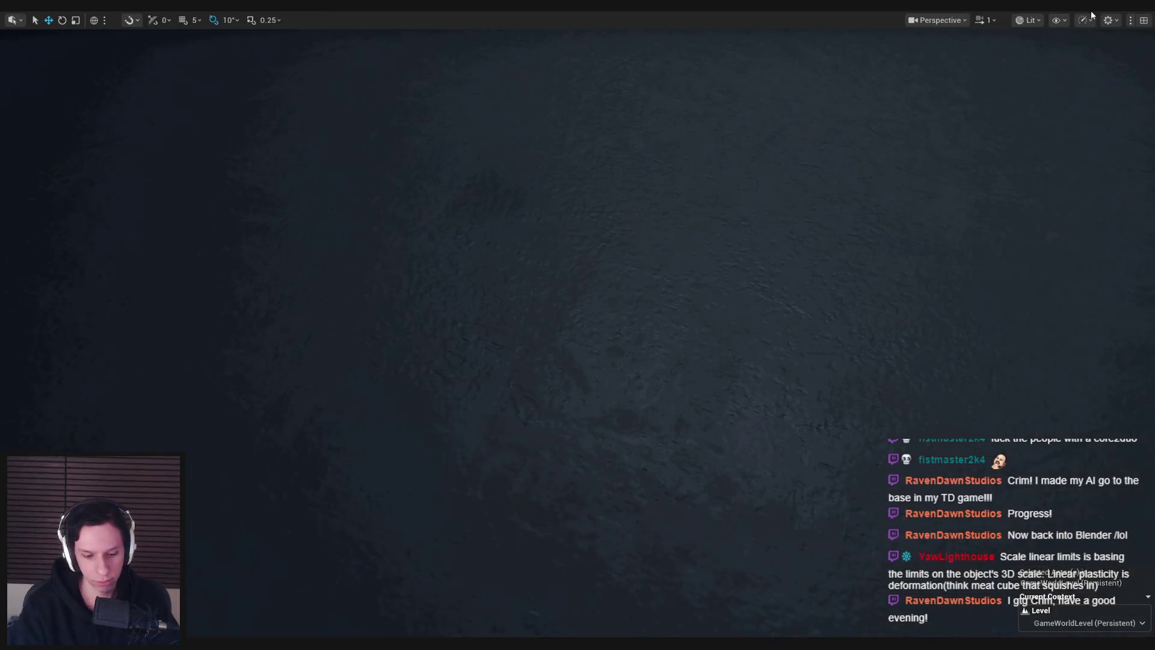
pyautogui.hotkey('alt', 'p')
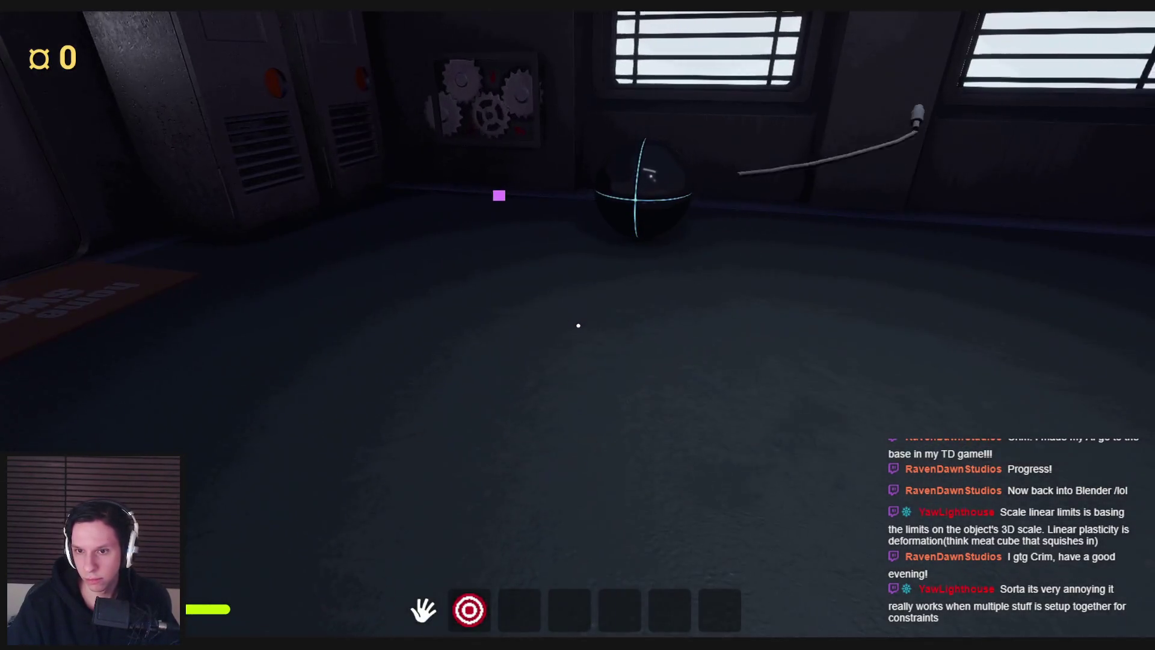
pyautogui.press('Escape')
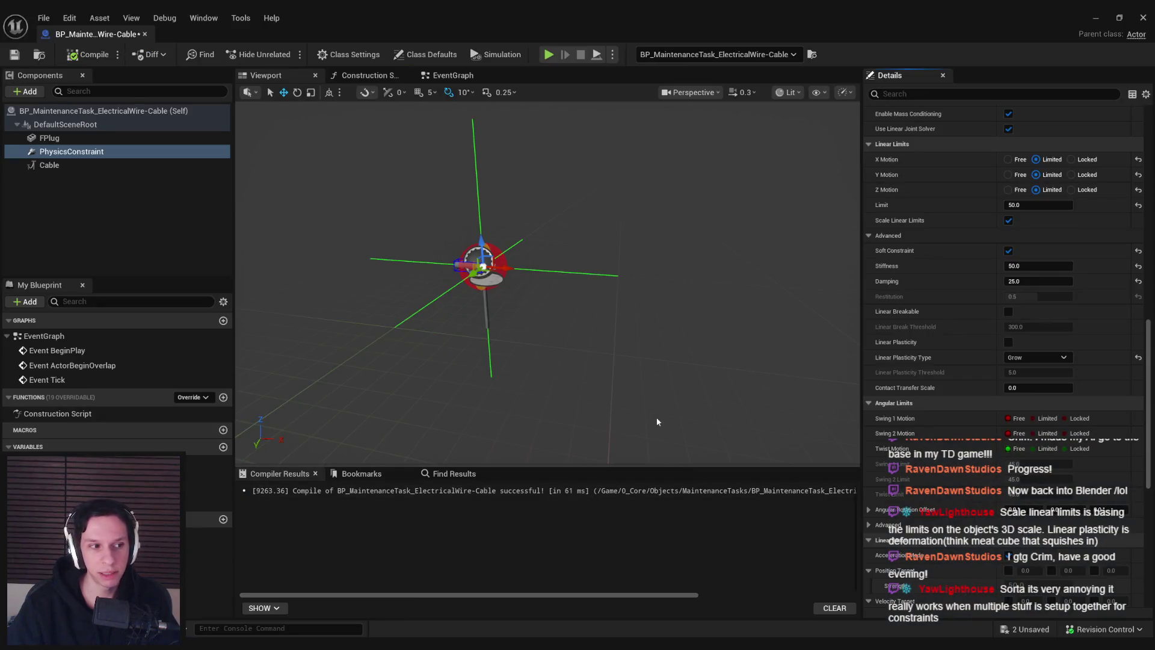
pyautogui.click(1023, 266)
pyautogui.write('100')
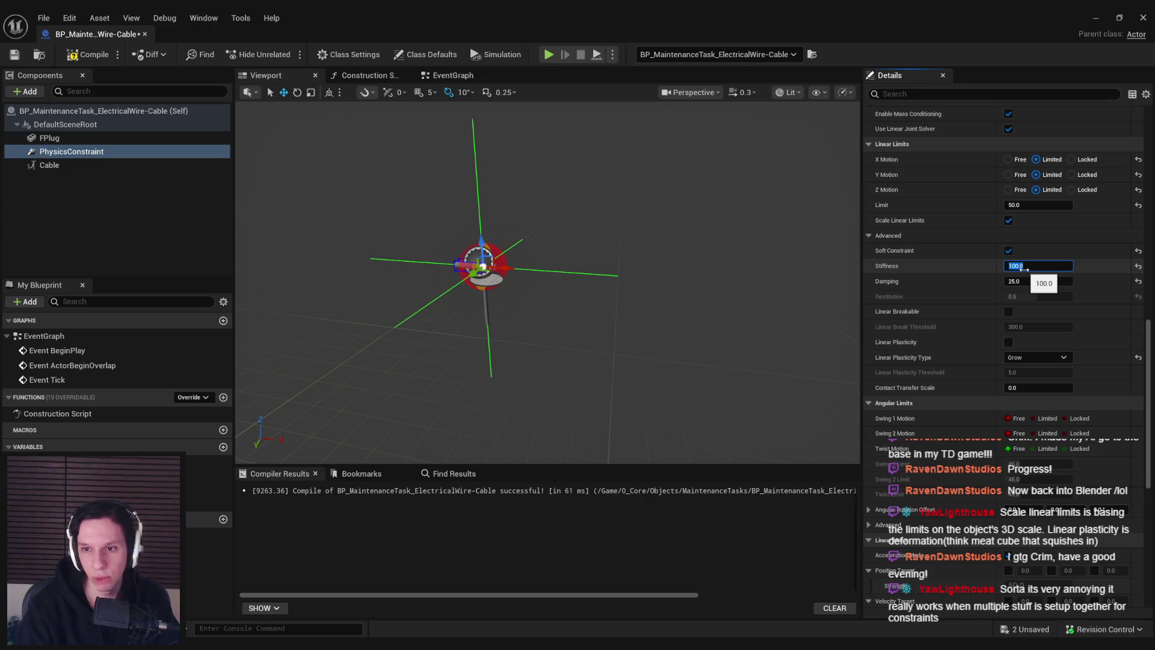
pyautogui.click(1095, 18)
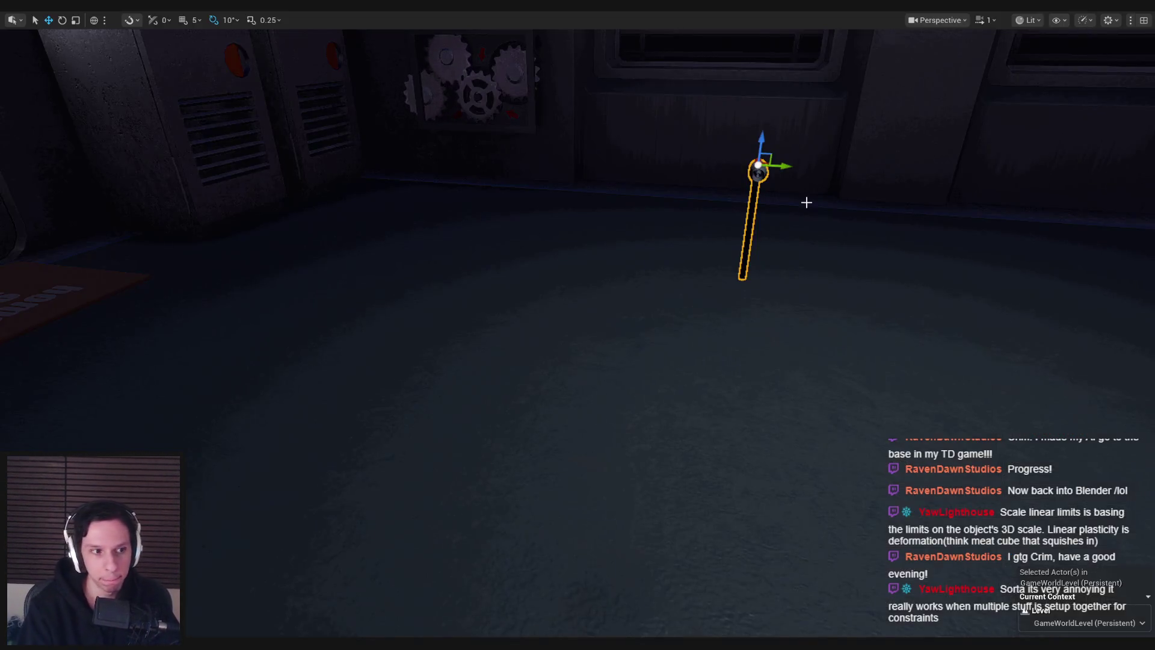
pyautogui.hotkey('alt', 'p')
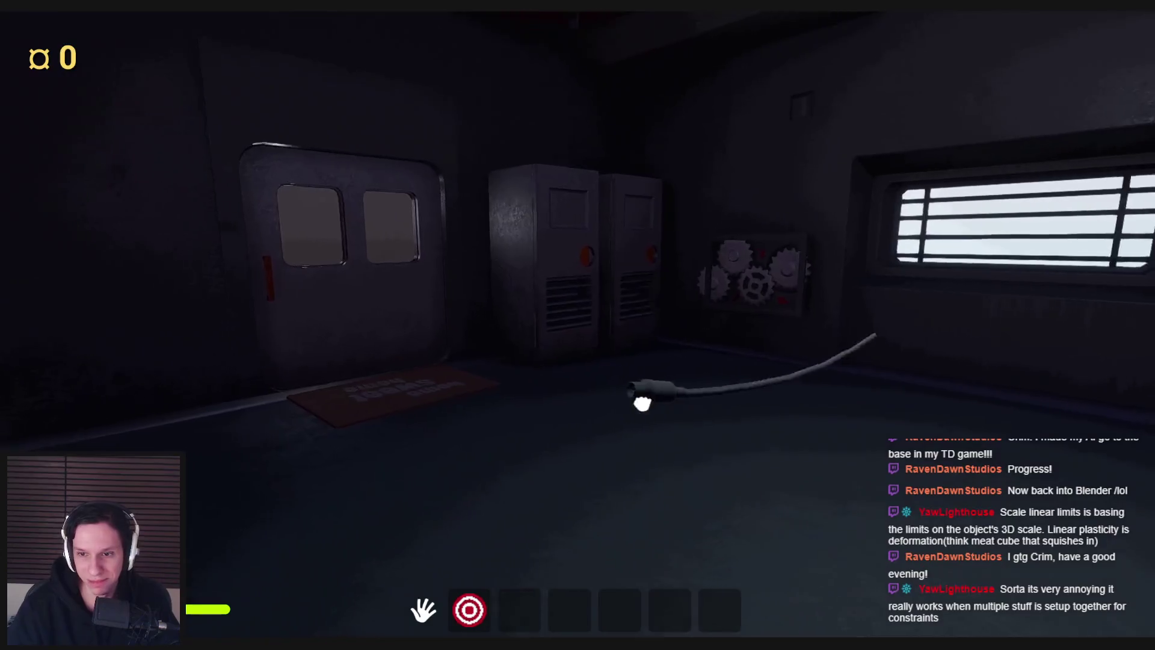
pyautogui.click(629, 409)
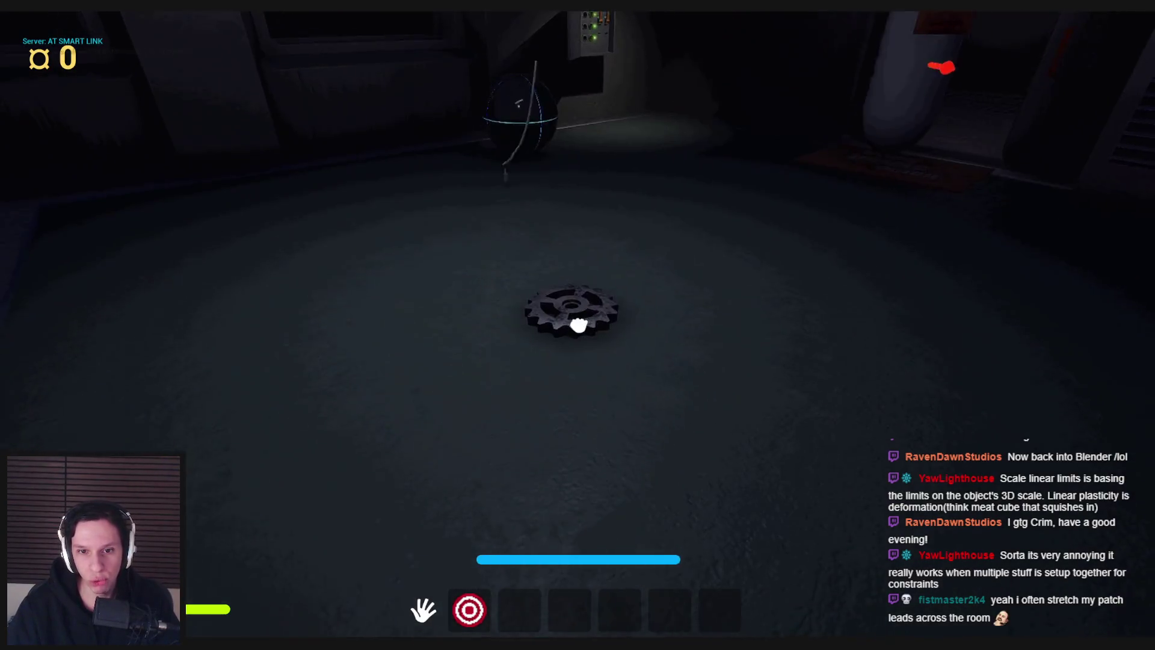
pyautogui.click(578, 325)
pyautogui.click(577, 325)
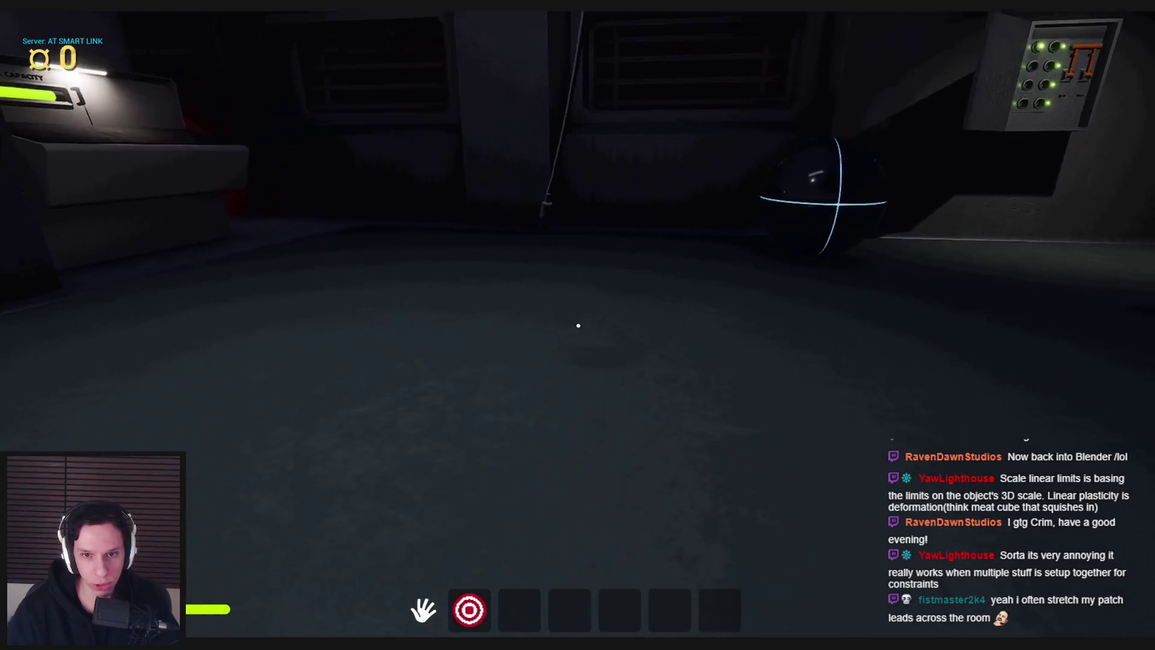
pyautogui.press('w')
pyautogui.press('w')
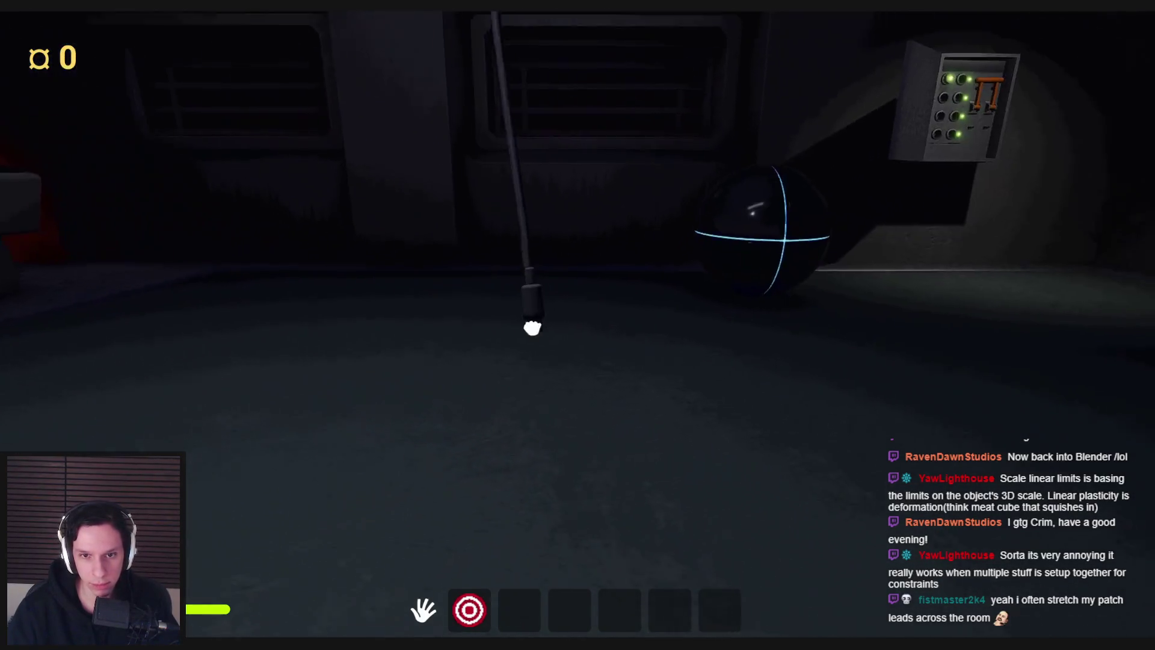
pyautogui.press('Escape')
pyautogui.hotkey('alt', 'p')
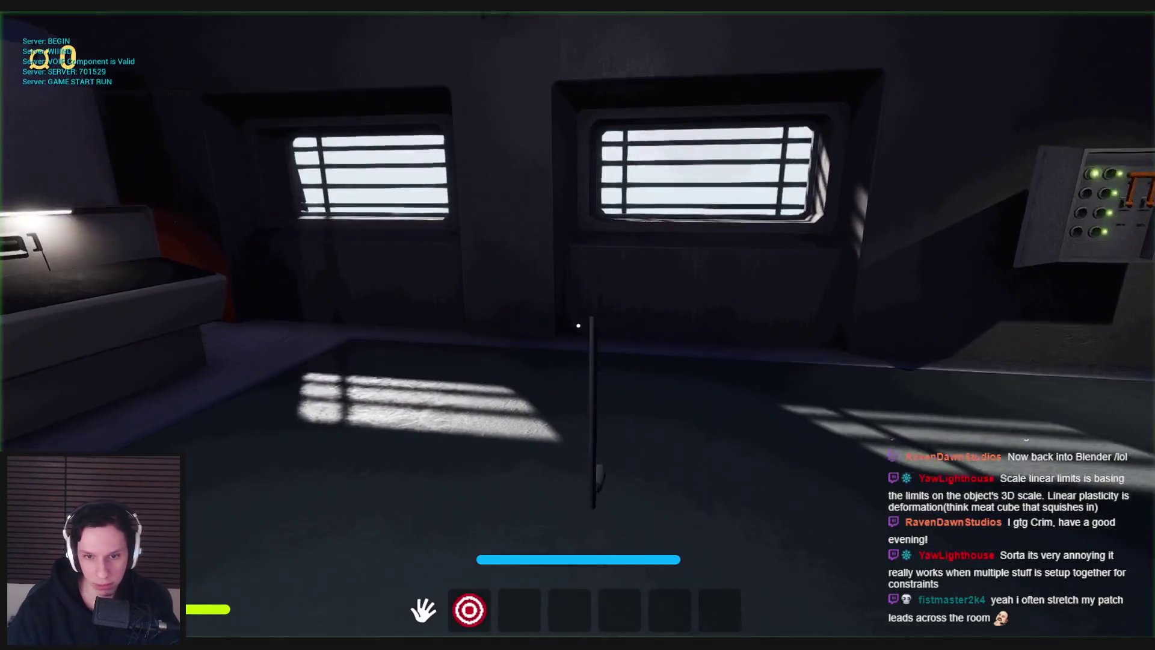
pyautogui.press('Escape')
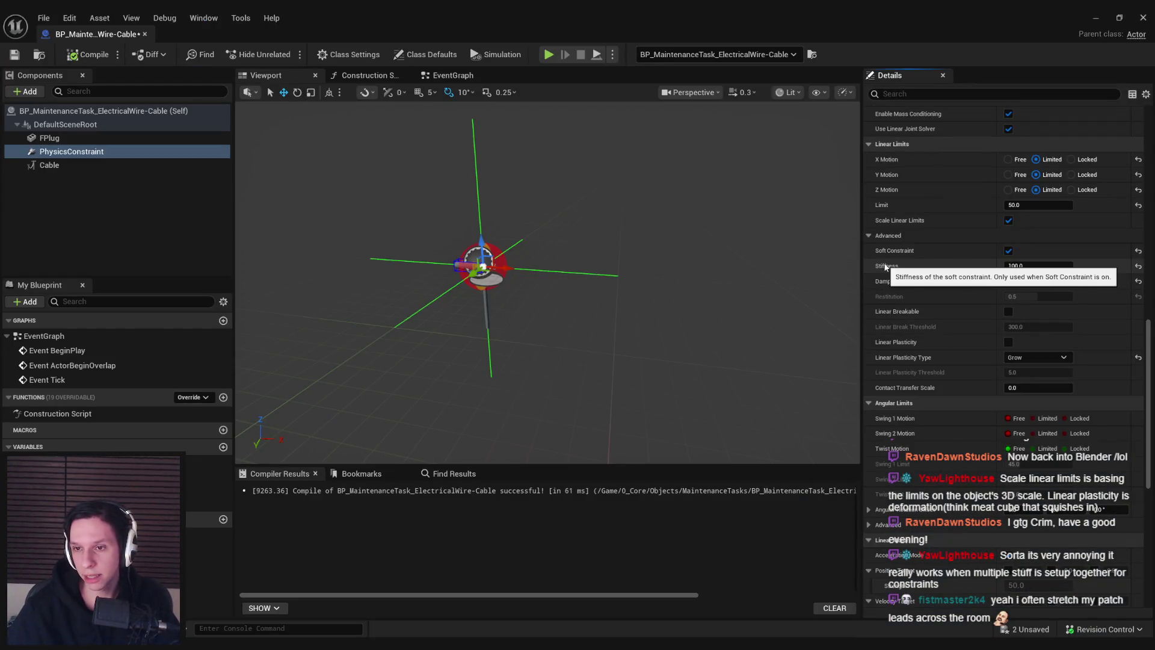
# Review the Soft Constraint settings and the advanced Angular Limits rows in Details
pyautogui.moveTo(889, 284)
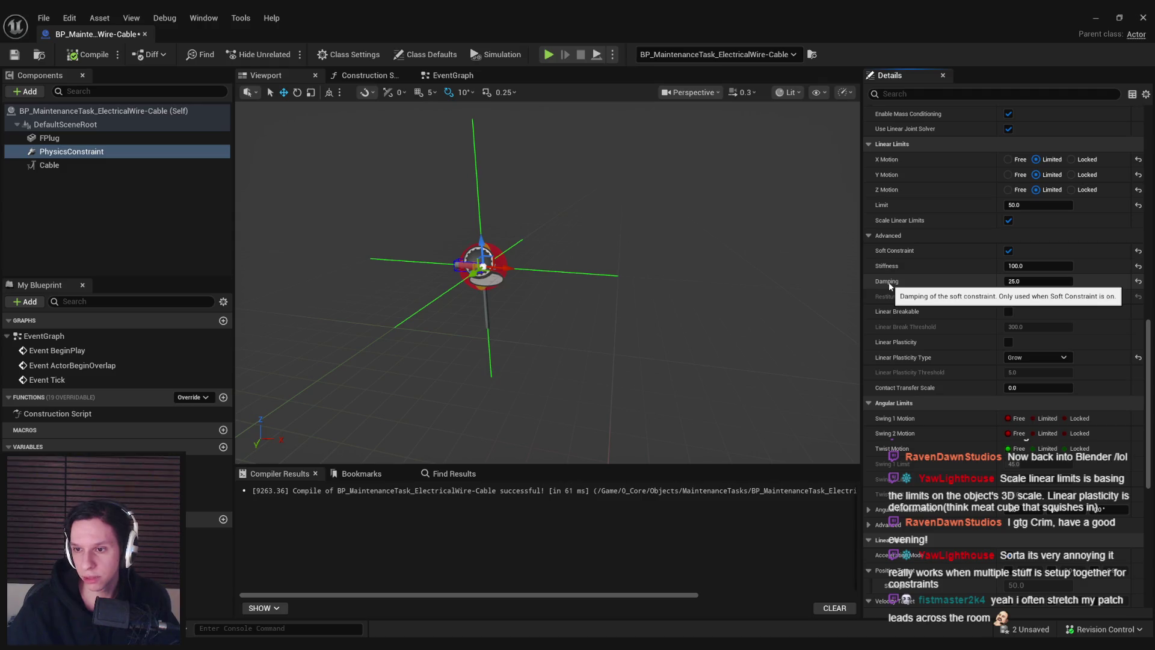
pyautogui.scroll(-2, 891, 388)
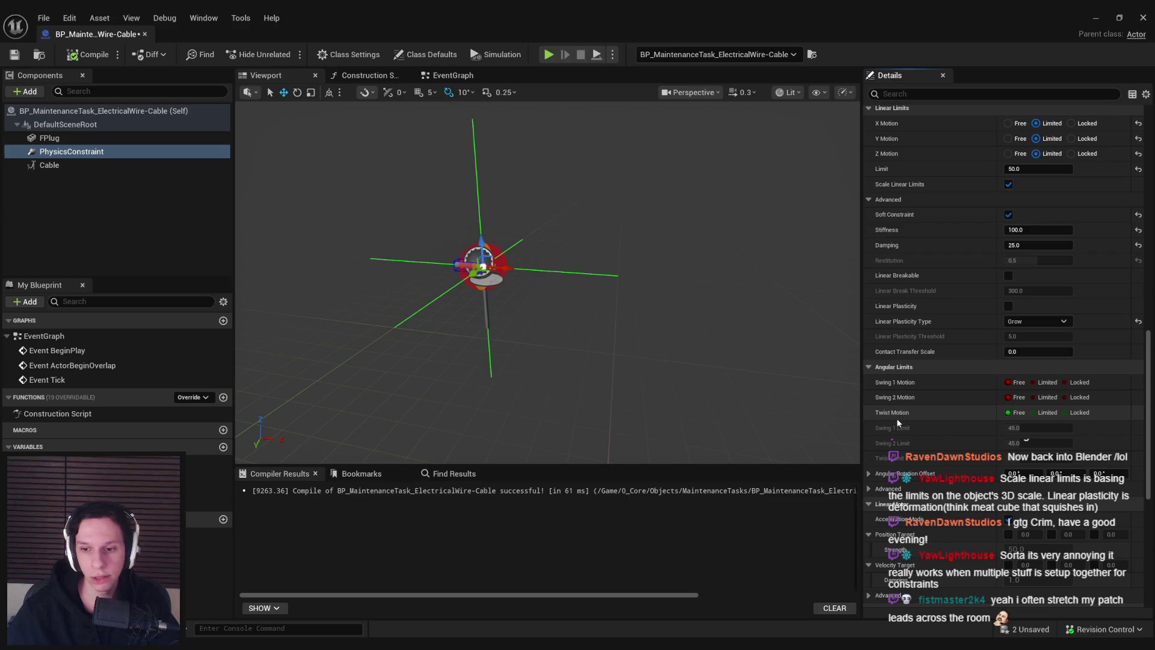
pyautogui.scroll(-3, 897, 418)
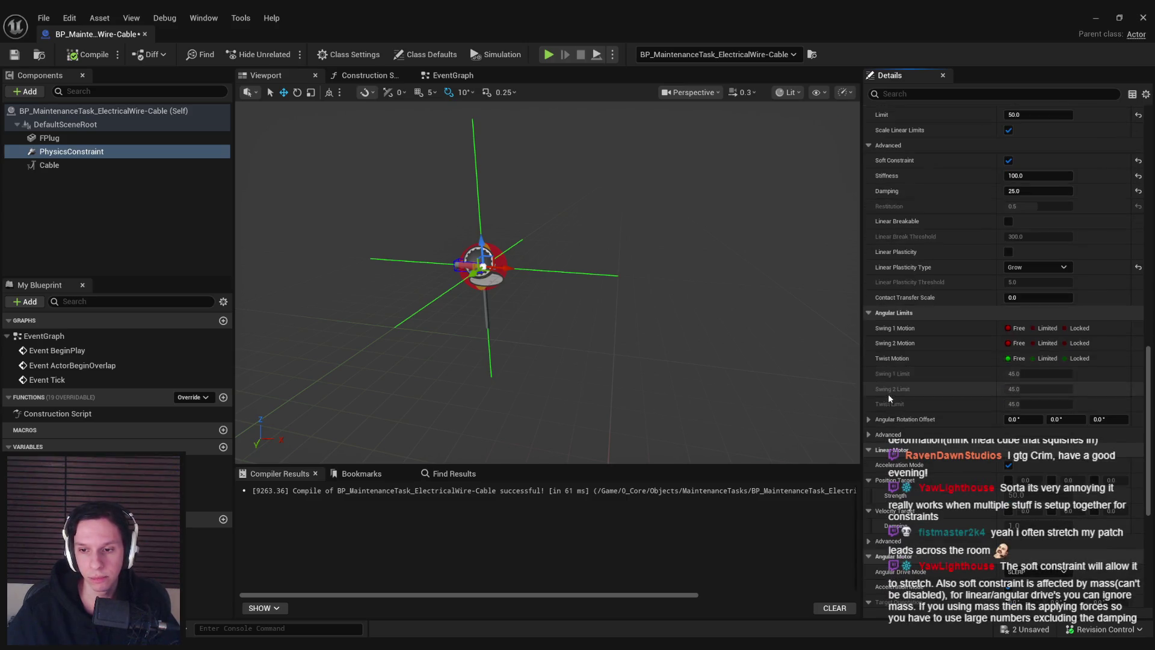
pyautogui.scroll(-1, 896, 426)
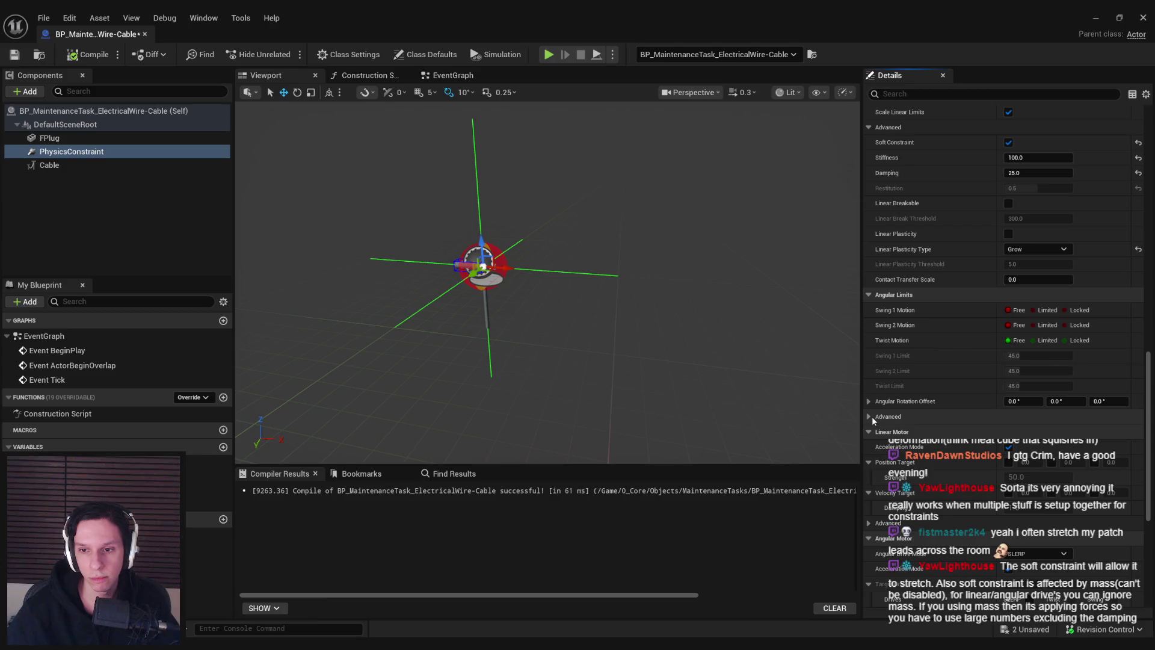
pyautogui.click(869, 417)
pyautogui.click(868, 417)
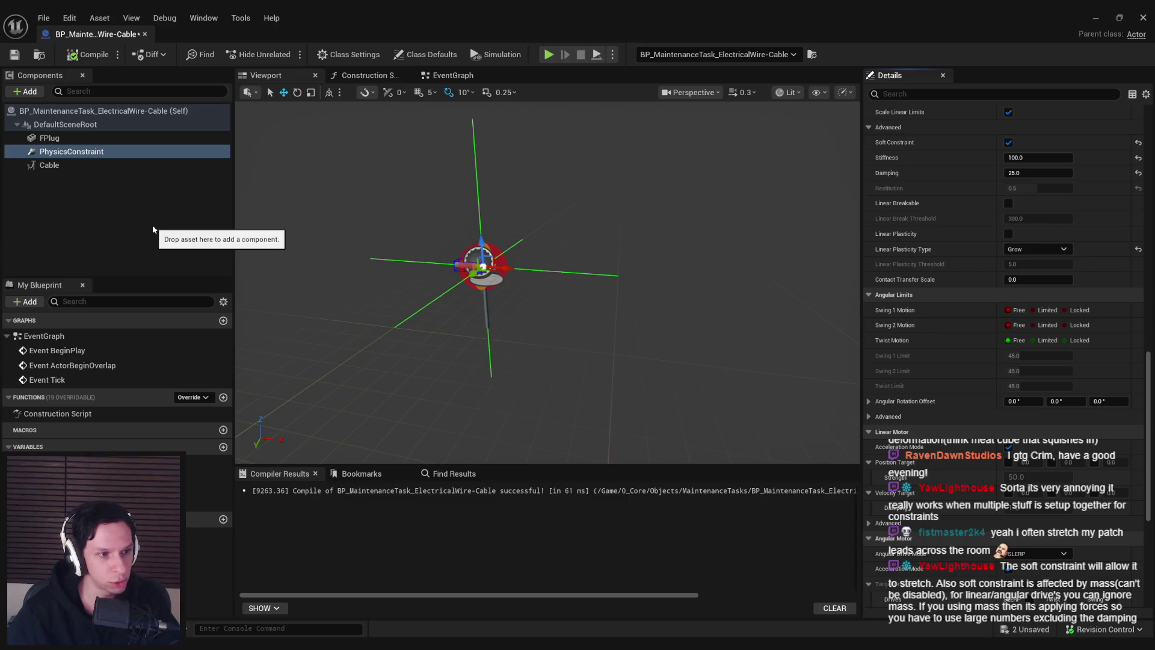
pyautogui.scroll(5, 935, 381)
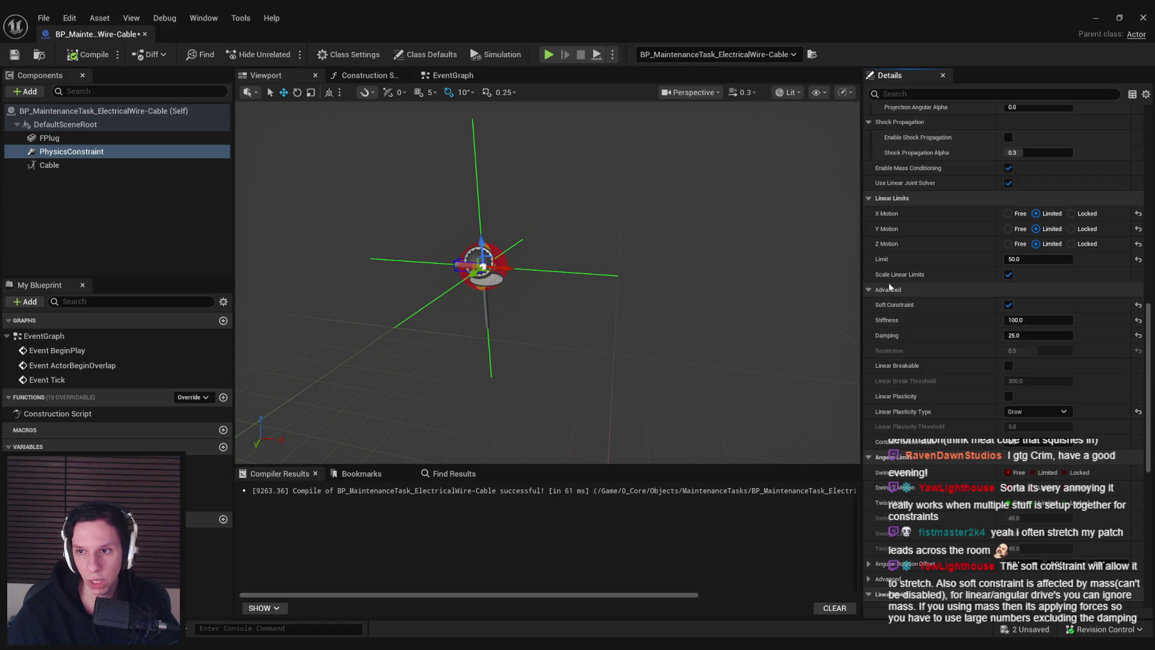
pyautogui.scroll(1, 895, 299)
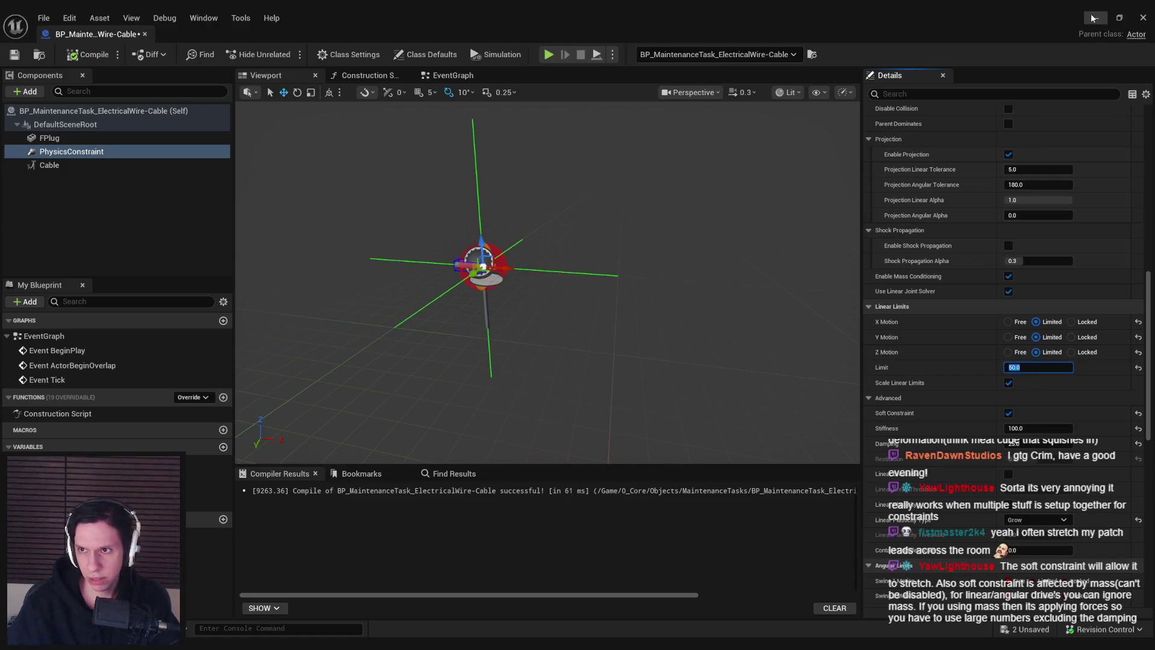
# Select the Cable component and begin editing its Cable Length of 50.0
pyautogui.click(49, 165)
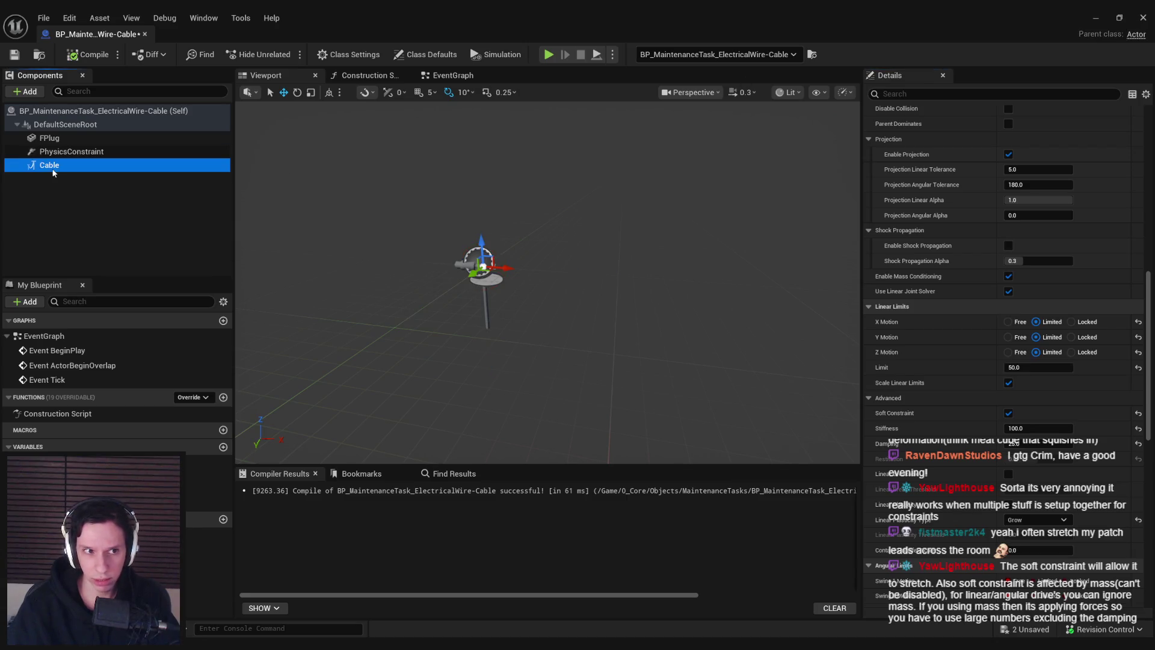
pyautogui.scroll(-10, 969, 358)
pyautogui.scroll(3, 969, 358)
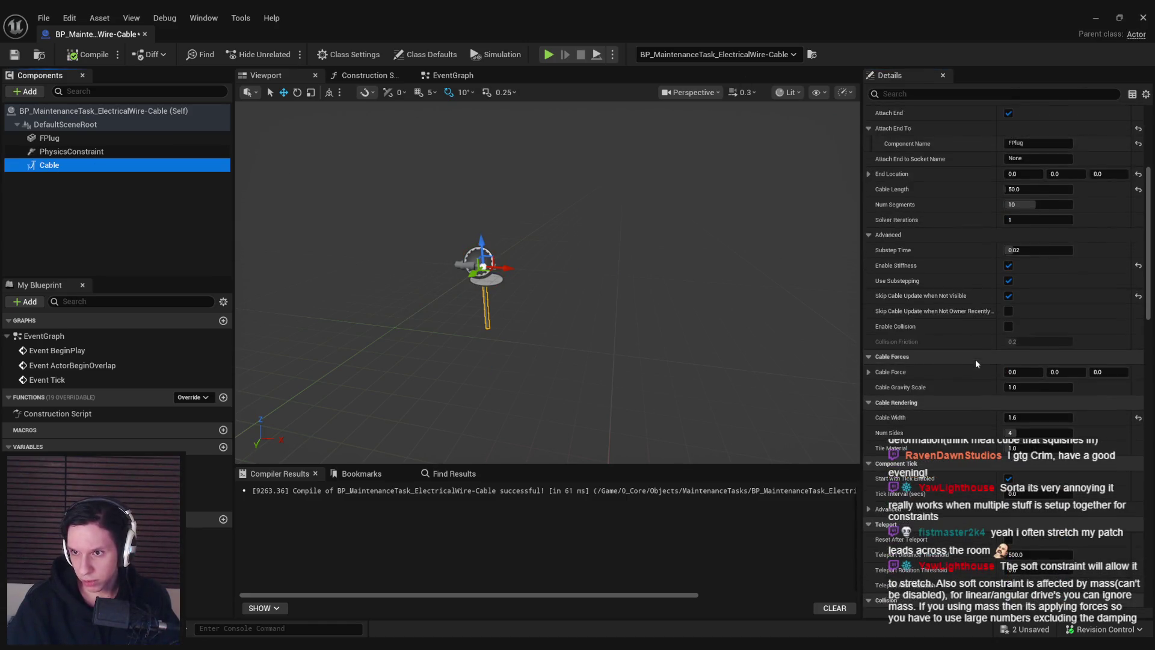
pyautogui.click(948, 247)
pyautogui.click(1095, 18)
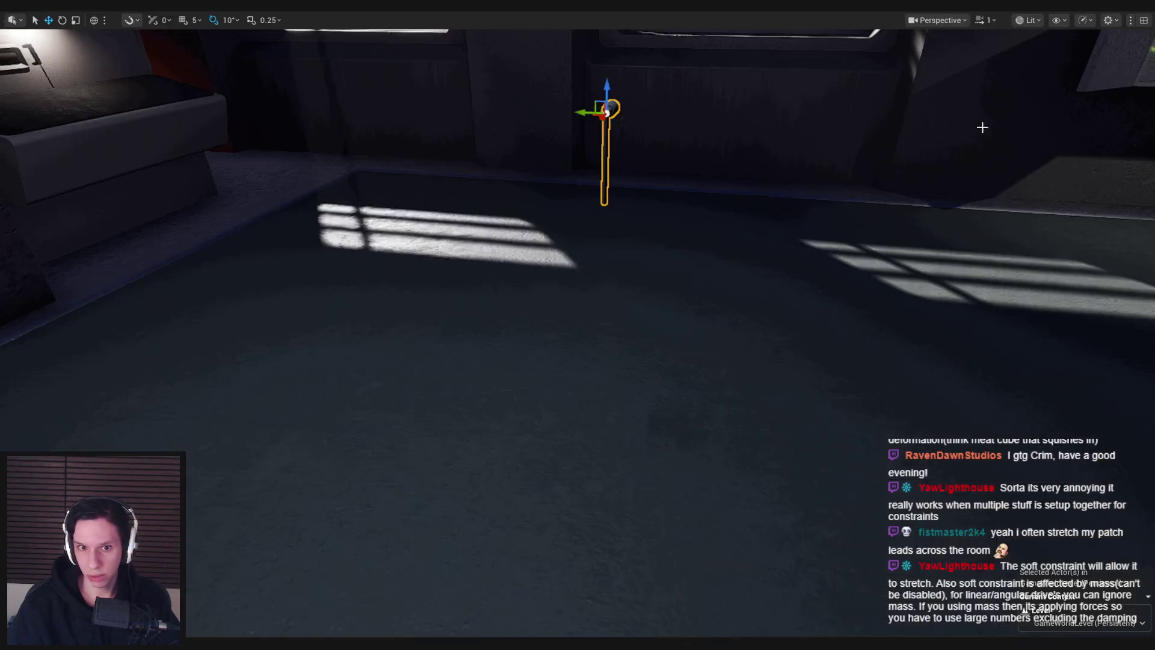
pyautogui.hotkey('alt', 'p')
pyautogui.click(578, 325)
pyautogui.press('s')
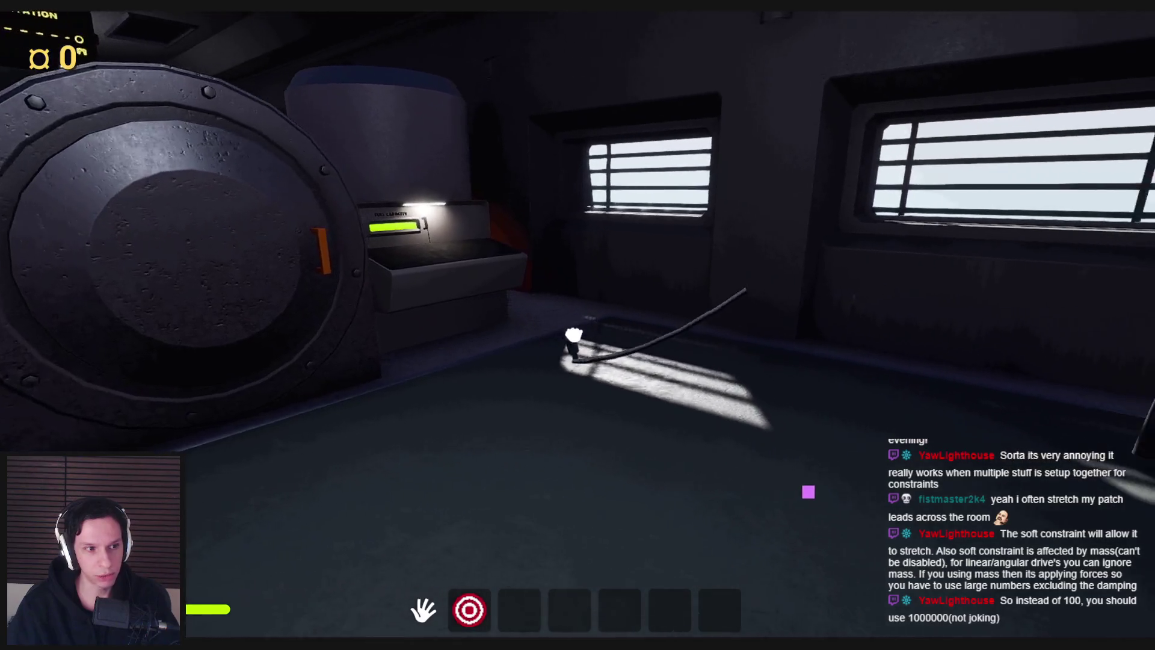
pyautogui.press('a')
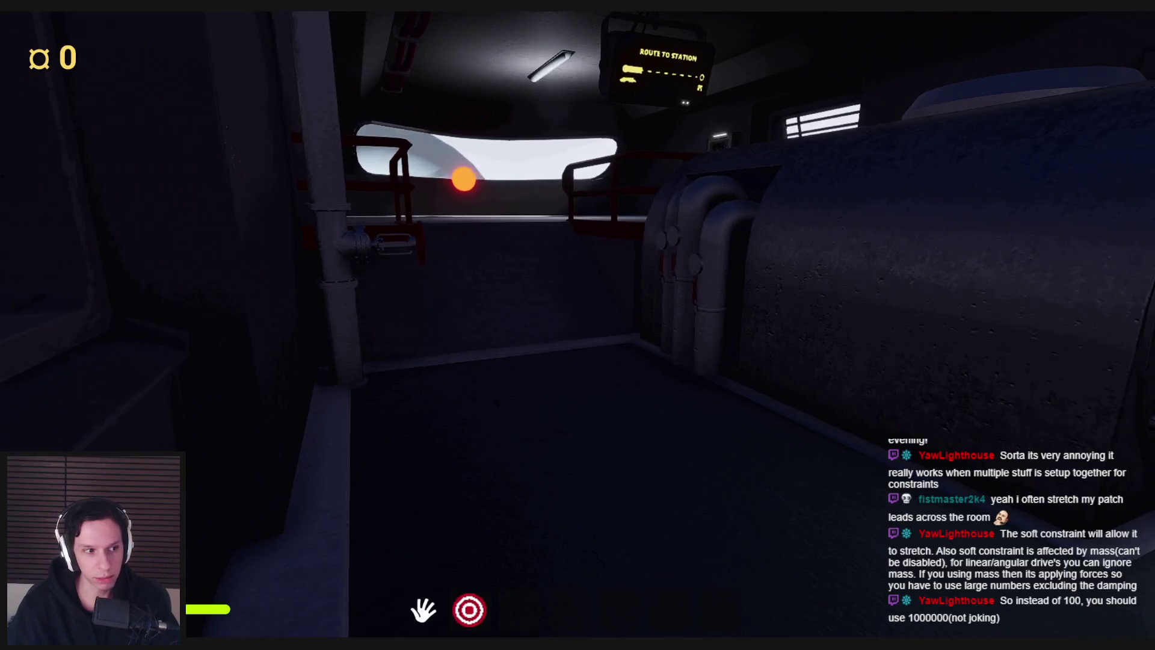
pyautogui.press('Escape')
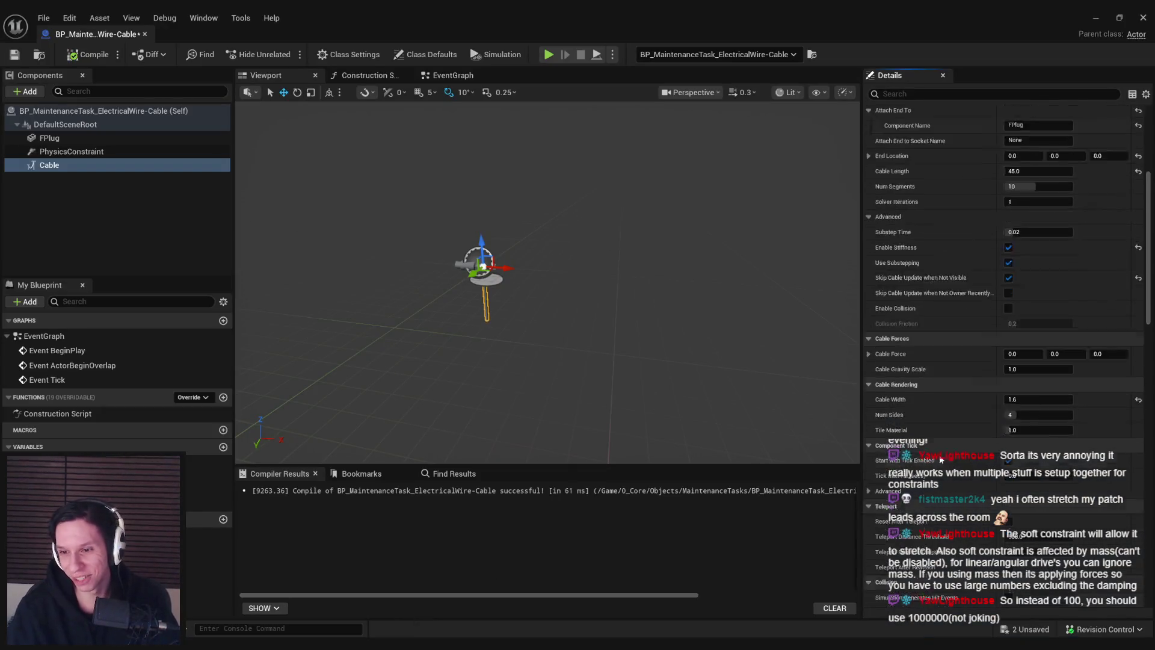
# Set the PhysicsConstraint's soft linear Stiffness to 1000 and launch a play test
pyautogui.click(72, 151)
pyautogui.scroll(-5, 936, 410)
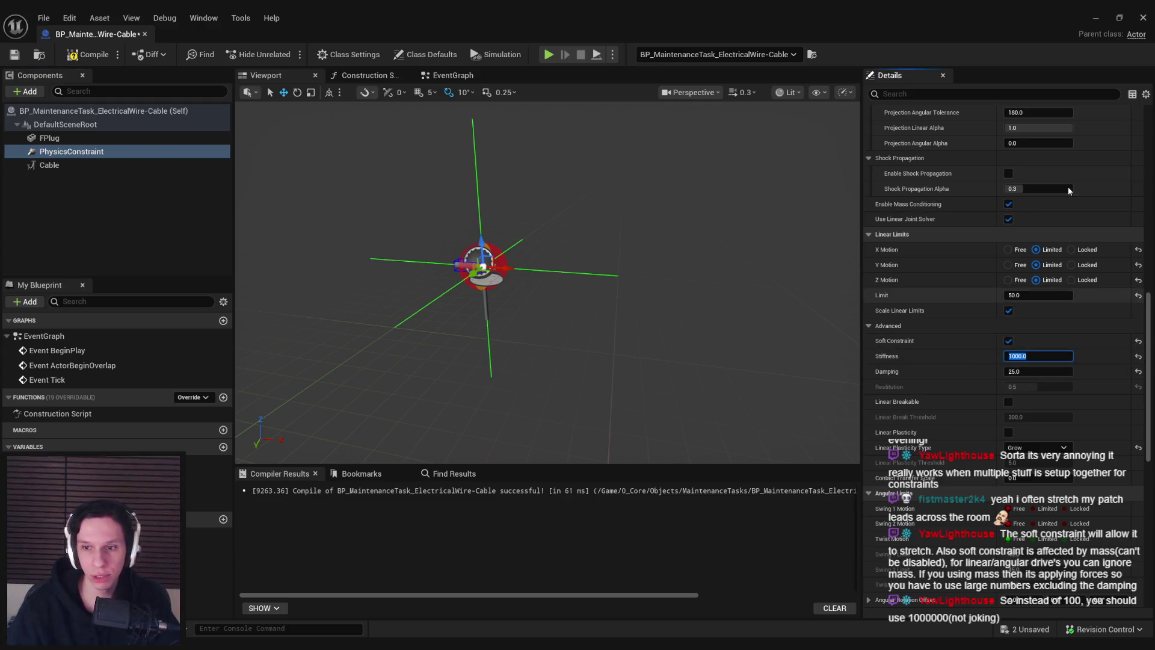
pyautogui.click(1095, 18)
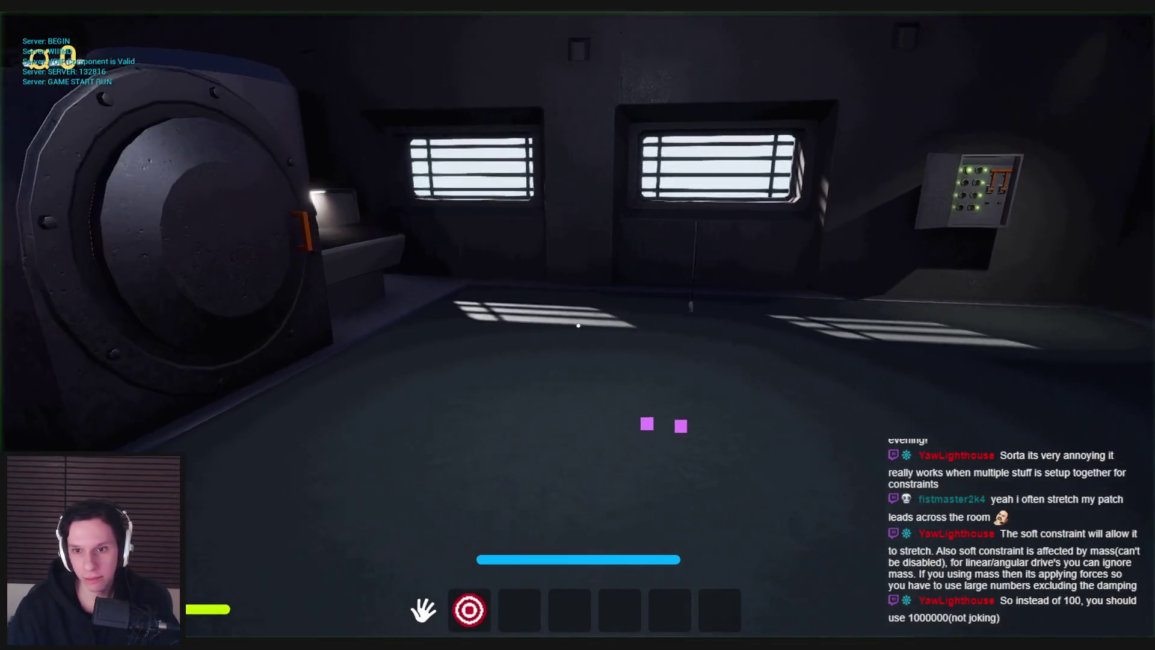
# In play, walk to the cable and grab, drop and regrab its end, then return to the Blueprint
pyautogui.press('w')
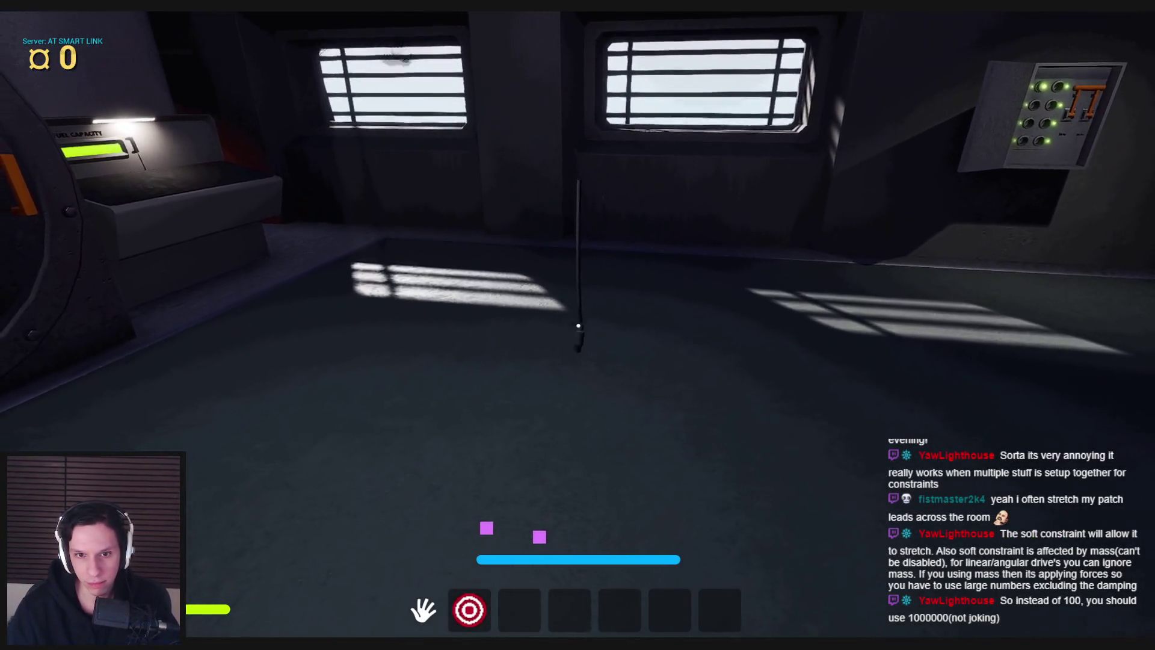
pyautogui.press('s')
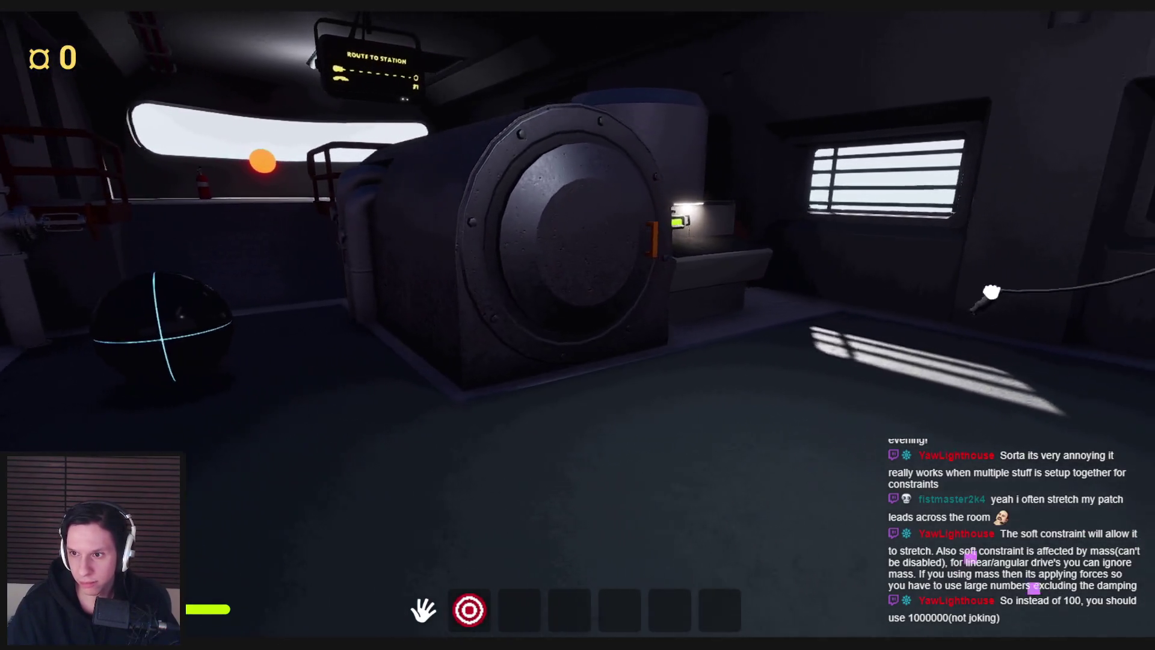
pyautogui.press('w')
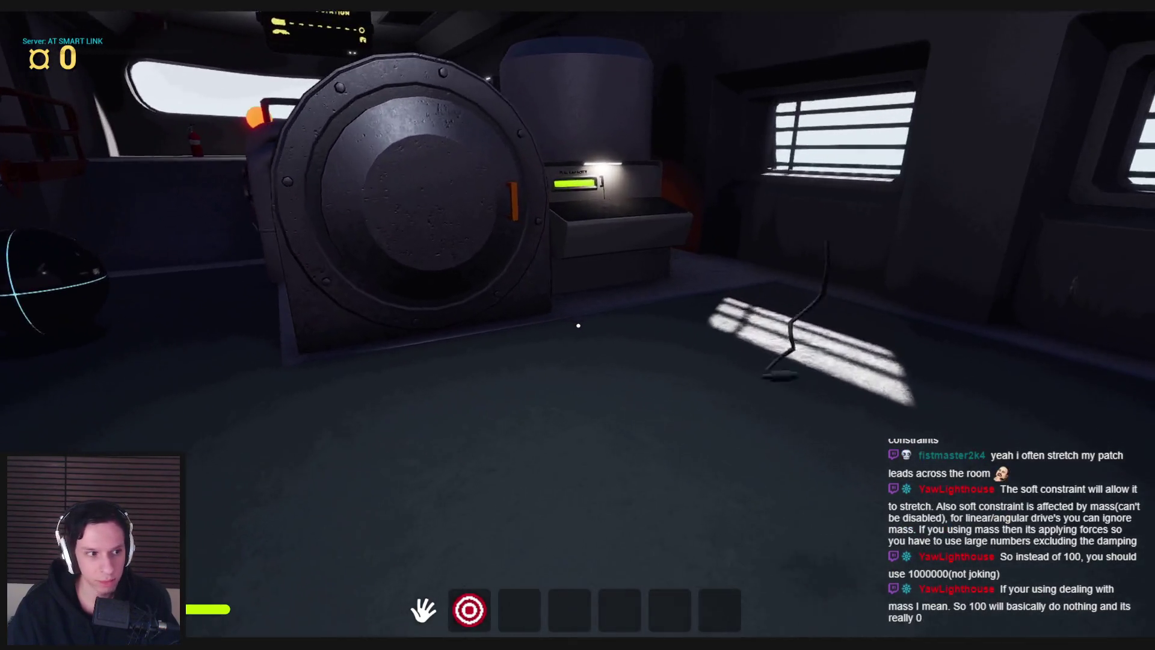
pyautogui.press('w')
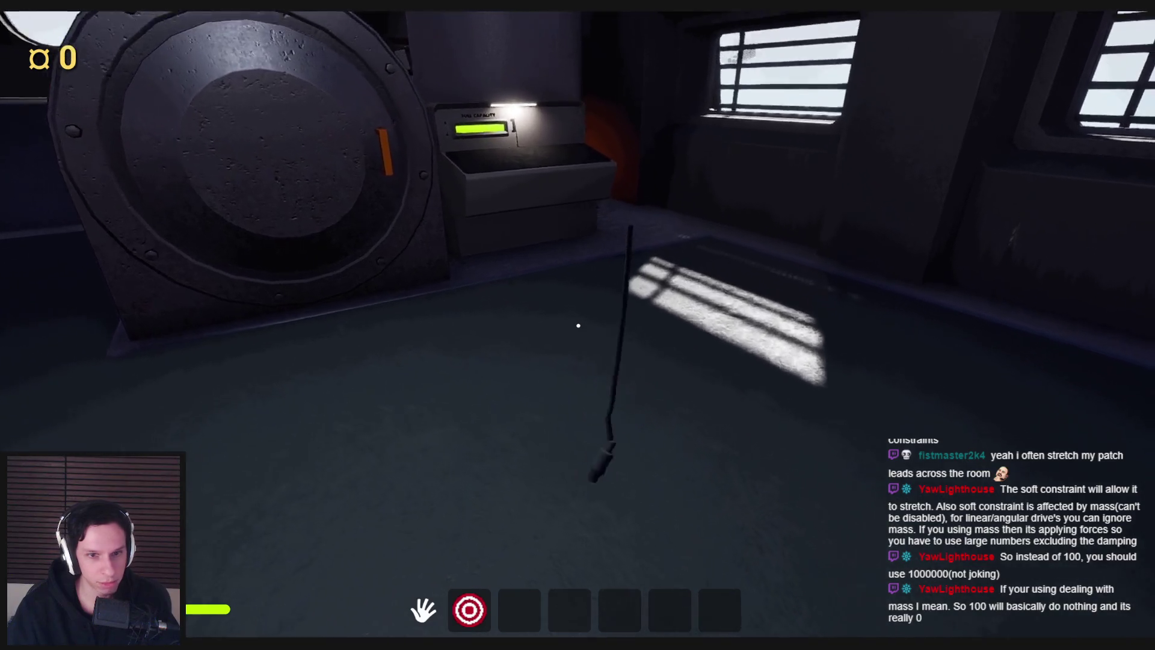
pyautogui.click(578, 326)
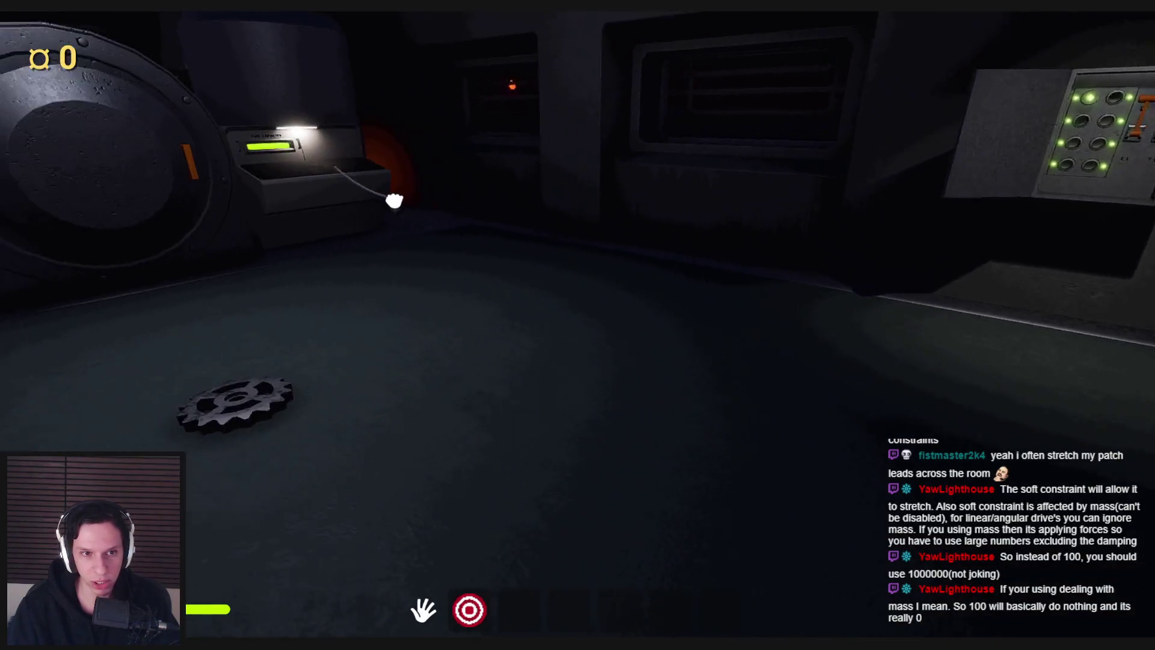
pyautogui.click(578, 326)
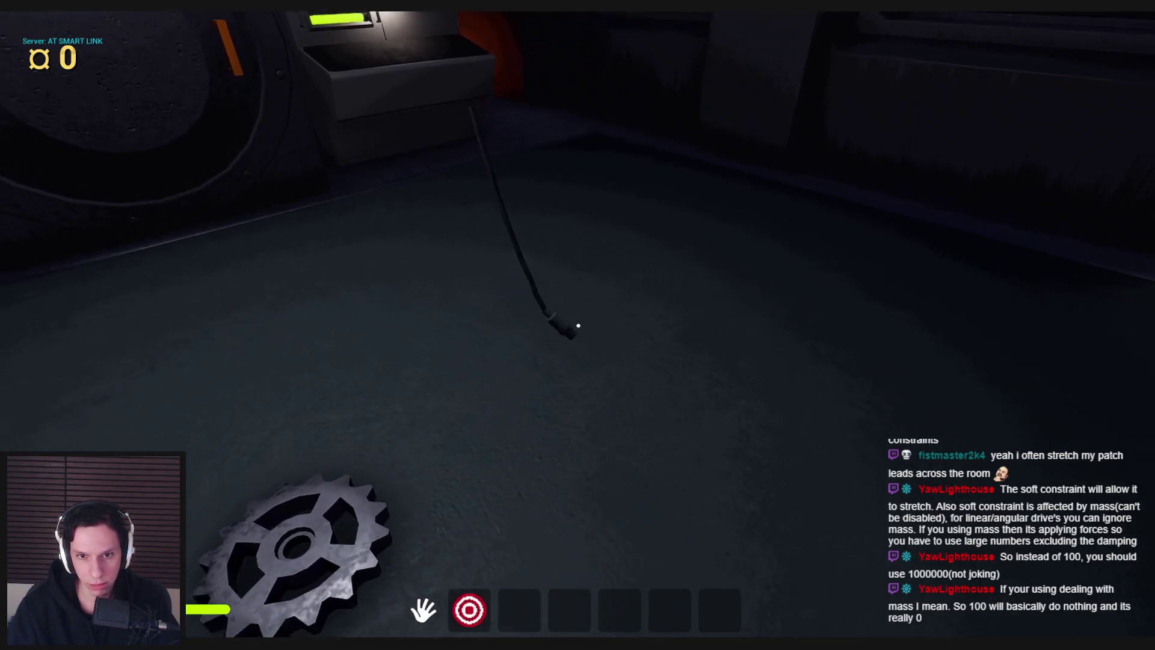
pyautogui.click(578, 325)
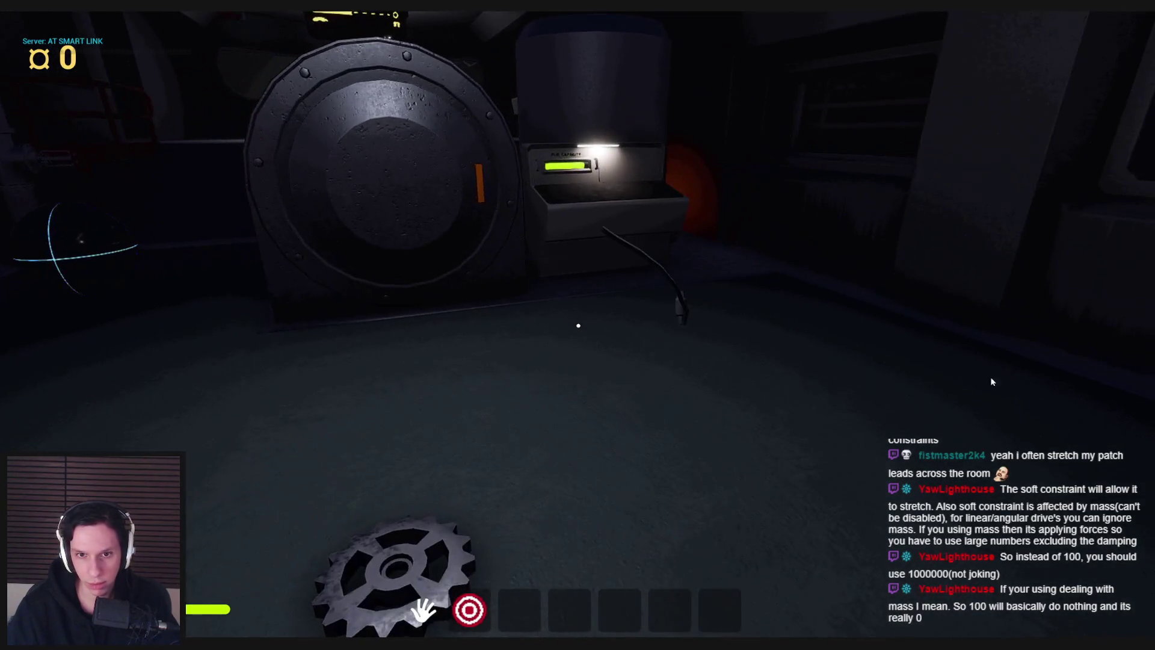
pyautogui.press('Escape')
pyautogui.moveTo(374, 615)
pyautogui.click(415, 606)
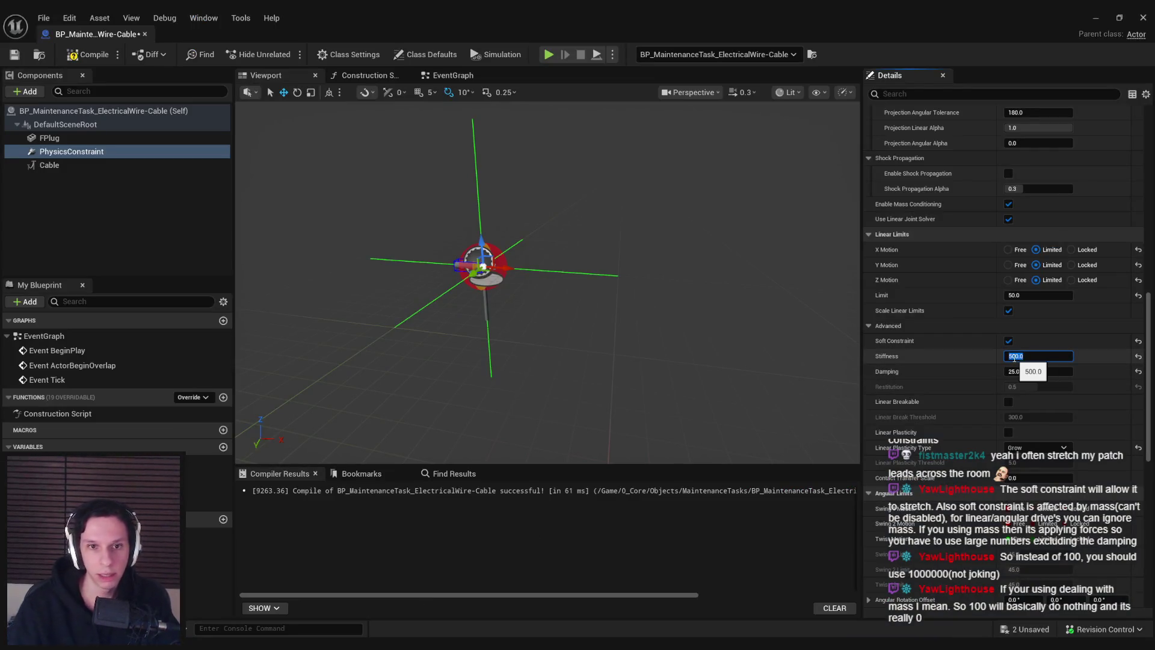
# Check FPlug's physics settings, then compile the Blueprint with constraint Stiffness 500 and resume play
pyautogui.click(96, 137)
pyautogui.scroll(-5, 1056, 407)
pyautogui.scroll(-3, 1017, 349)
pyautogui.scroll(-5, 1020, 361)
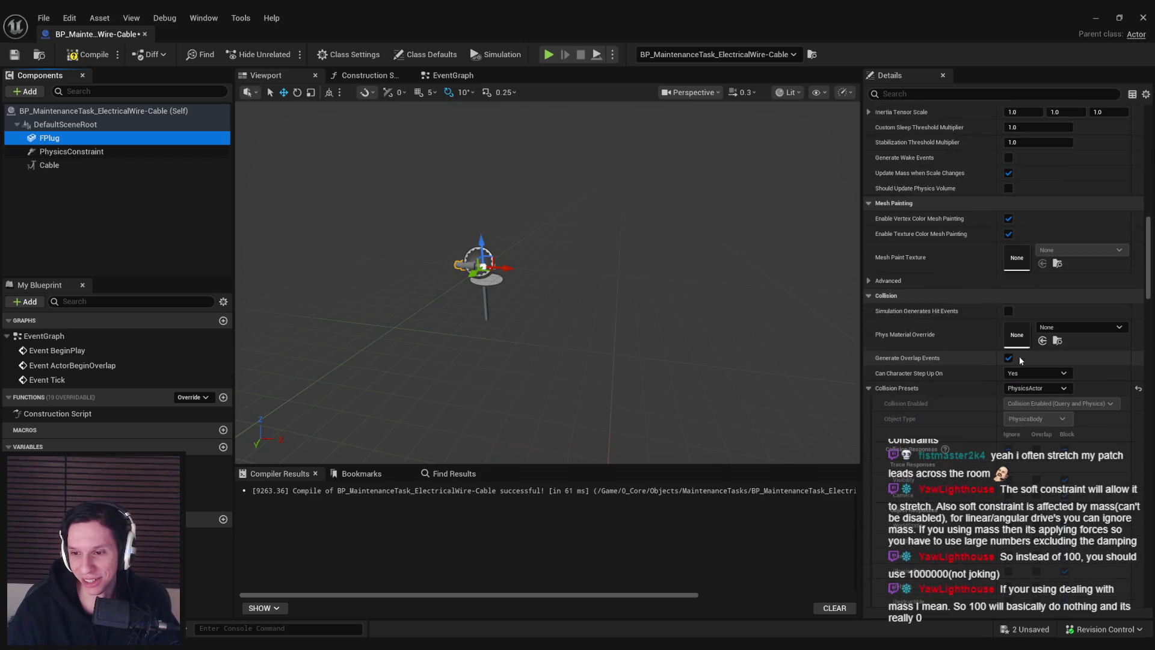
pyautogui.click(94, 153)
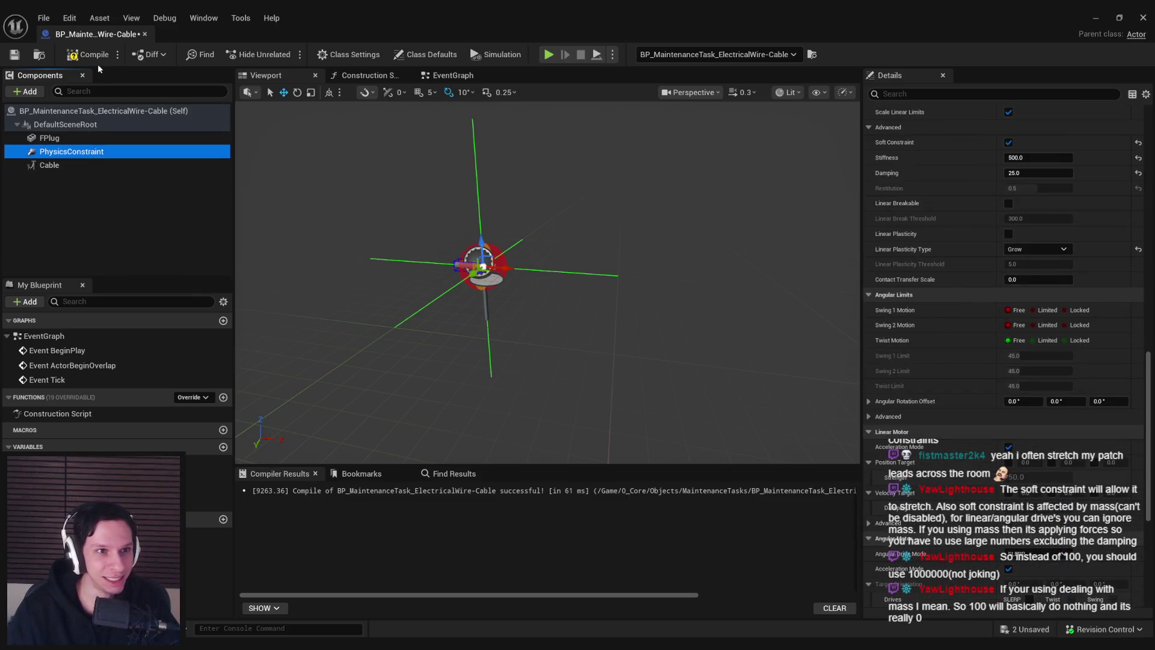
pyautogui.click(24, 53)
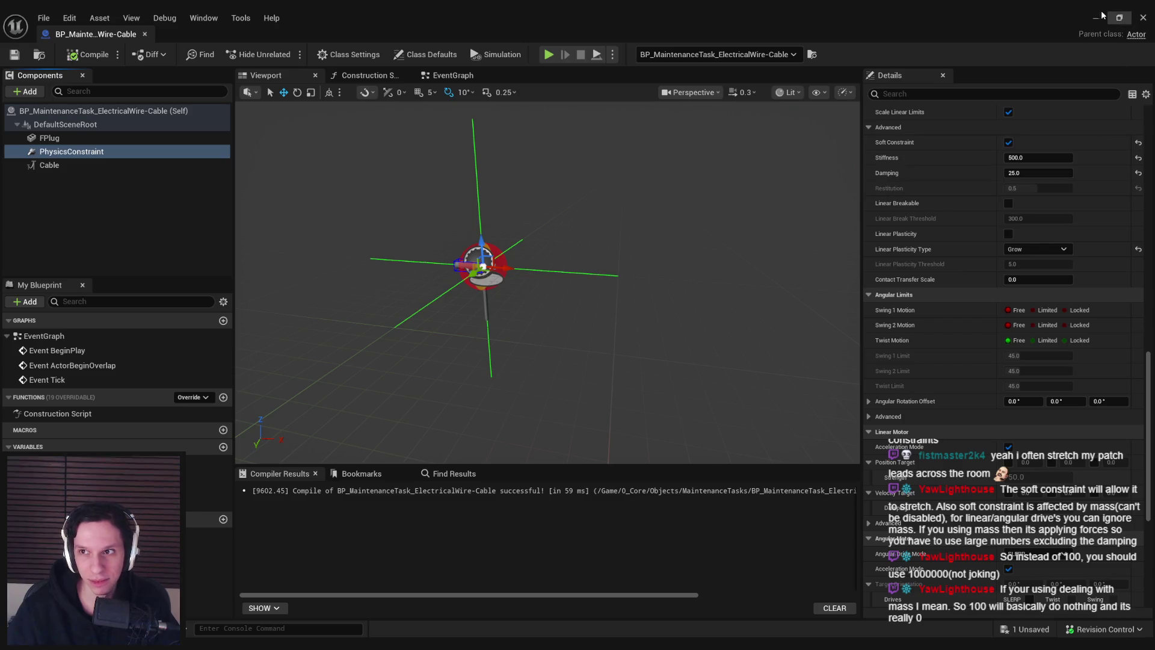
pyautogui.click(1101, 16)
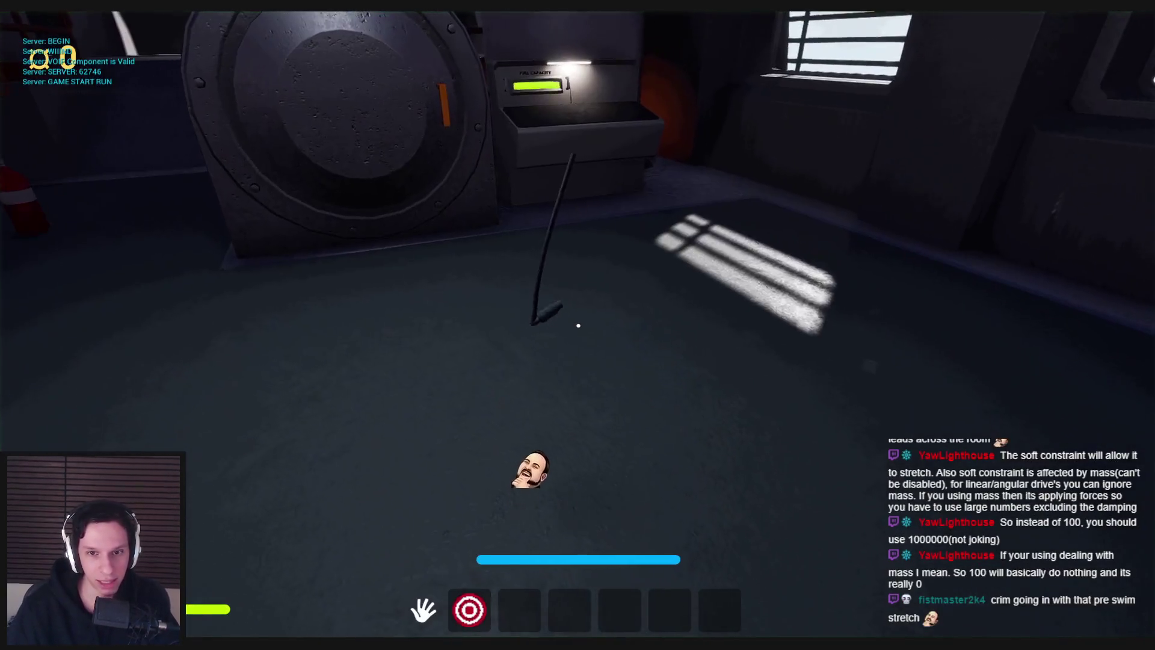
# Play-test grabbing the cable plug, then stop and return to the constraint's Linear Limits in Details
pyautogui.click(578, 325)
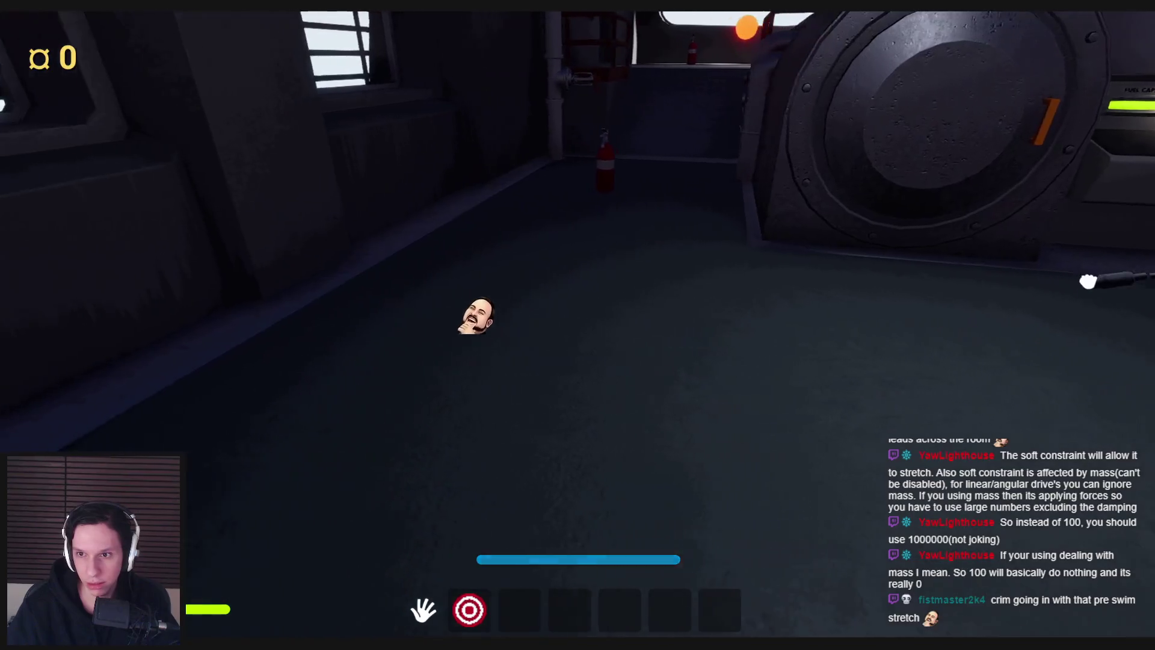
pyautogui.press('Escape')
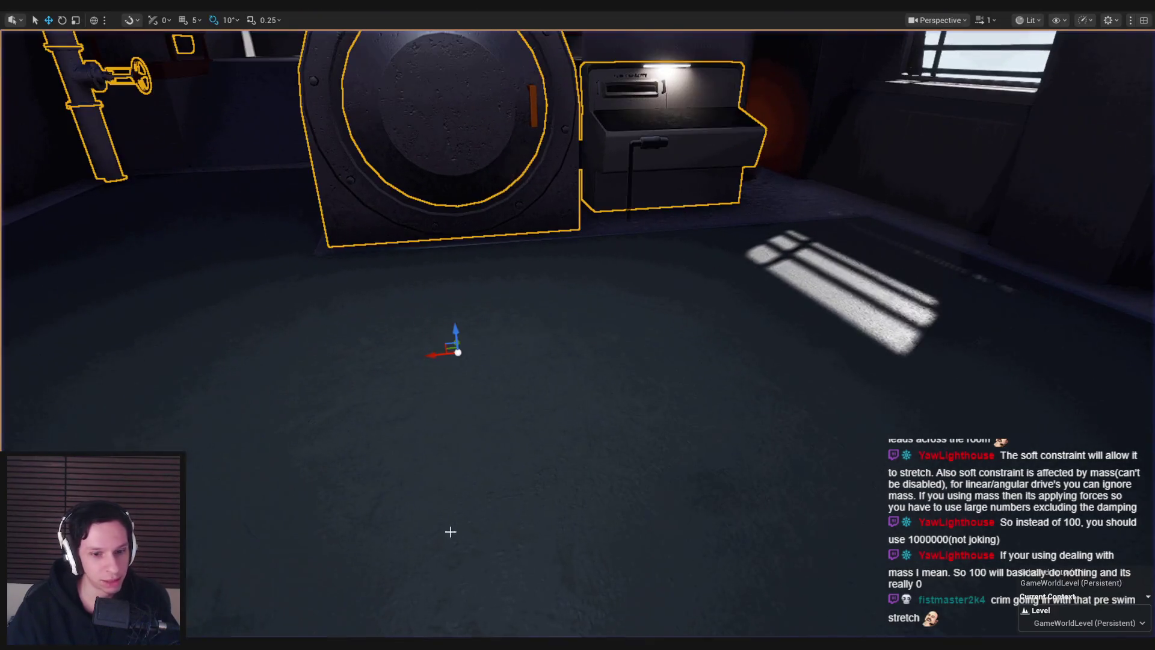
pyautogui.scroll(3, 991, 403)
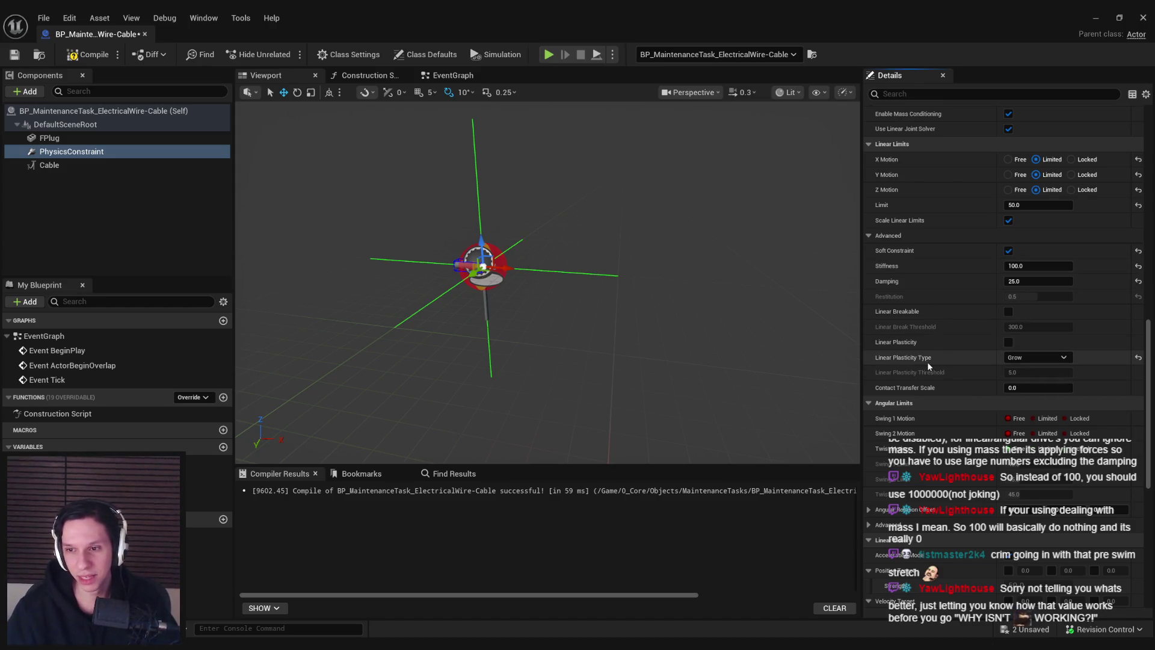
# Set the constraint's Linear Plasticity Type to Free and frame the constraint up close
pyautogui.click(1139, 358)
pyautogui.scroll(-3, 961, 376)
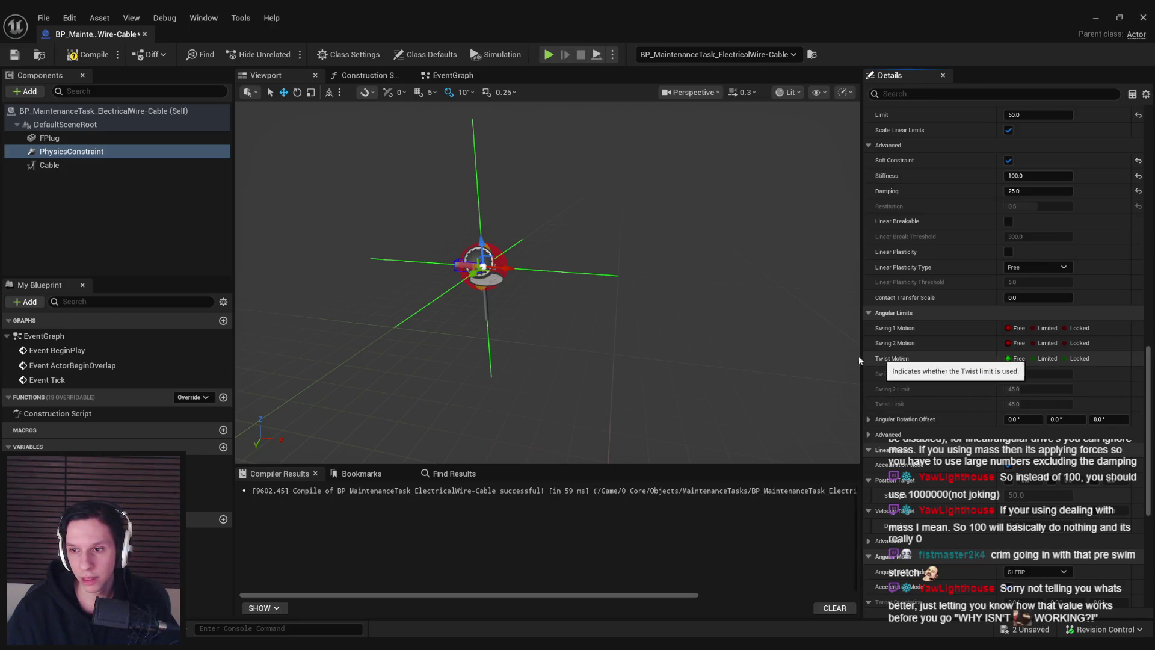
pyautogui.press('f')
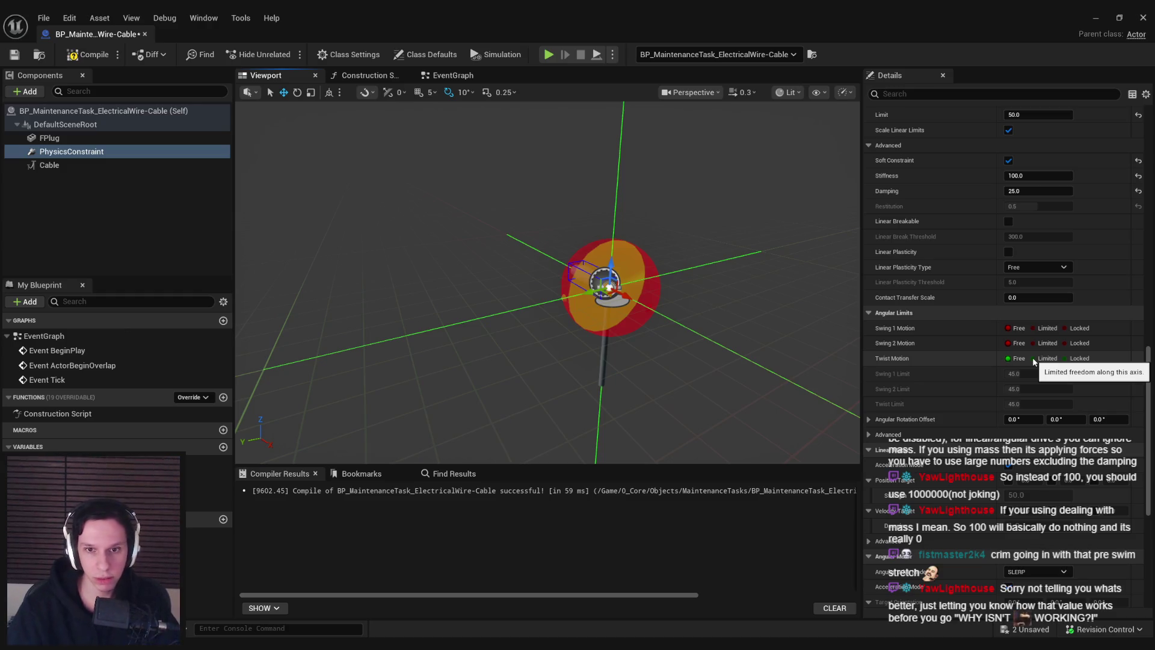
pyautogui.press('f')
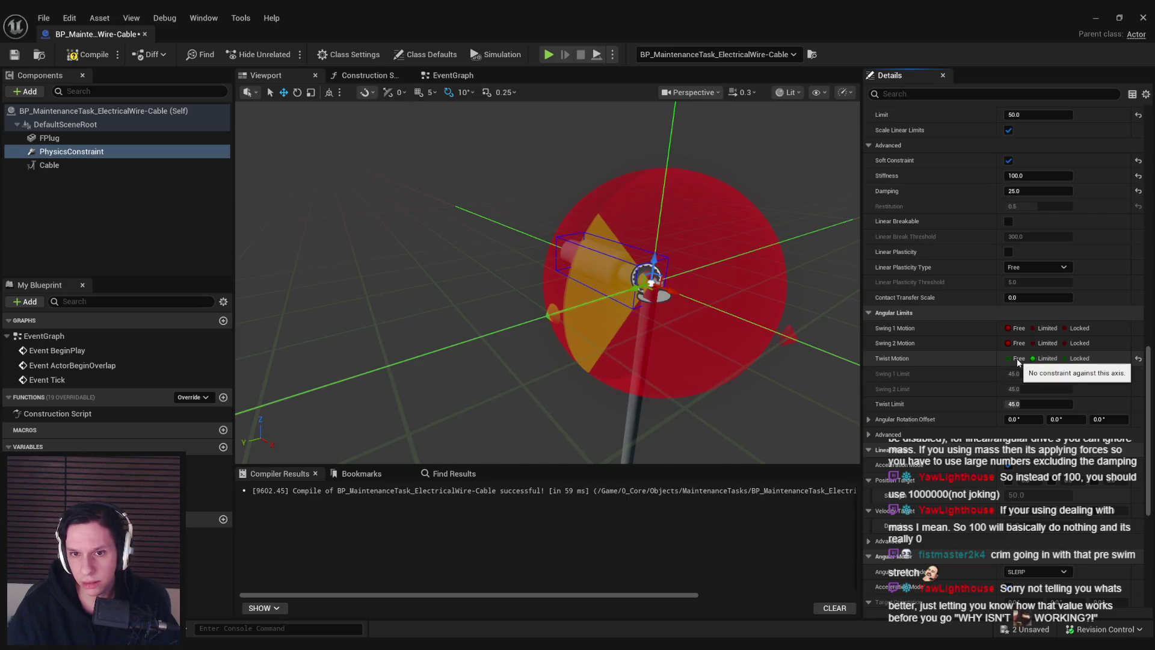
# Make Twist Motion Free, try Swing 1 Limited and Locked, then leave Swing 1 Free
pyautogui.click(1018, 360)
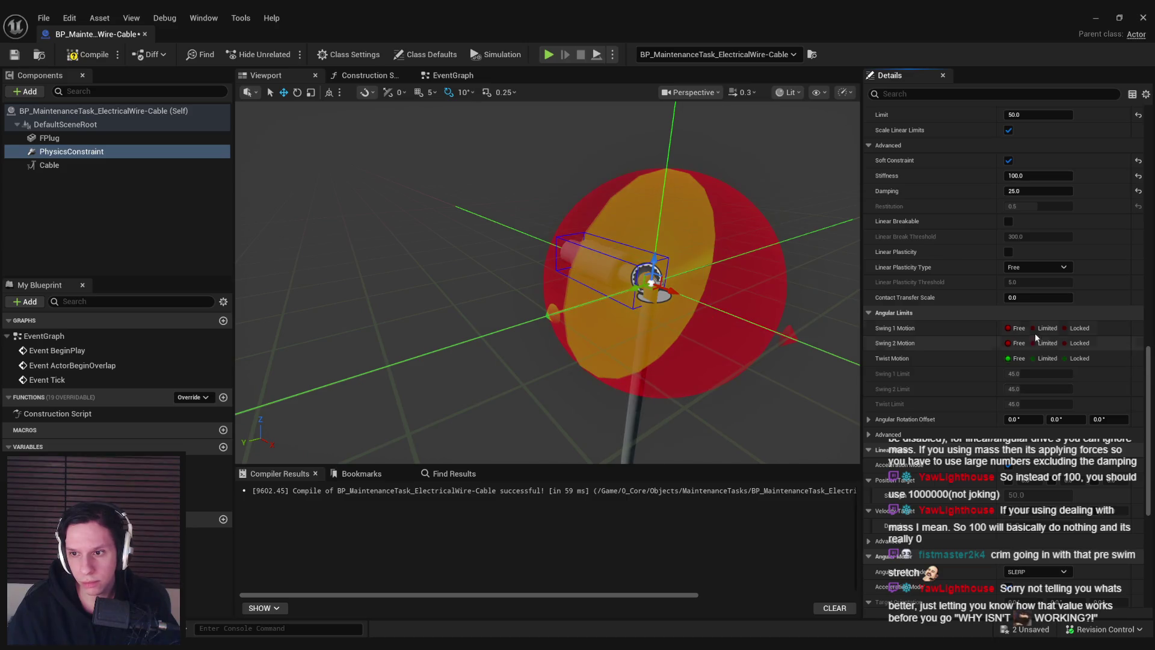
pyautogui.click(1037, 327)
pyautogui.hotkey('ctrl', 'z')
pyautogui.press('f')
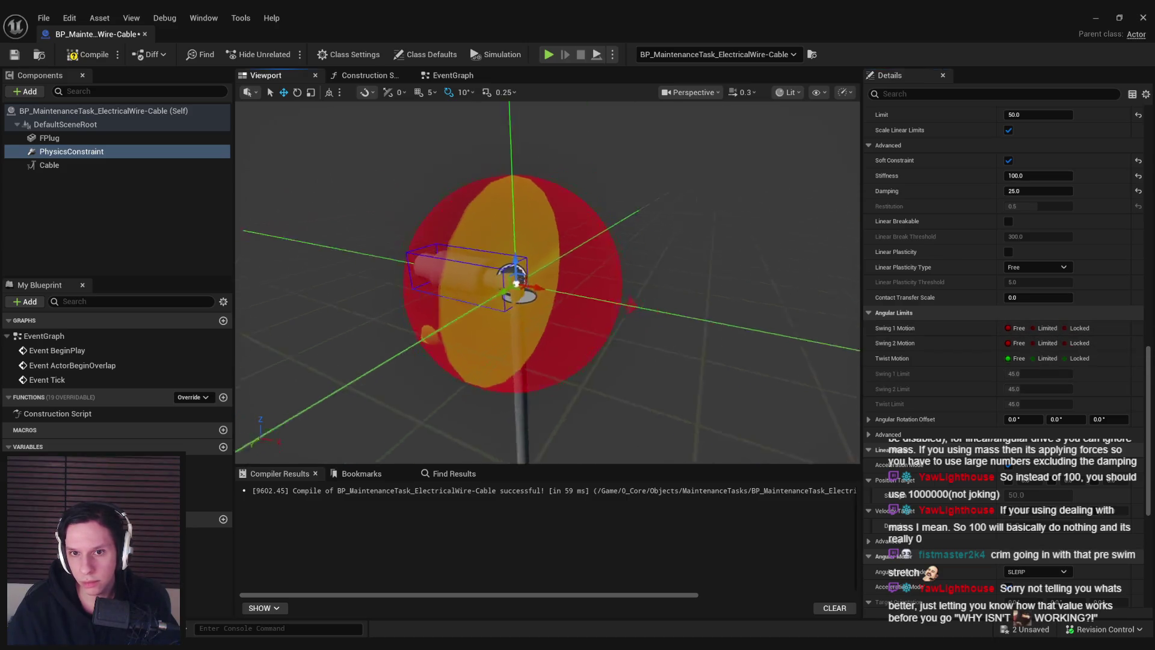
pyautogui.click(1065, 328)
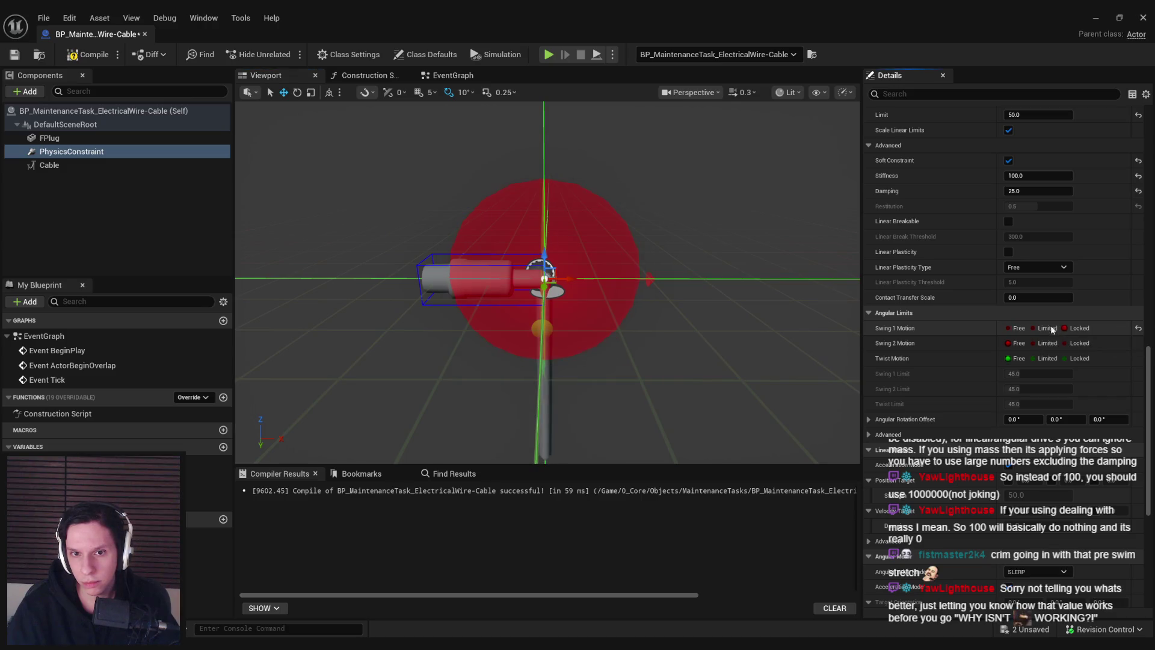
pyautogui.click(1015, 329)
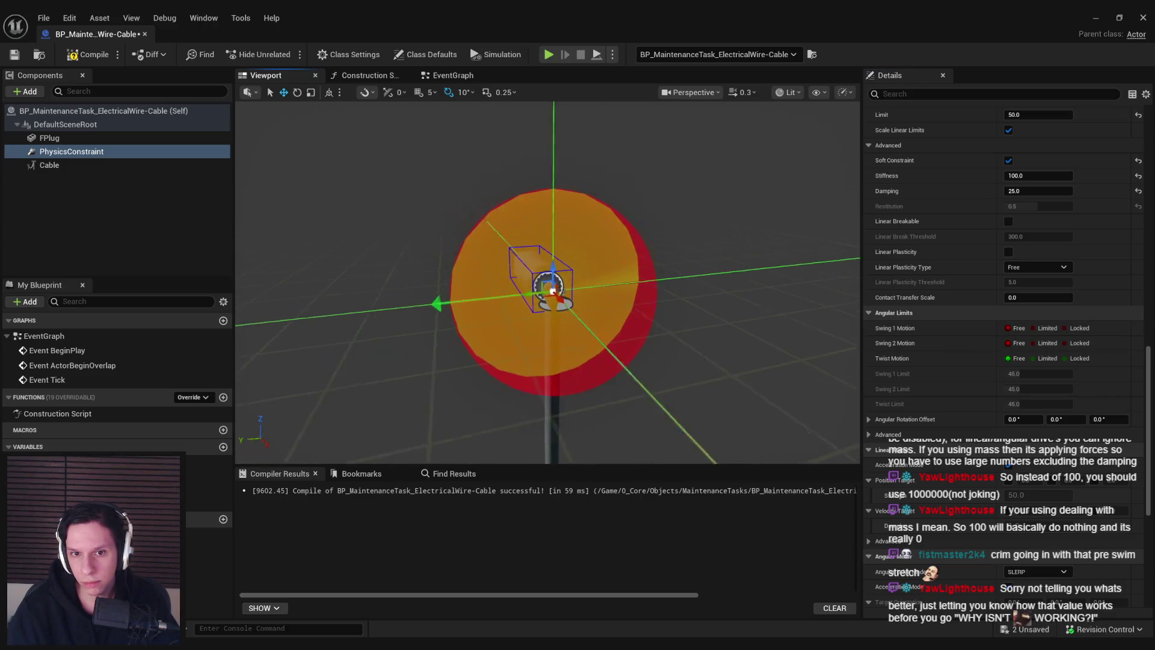